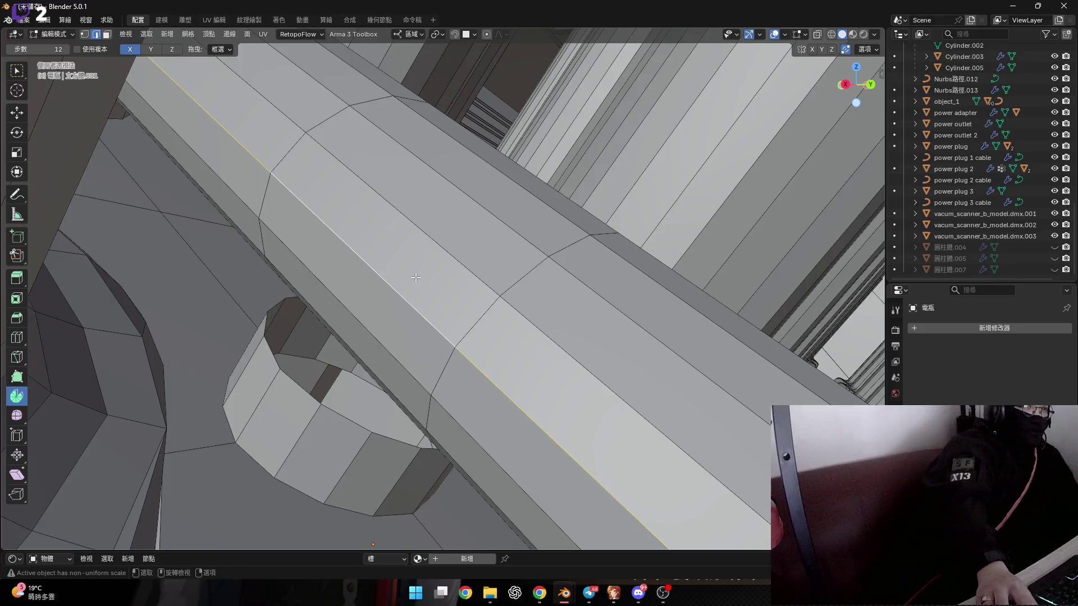
Step: Delete the ring of faces on the cylinder near the pipe joint
alt+click(430, 251)
key(x)
click(427, 260)
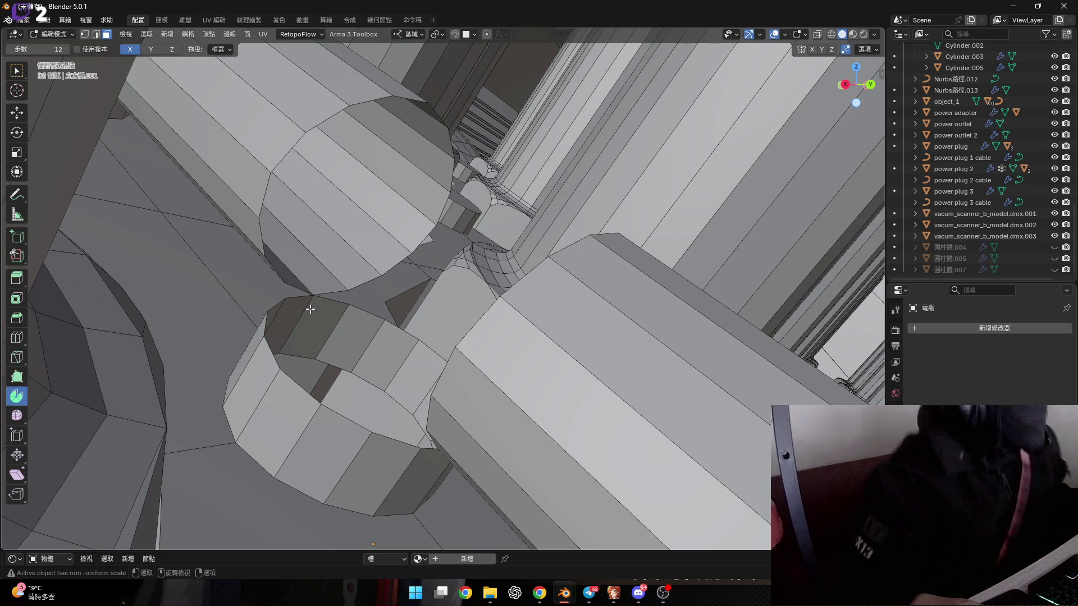
mouse_move(310, 309)
middle_down()
mouse_move(313, 291)
mouse_move(278, 328)
mouse_move(310, 314)
middle_up()
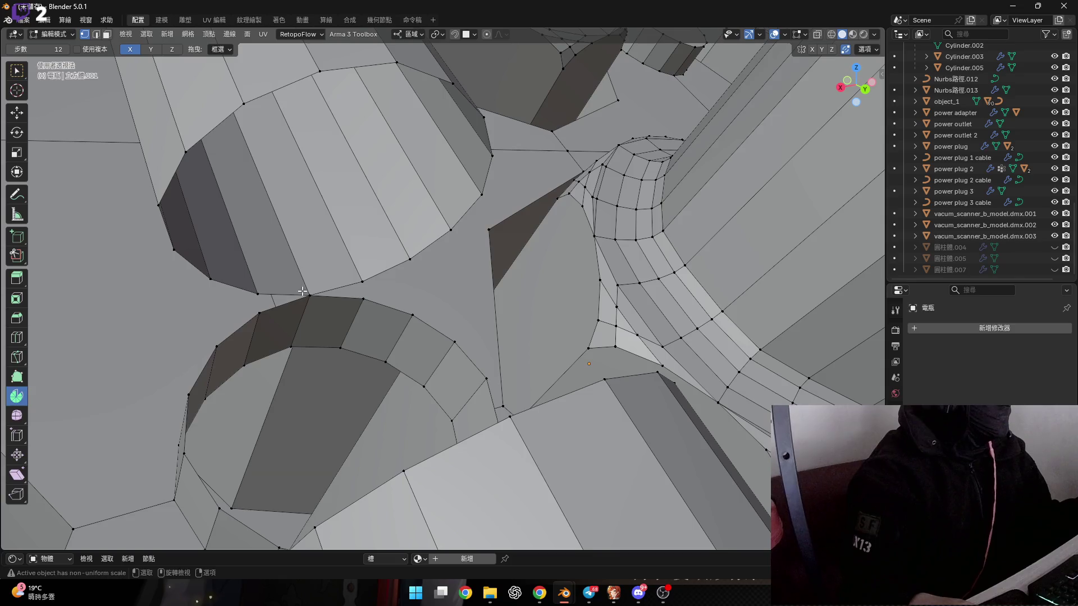
Step: Move the loose vertex at the joint and merge the selected vertices at center
key(m)
click(321, 309)
middle_drag(321, 309, 320, 269)
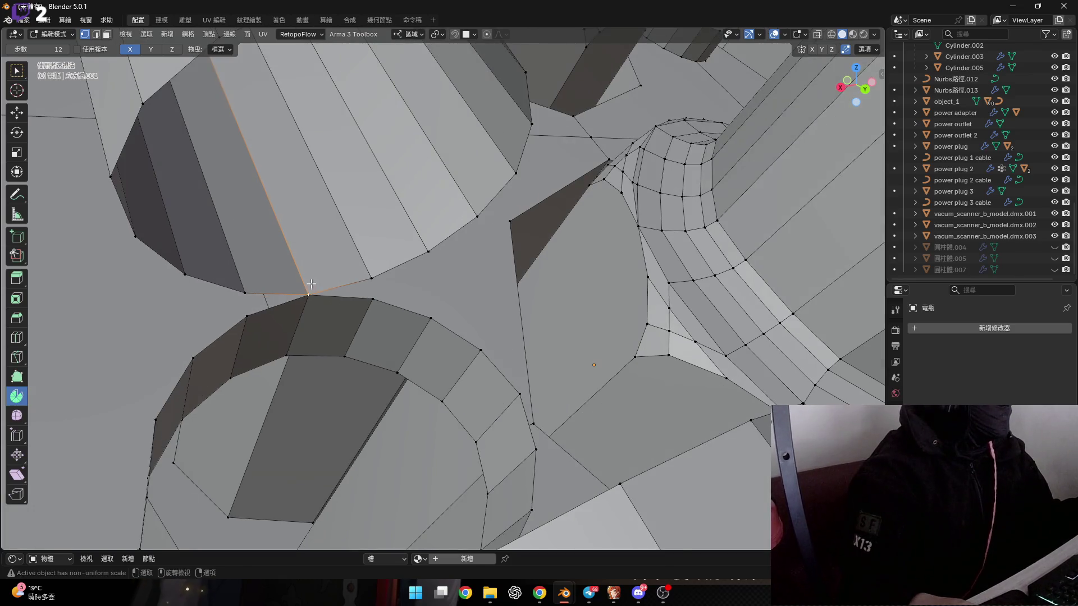
key(g)
click(319, 270)
scroll(320, 270, up, 6)
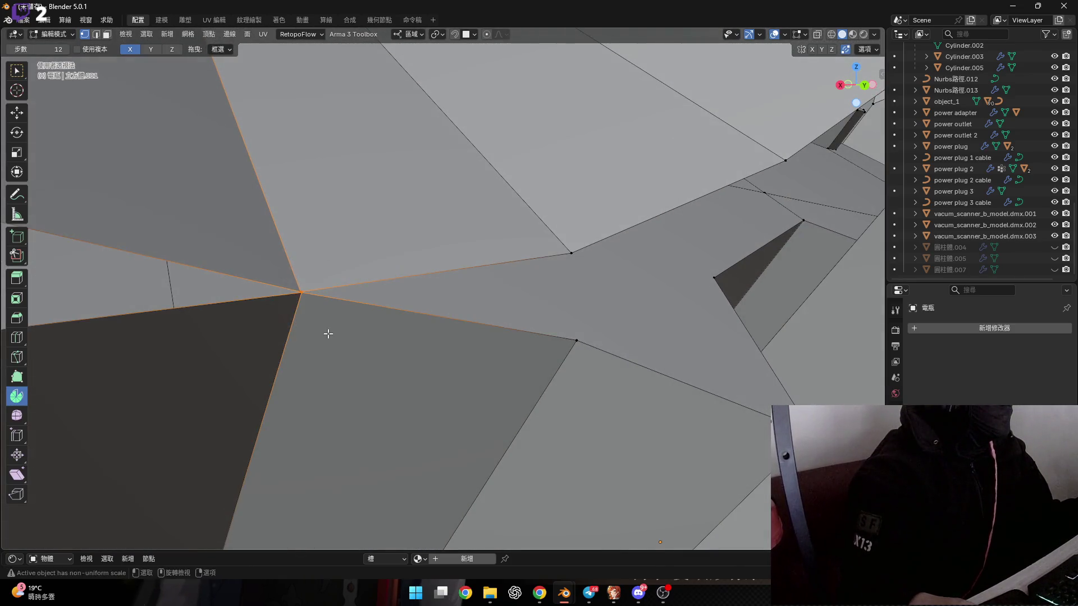
key(m)
click(328, 333)
mouse_move(325, 339)
middle_down()
mouse_move(337, 373)
mouse_move(368, 372)
middle_up()
scroll(369, 372, up, 5)
mouse_move(236, 342)
middle_down()
mouse_move(226, 336)
mouse_move(363, 343)
mouse_move(370, 365)
mouse_move(312, 377)
mouse_move(280, 365)
mouse_move(357, 360)
middle_up()
Step: Select the vertex where the ring meets the pipe and zoom in on it
click(362, 361)
scroll(357, 360, up, 2)
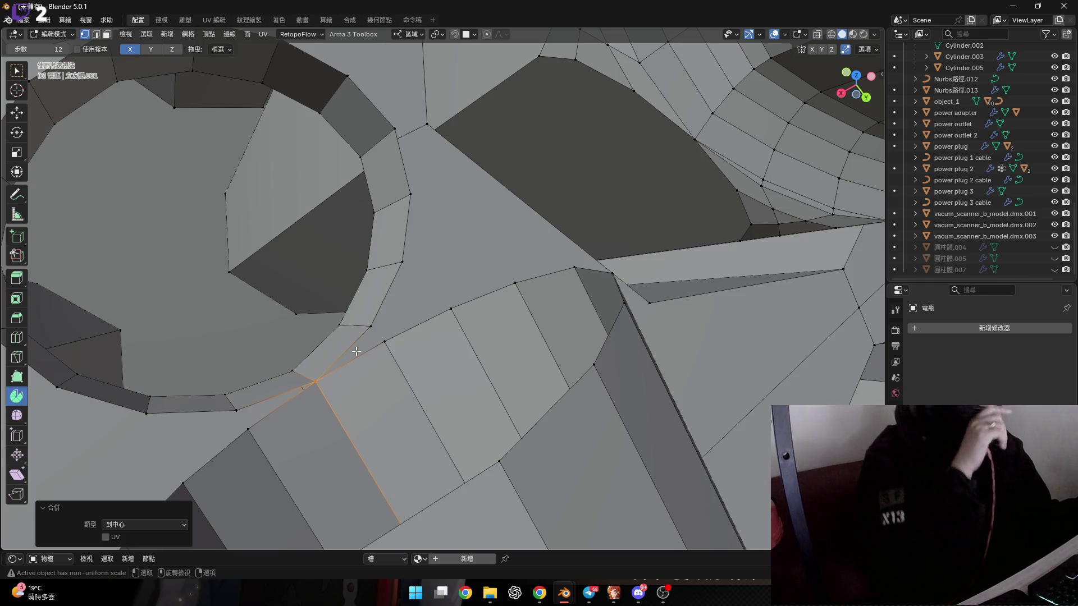
mouse_move(338, 294)
middle_down()
mouse_move(428, 252)
mouse_move(462, 300)
mouse_move(446, 299)
middle_up()
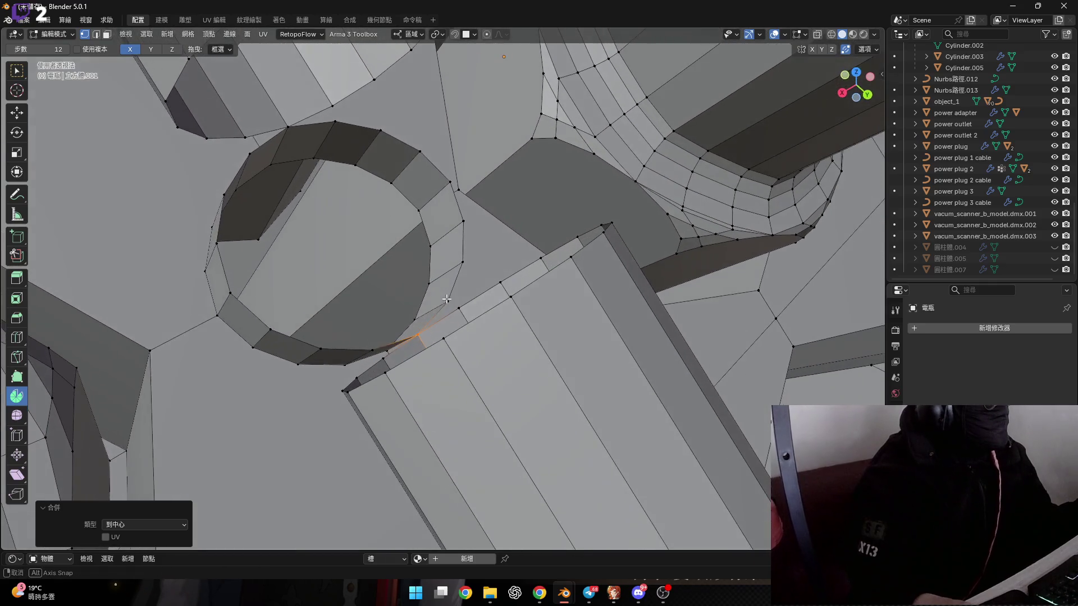
scroll(272, 320, up, 3)
scroll(271, 320, down, 5)
scroll(268, 322, up, 2)
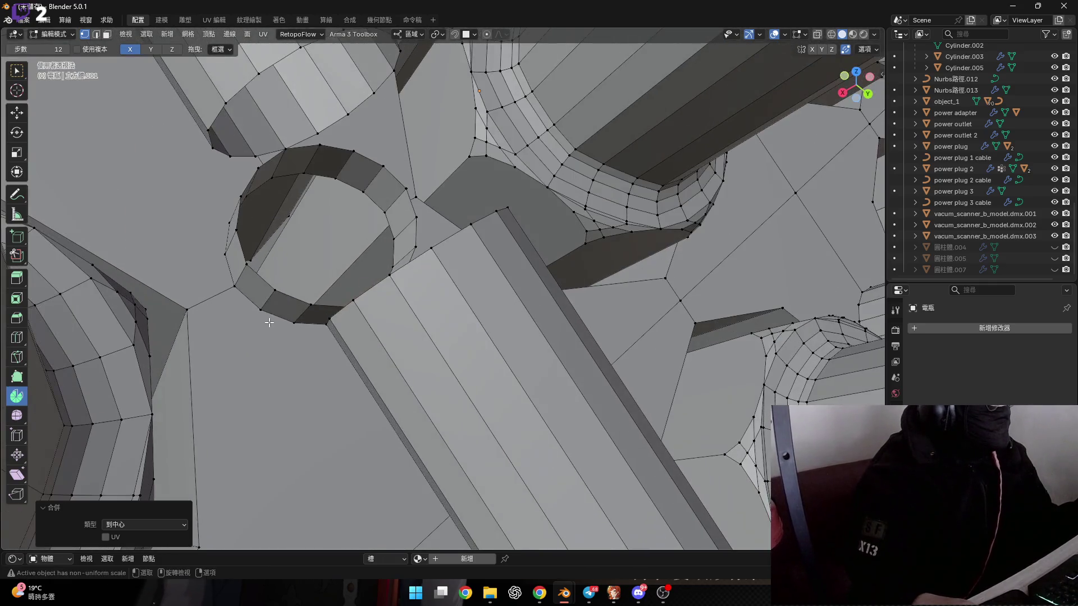
Step: Switch to edge select, rip an edge and select edges on the ring's rim and pipe side
key(2)
scroll(247, 276, up, 1)
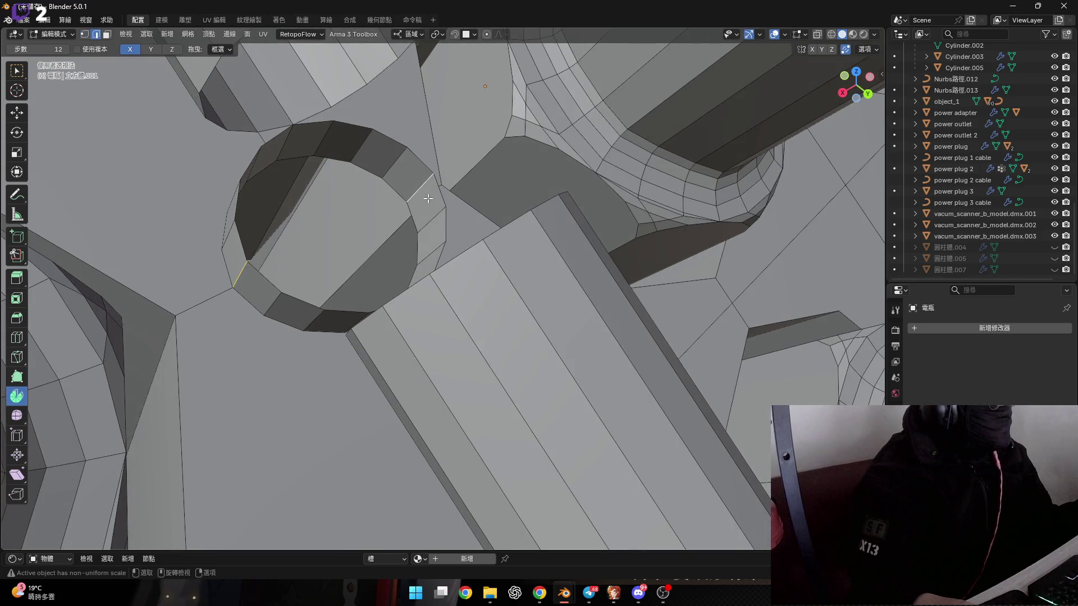
key(v)
click(428, 198)
click(274, 281)
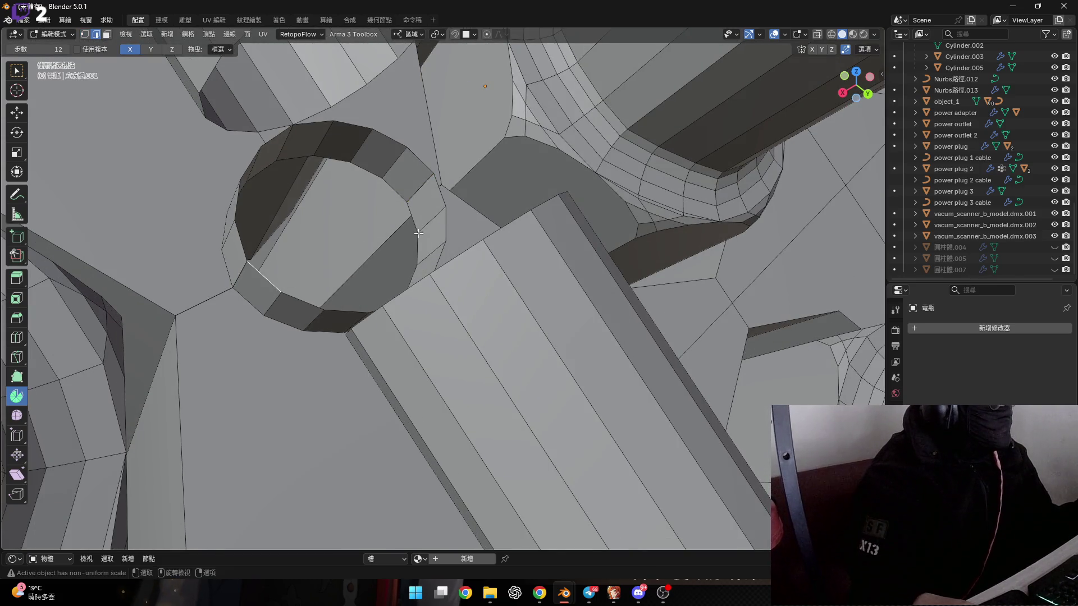
ctrl+click(442, 199)
mouse_move(374, 296)
middle_down()
mouse_move(403, 296)
mouse_move(410, 265)
mouse_move(432, 285)
mouse_move(399, 264)
mouse_move(439, 298)
mouse_move(393, 317)
mouse_move(382, 314)
mouse_move(520, 247)
middle_up()
click(379, 318)
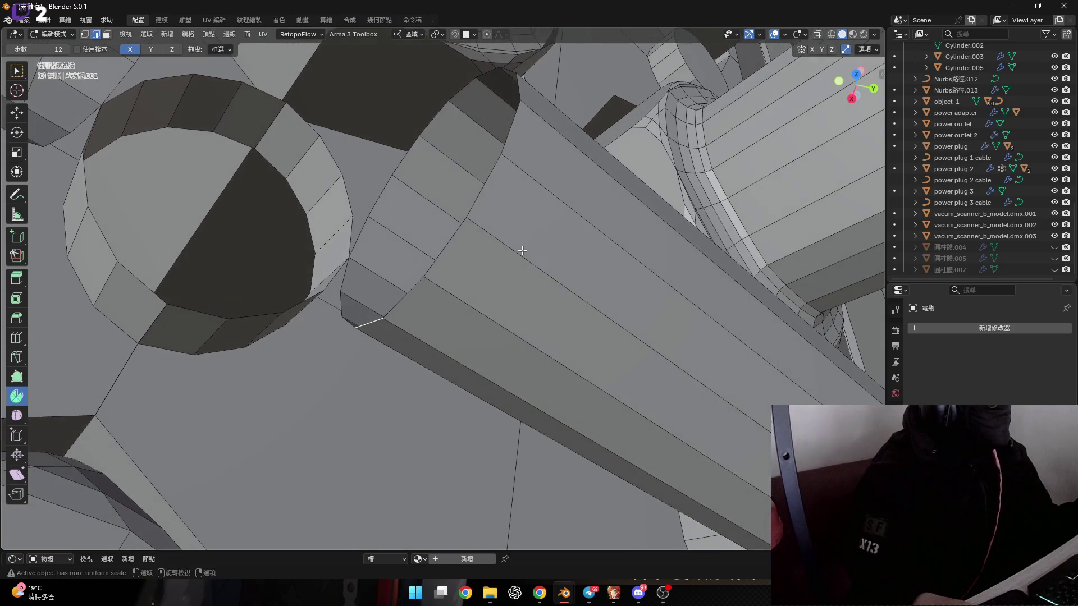
Step: Add an edge loop near the pipe end with a slide factor of 0.9
key(g)
key(g)
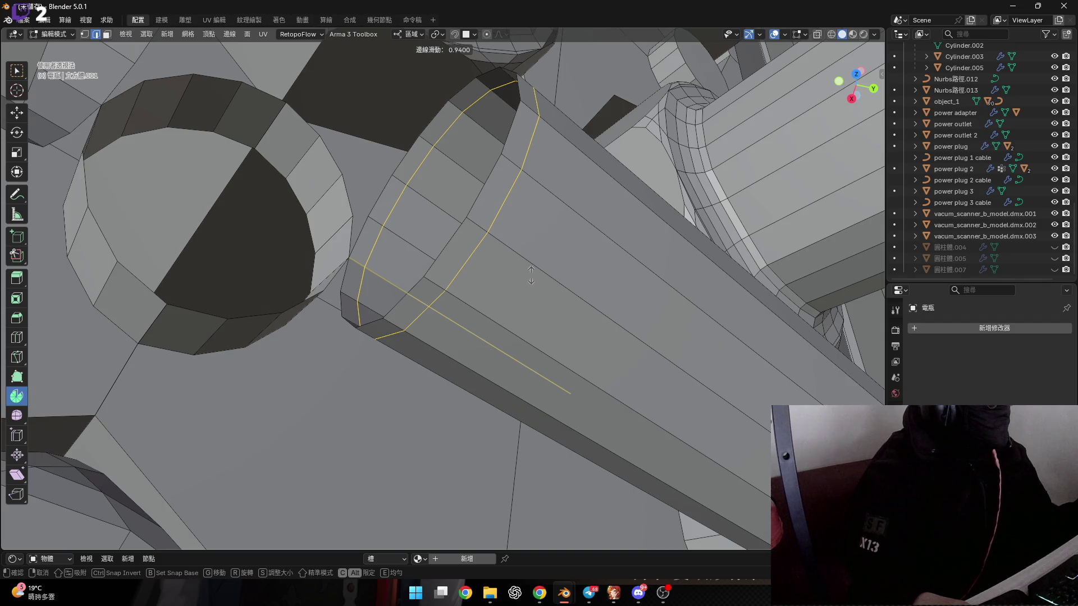
click(531, 275)
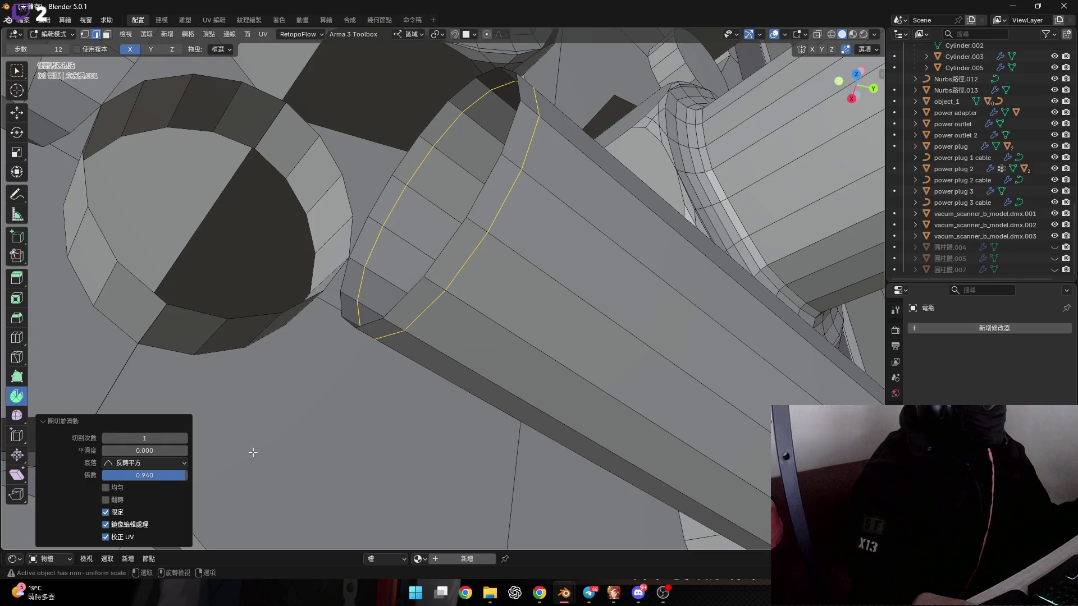
drag(169, 475, 150, 475)
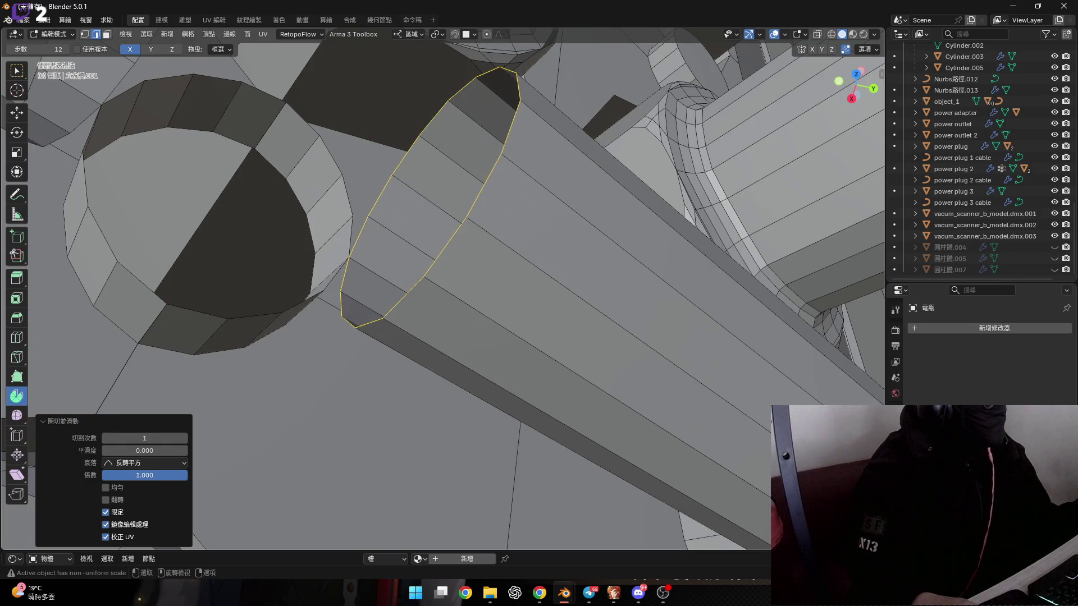
click(181, 476)
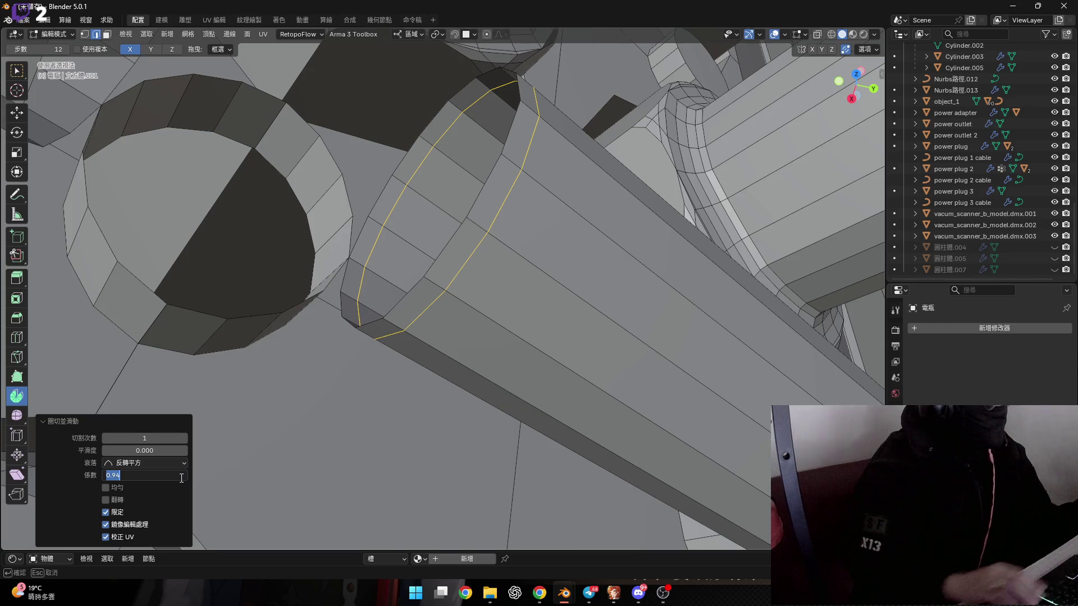
text(0.9)
key(Return)
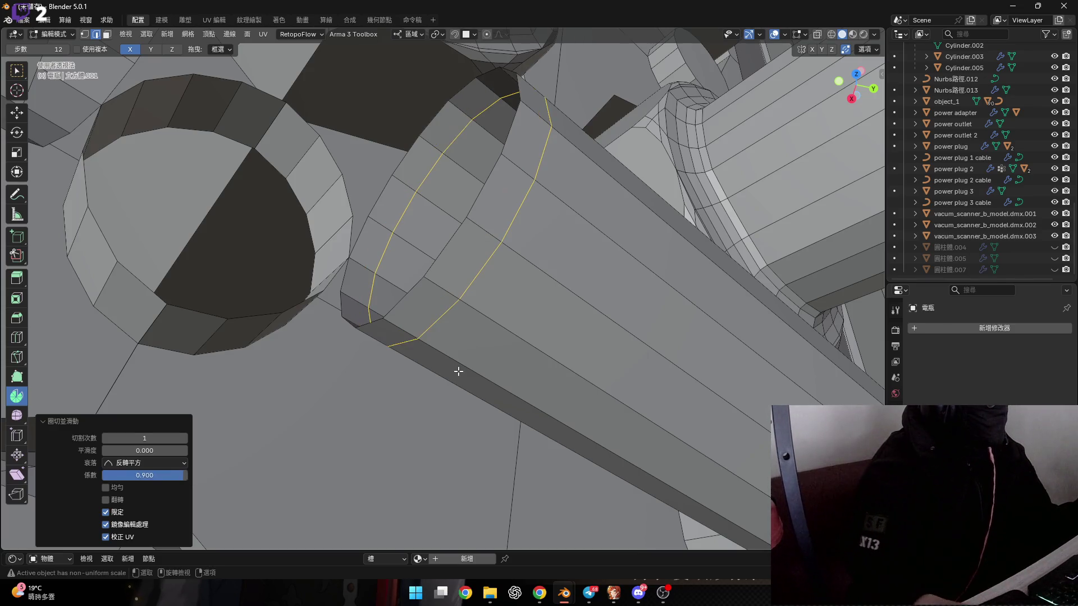
Step: Inspect the new loop and select a single edge at the pipe joint
middle_drag(457, 368, 391, 385)
scroll(447, 321, up, 10)
scroll(447, 321, down, 8)
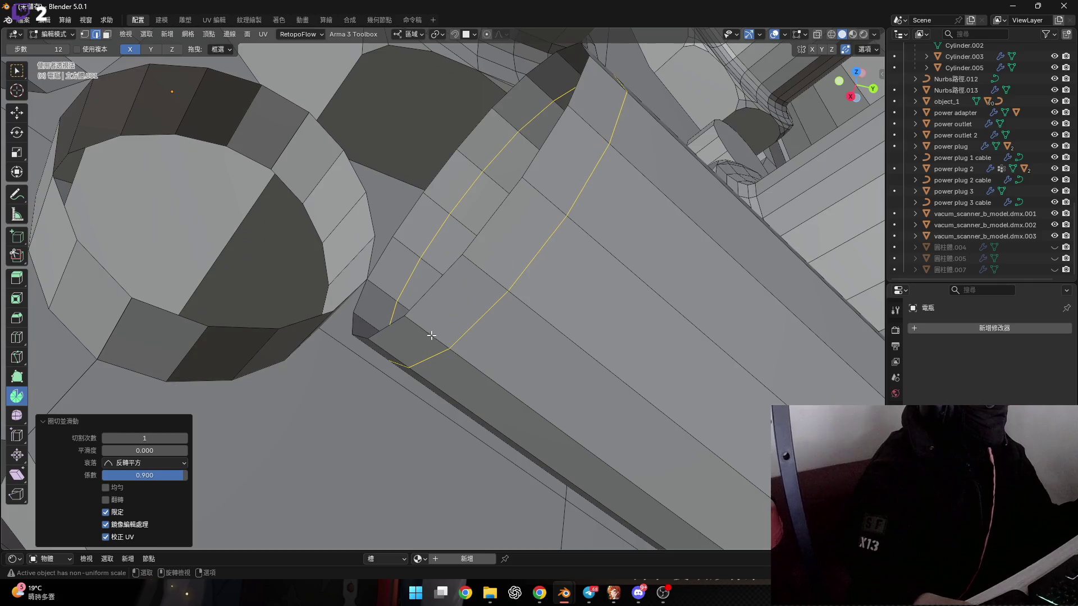
scroll(426, 336, down, 3)
click(421, 337)
mouse_move(421, 336)
middle_down()
mouse_move(362, 174)
mouse_move(451, 254)
mouse_move(409, 212)
mouse_move(440, 199)
mouse_move(464, 217)
mouse_move(385, 199)
mouse_move(408, 237)
mouse_move(399, 252)
mouse_move(481, 205)
mouse_move(527, 300)
mouse_move(562, 109)
middle_up()
scroll(372, 204, up, 3)
Step: Rip the selected edge and an edge on the other side free in place
scroll(376, 179, down, 3)
key(v)
key(x)
key(Escape)
click(410, 210)
key(v)
key(Escape)
Step: Select edge paths along the ring border and the opening, then bridge them
click(563, 118)
ctrl+click(515, 439)
mouse_move(515, 438)
middle_down()
mouse_move(482, 337)
mouse_move(354, 360)
mouse_move(353, 434)
mouse_move(353, 384)
middle_up()
shift+click(354, 433)
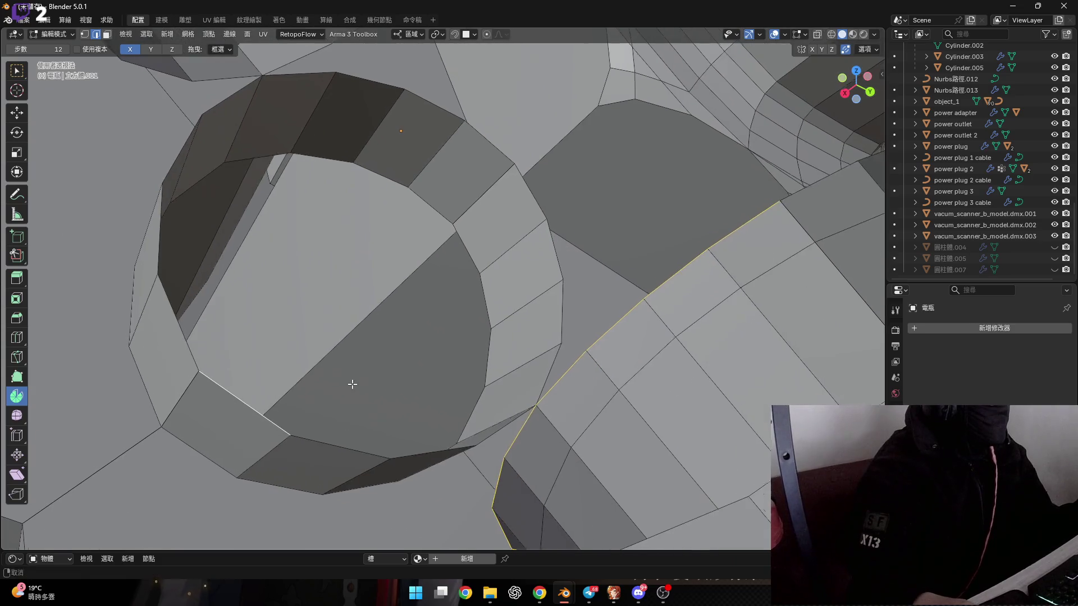
ctrl+click(529, 220)
key(ctrl+e)
click(534, 217)
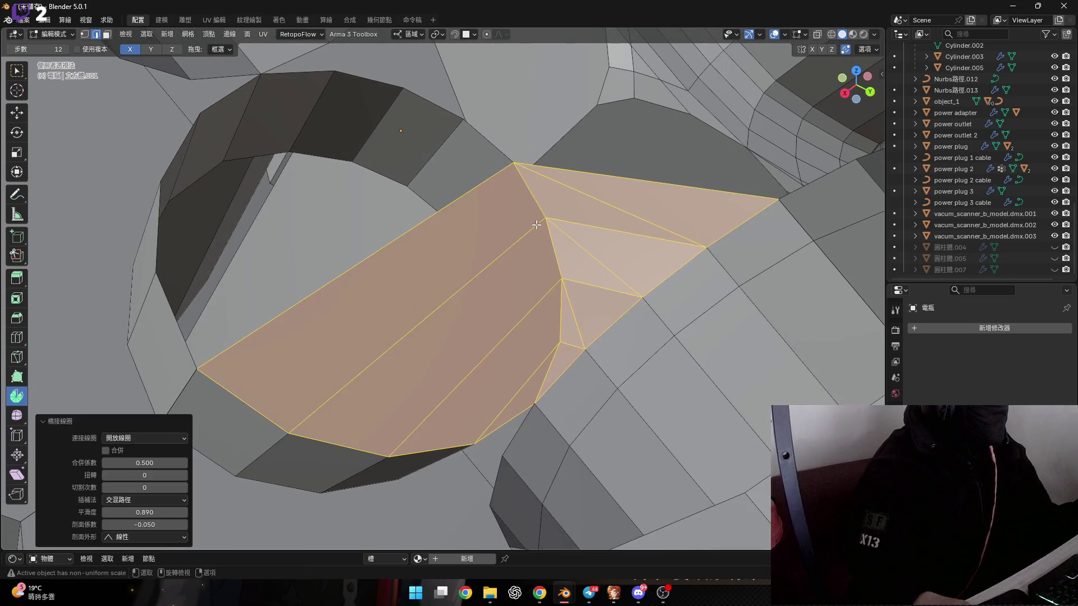
mouse_move(534, 219)
middle_down()
mouse_move(532, 236)
mouse_move(654, 350)
middle_up()
Step: Undo that bridge, reselect the edge paths across the gap and bridge them again
key(ctrl+z)
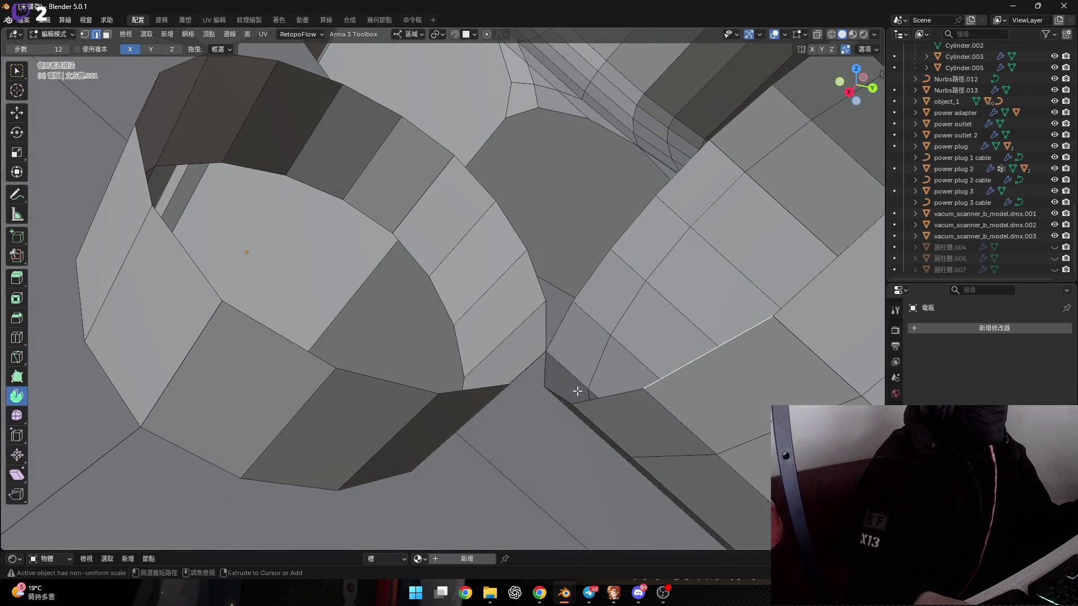
ctrl+click(577, 391)
middle_drag(543, 380, 527, 377)
shift+click(531, 371)
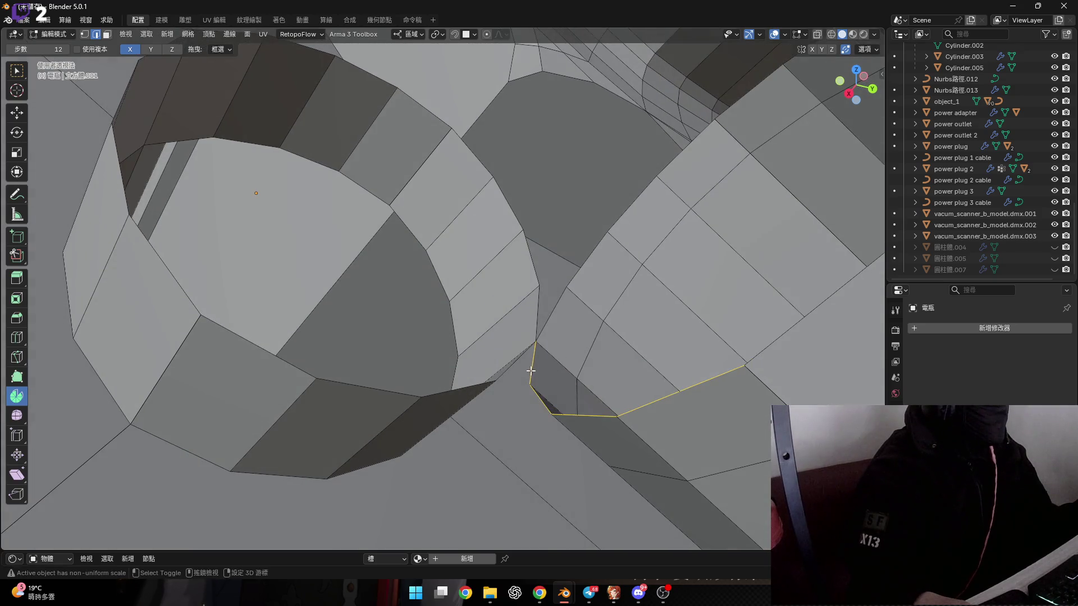
mouse_move(407, 362)
middle_down()
mouse_move(368, 354)
mouse_move(315, 298)
mouse_move(339, 320)
middle_up()
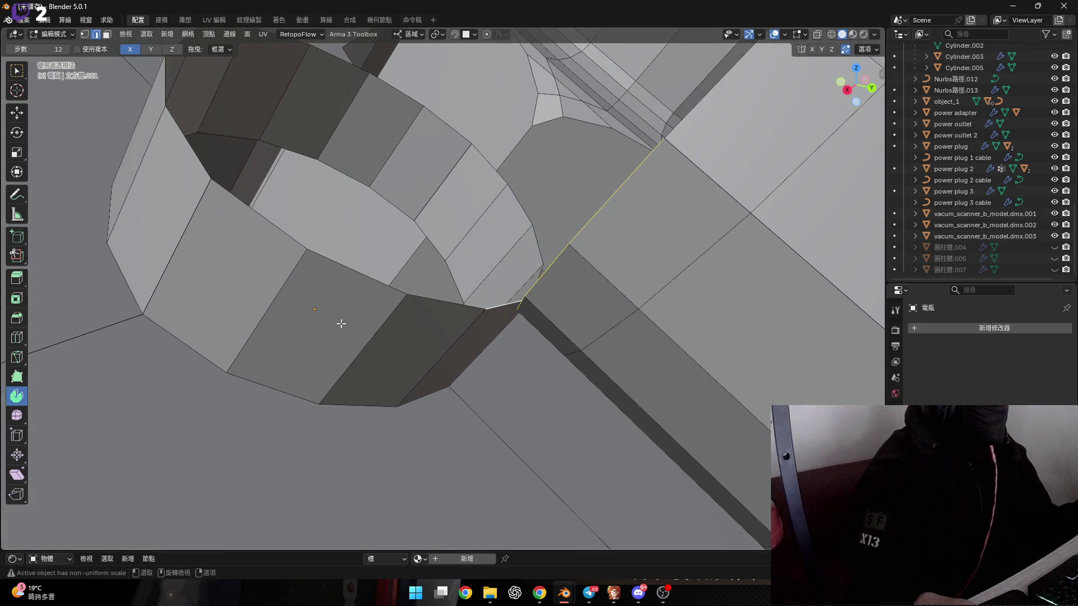
ctrl+click(267, 234)
middle_drag(267, 234, 433, 289)
right_click(449, 293)
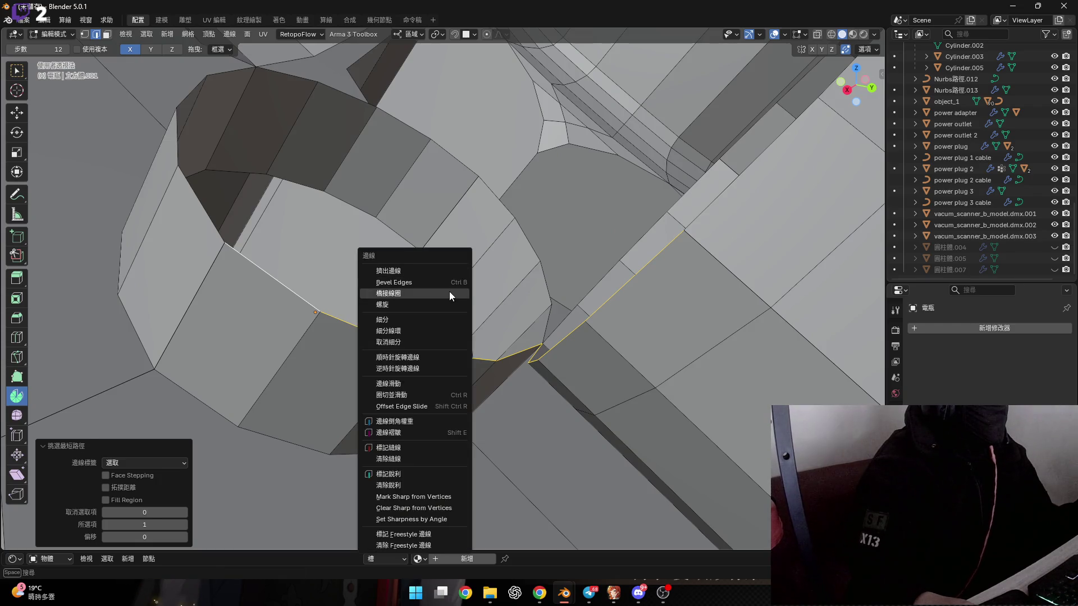
click(449, 291)
mouse_move(635, 339)
middle_down()
mouse_move(615, 343)
mouse_move(616, 368)
mouse_move(549, 306)
middle_up()
scroll(508, 281, up, 4)
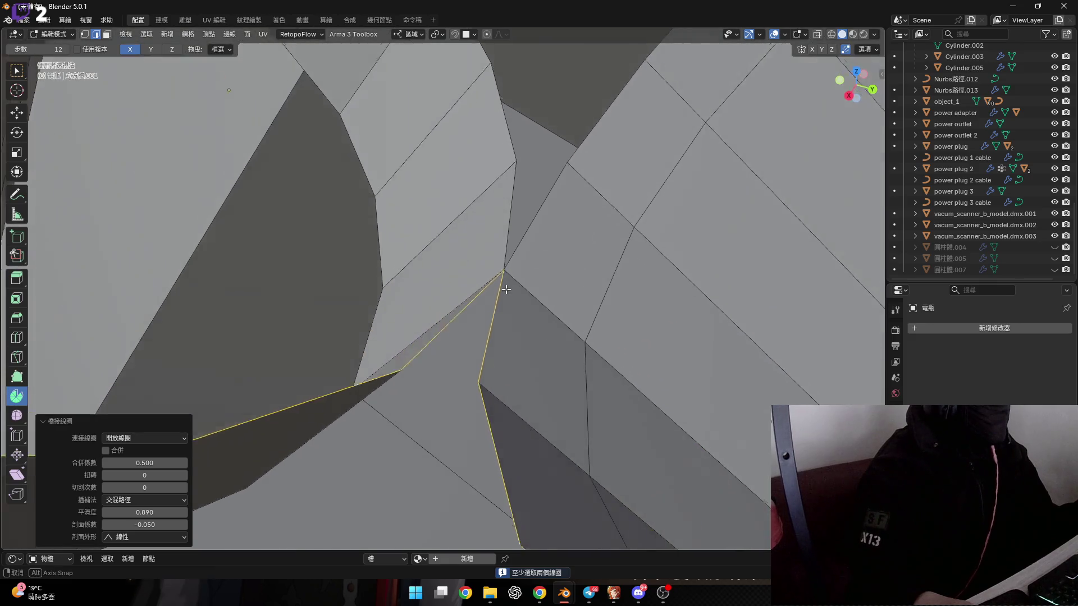
click(510, 294)
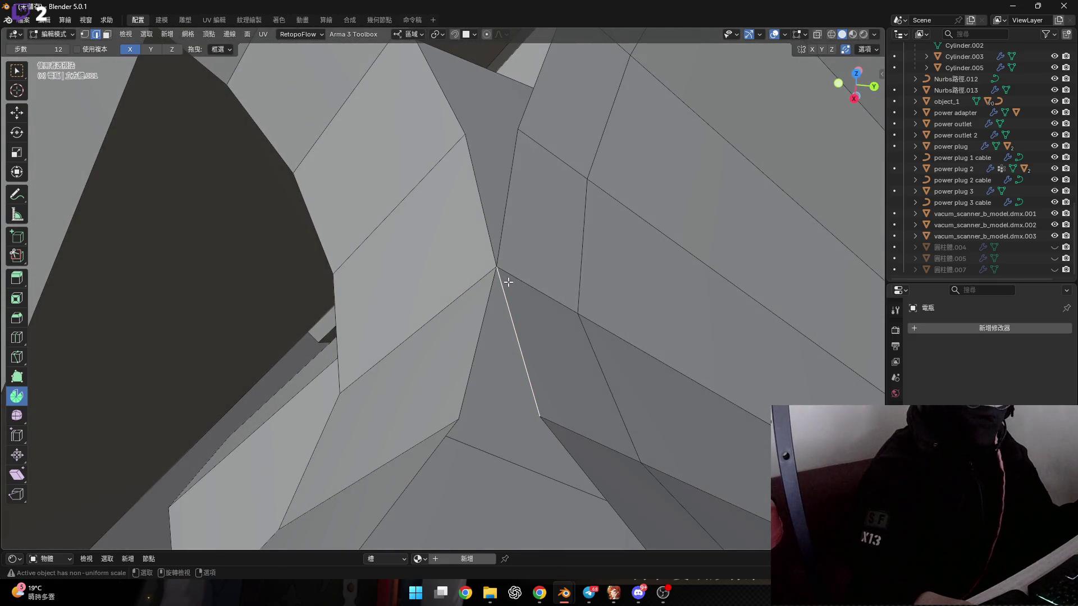
mouse_move(512, 275)
middle_down()
mouse_move(555, 336)
mouse_move(351, 291)
mouse_move(515, 278)
mouse_move(570, 301)
mouse_move(489, 294)
mouse_move(499, 316)
mouse_move(538, 259)
middle_up()
Step: Bridge the edge path around the gap, then undo the incorrect result
ctrl+click(503, 316)
key(ctrl+e)
click(514, 279)
key(ctrl+z)
Step: Select edge paths on both sides of the gap and bridge them to fill it
ctrl+click(584, 228)
shift+middle_drag(402, 239, 402, 230)
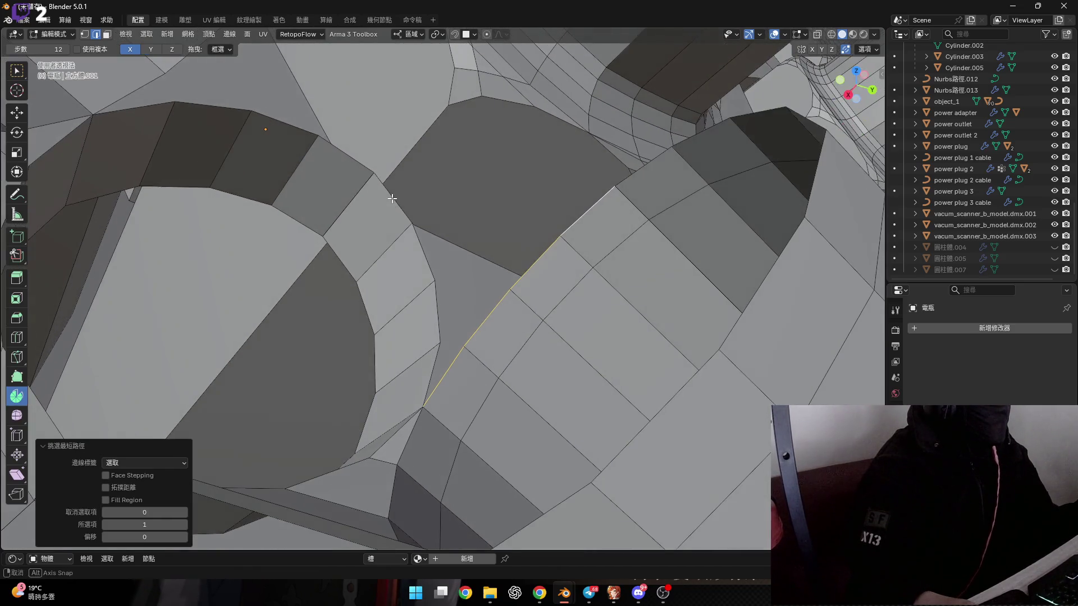
shift+click(402, 230)
ctrl+click(429, 353)
right_click(437, 230)
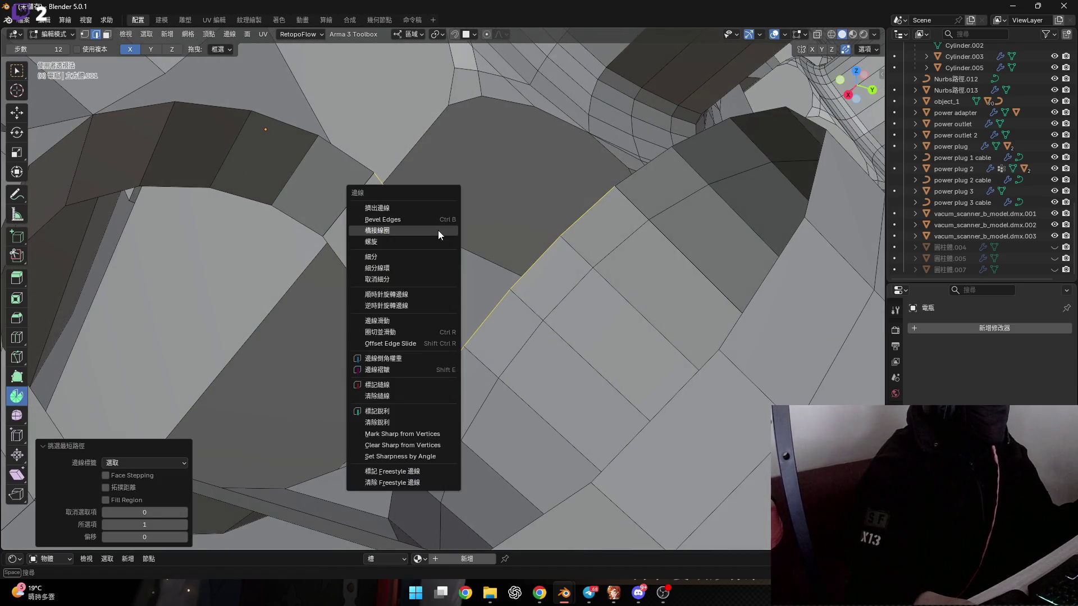
click(437, 230)
mouse_move(385, 279)
middle_down()
mouse_move(520, 214)
mouse_move(524, 313)
mouse_move(550, 211)
middle_up()
Step: Loop-cut the long pipe at slide factor -0.9 and rip the new loop's edges in place
key(g)
key(g)
right_click(559, 254)
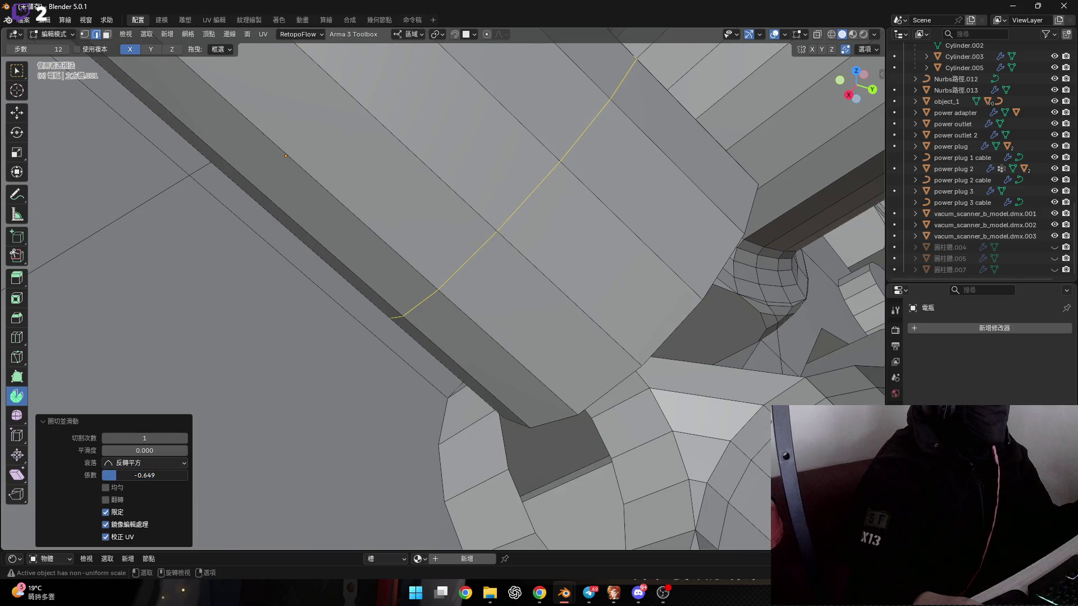
text(-)
key(Return)
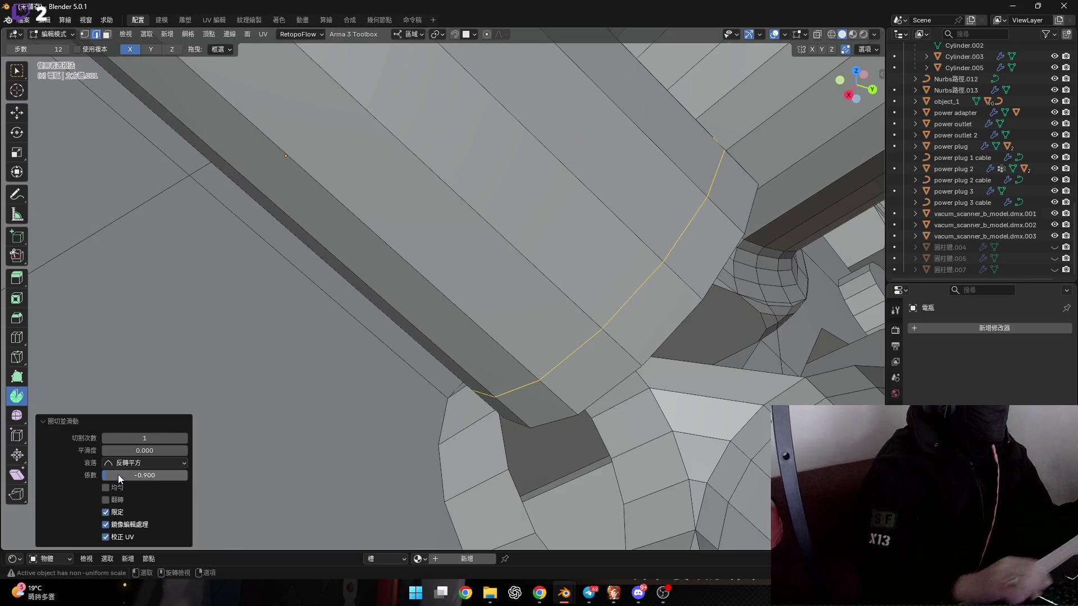
mouse_move(488, 348)
middle_down()
mouse_move(516, 313)
mouse_move(480, 361)
mouse_move(505, 275)
mouse_move(379, 324)
middle_up()
key(v)
key(Escape)
Step: Switch to edge select, pick the edges bordering the first gap and bridge them
click(388, 316)
scroll(413, 301, up, 2)
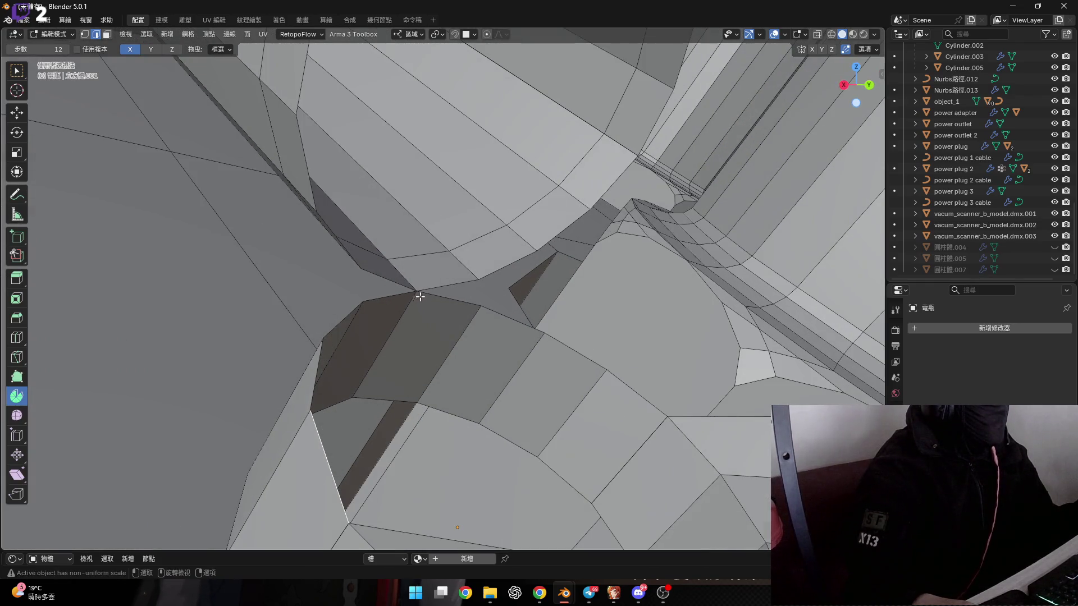
key(2)
middle_drag(420, 320, 398, 333)
click(384, 303)
click(406, 287)
mouse_move(407, 287)
middle_down()
mouse_move(398, 287)
mouse_move(408, 267)
middle_up()
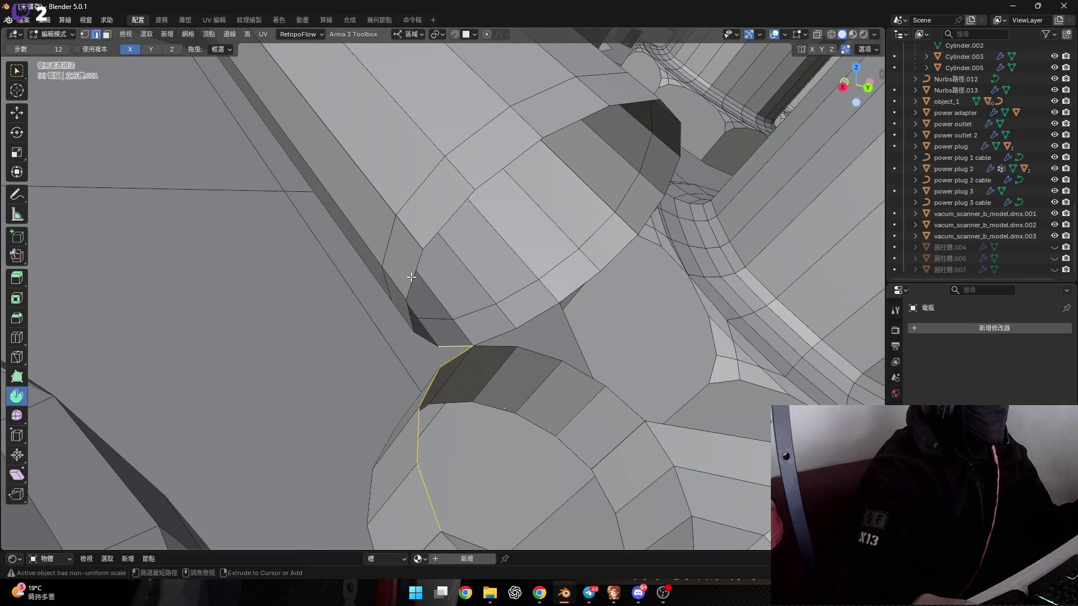
right_click(548, 299)
click(547, 300)
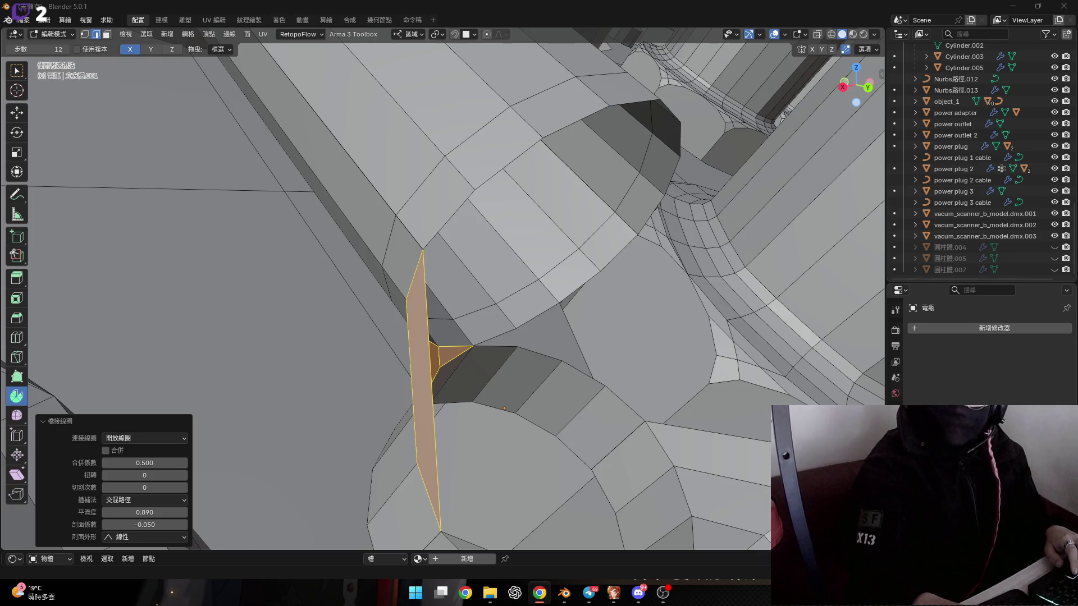
Step: Select the lower and upper edge paths of the second gap and bridge them, then undo
scroll(472, 356, up, 3)
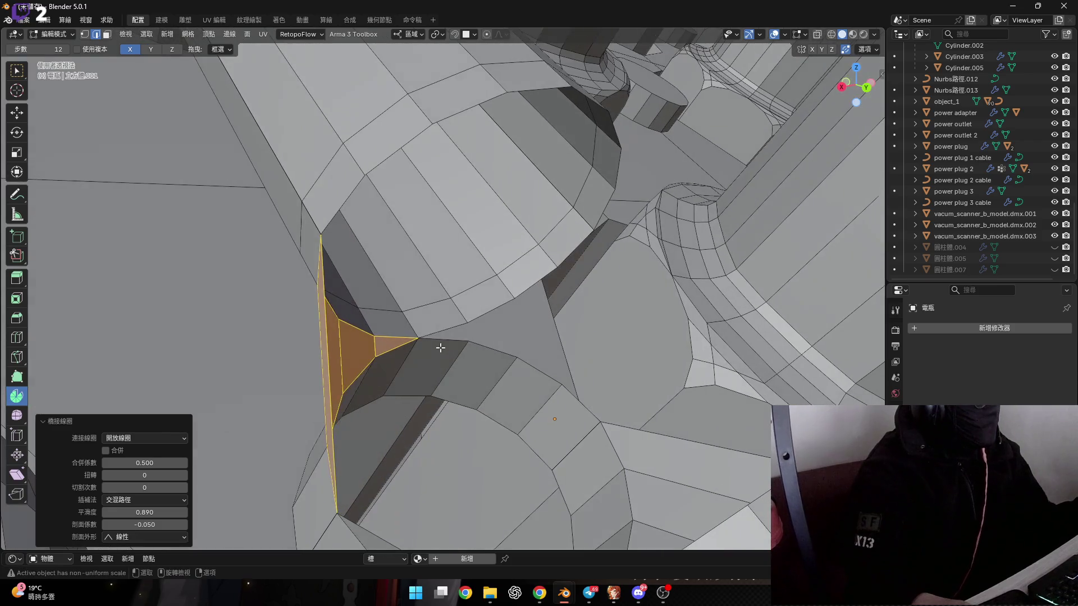
click(443, 344)
ctrl+click(551, 387)
middle_drag(556, 359, 569, 281)
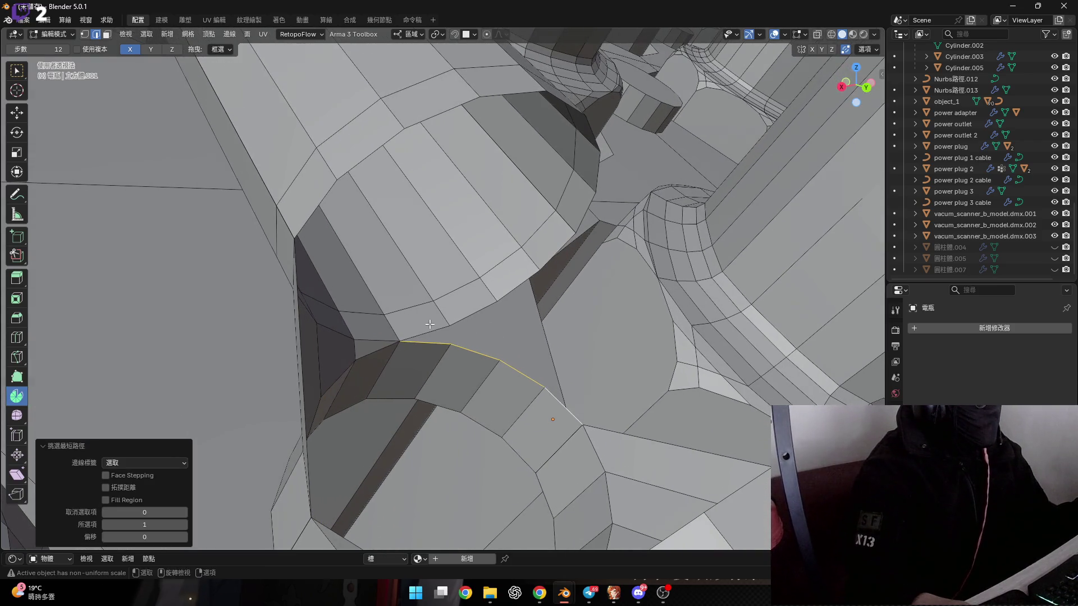
ctrl+click(558, 254)
right_click(558, 257)
click(558, 257)
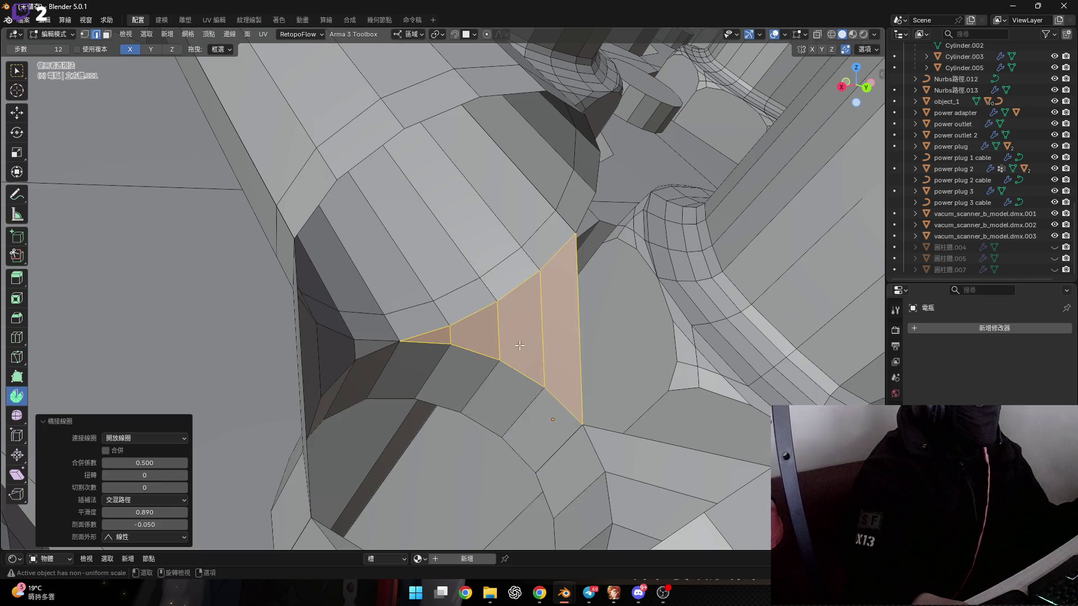
scroll(486, 386, down, 3)
mouse_move(487, 386)
middle_down()
mouse_move(354, 326)
mouse_move(432, 343)
mouse_move(253, 290)
mouse_move(257, 277)
middle_up()
scroll(326, 318, up, 2)
key(ctrl+z)
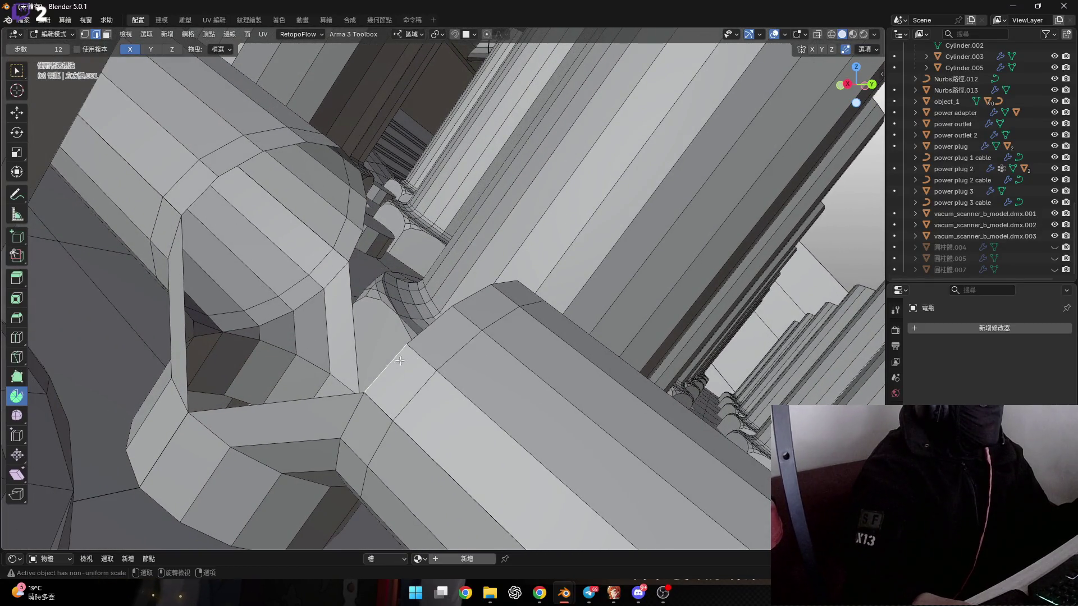
Step: Bridge the ring and arm edge loops, then undo the unwanted result
middle_drag(400, 361, 373, 377)
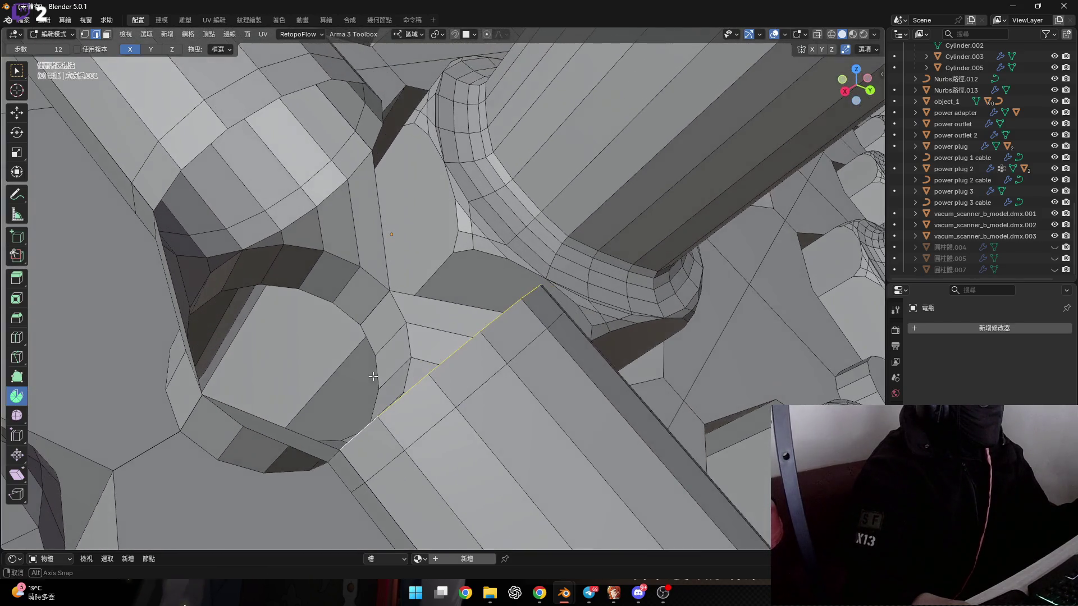
right_click(272, 238)
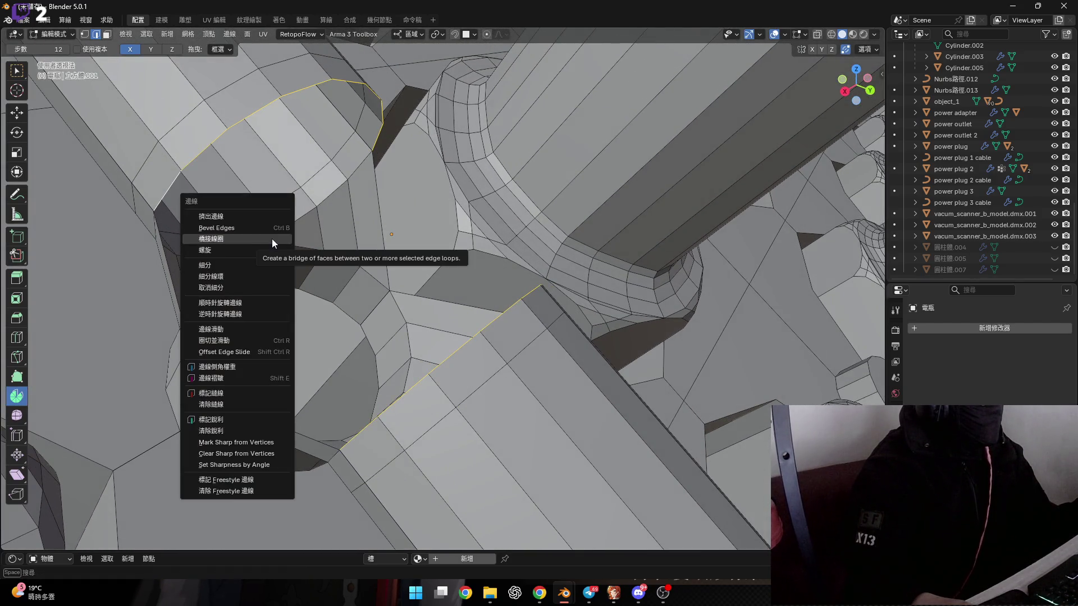
click(272, 238)
mouse_move(272, 238)
middle_down()
mouse_move(211, 234)
mouse_move(244, 248)
middle_up()
key(ctrl+z)
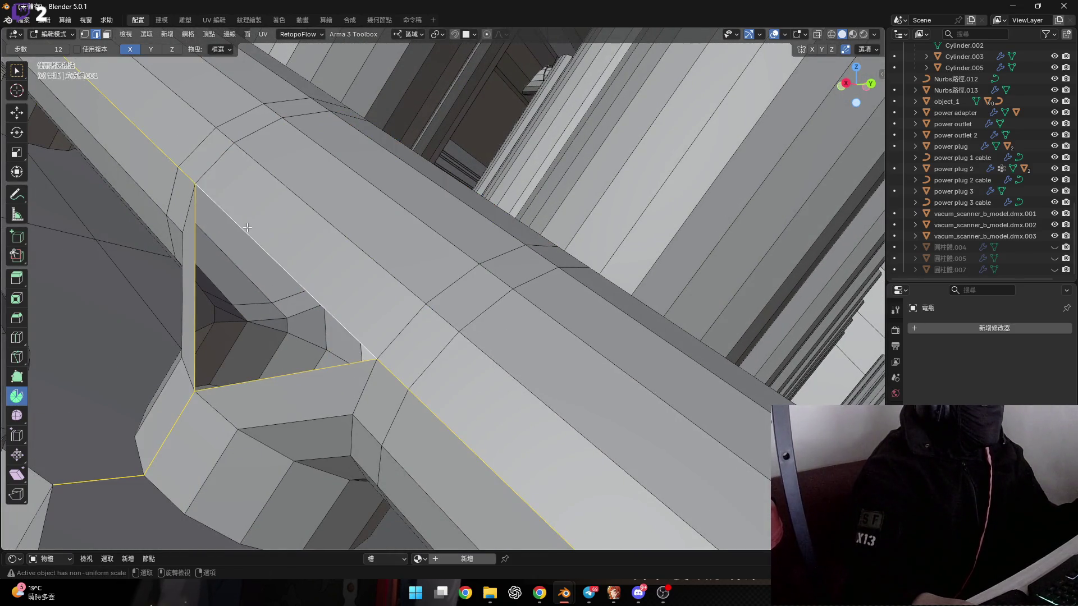
Step: Fill the two triangular holes beside the diagonal edges with bridged faces
ctrl+click(275, 375)
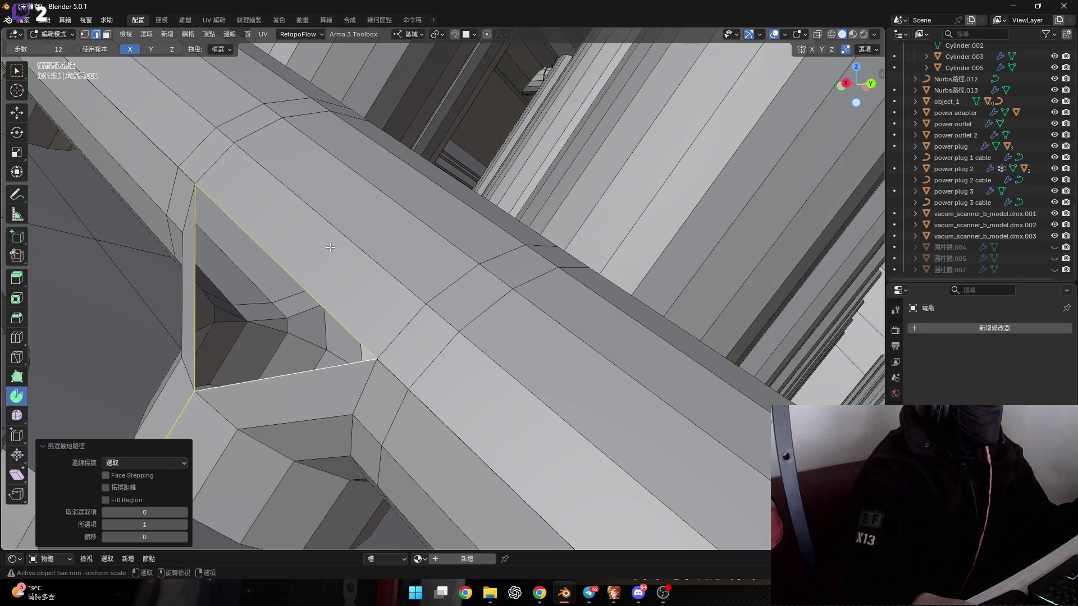
middle_drag(275, 375, 325, 256)
shift+click(326, 256)
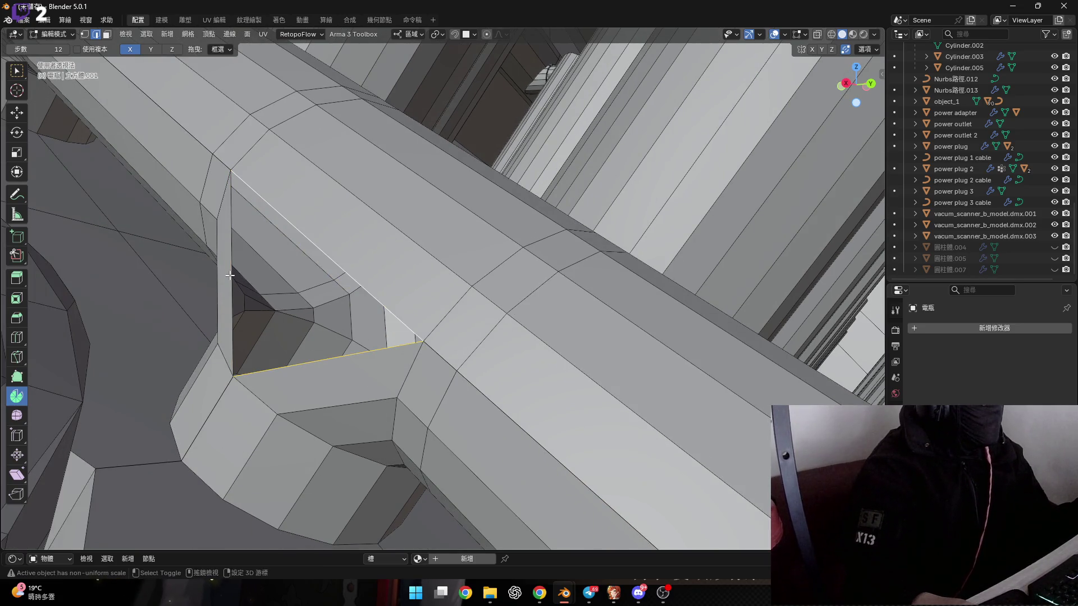
right_click(371, 270)
click(378, 244)
mouse_move(378, 244)
middle_down()
mouse_move(335, 302)
mouse_move(380, 293)
mouse_move(536, 418)
middle_up()
click(536, 418)
right_click(592, 279)
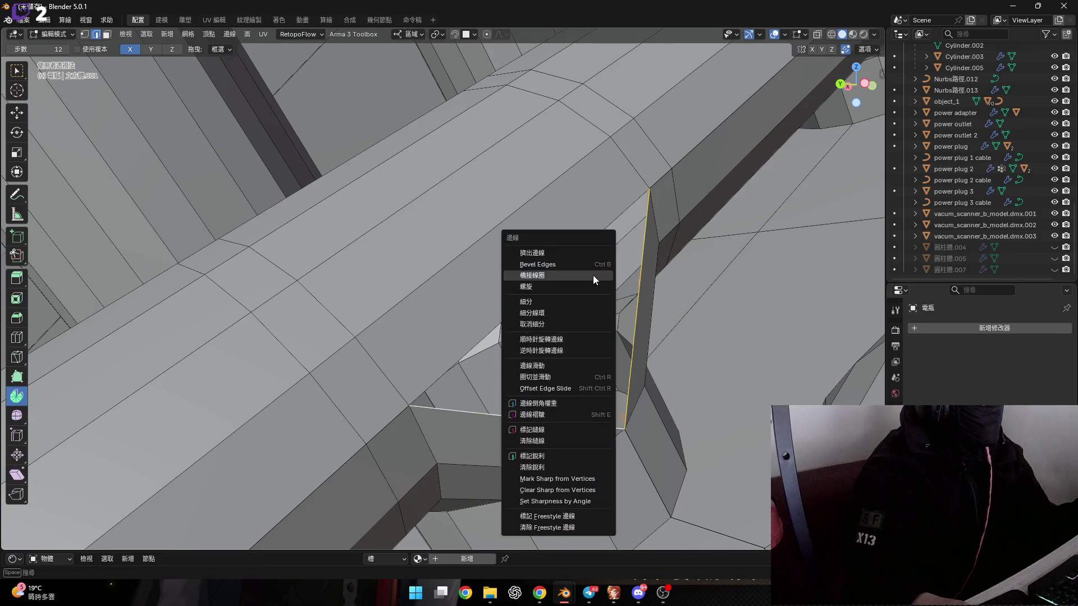
click(592, 275)
mouse_move(592, 275)
middle_down()
mouse_move(477, 351)
mouse_move(500, 332)
mouse_move(481, 325)
mouse_move(445, 352)
mouse_move(404, 257)
mouse_move(543, 397)
mouse_move(532, 440)
mouse_move(534, 320)
mouse_move(488, 313)
mouse_move(520, 337)
mouse_move(524, 356)
mouse_move(544, 289)
mouse_move(592, 281)
mouse_move(573, 265)
mouse_move(645, 243)
mouse_move(576, 239)
mouse_move(579, 264)
middle_up()
Step: Try a loop cut across the new face, cancel it, and inspect the cylinder joints
key(ctrl+r)
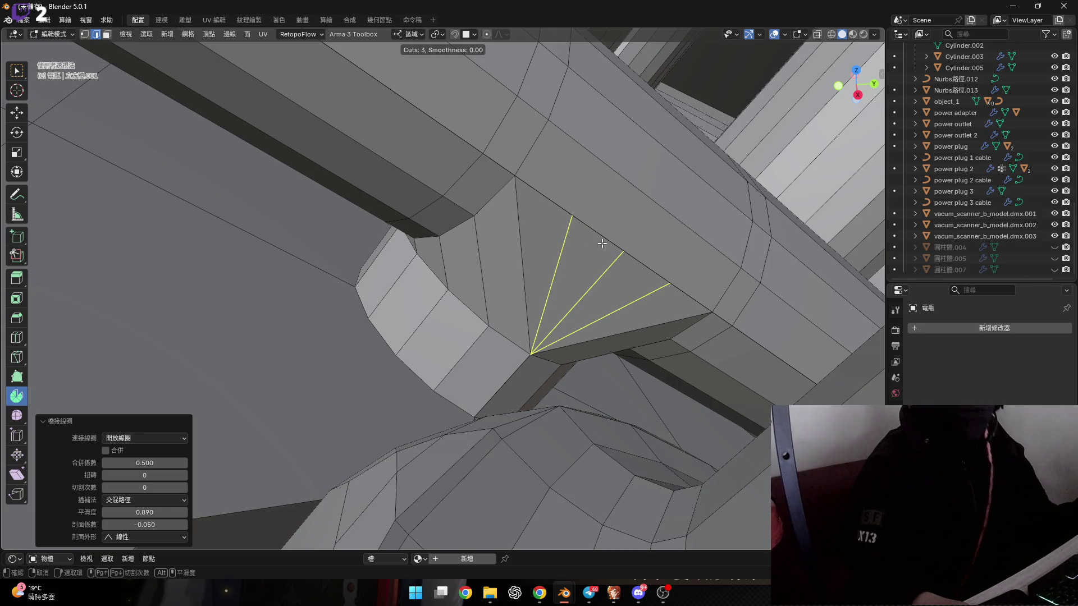
right_click(602, 243)
middle_drag(602, 241, 555, 294)
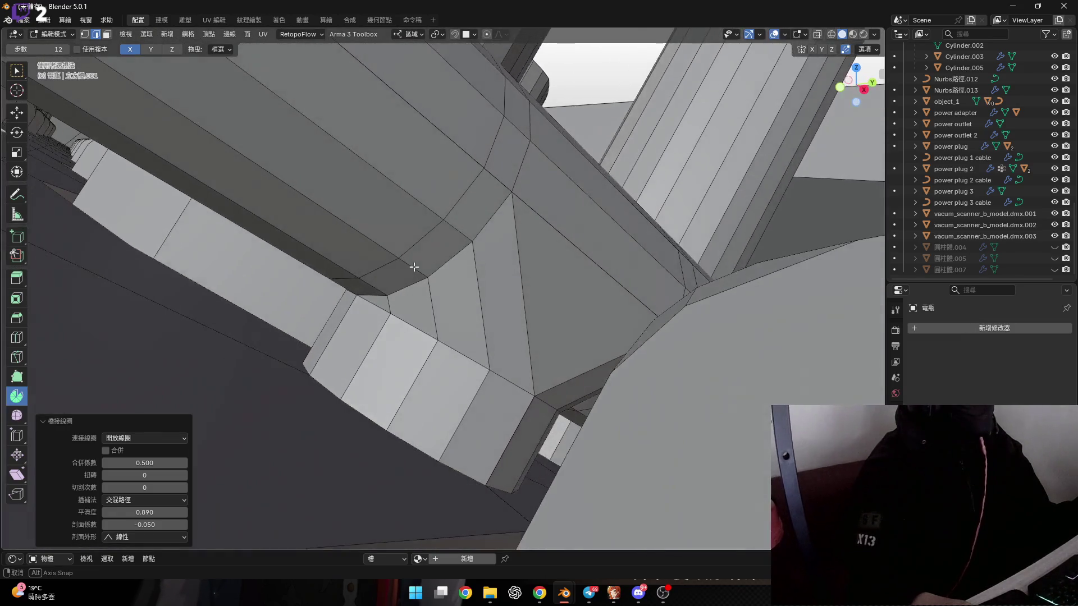
mouse_move(461, 299)
middle_down()
mouse_move(368, 303)
mouse_move(467, 322)
mouse_move(503, 315)
mouse_move(473, 344)
mouse_move(301, 312)
mouse_move(337, 269)
mouse_move(330, 251)
mouse_move(328, 269)
middle_up()
mouse_move(532, 303)
middle_down()
mouse_move(445, 168)
mouse_move(445, 241)
mouse_move(467, 322)
mouse_move(269, 280)
middle_up()
scroll(466, 323, down, 5)
Step: Delete the four face loops around the arm next to the joint
scroll(268, 280, up, 6)
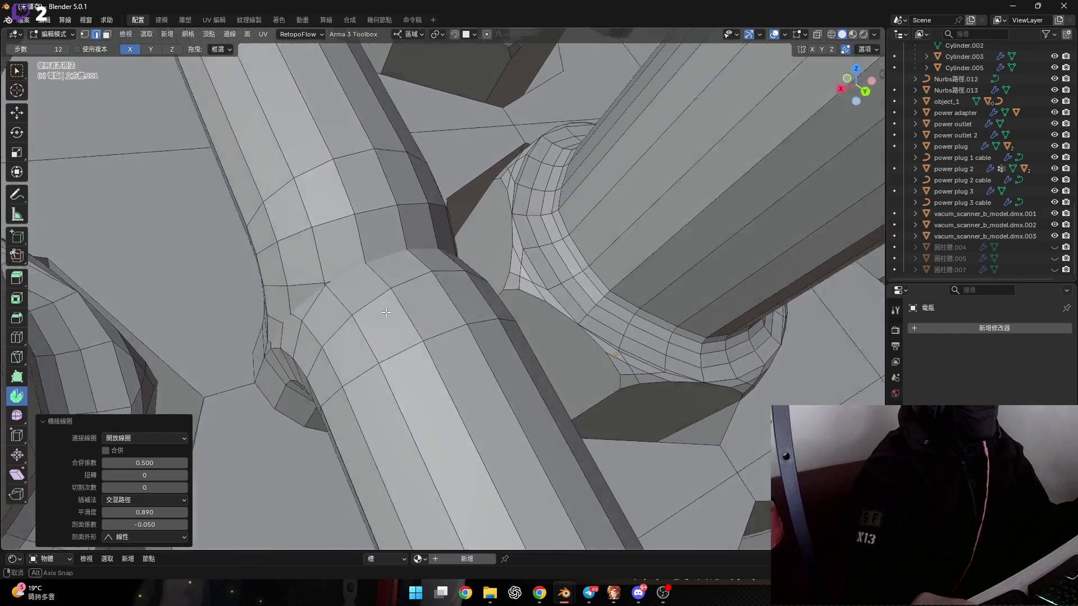
alt+click(384, 310)
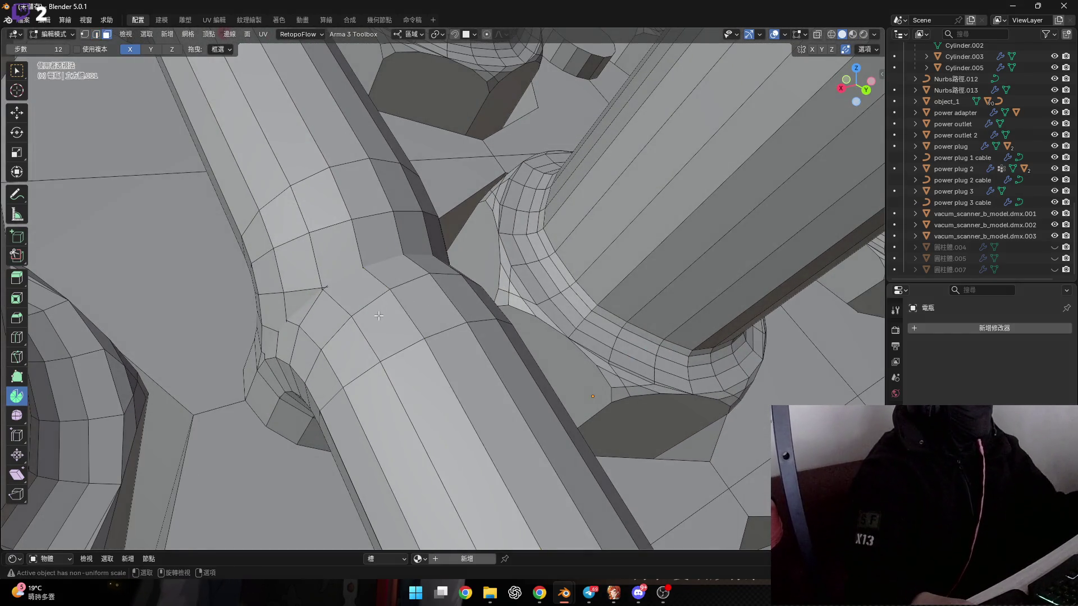
middle_drag(388, 325, 418, 331)
click(413, 326)
mouse_move(388, 287)
middle_down()
mouse_move(408, 313)
mouse_move(388, 273)
mouse_move(378, 283)
middle_up()
alt+click(408, 312)
alt+shift+click(353, 185)
alt+shift+click(367, 247)
alt+shift+click(390, 292)
key(x)
click(389, 273)
Step: Select the round knob's face loops, grow over the whole knob, and delete its faces
alt+click(402, 296)
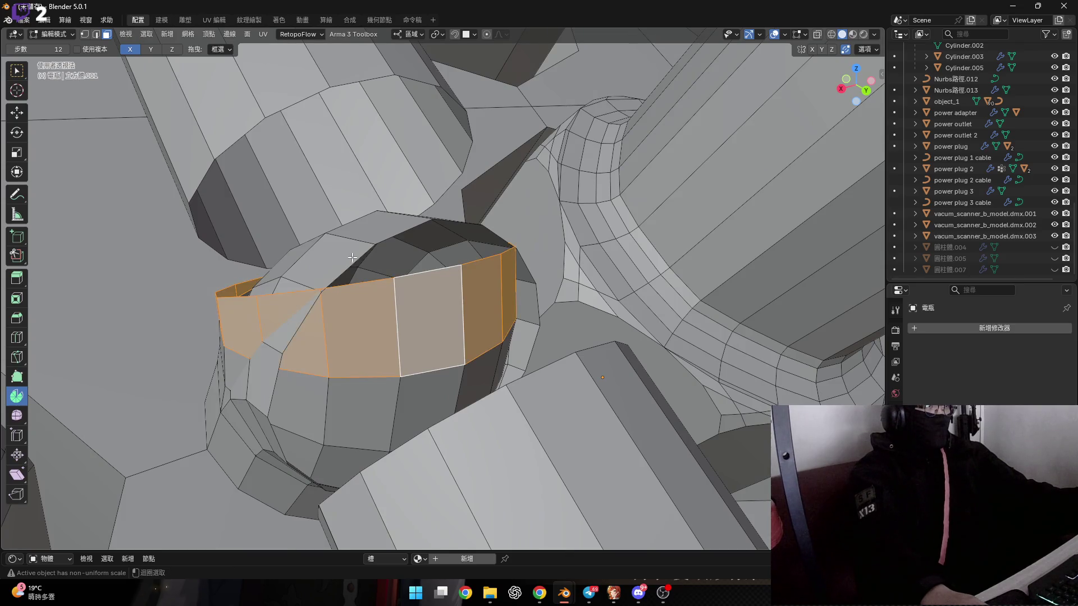
alt+shift+click(348, 241)
key(ctrl+KP_Add)
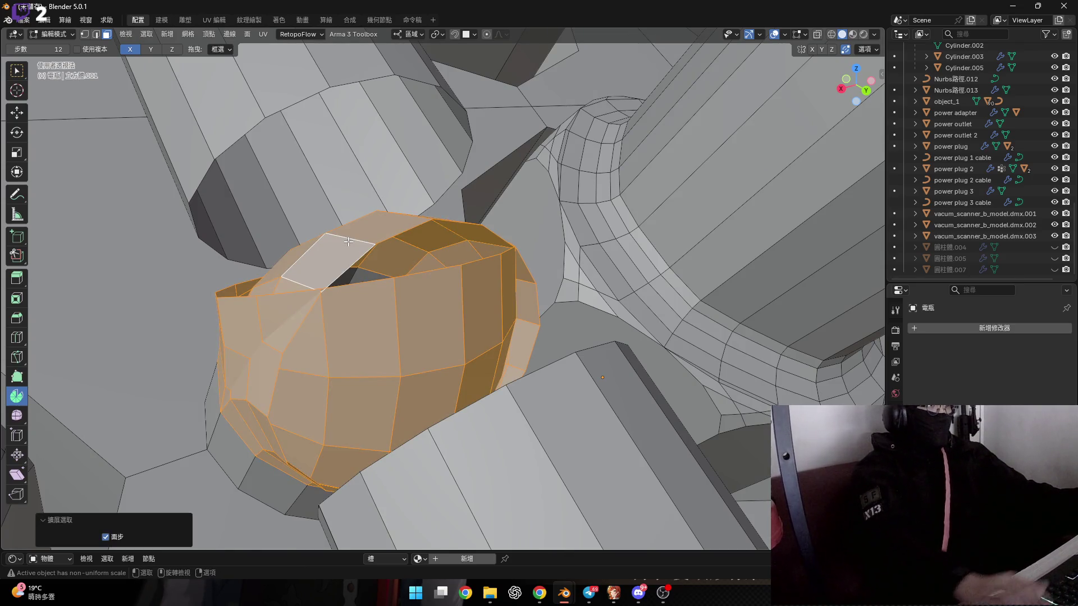
middle_drag(349, 241, 356, 269)
key(x)
click(355, 269)
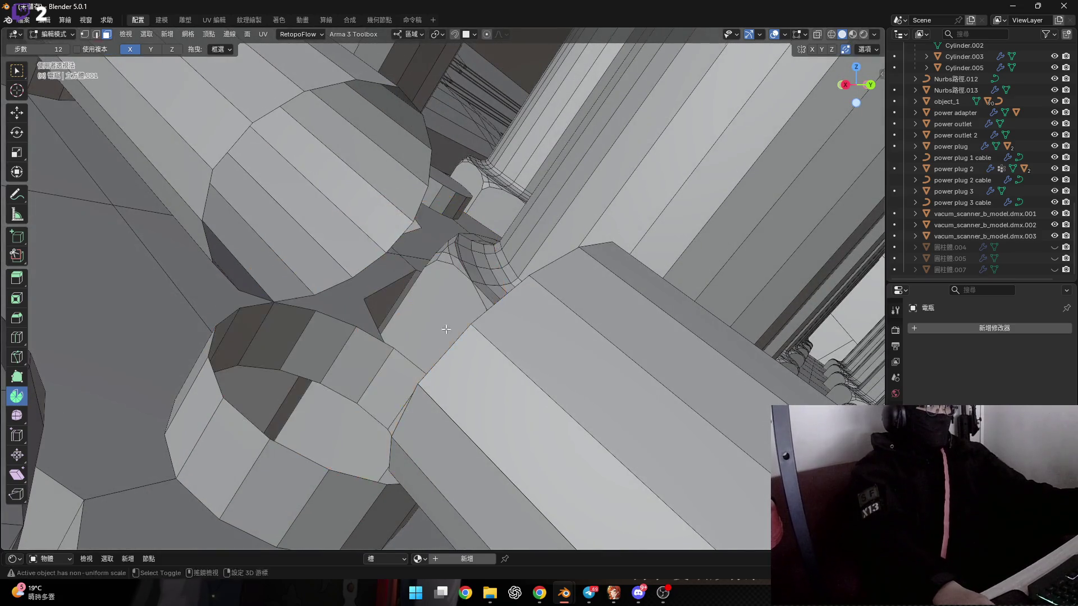
Step: Place an edge loop on the long pipe at its default position, then switch to face select
middle_drag(446, 329, 535, 307)
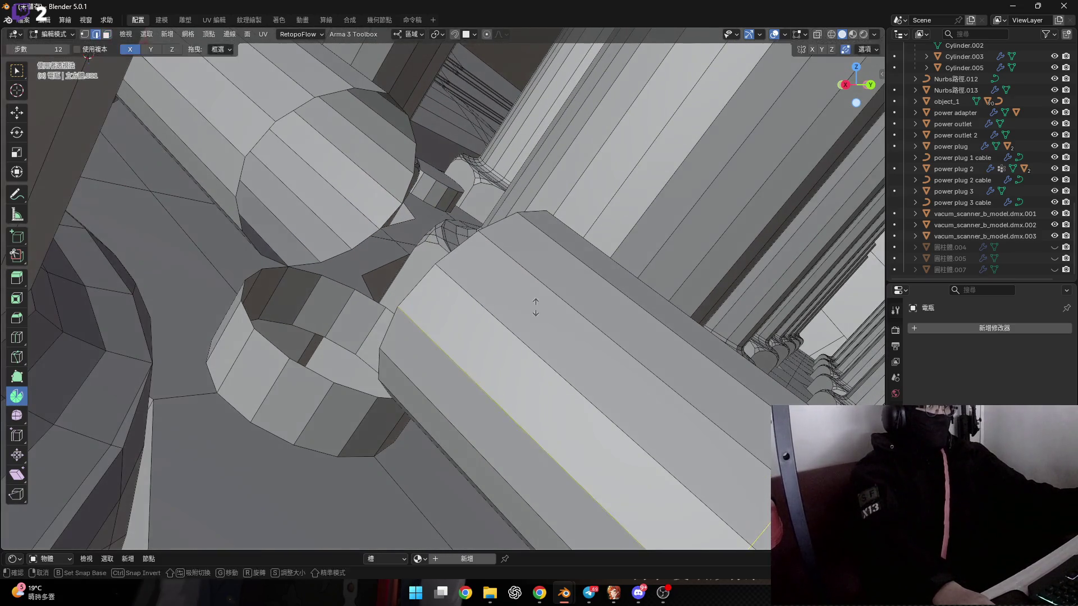
key(g)
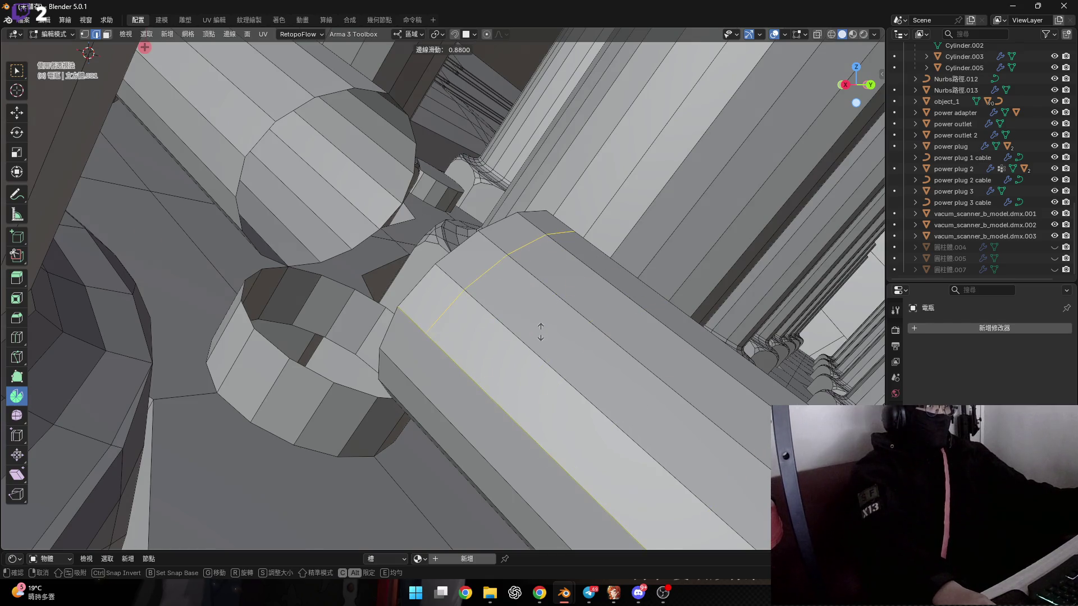
right_click(537, 332)
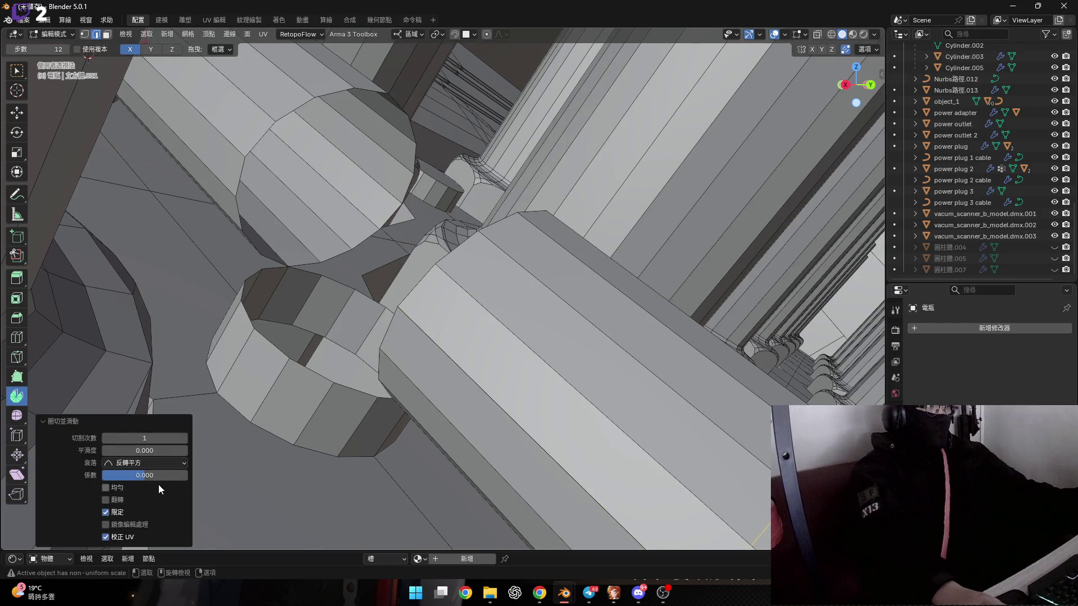
key(3)
mouse_move(314, 387)
middle_down()
mouse_move(484, 287)
mouse_move(407, 301)
middle_up()
Step: Cut another edge loop near the pipe's joint end, slide it to factor 0.900, and enable X-ray
key(ctrl+r)
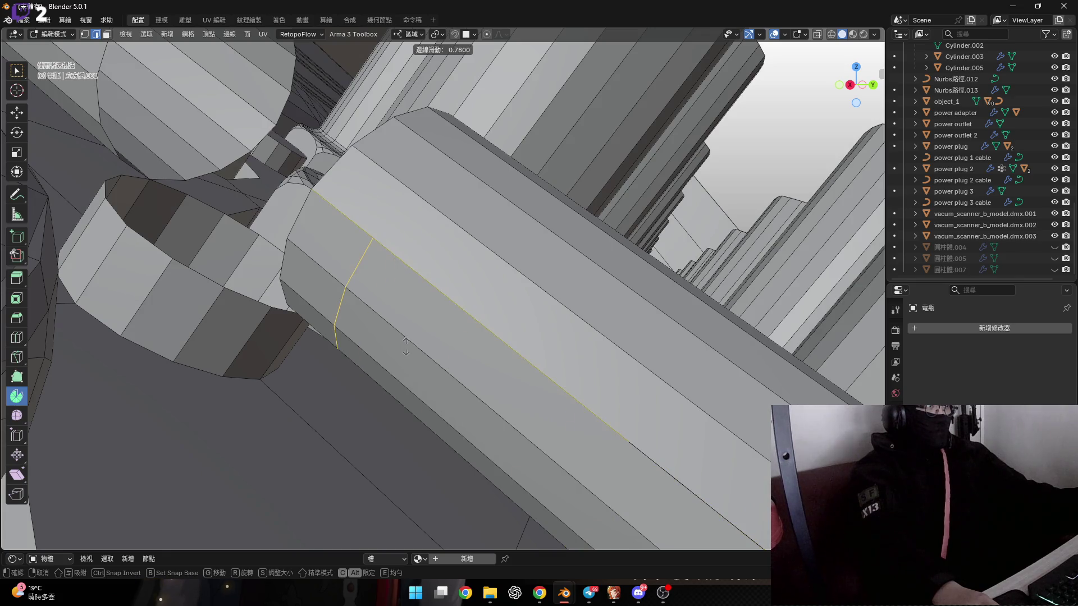
right_click(395, 351)
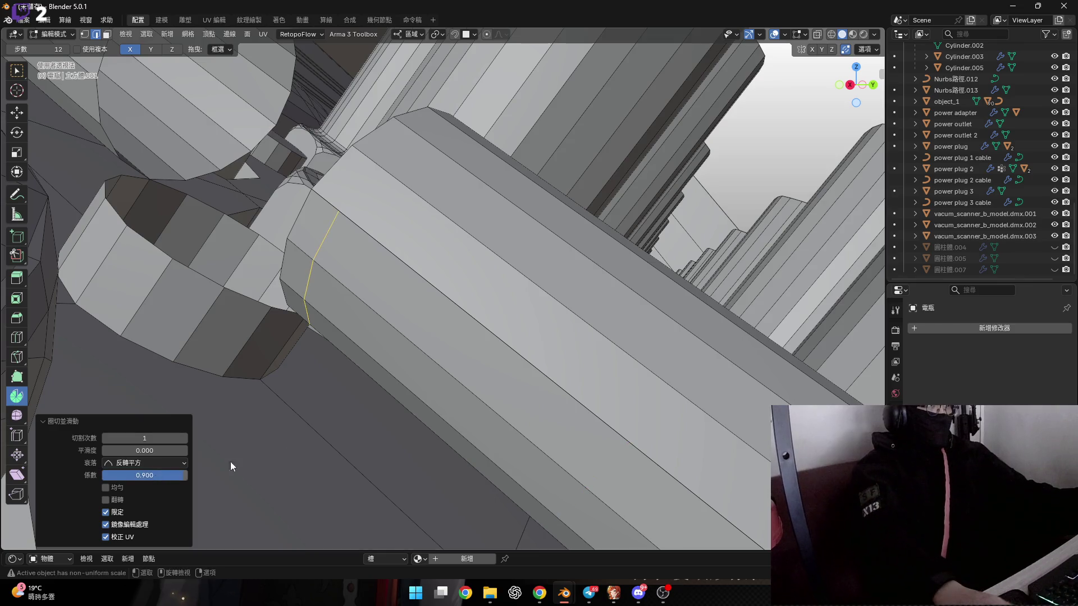
scroll(230, 462, up, 5)
key(g)
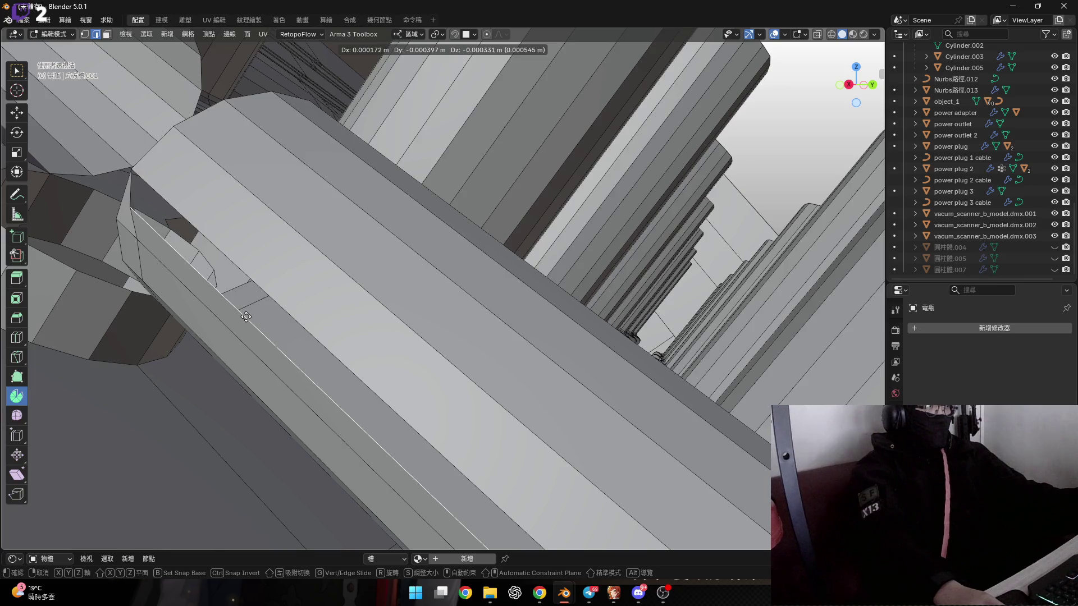
alt+scroll(246, 318, up, 3)
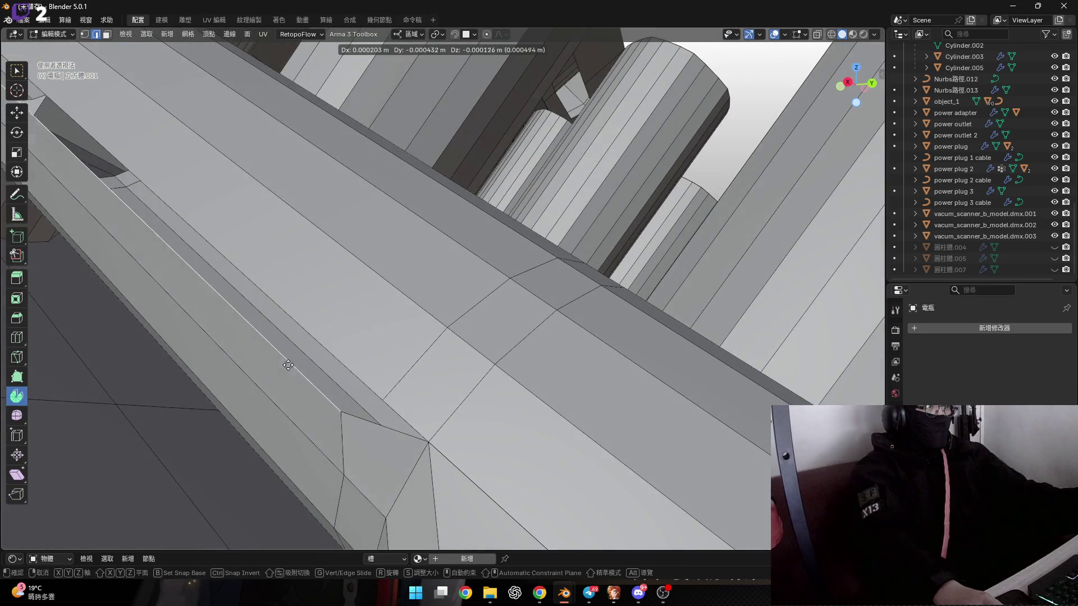
click(300, 367)
scroll(347, 376, up, 2)
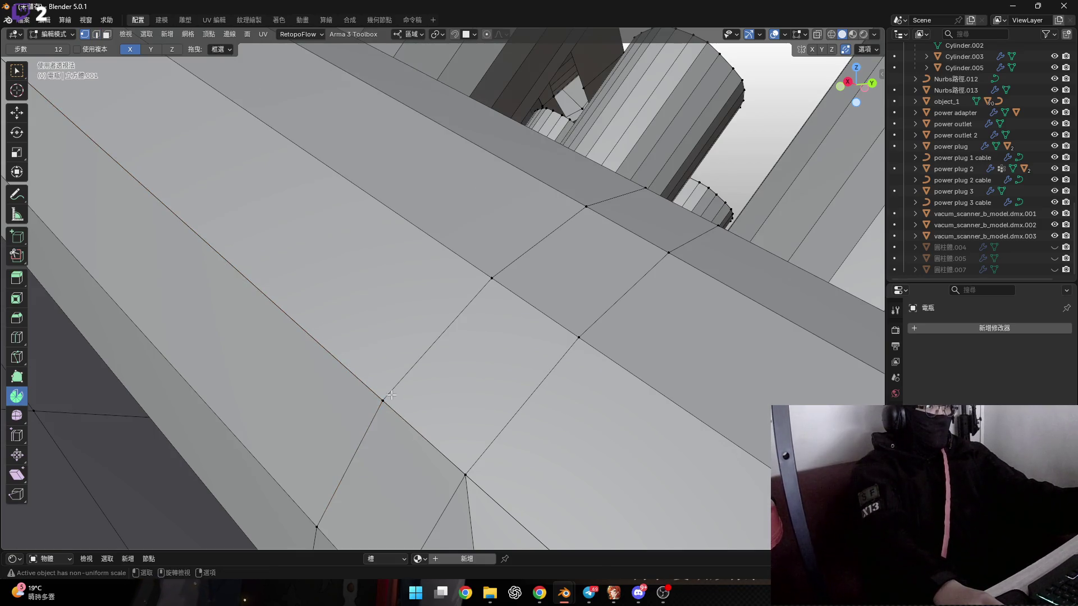
scroll(391, 395, up, 2)
click(817, 35)
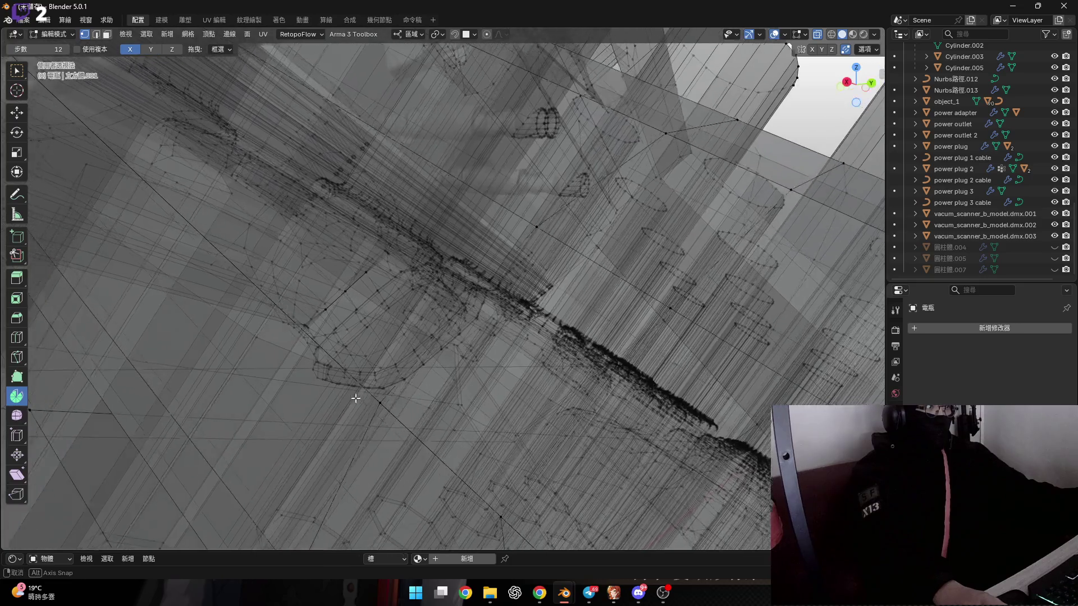
Step: Merge the stray vertices at their center, using X-ray to reach the hidden ones
click(389, 413)
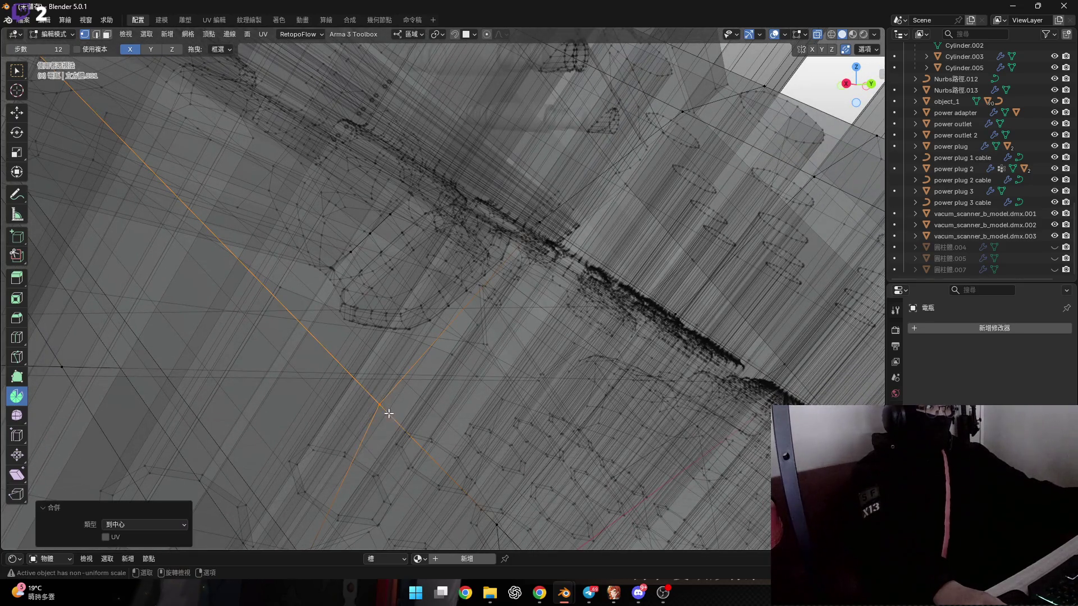
click(817, 35)
mouse_move(418, 299)
middle_down()
mouse_move(377, 305)
mouse_move(475, 291)
mouse_move(563, 366)
middle_up()
key(h)
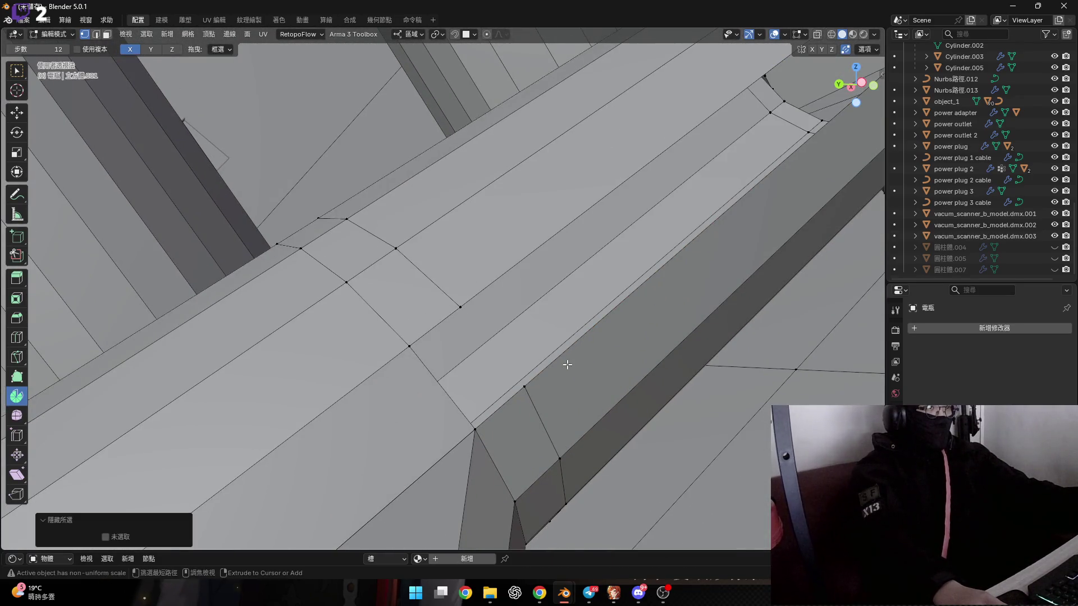
click(528, 386)
mouse_move(531, 387)
middle_down()
mouse_move(535, 396)
mouse_move(502, 367)
middle_up()
key(alt+z)
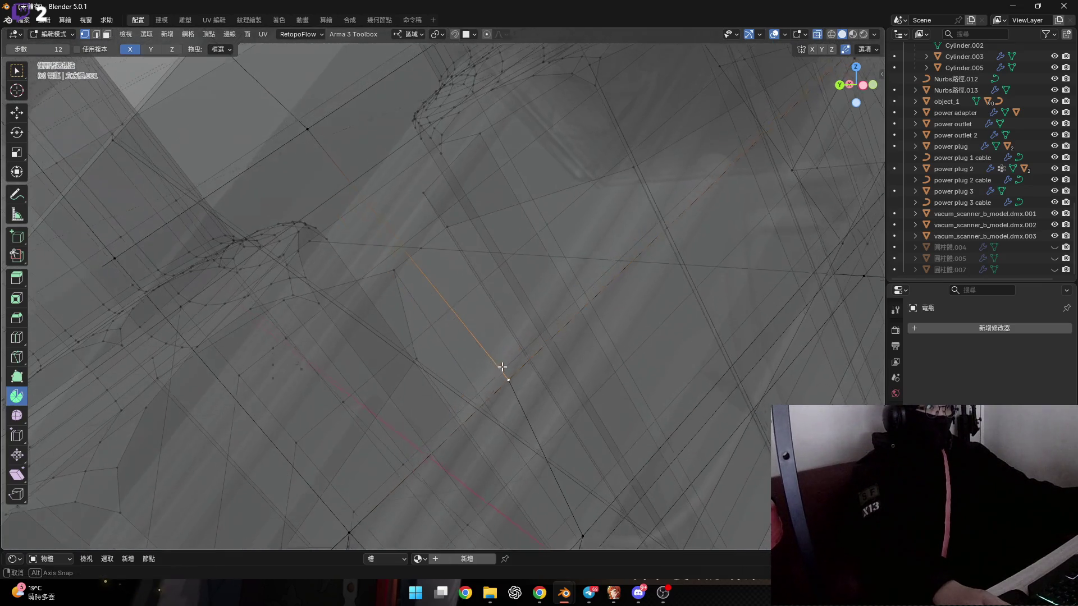
key(m)
click(537, 399)
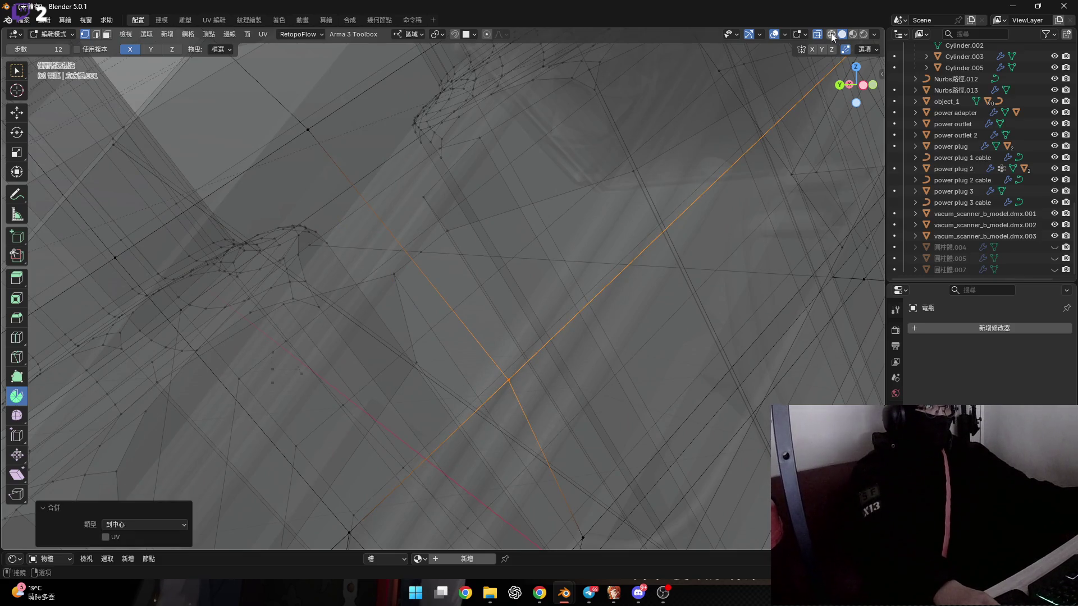
key(alt+z)
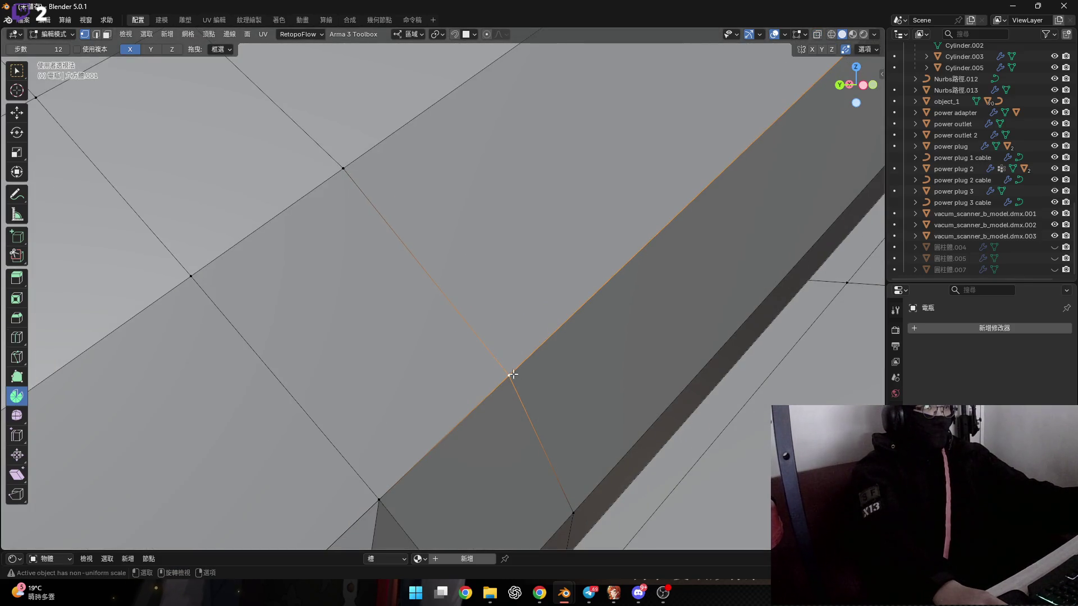
Step: Add a loop cut around the cylinder and nudge the joint-end vertex about 0.00008 m
mouse_move(513, 374)
middle_down()
mouse_move(527, 320)
mouse_move(457, 291)
mouse_move(539, 284)
mouse_move(489, 280)
mouse_move(539, 267)
mouse_move(546, 245)
middle_up()
key(ctrl+r)
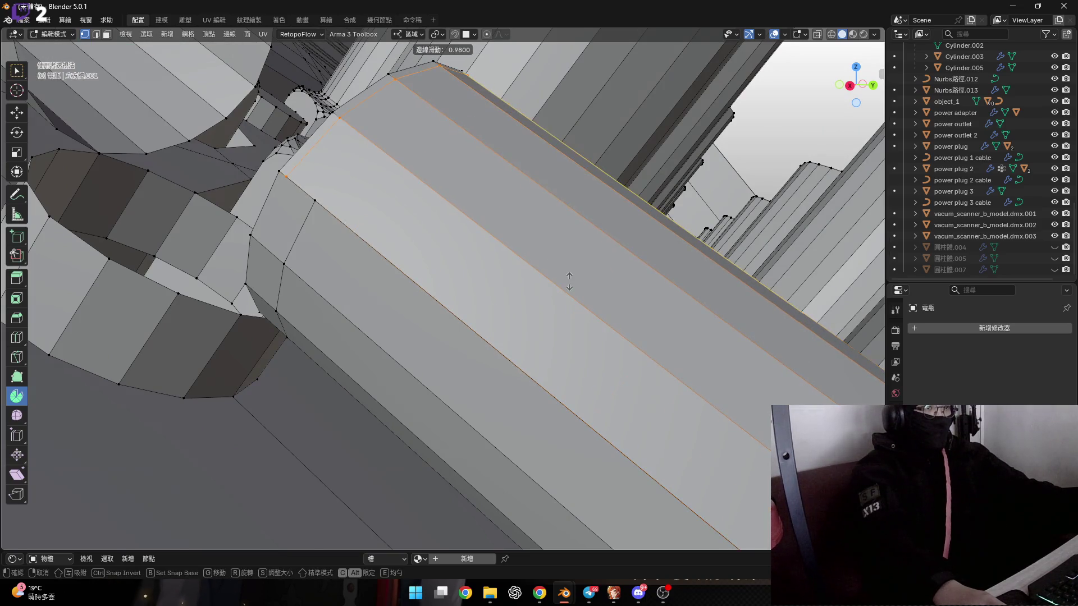
right_click(234, 456)
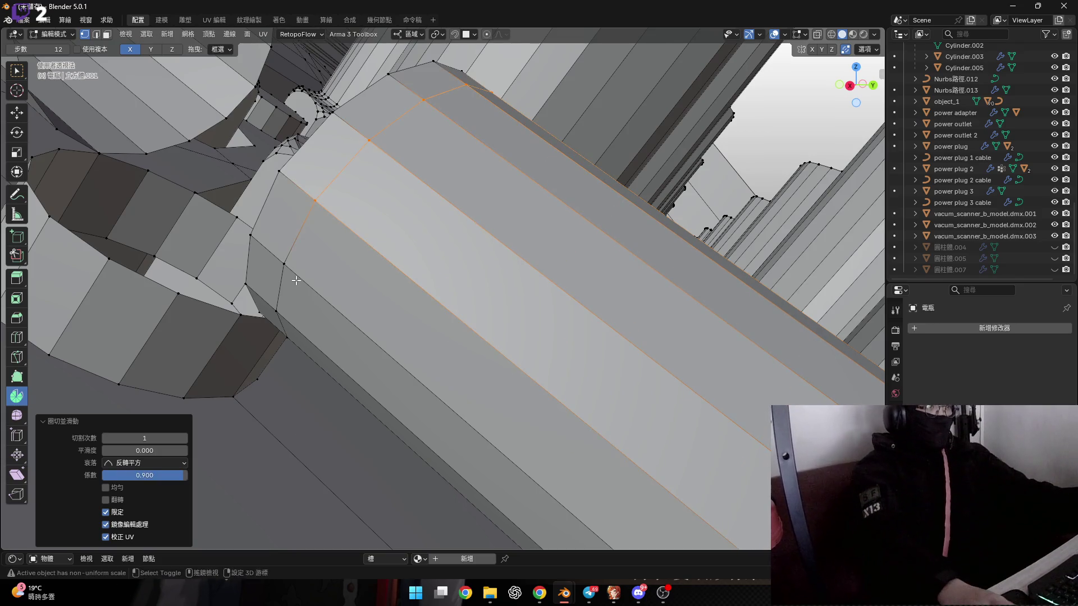
scroll(315, 269, up, 6)
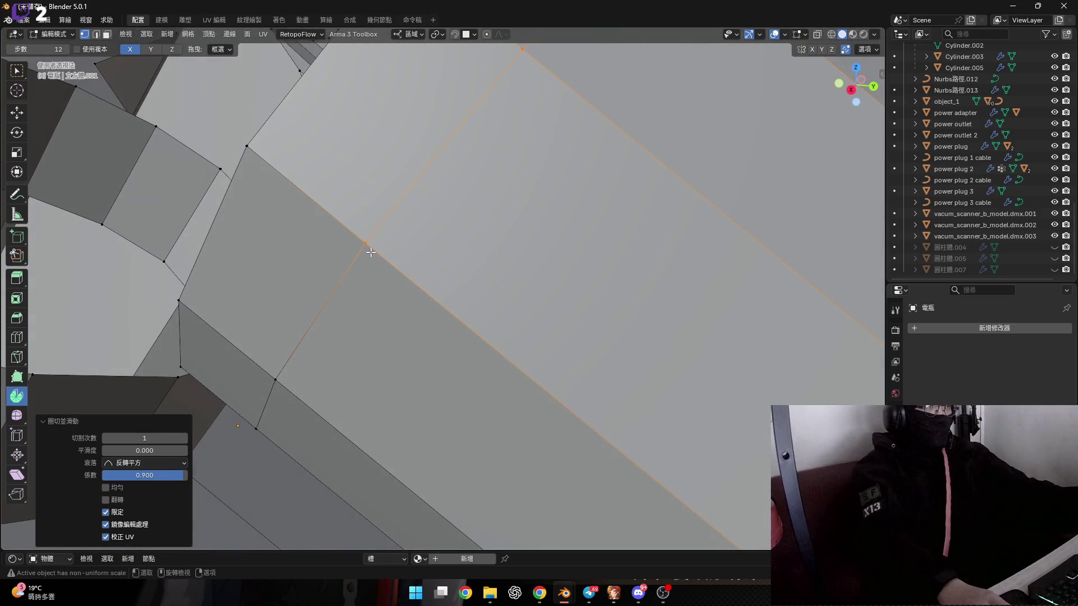
scroll(359, 247, up, 2)
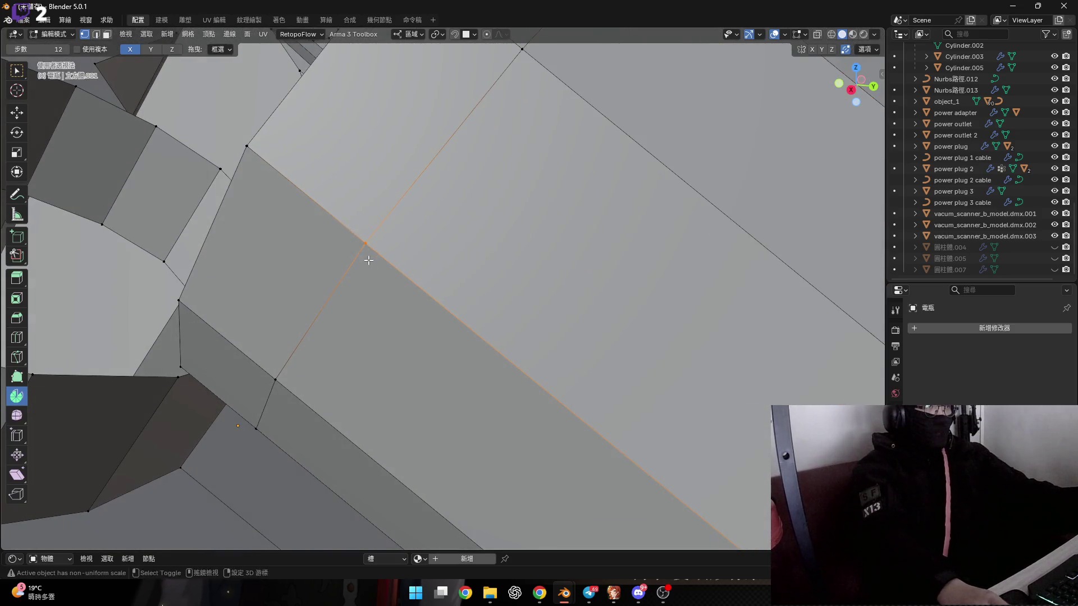
key(g)
right_click(397, 281)
mouse_move(398, 282)
middle_down()
mouse_move(324, 325)
mouse_move(536, 295)
mouse_move(483, 247)
mouse_move(535, 290)
mouse_move(354, 241)
mouse_move(457, 303)
mouse_move(405, 256)
mouse_move(438, 247)
mouse_move(530, 284)
mouse_move(595, 291)
mouse_move(498, 298)
mouse_move(497, 328)
mouse_move(428, 352)
mouse_move(440, 339)
mouse_move(484, 336)
middle_up()
key(ctrl+r)
right_click(536, 295)
right_click(577, 308)
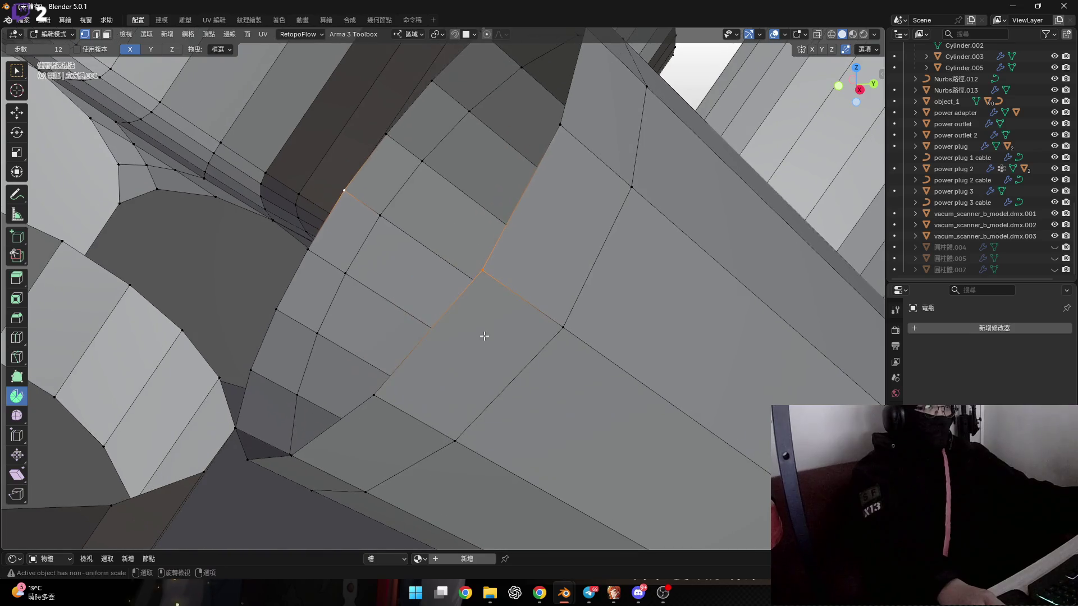
Step: In edge select mode, rip the edge beside the cylinder ring apart
key(2)
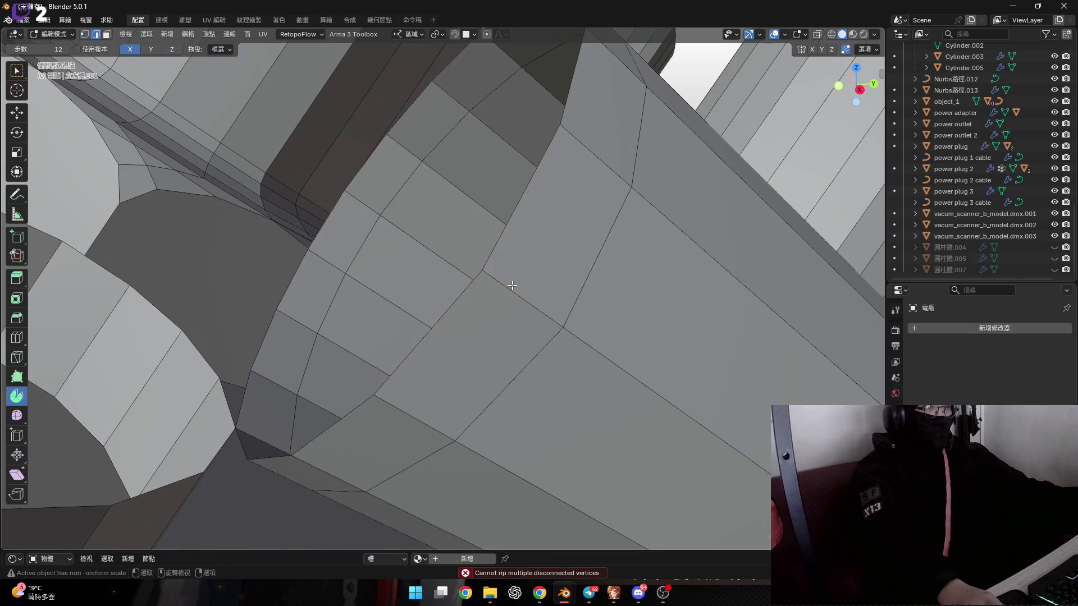
click(510, 288)
click(467, 232)
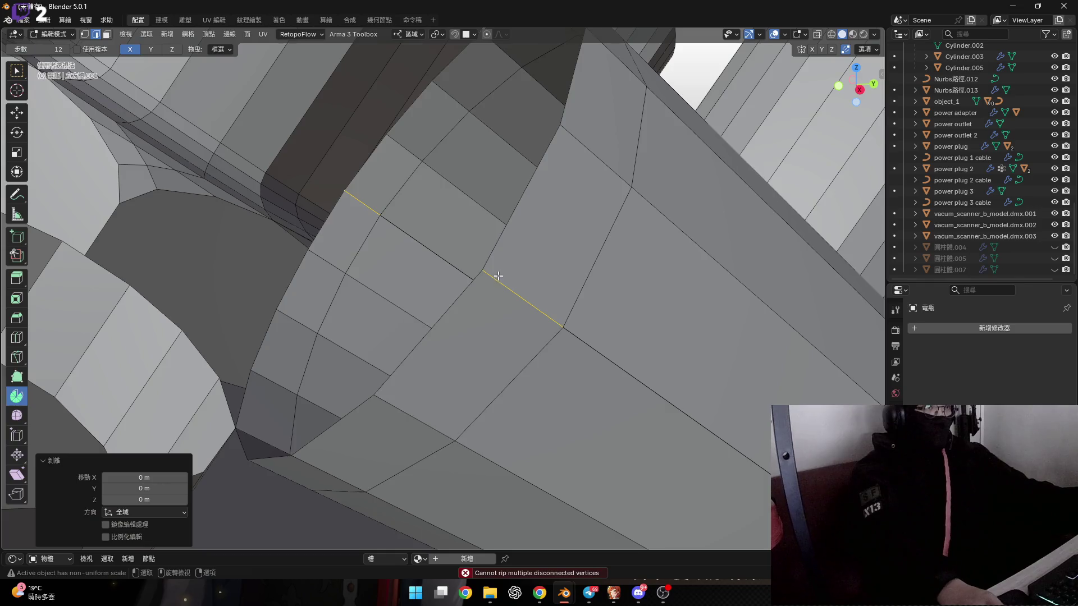
mouse_move(496, 277)
middle_down()
mouse_move(466, 331)
mouse_move(560, 361)
mouse_move(532, 367)
mouse_move(428, 315)
mouse_move(391, 312)
mouse_move(348, 258)
mouse_move(414, 298)
middle_up()
mouse_move(582, 252)
middle_down()
mouse_move(571, 308)
mouse_move(588, 301)
middle_up()
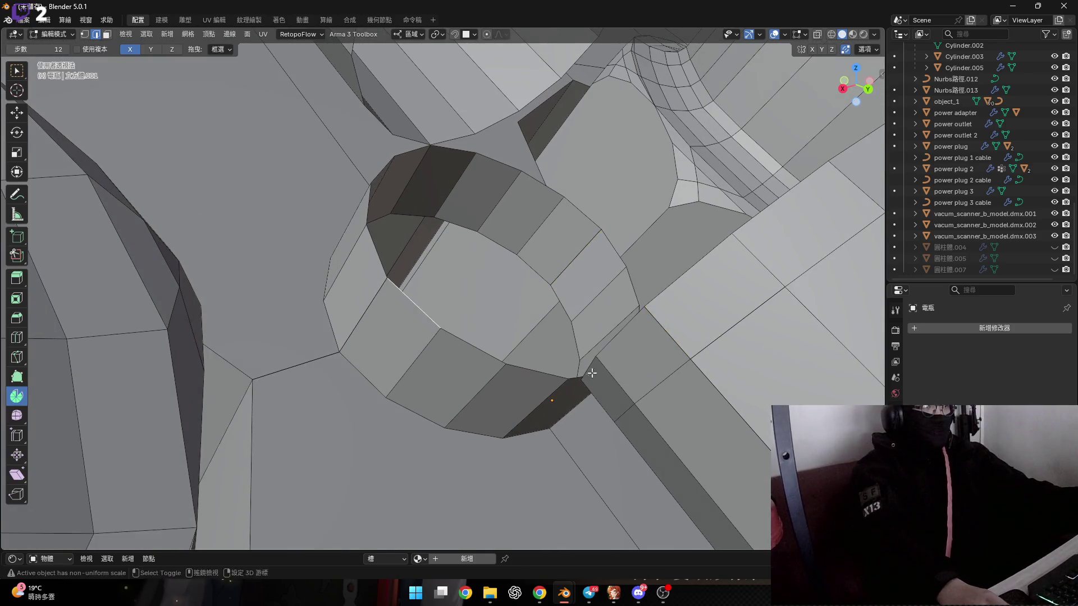
mouse_move(428, 323)
middle_down()
mouse_move(584, 372)
mouse_move(544, 305)
middle_up()
Step: Bridge the two open edge paths at the cylinder ring with new faces
ctrl+click(547, 304)
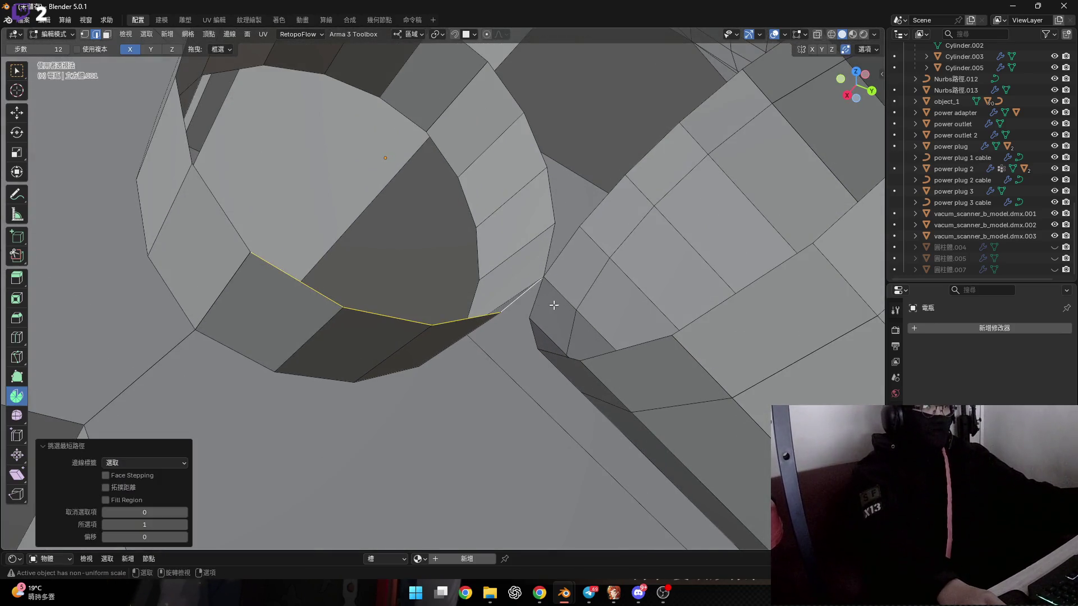
ctrl+click(538, 300)
ctrl+click(627, 340)
key(ctrl+e)
click(553, 235)
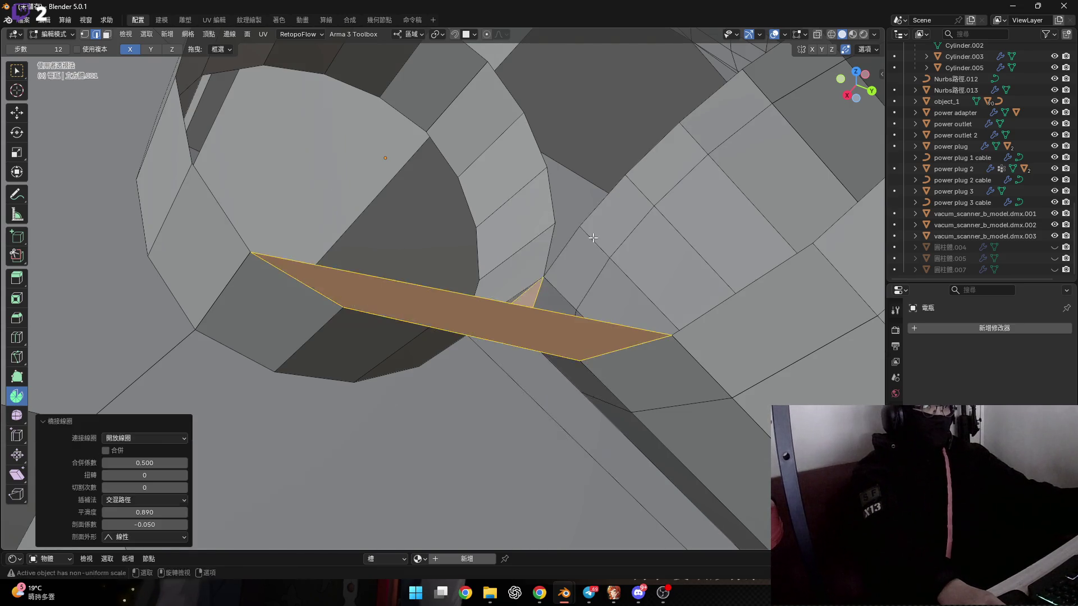
middle_drag(553, 236, 503, 349)
key(ctrl+z)
ctrl+click(632, 199)
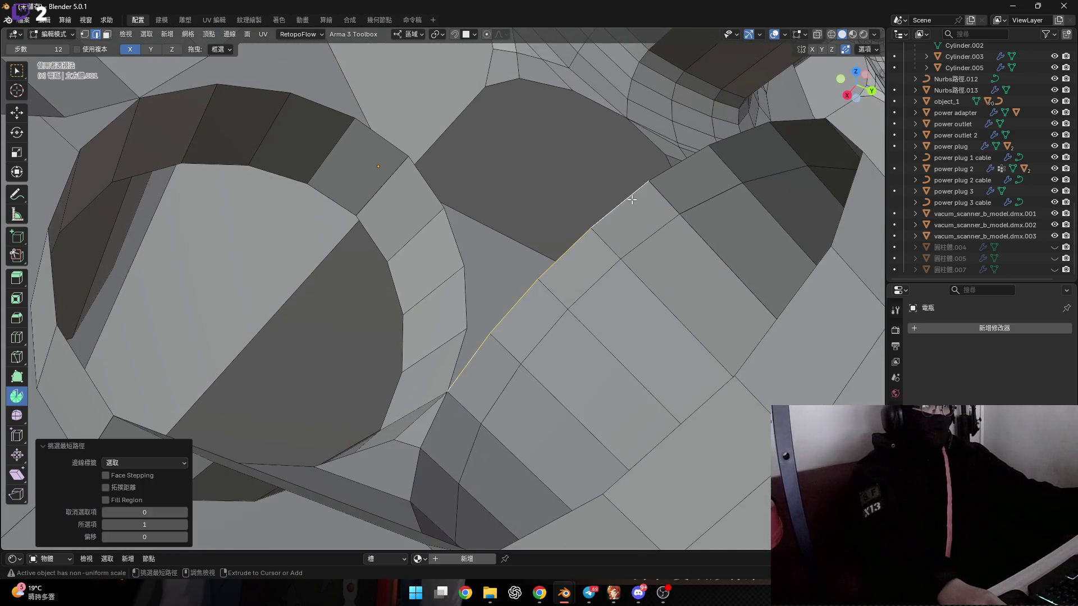
shift+click(450, 339)
ctrl+click(422, 178)
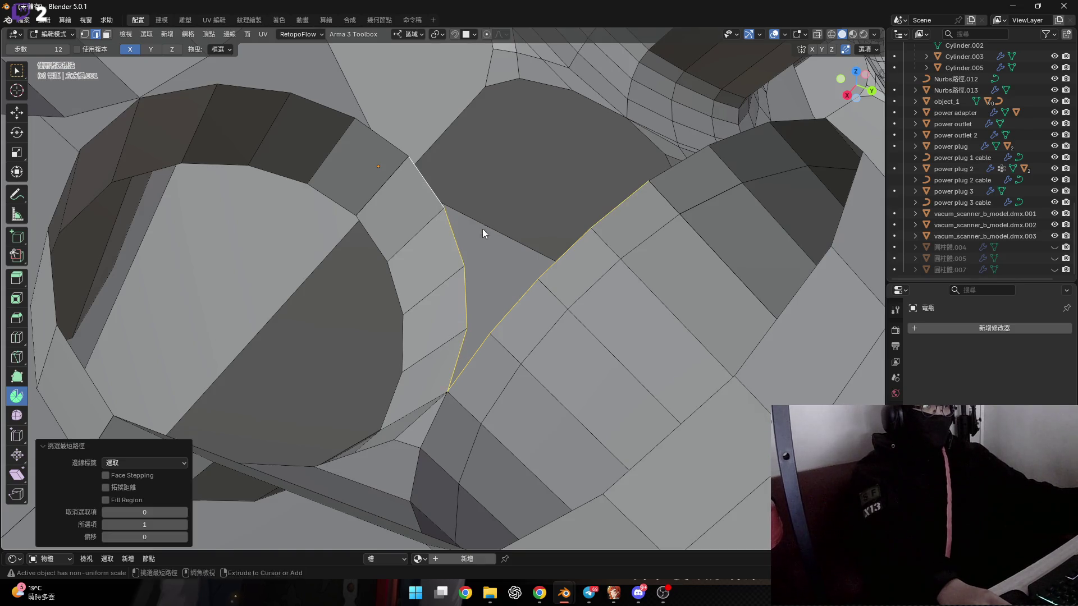
key(ctrl+e)
click(486, 234)
mouse_move(486, 234)
middle_down()
mouse_move(449, 270)
mouse_move(371, 231)
mouse_move(512, 306)
mouse_move(443, 253)
mouse_move(447, 276)
middle_up()
Step: Add an edge loop near the cylinder's end with slide factor -0.9
scroll(443, 253, down, 6)
scroll(447, 275, down, 3)
scroll(447, 276, up, 3)
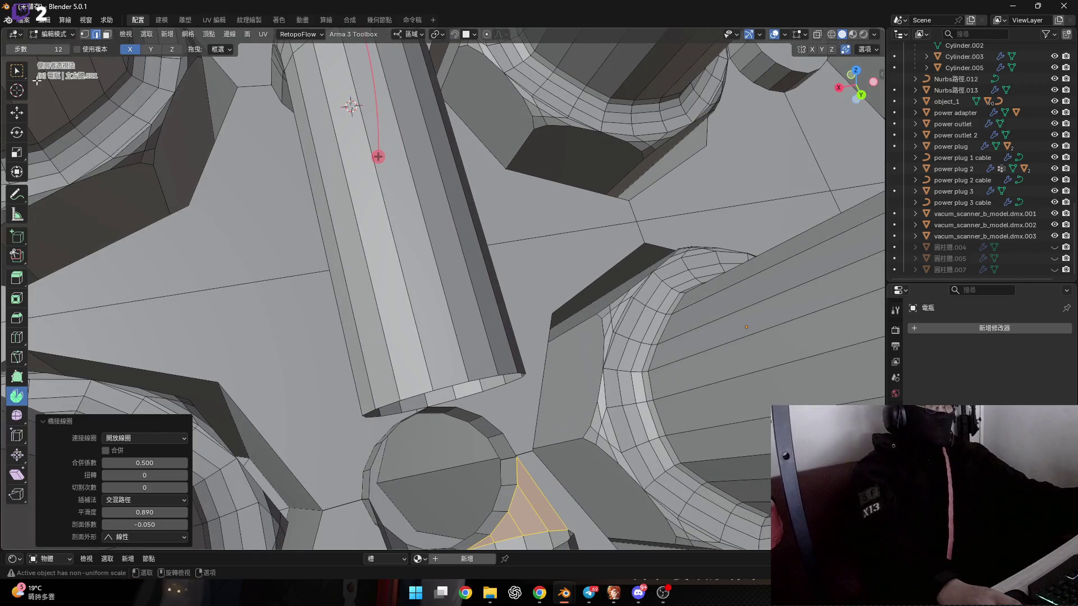
click(442, 301)
right_click(443, 302)
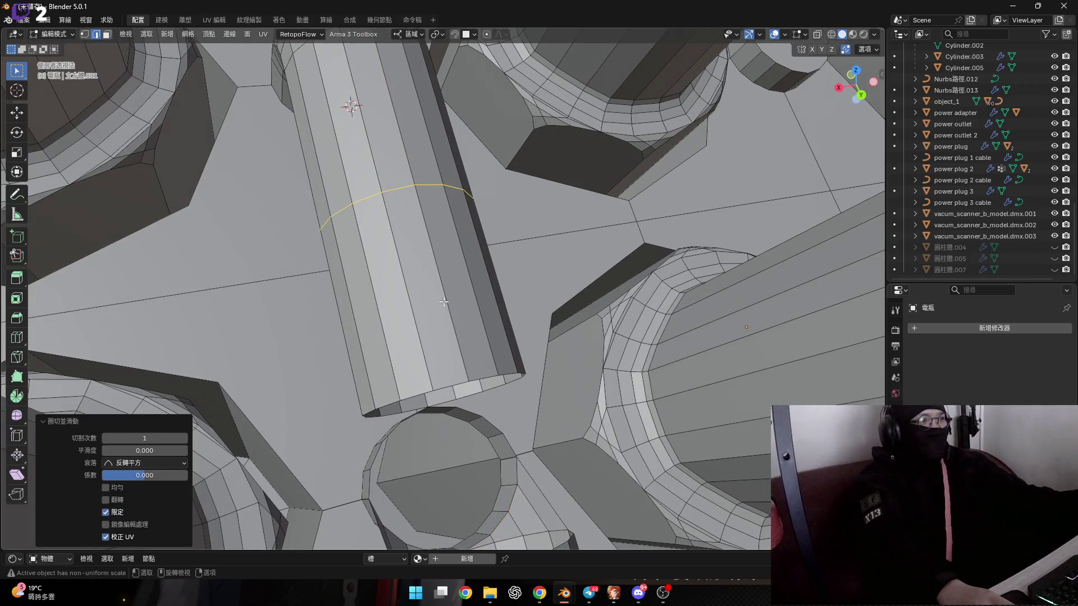
middle_drag(371, 331, 398, 311)
scroll(398, 311, up, 3)
text(-.9)
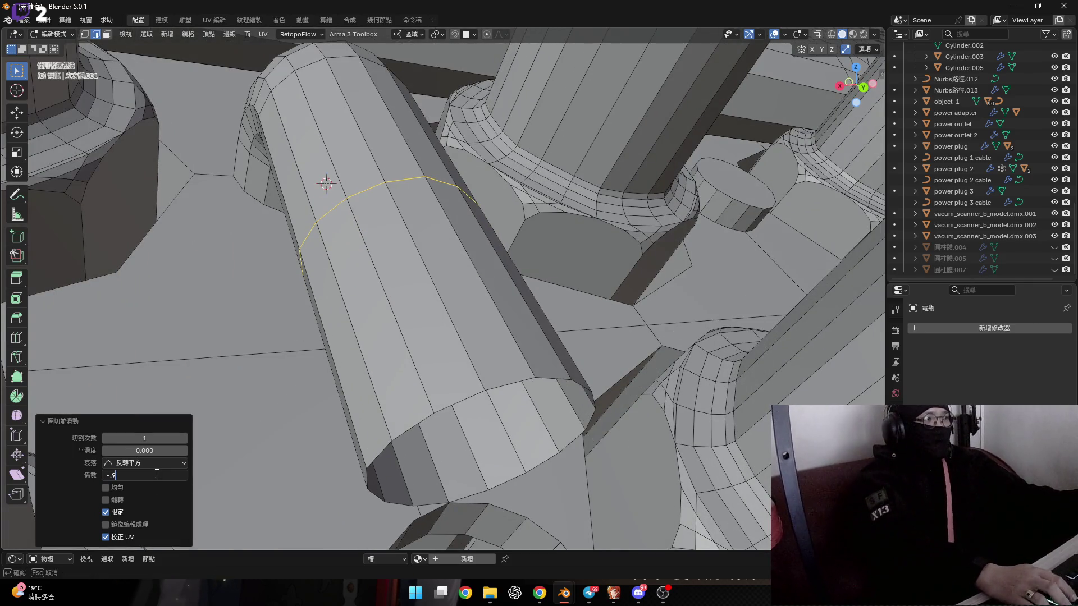
key(Return)
scroll(417, 320, up, 8)
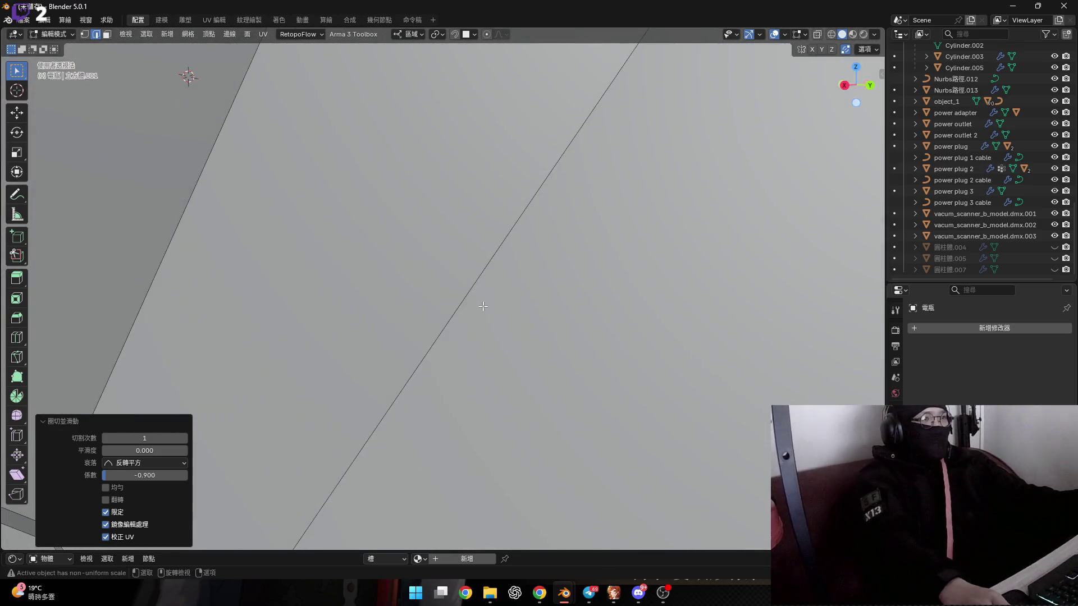
scroll(483, 306, down, 5)
middle_drag(483, 306, 488, 313)
scroll(625, 309, up, 3)
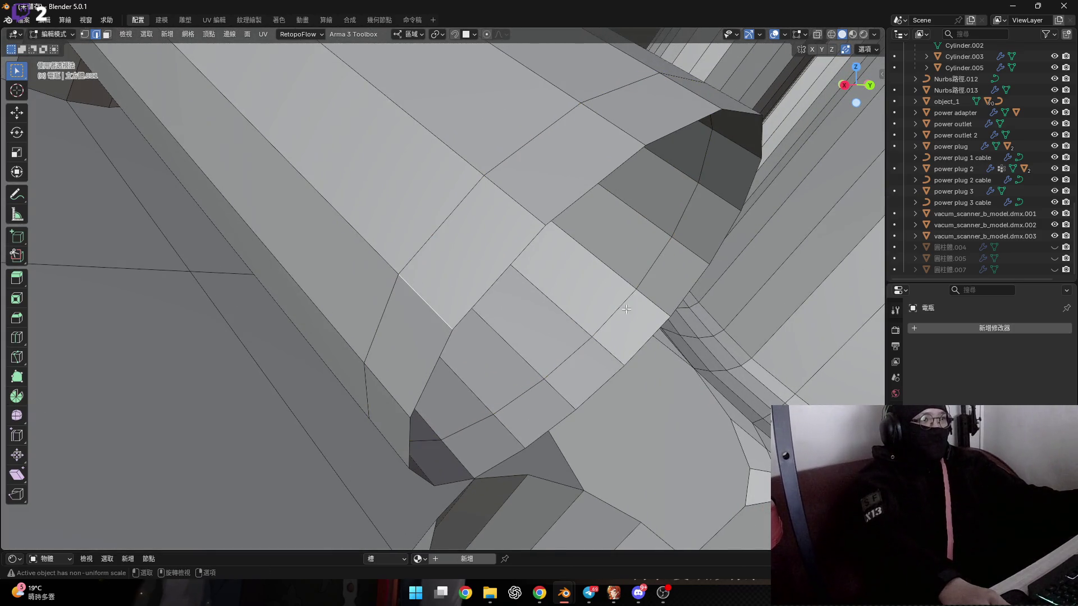
scroll(670, 271, down, 3)
scroll(590, 295, up, 2)
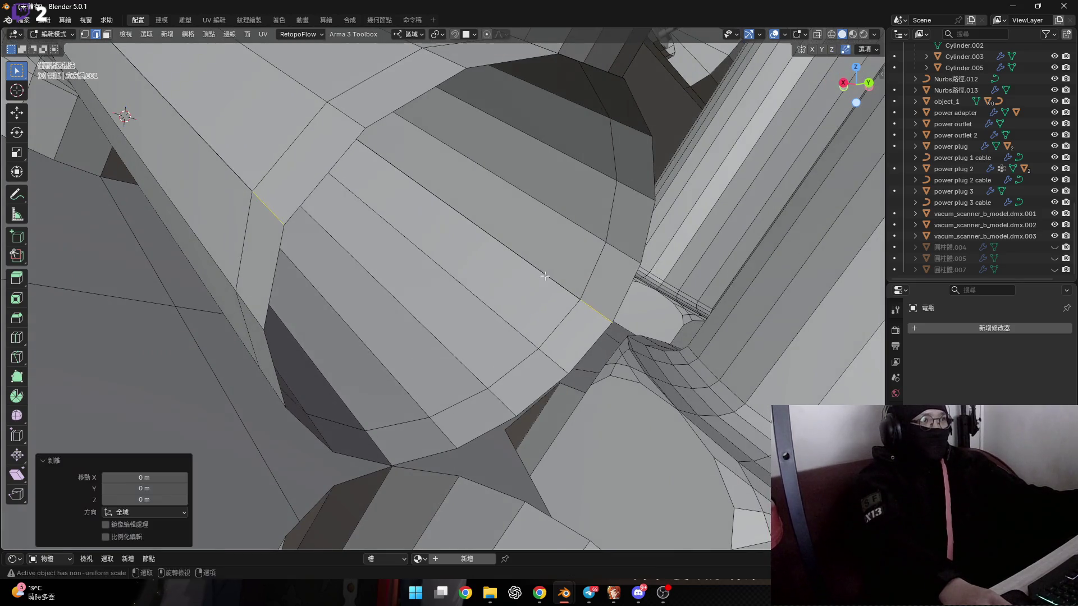
Step: Bridge the two edge loops across the gap at the cylinder end
middle_drag(544, 276, 354, 187)
click(353, 187)
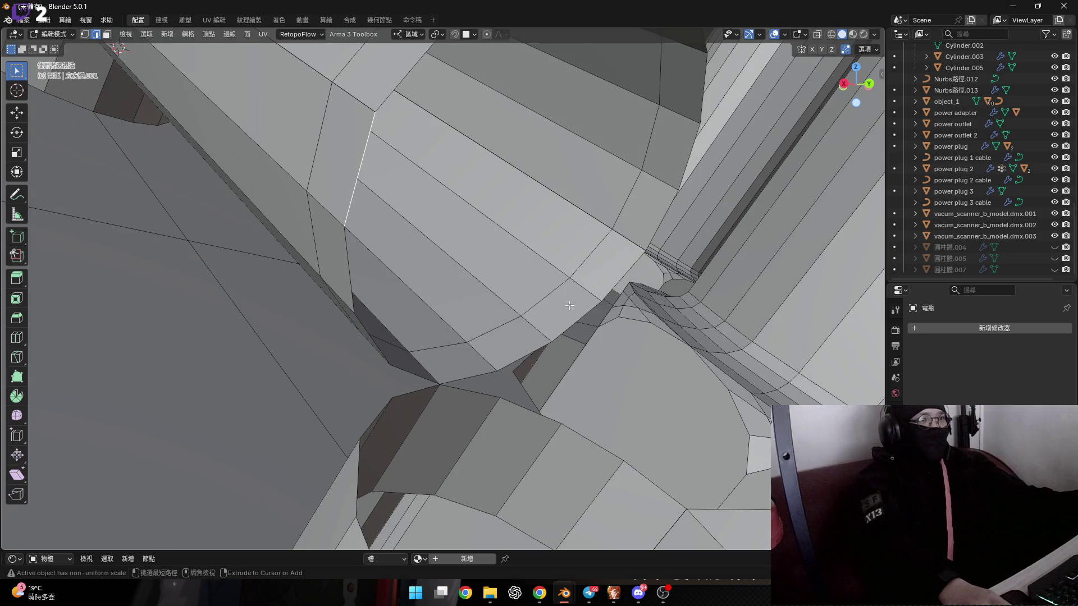
mouse_move(415, 380)
middle_down()
mouse_move(616, 269)
mouse_move(652, 410)
mouse_move(453, 357)
mouse_move(505, 306)
mouse_move(429, 391)
mouse_move(469, 385)
mouse_move(433, 342)
middle_up()
ctrl+click(617, 270)
key(ctrl+z)
ctrl+click(616, 269)
shift+click(652, 411)
ctrl+click(505, 306)
key(ctrl+e)
click(506, 306)
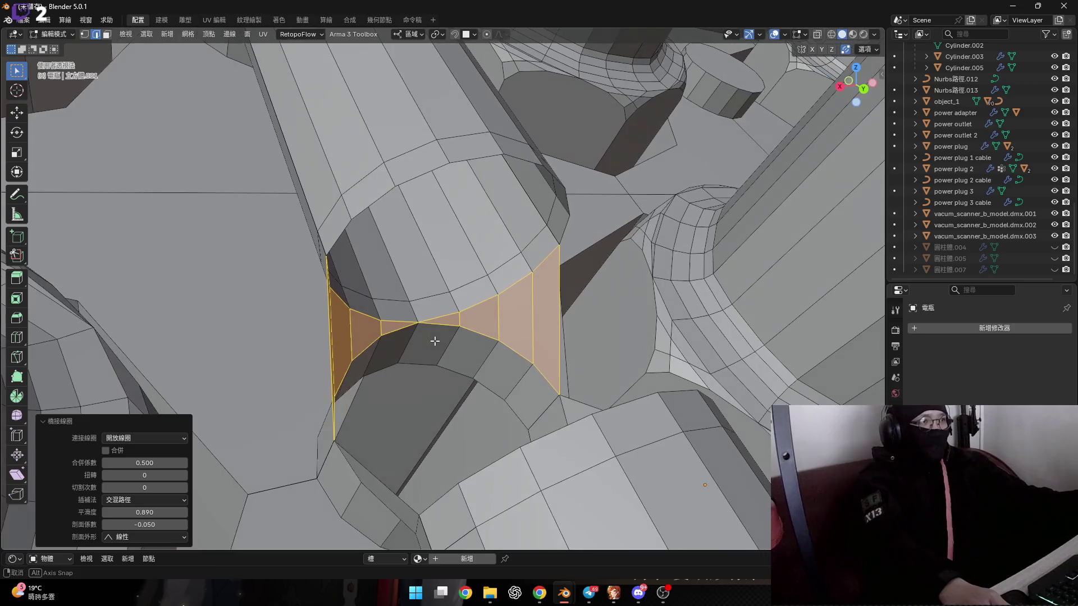
scroll(341, 252, up, 3)
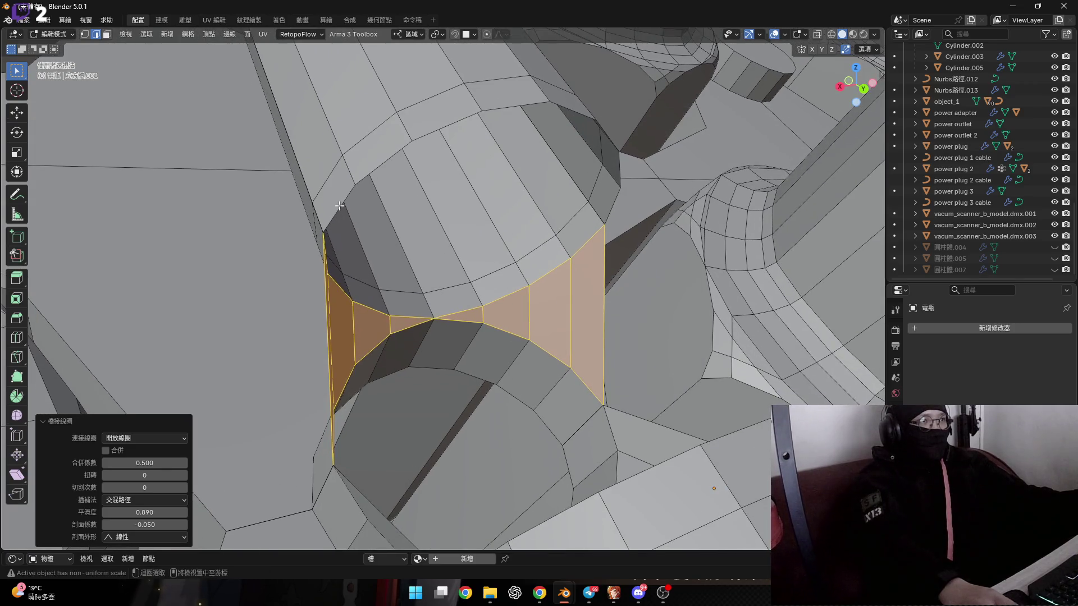
Step: Bridge the remaining open edges, closing the triangular hole beside the long bar
alt+click(354, 233)
middle_drag(355, 234, 462, 332)
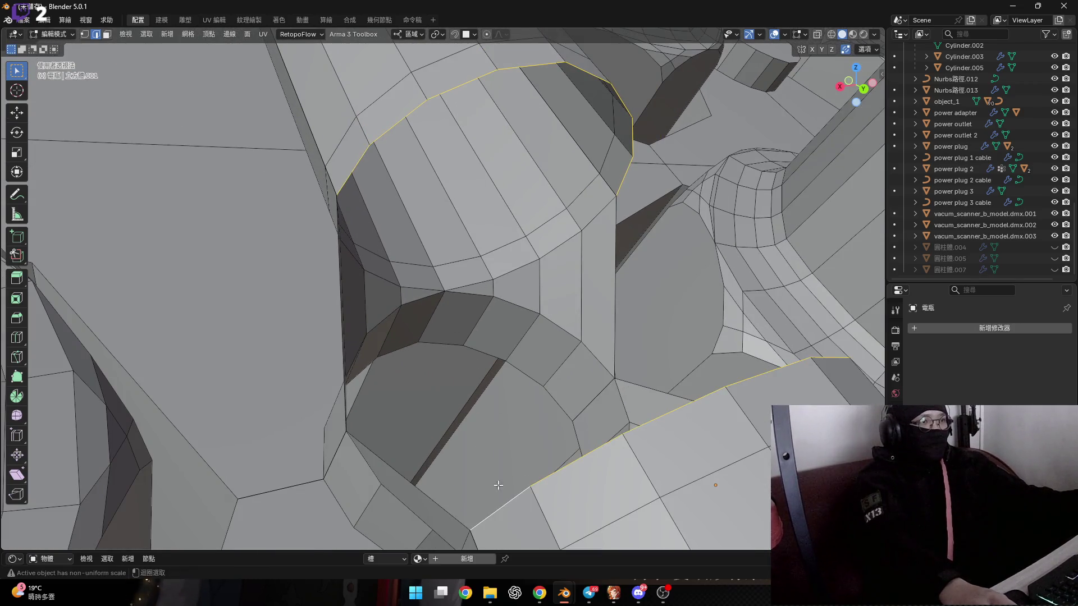
key(ctrl+e)
click(462, 307)
mouse_move(463, 307)
middle_down()
mouse_move(404, 260)
mouse_move(438, 336)
mouse_move(456, 420)
middle_up()
click(456, 420)
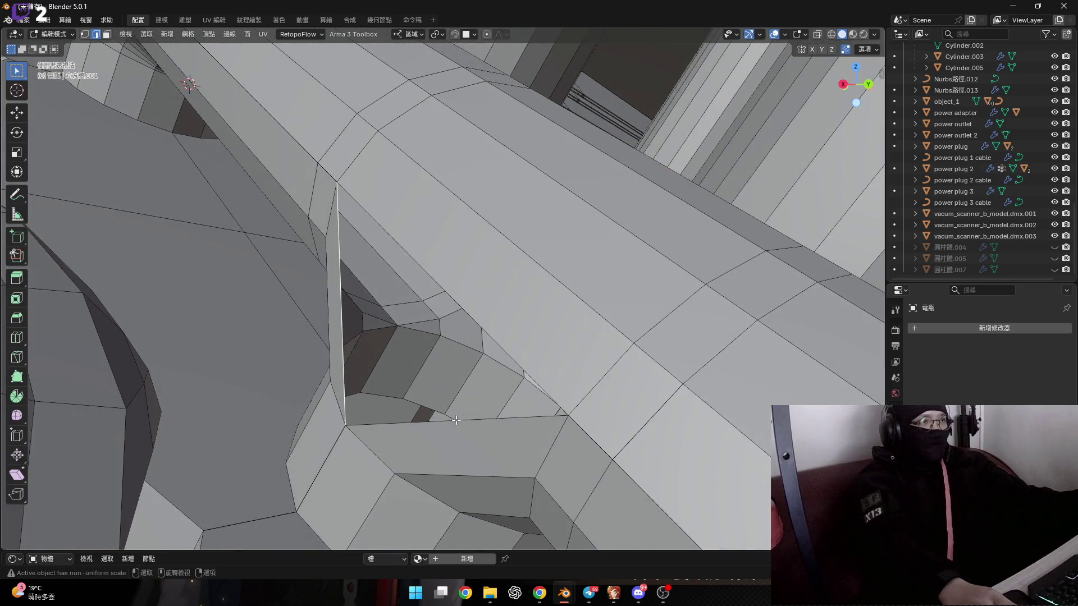
key(ctrl+e)
click(474, 310)
mouse_move(473, 311)
middle_down()
mouse_move(430, 303)
mouse_move(577, 326)
mouse_move(511, 359)
mouse_move(449, 325)
mouse_move(387, 329)
middle_up()
shift+click(508, 355)
key(ctrl+e)
click(549, 300)
key(1)
click(384, 326)
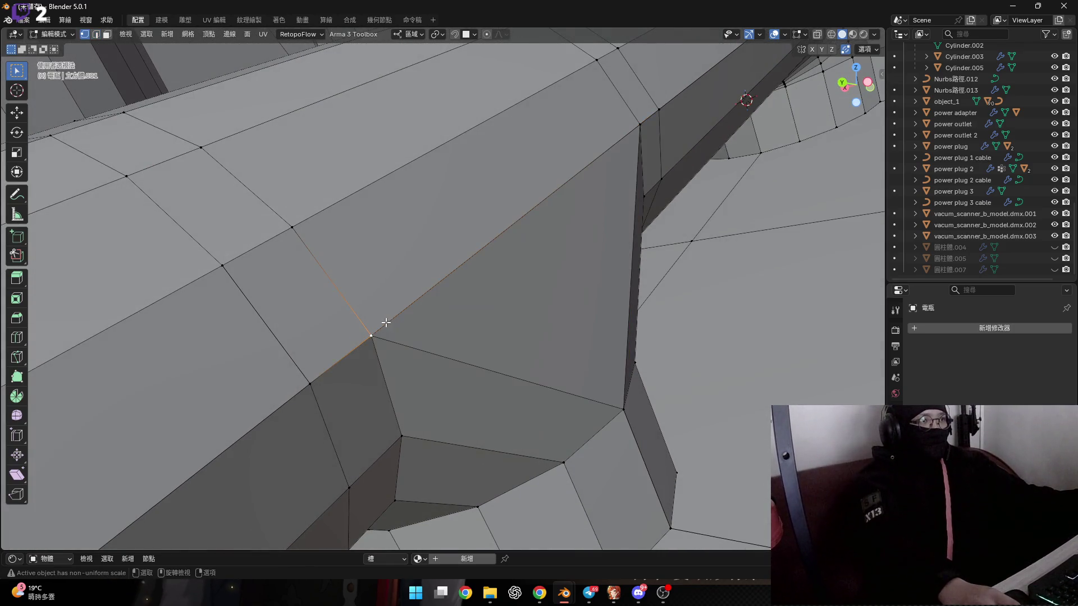
Step: Merge the overlapping vertices at the first corner into one point at their center, using X-ray
scroll(372, 325, up, 3)
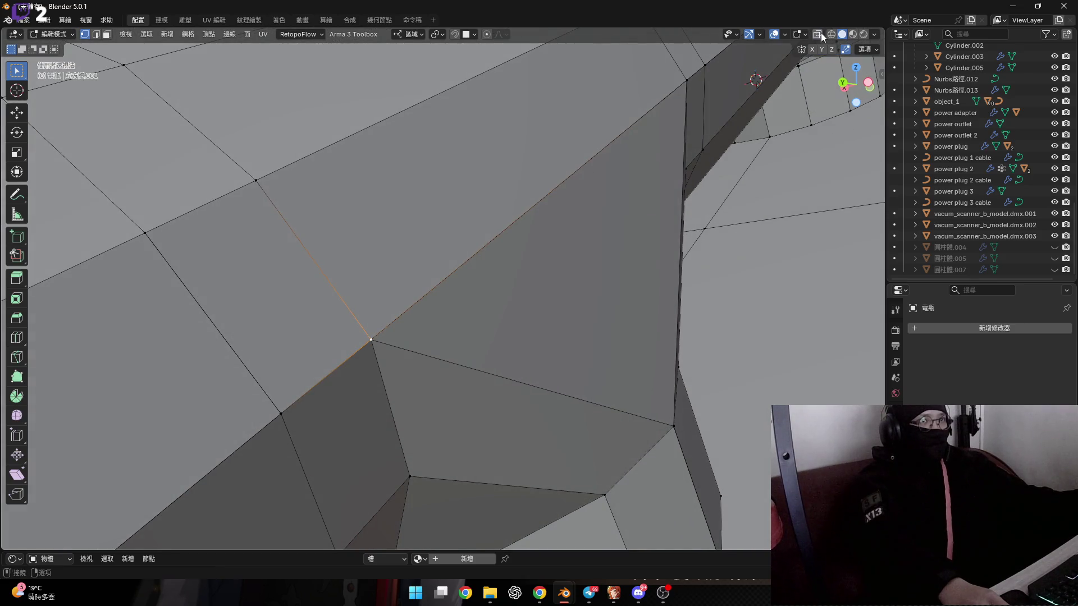
click(821, 36)
middle_drag(465, 325, 403, 330)
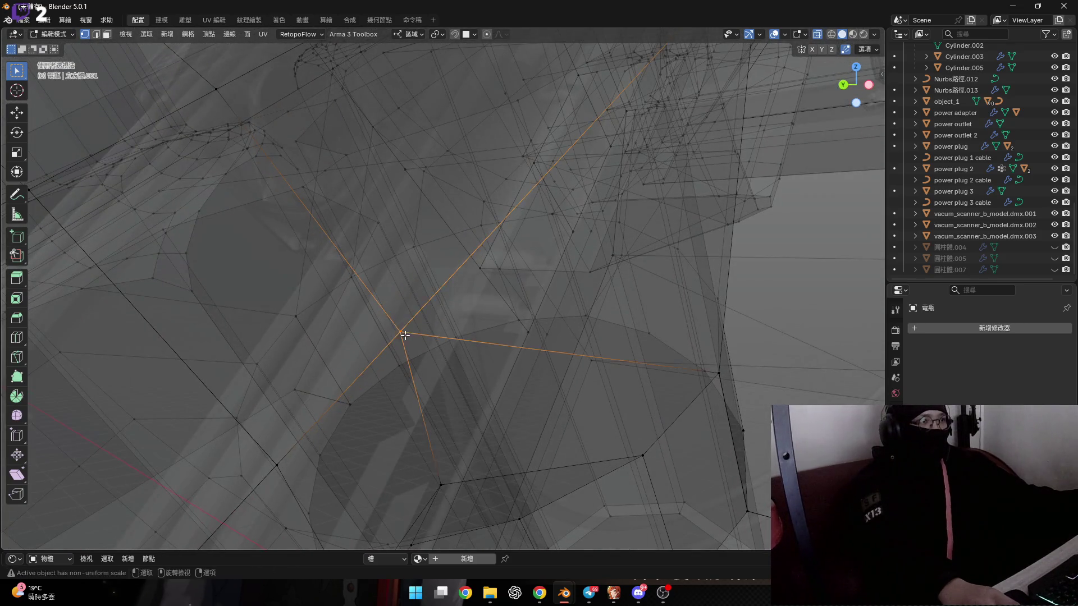
key(m)
click(411, 329)
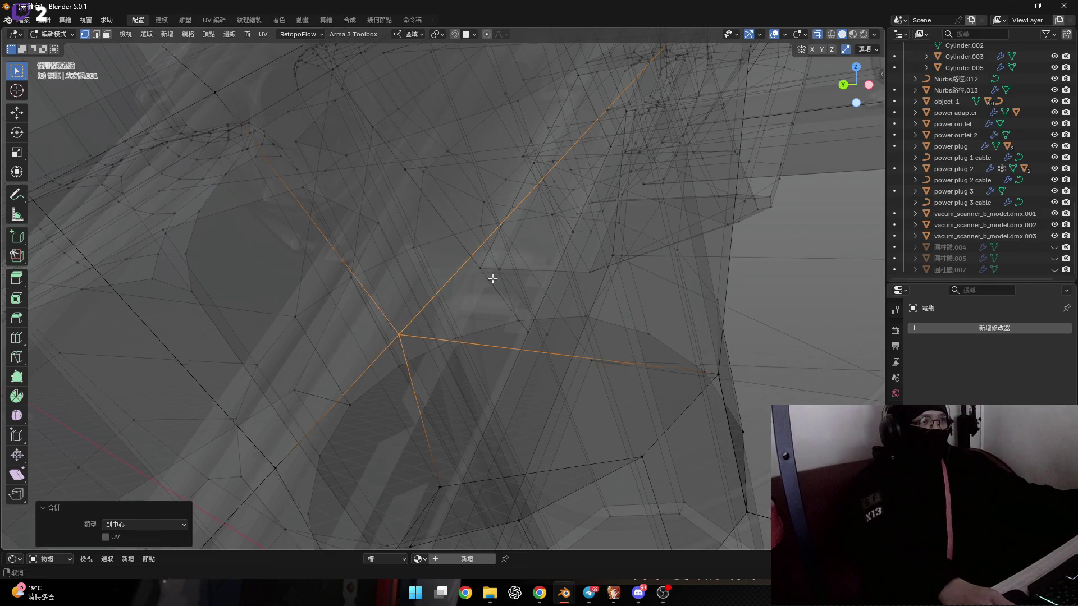
middle_drag(412, 329, 400, 418)
click(818, 37)
scroll(558, 240, up, 5)
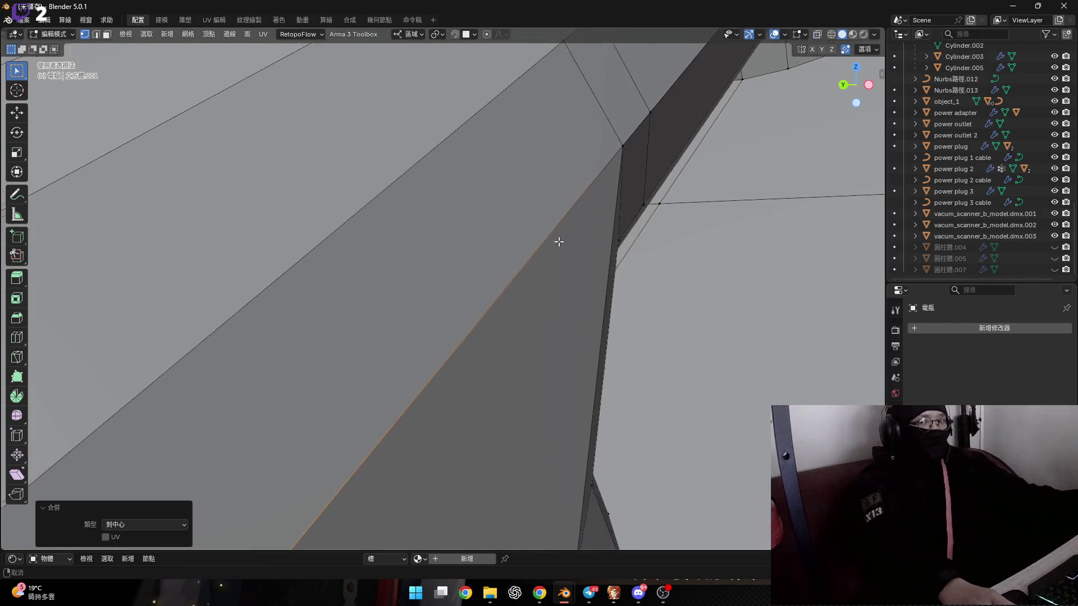
Step: Weld the second corner's doubled vertices at center, leaving the vertex in place
mouse_move(559, 240)
middle_down()
mouse_move(553, 204)
mouse_move(601, 189)
mouse_move(556, 217)
mouse_move(575, 225)
mouse_move(560, 220)
mouse_move(543, 244)
middle_up()
key(g)
right_click(601, 189)
click(817, 35)
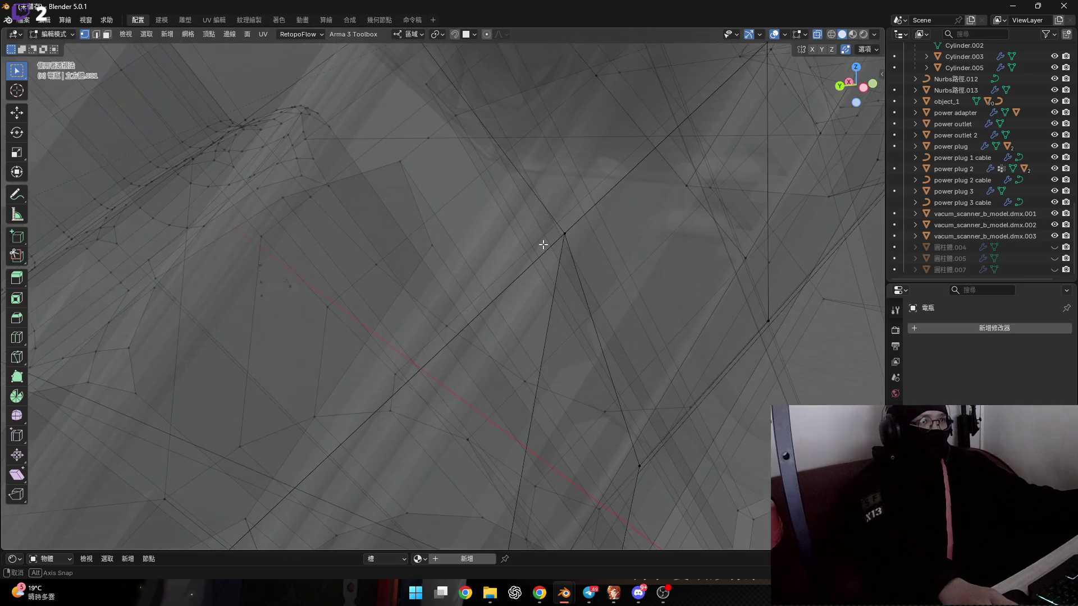
click(582, 253)
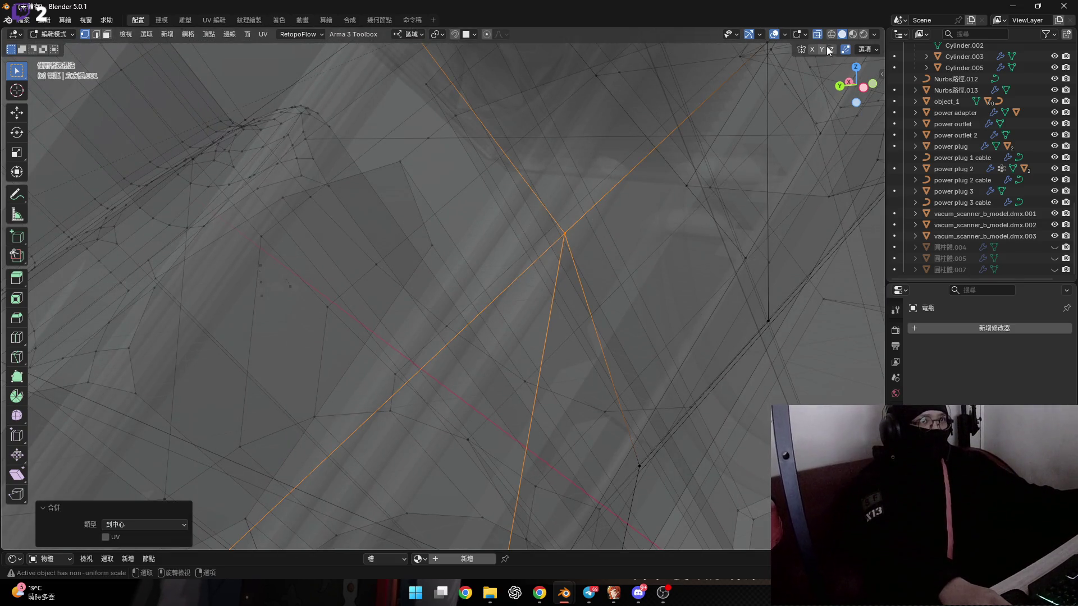
click(817, 34)
Step: Merge the doubled vertices at a third corner near the cylinders at center
scroll(505, 298, down, 5)
mouse_move(505, 297)
middle_down()
mouse_move(553, 294)
mouse_move(481, 284)
middle_up()
scroll(505, 253, up, 10)
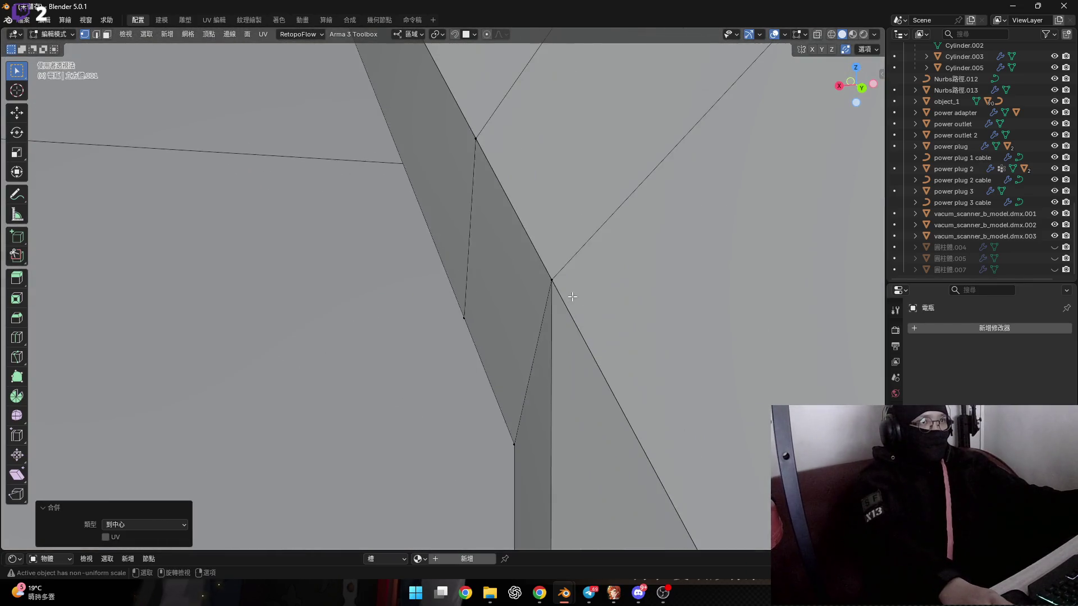
scroll(572, 296, down, 3)
mouse_move(553, 289)
middle_down()
mouse_move(541, 284)
mouse_move(524, 326)
middle_up()
click(817, 34)
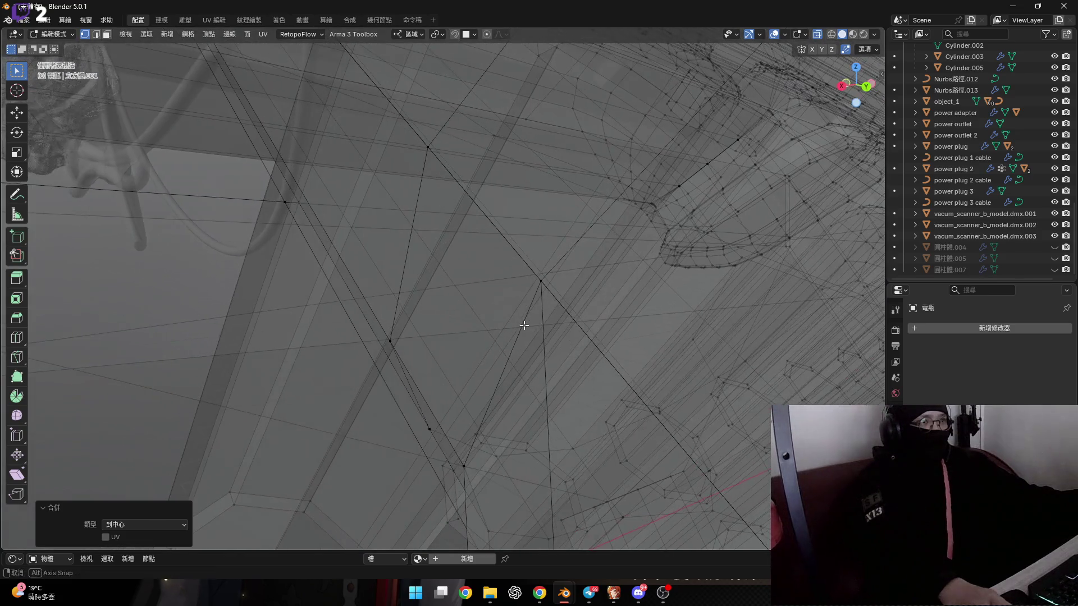
key(m)
click(567, 313)
click(817, 35)
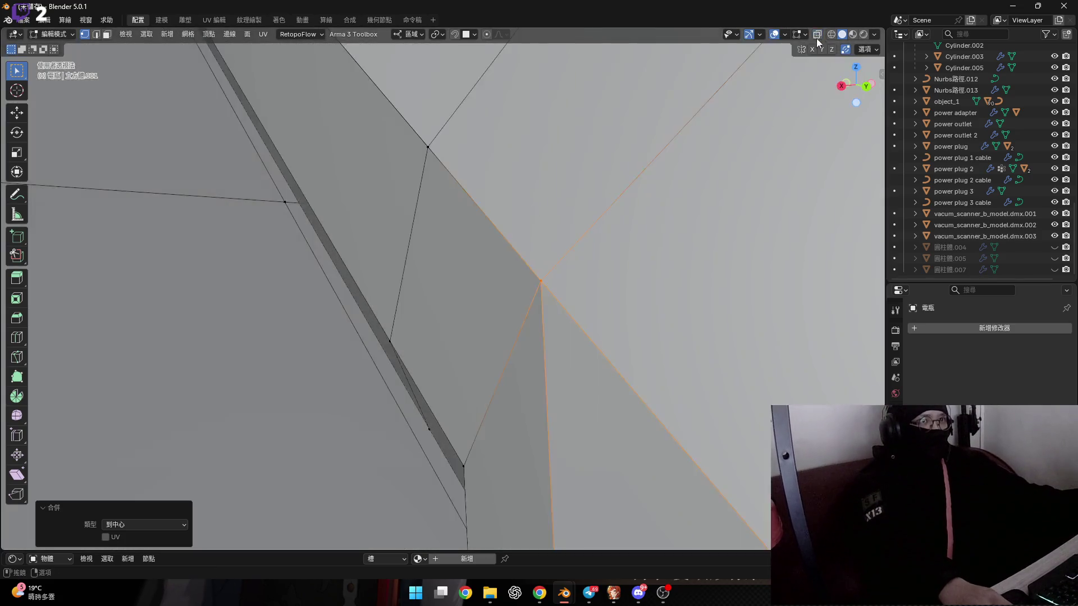
Step: Select the vertices at a fourth corner and merge them at center
mouse_move(634, 219)
middle_down()
mouse_move(628, 209)
mouse_move(624, 262)
middle_up()
scroll(496, 95, down, 5)
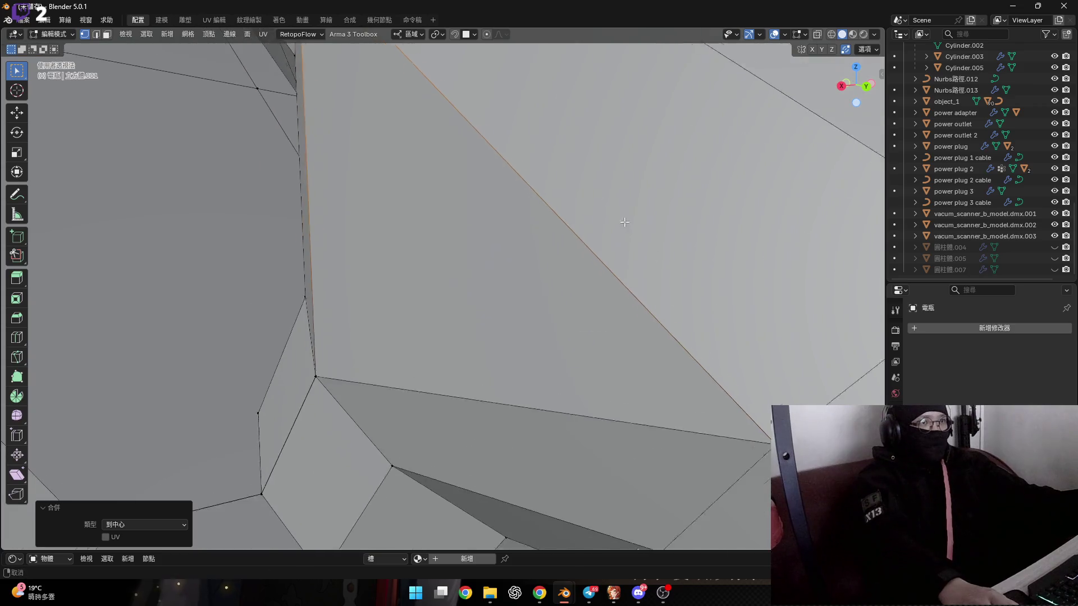
click(816, 34)
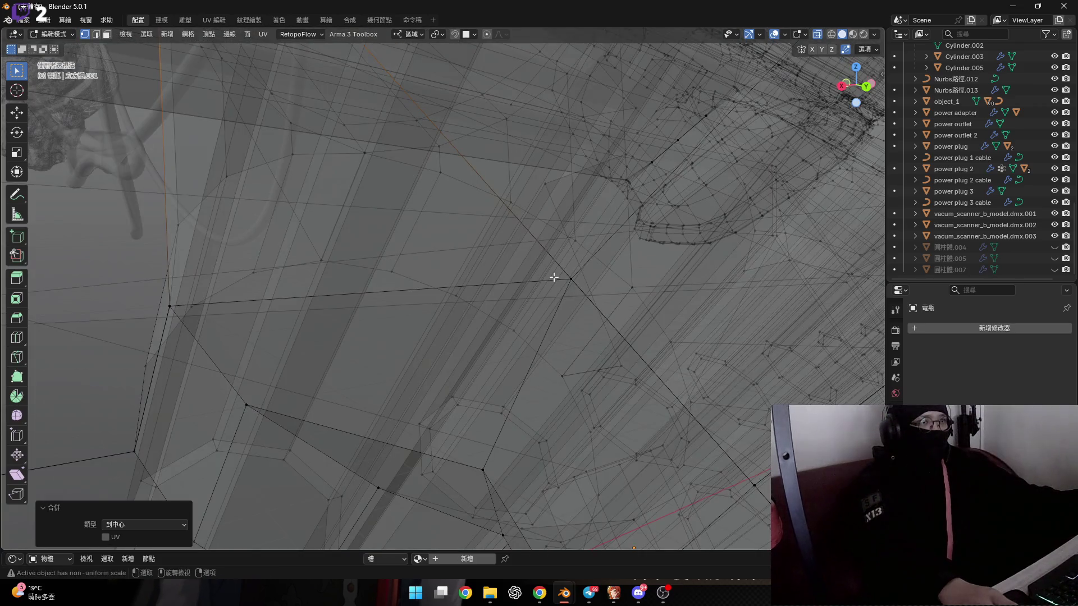
click(571, 279)
key(m)
click(584, 286)
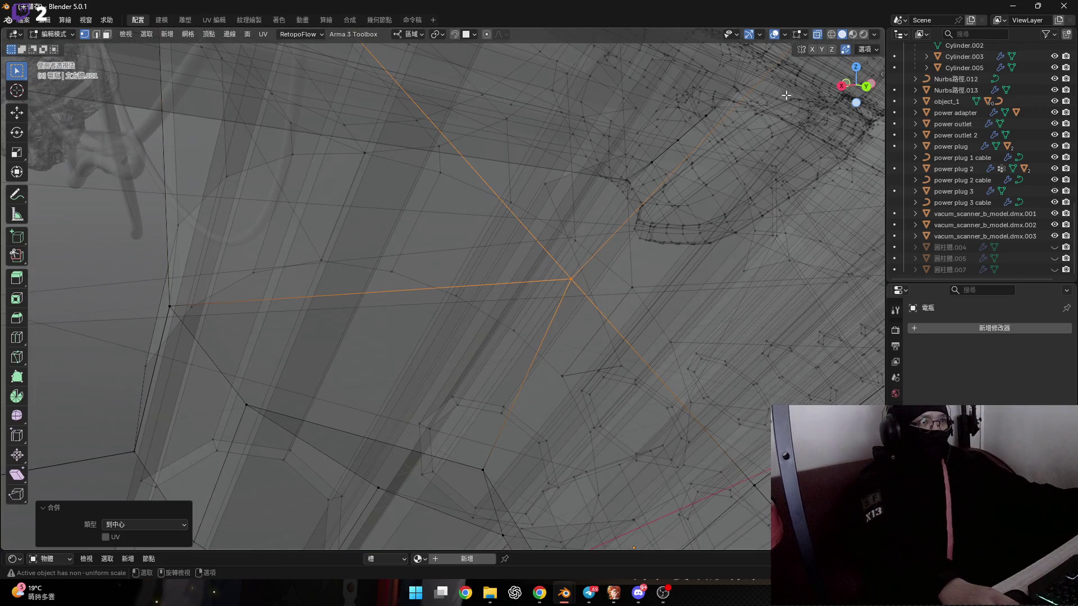
click(816, 34)
Step: Merge the overlapping vertices at two more corners at center with X-ray on
key(KP_Decimal)
mouse_move(404, 329)
middle_down()
mouse_move(472, 366)
mouse_move(498, 283)
mouse_move(455, 298)
mouse_move(466, 281)
mouse_move(496, 290)
mouse_move(515, 363)
mouse_move(480, 165)
mouse_move(443, 315)
mouse_move(475, 294)
middle_up()
click(478, 288)
scroll(478, 286, up, 5)
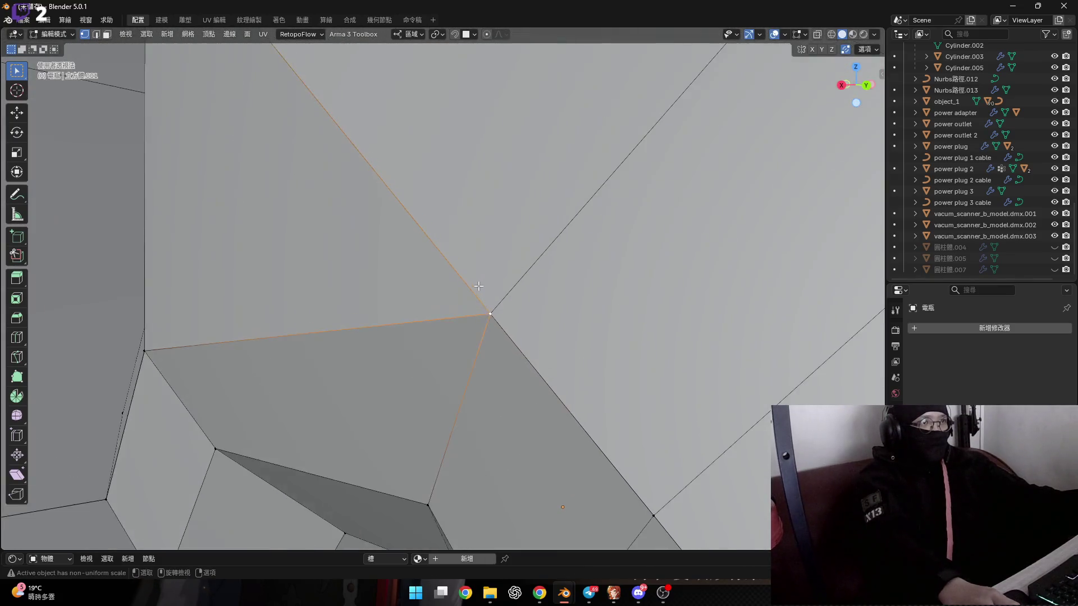
key(alt+z)
mouse_move(470, 370)
middle_down()
mouse_move(503, 308)
mouse_move(498, 296)
mouse_move(477, 312)
middle_up()
key(m)
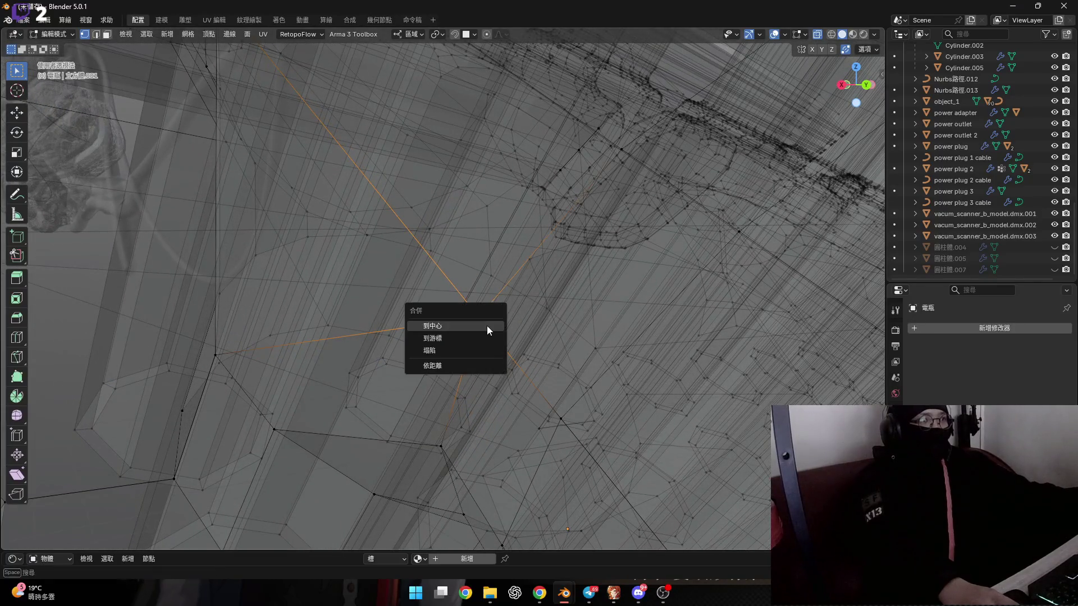
click(486, 326)
mouse_move(349, 212)
middle_down()
mouse_move(414, 325)
mouse_move(421, 281)
mouse_move(377, 219)
middle_up()
click(372, 217)
key(m)
click(385, 226)
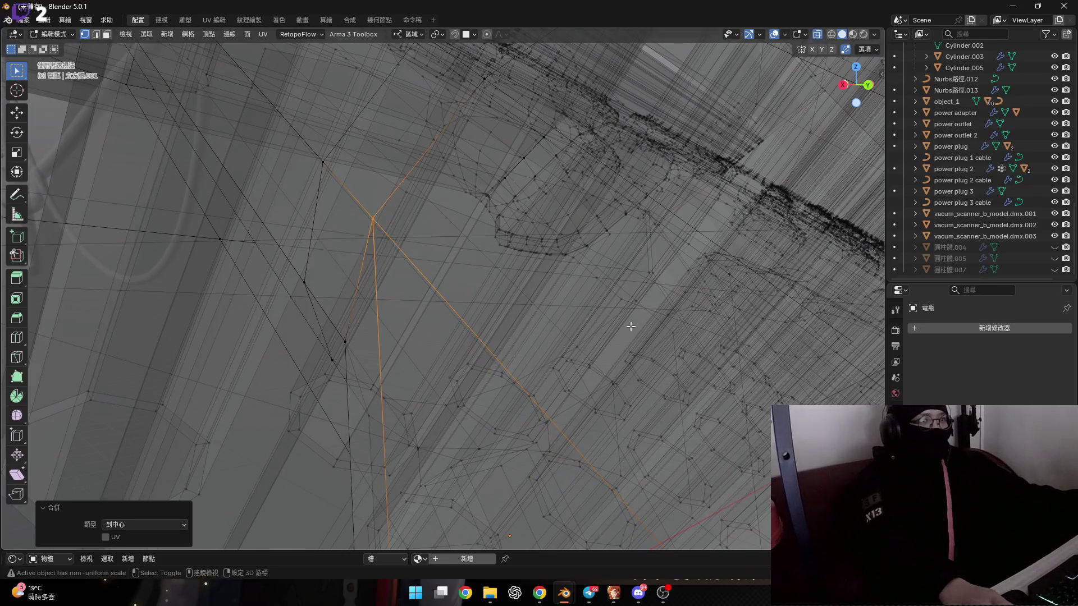
Step: Check another corner and merge its doubled vertices at center
mouse_move(630, 326)
middle_down()
mouse_move(510, 330)
mouse_move(524, 366)
mouse_move(511, 332)
mouse_move(476, 321)
mouse_move(558, 325)
mouse_move(529, 318)
mouse_move(479, 334)
mouse_move(411, 310)
middle_up()
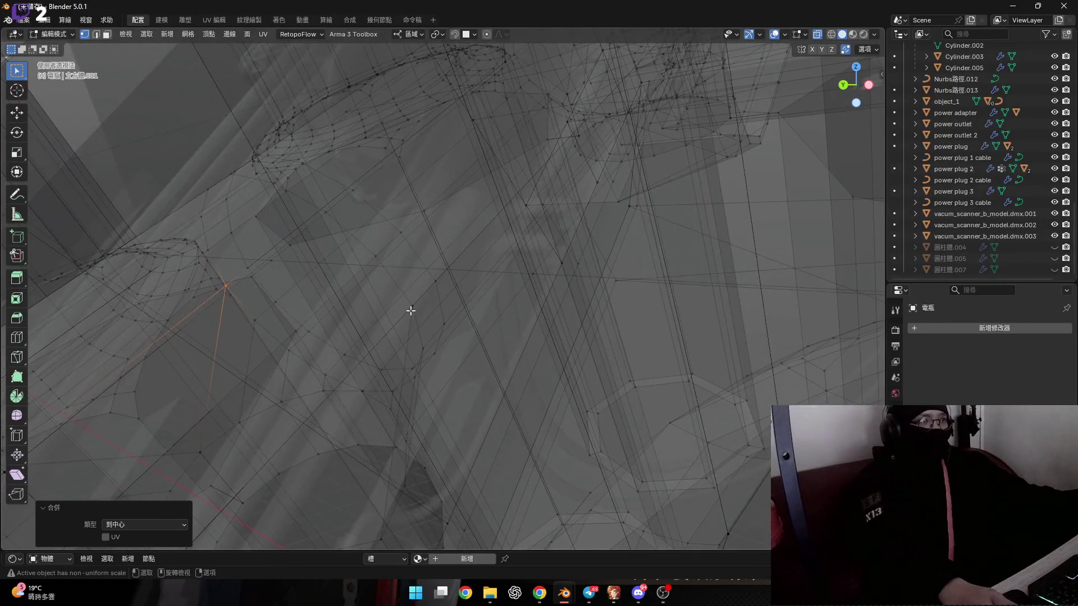
scroll(411, 310, up, 3)
click(819, 37)
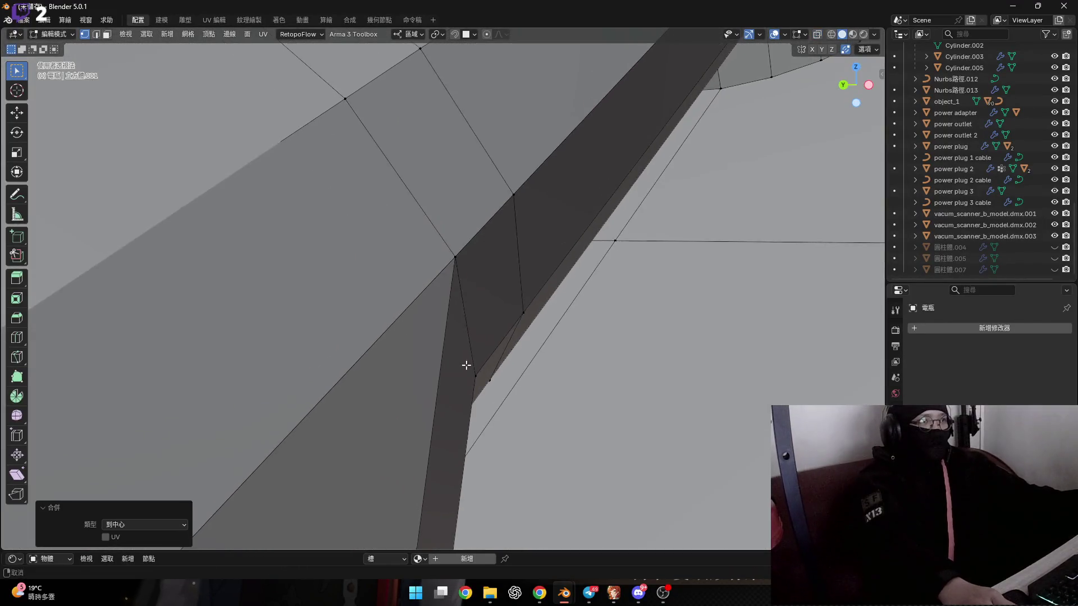
middle_drag(464, 363, 449, 262)
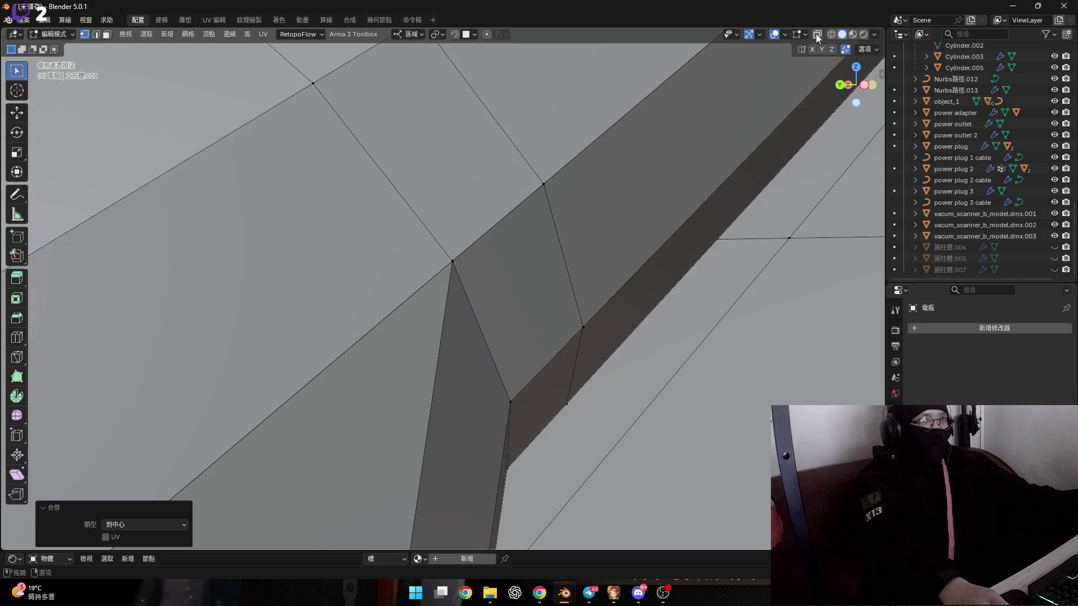
click(817, 34)
key(m)
click(465, 276)
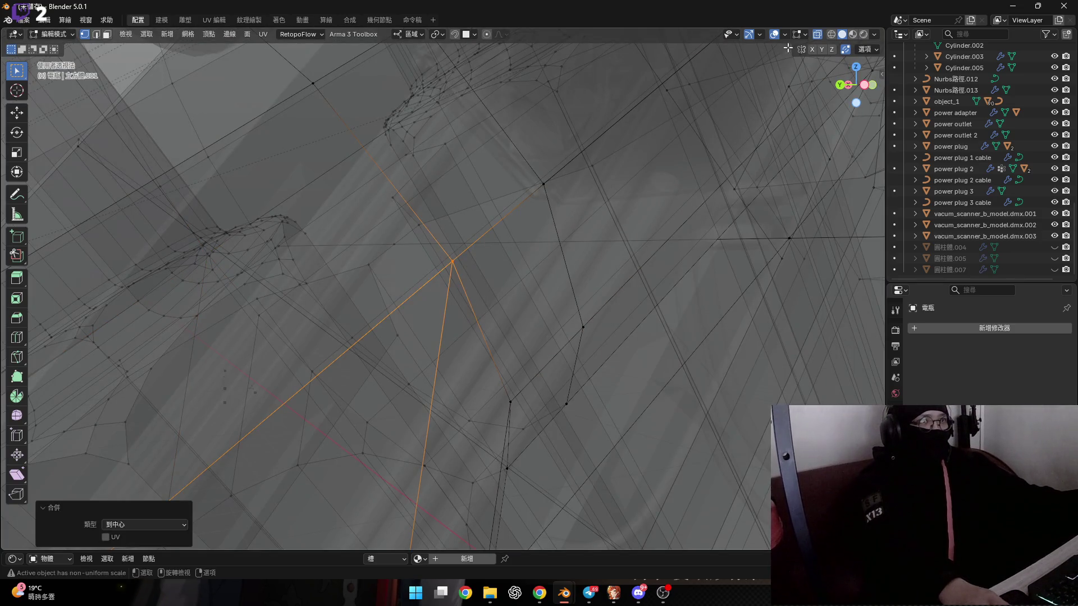
click(819, 34)
Step: Frame the merged vertex and merge the vertices at the final corner at center
shift+middle_drag(543, 154, 650, 144)
scroll(654, 150, up, 2)
key(KP_Decimal)
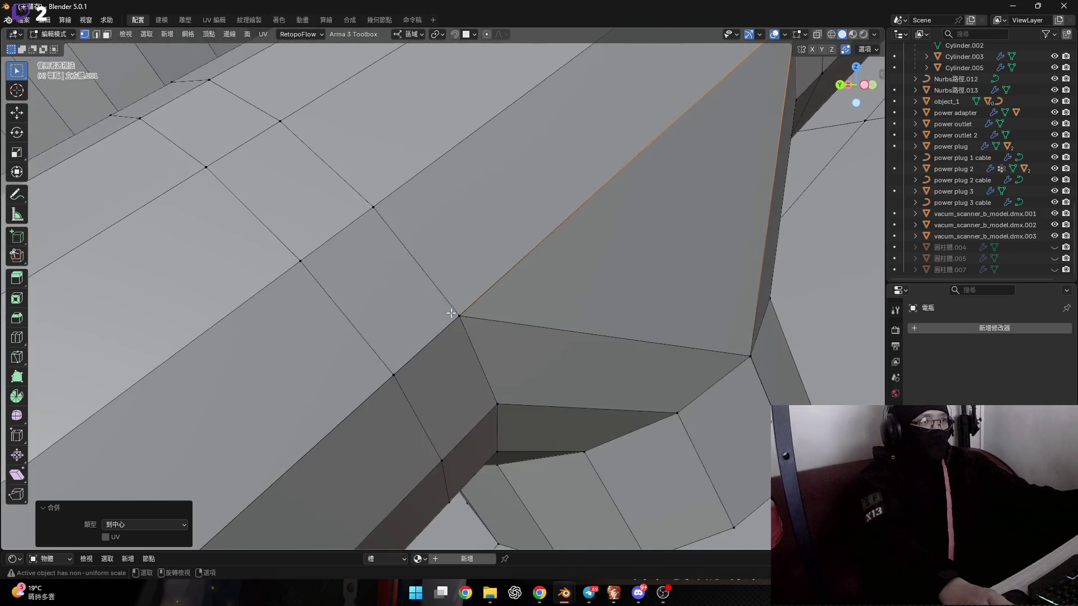
key(alt+z)
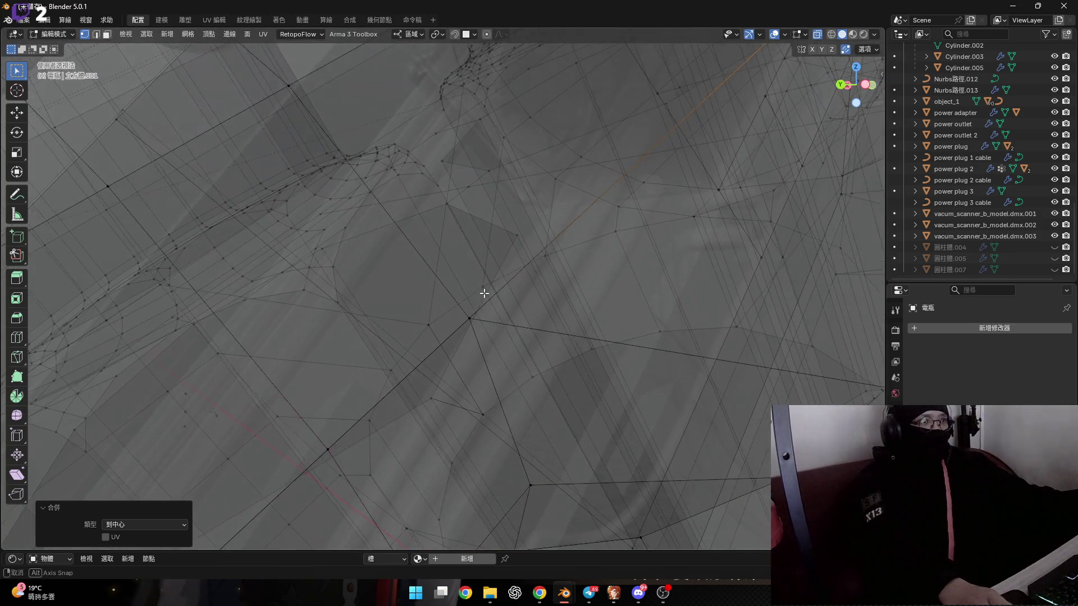
shift+click(474, 321)
key(m)
click(477, 324)
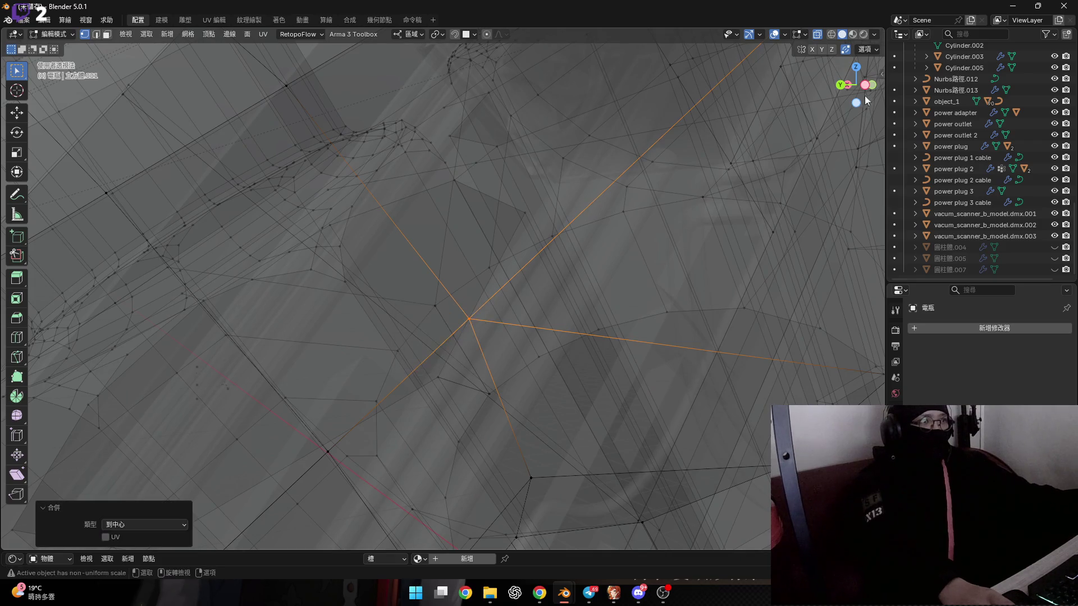
click(819, 35)
Step: Clear the selection and switch to edge select mode near the beam's end
scroll(571, 303, up, 1)
scroll(571, 303, down, 3)
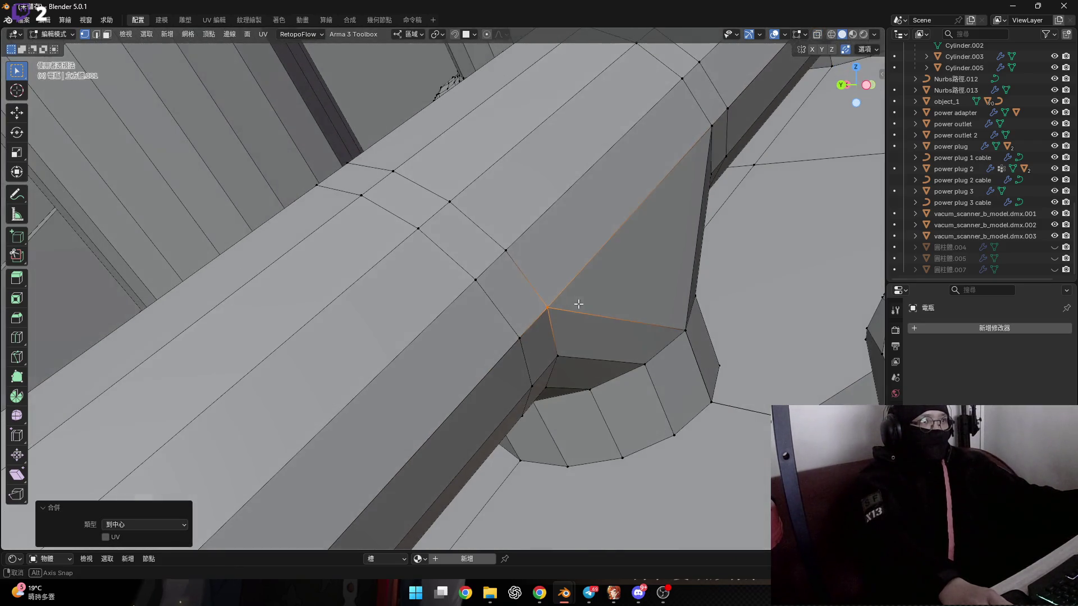
key(alt+a)
key(2)
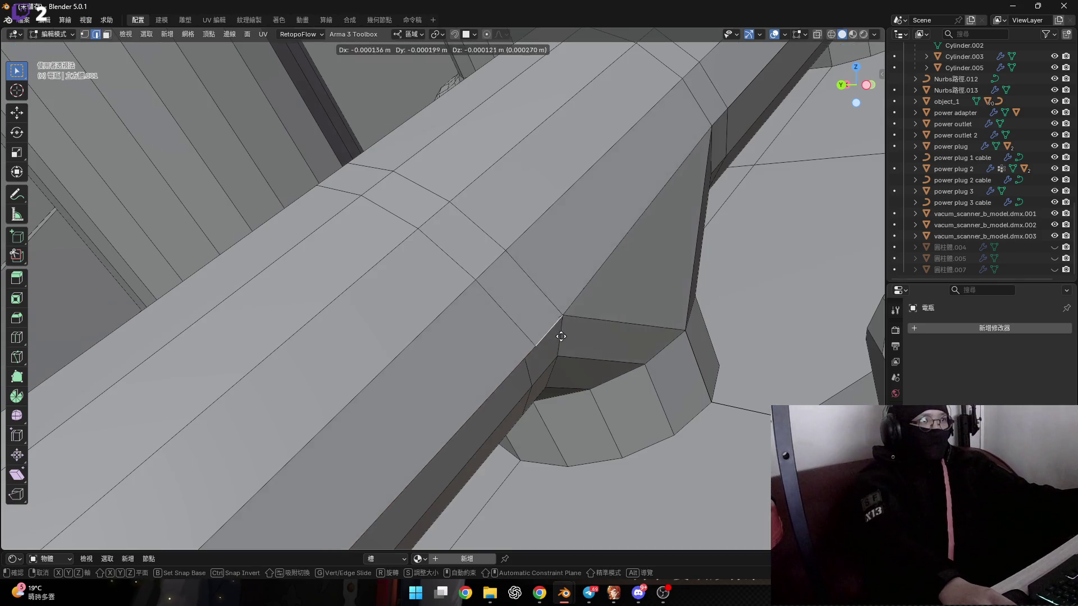
mouse_move(558, 332)
middle_down()
mouse_move(621, 319)
mouse_move(746, 234)
mouse_move(797, 138)
mouse_move(669, 291)
mouse_move(642, 352)
middle_up()
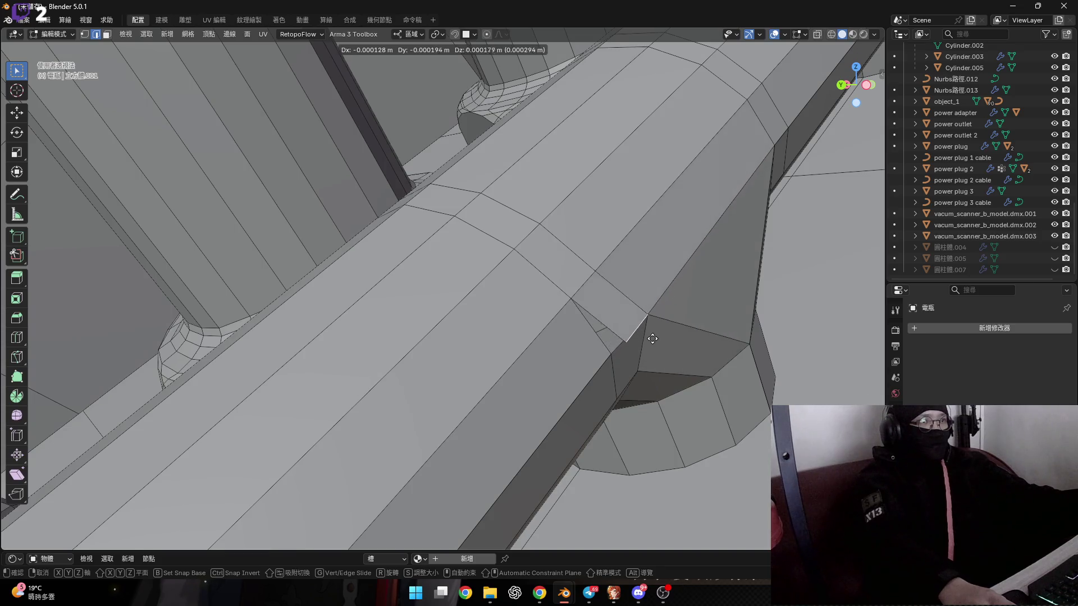
scroll(620, 337, up, 6)
Step: Select the whole mesh and merge by distance with a 0.001 m merge distance
key(a)
key(m)
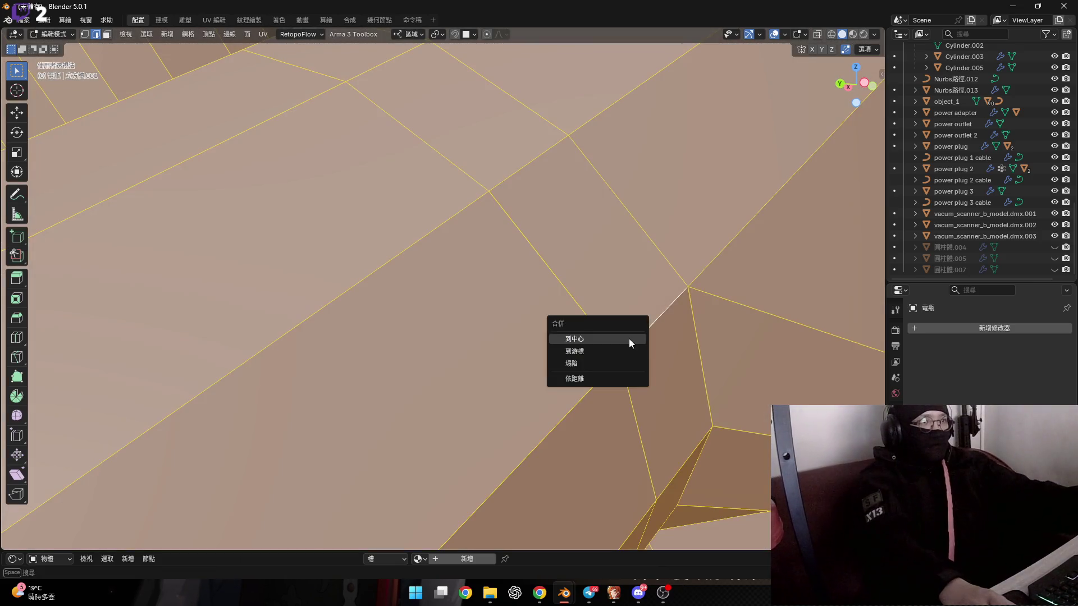
click(628, 378)
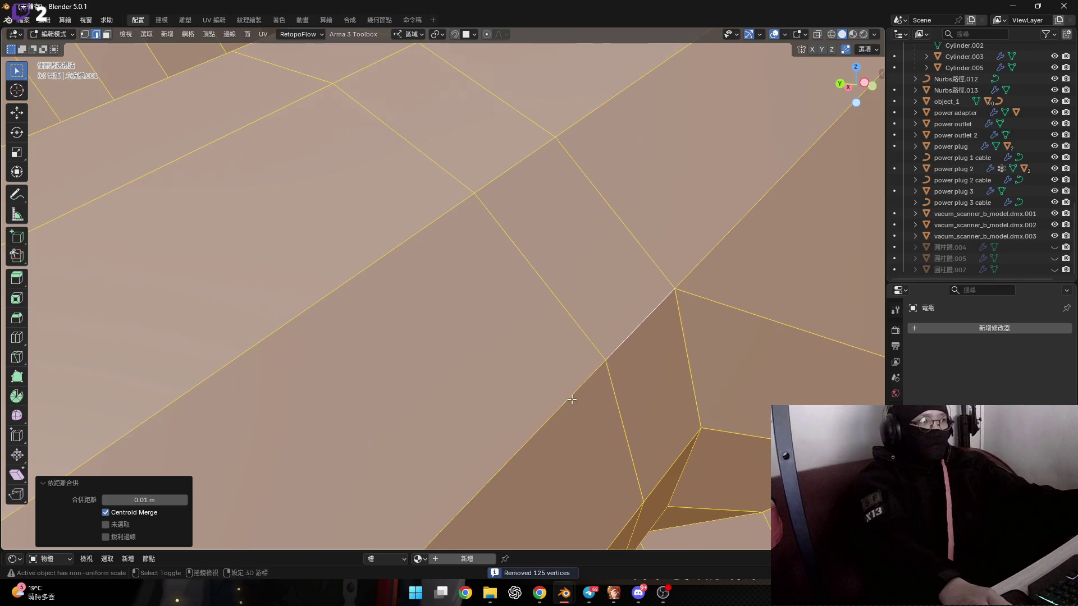
click(144, 499)
click(115, 499)
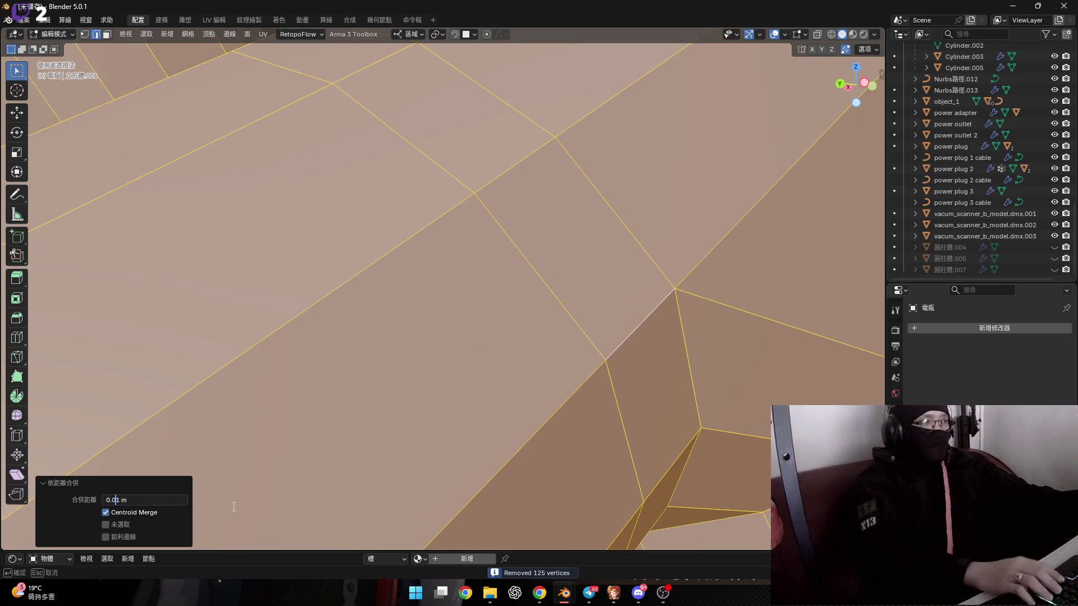
text(0)
key(Return)
click(43, 478)
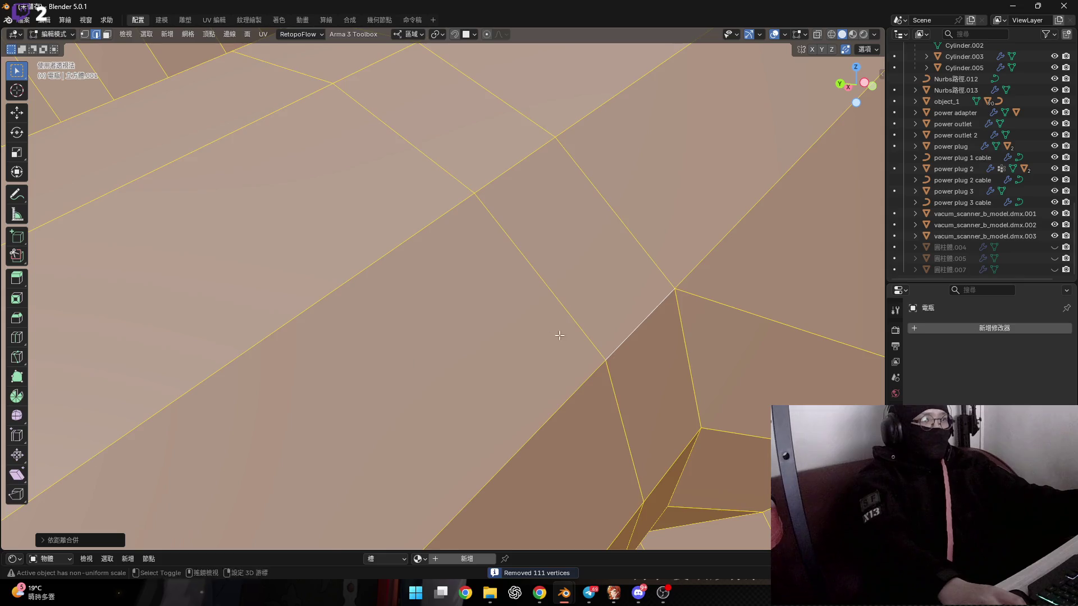
Step: Orbit out to view the whole box of cylinders and deselect all
scroll(559, 332, up, 5)
scroll(557, 414, down, 10)
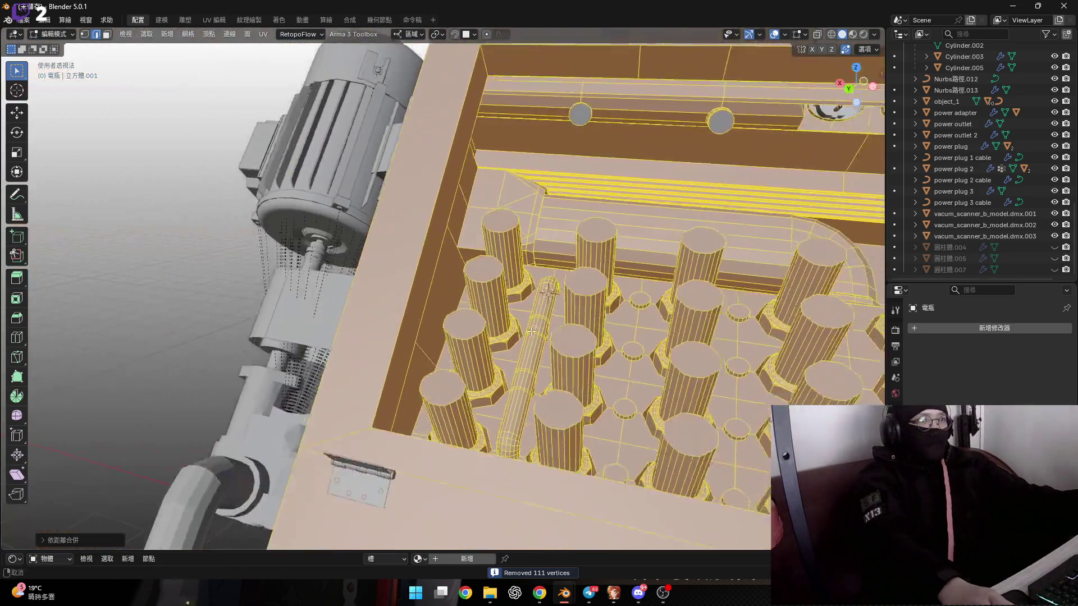
mouse_move(557, 414)
middle_down()
mouse_move(561, 358)
mouse_move(532, 327)
mouse_move(404, 351)
mouse_move(397, 314)
mouse_move(526, 329)
mouse_move(561, 363)
mouse_move(583, 342)
mouse_move(578, 319)
mouse_move(522, 337)
mouse_move(496, 361)
mouse_move(668, 379)
mouse_move(684, 391)
middle_up()
scroll(406, 362, up, 6)
scroll(561, 363, down, 6)
key(alt+a)
scroll(611, 313, up, 6)
scroll(611, 313, down, 2)
scroll(611, 313, up, 5)
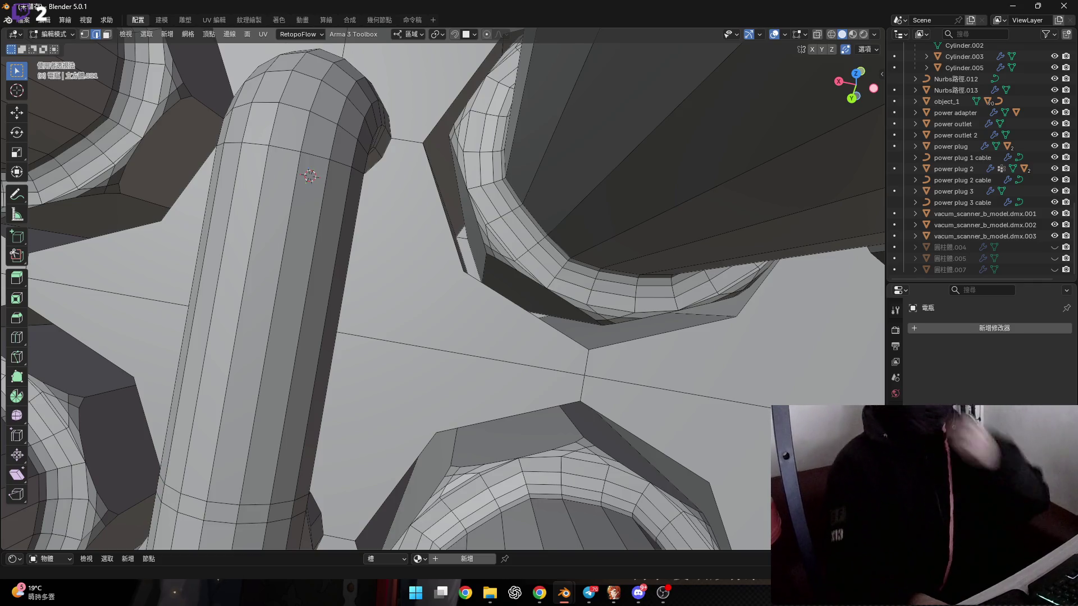
key(alt+Tab)
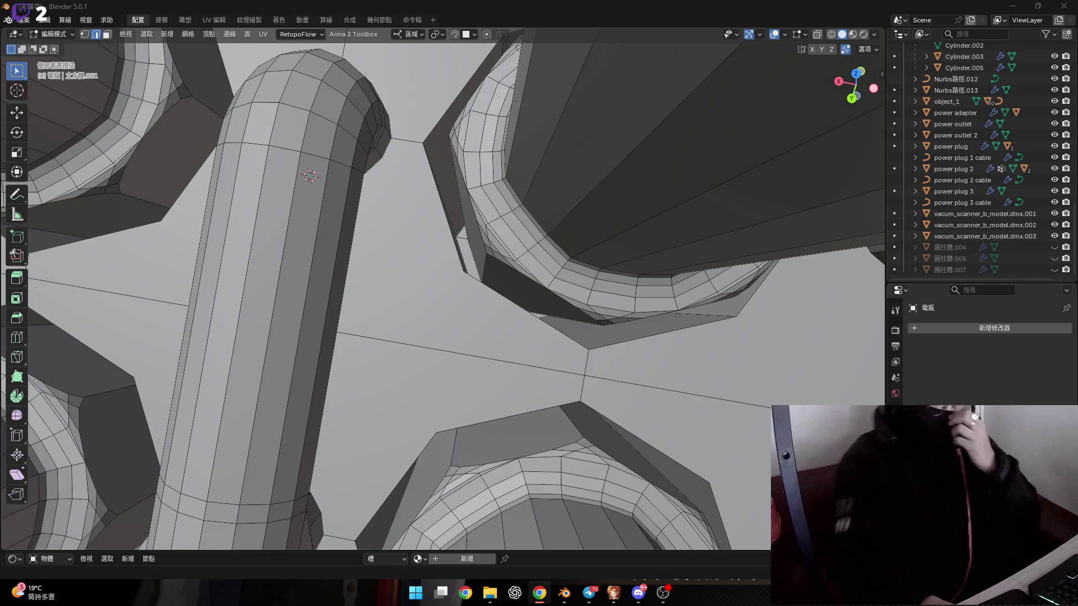
scroll(473, 418, down, 5)
mouse_move(445, 423)
middle_down()
mouse_move(465, 310)
mouse_move(501, 256)
mouse_move(520, 359)
mouse_move(532, 333)
mouse_move(375, 414)
mouse_move(377, 378)
middle_up()
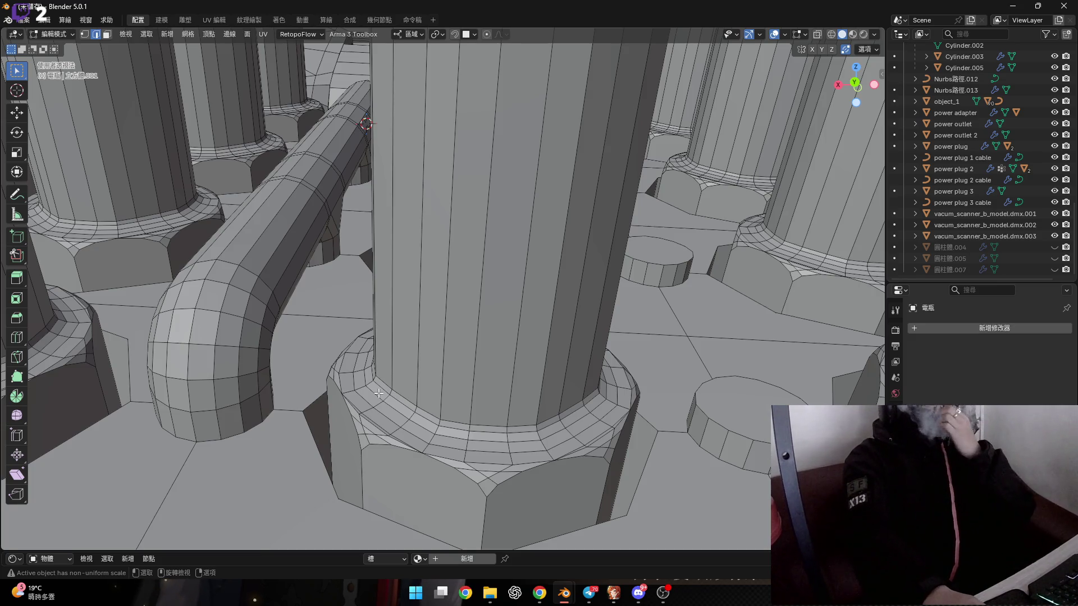
scroll(409, 402, down, 10)
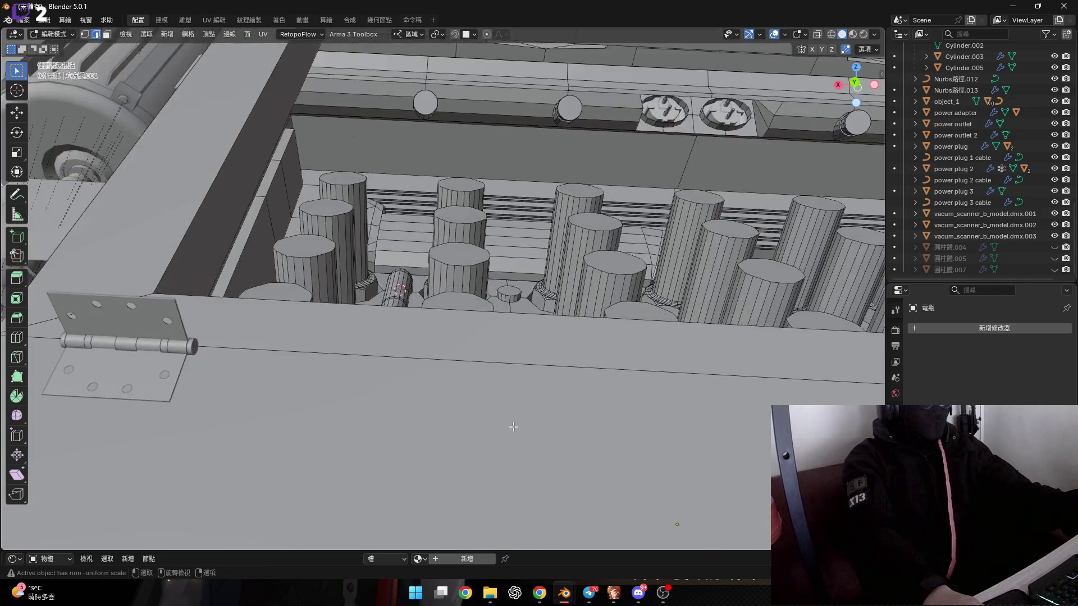
scroll(513, 427, down, 3)
scroll(469, 412, up, 8)
mouse_move(513, 426)
middle_down()
mouse_move(469, 413)
mouse_move(485, 428)
mouse_move(456, 453)
middle_up()
scroll(486, 425, down, 4)
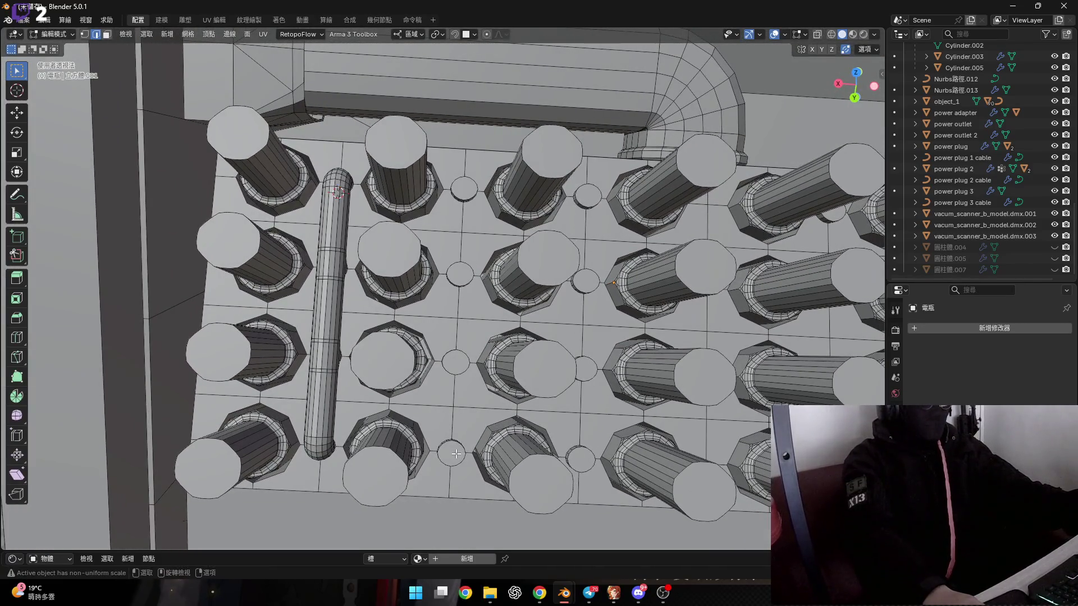
scroll(360, 279, up, 10)
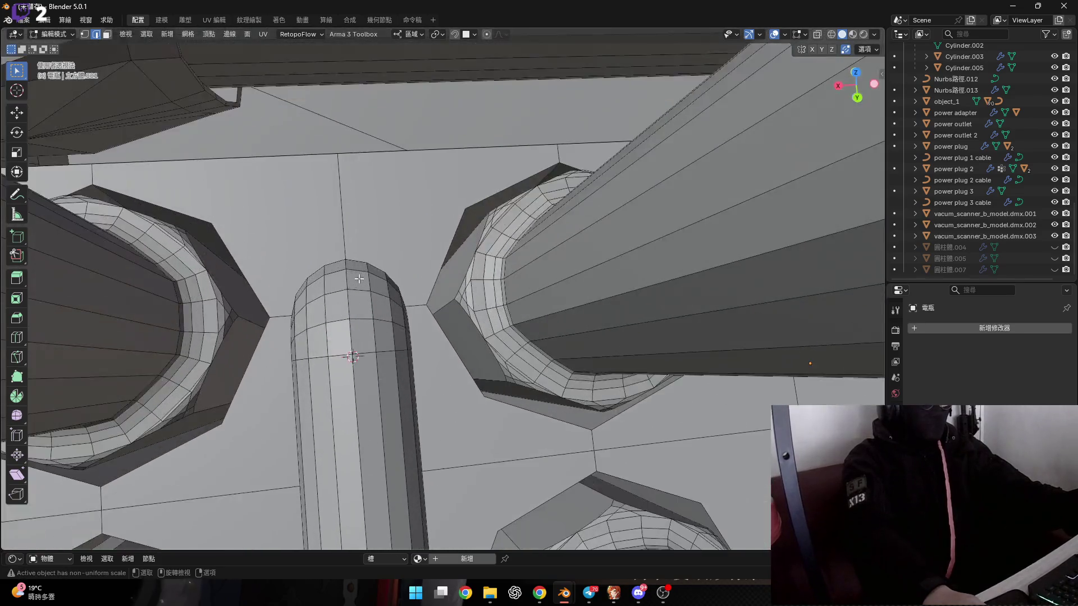
mouse_move(359, 279)
middle_down()
mouse_move(360, 308)
mouse_move(445, 325)
mouse_move(363, 305)
mouse_move(343, 323)
mouse_move(303, 281)
mouse_move(311, 348)
middle_up()
scroll(362, 315, down, 10)
scroll(359, 343, down, 3)
scroll(301, 329, up, 5)
scroll(302, 329, up, 5)
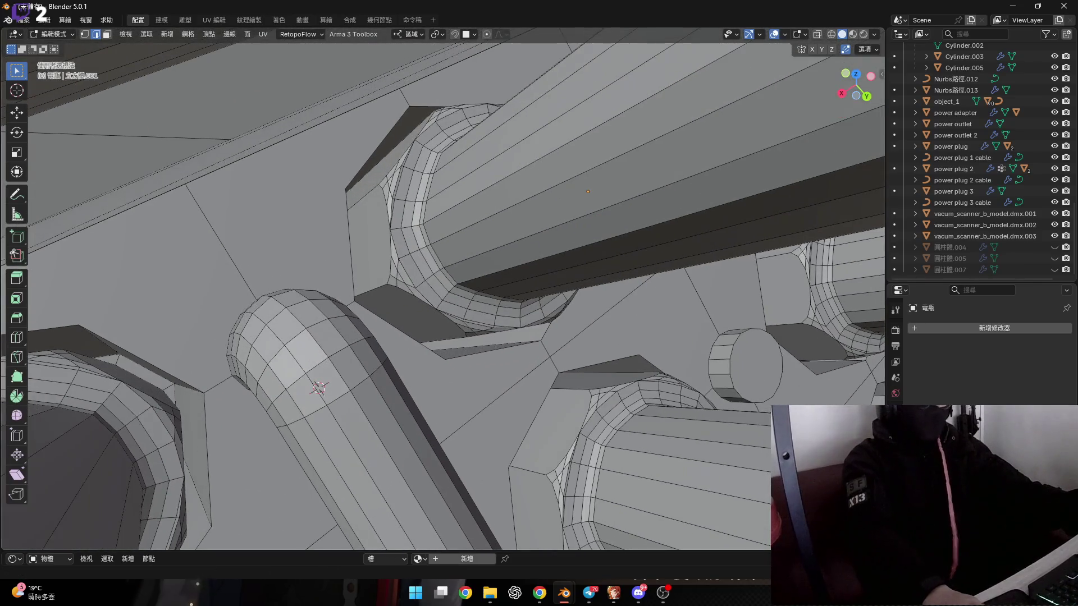
key(alt+Tab)
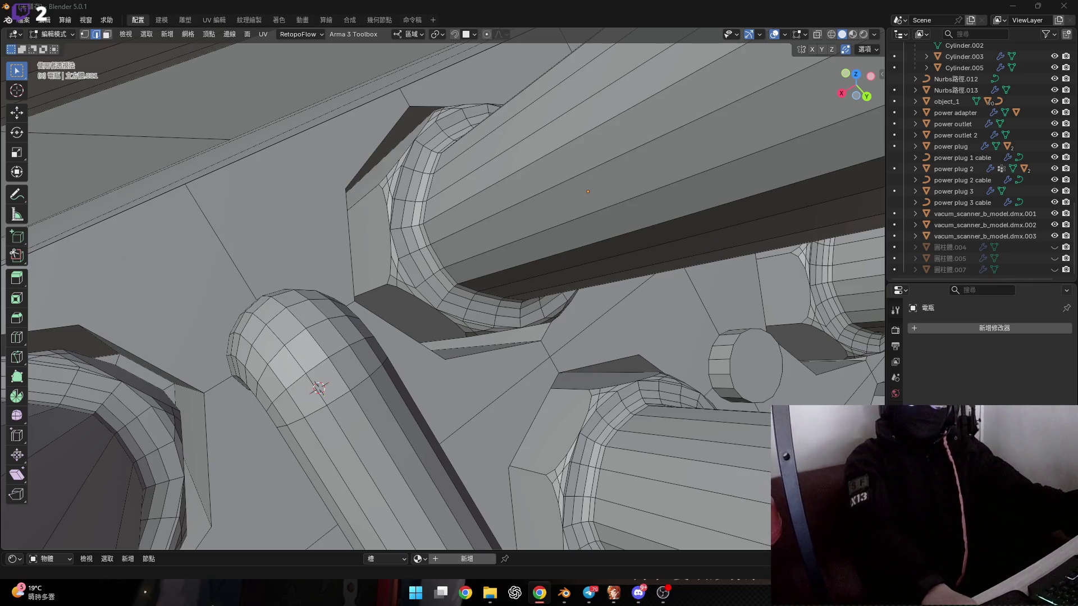
scroll(356, 412, up, 3)
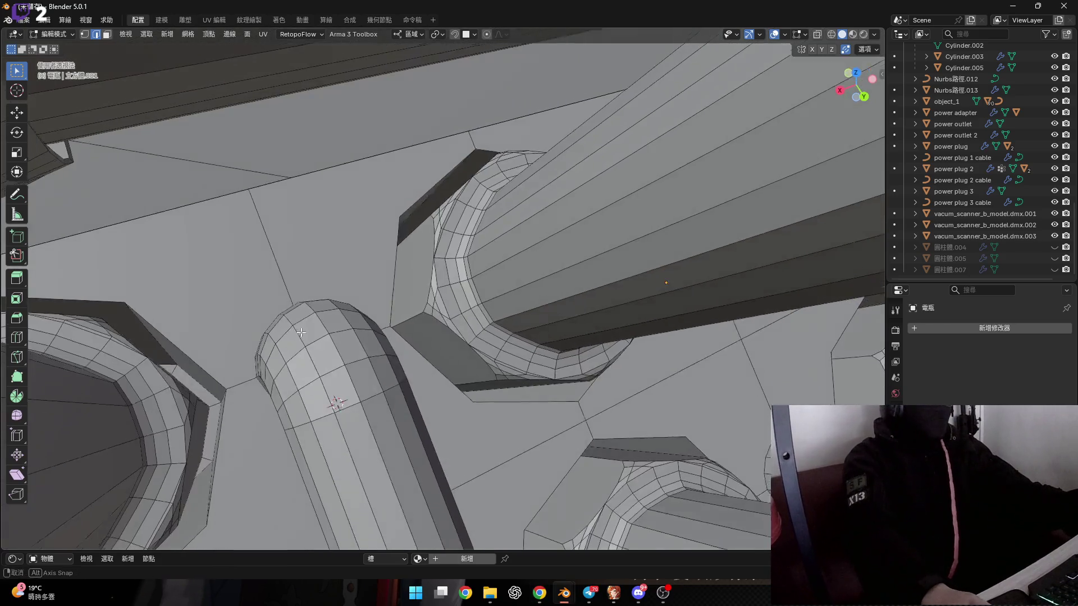
scroll(356, 411, down, 5)
mouse_move(357, 412)
middle_down()
mouse_move(305, 317)
mouse_move(345, 337)
mouse_move(312, 327)
middle_up()
scroll(345, 337, down, 3)
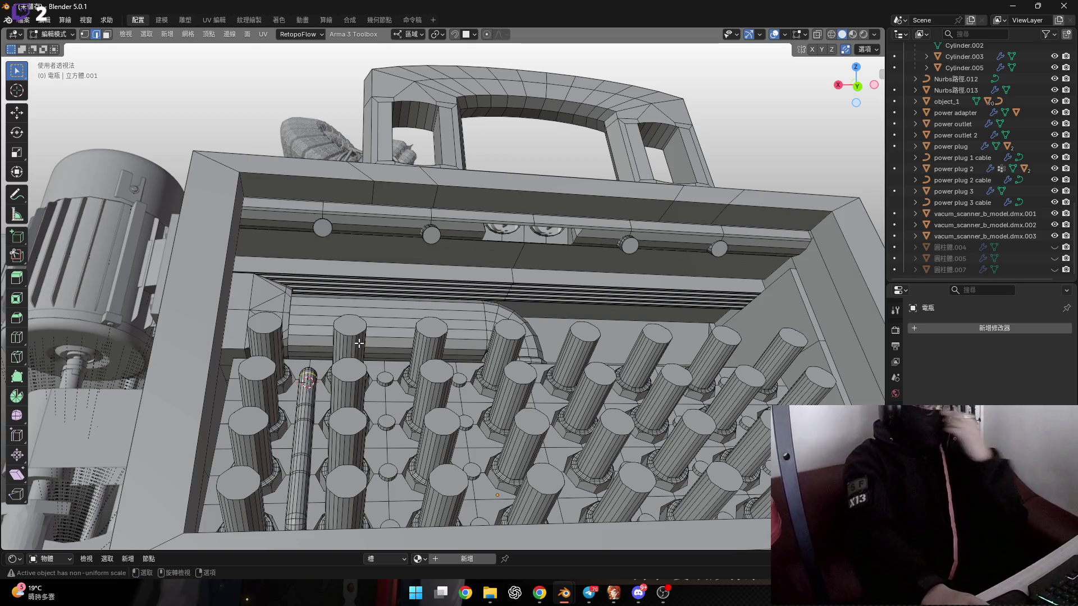
middle_drag(357, 350, 322, 408)
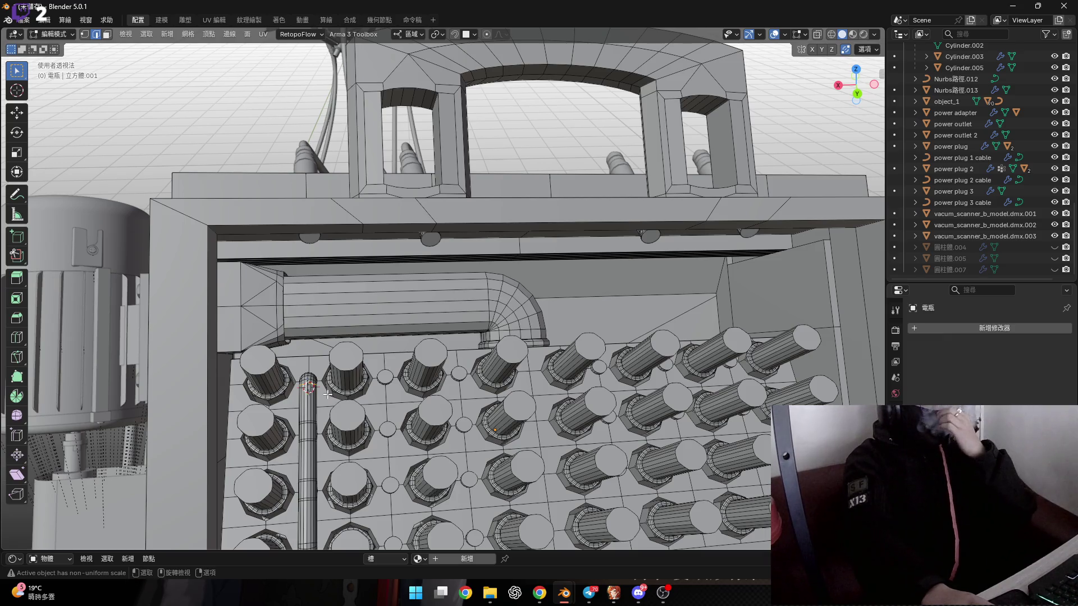
mouse_move(318, 398)
middle_down()
mouse_move(333, 280)
mouse_move(418, 382)
mouse_move(380, 425)
mouse_move(364, 396)
mouse_move(401, 401)
mouse_move(381, 393)
middle_up()
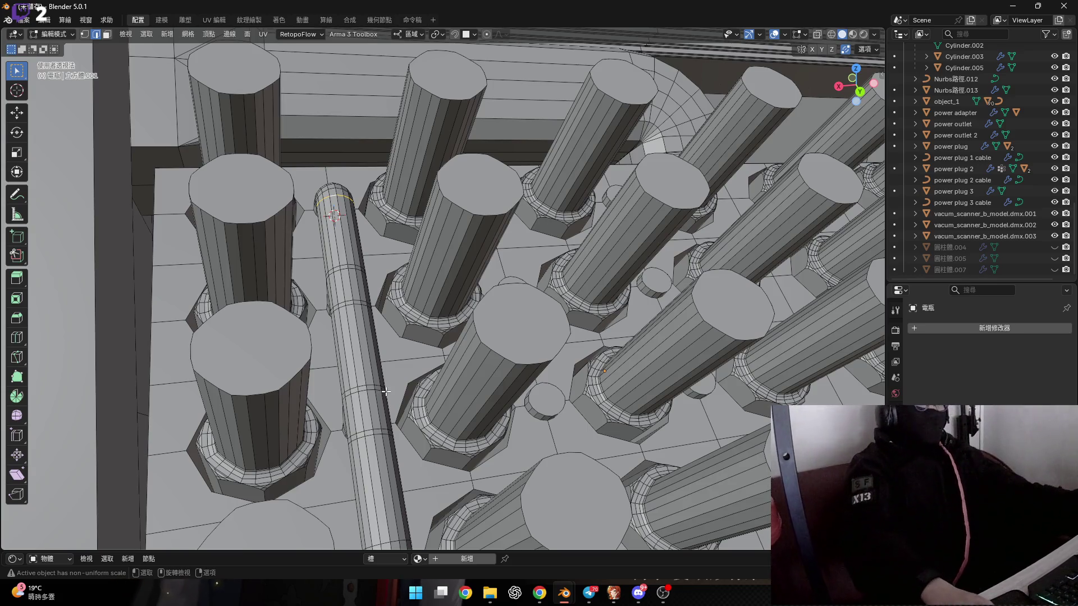
Step: Switch to face select and pick the face loop around the capsule pipe's middle
scroll(362, 331, down, 2)
scroll(361, 331, down, 2)
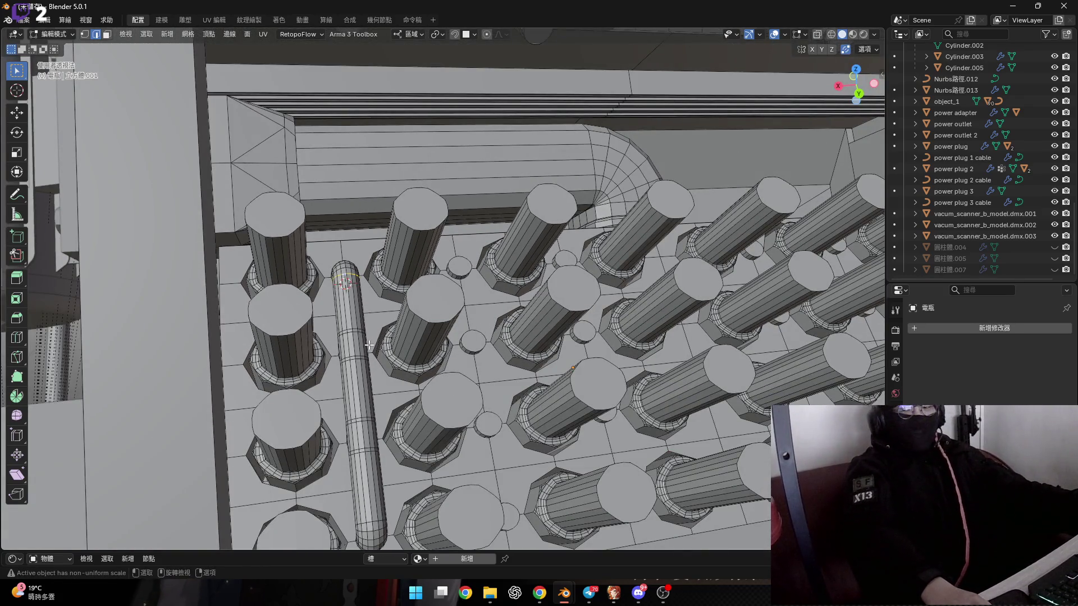
scroll(369, 344, down, 5)
mouse_move(369, 345)
middle_down()
mouse_move(344, 282)
mouse_move(303, 307)
mouse_move(294, 337)
middle_up()
scroll(291, 349, up, 5)
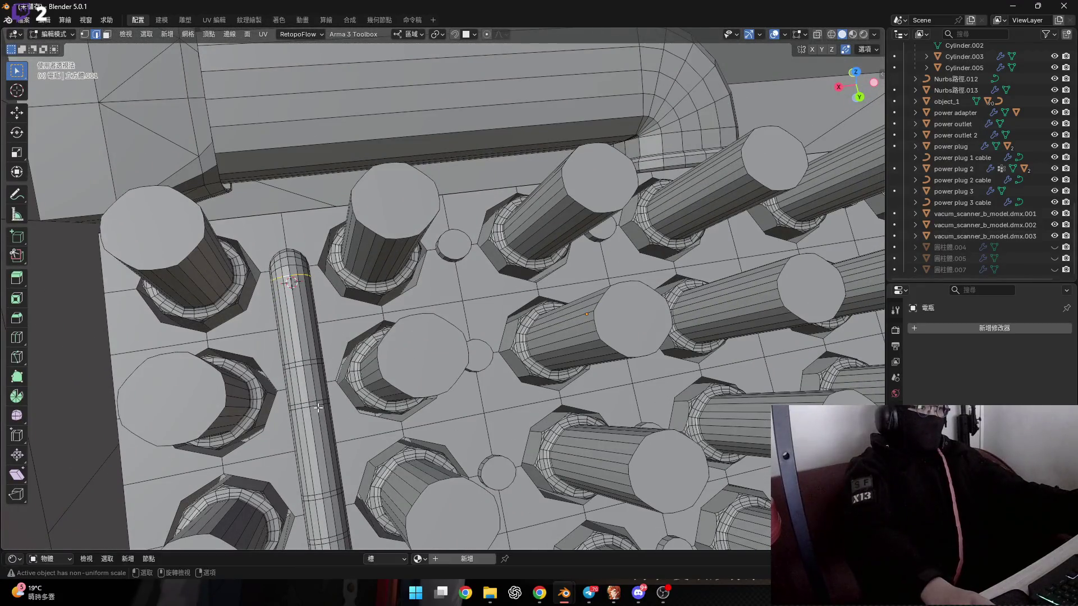
scroll(319, 408, down, 4)
key(3)
alt+click(277, 315)
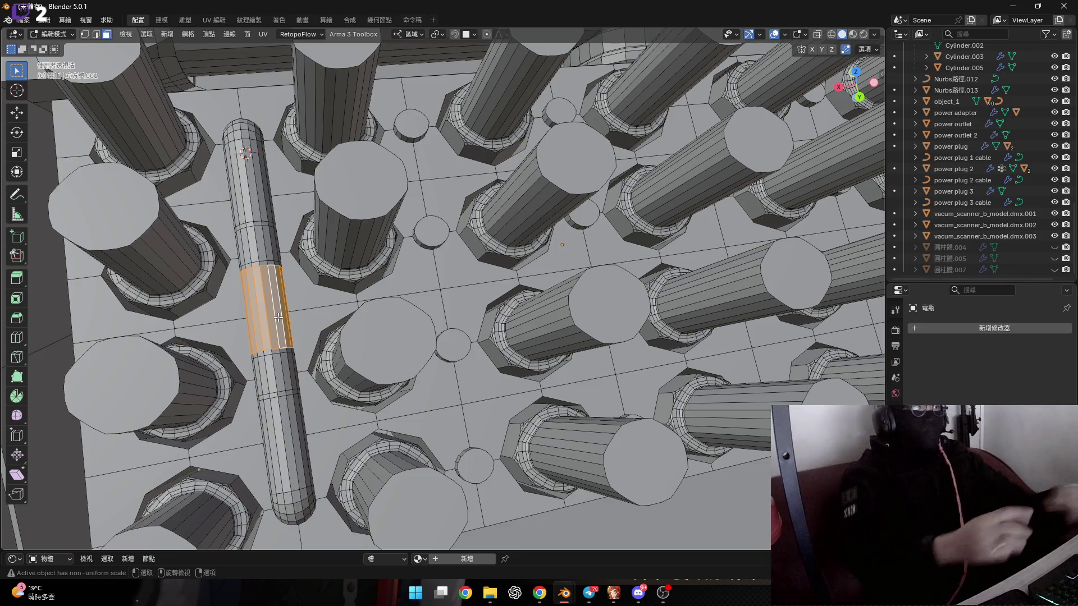
Step: Grow the face selection along the capsule pipe with Select More
mouse_move(278, 318)
middle_down()
mouse_move(247, 287)
mouse_move(326, 317)
mouse_move(331, 331)
middle_up()
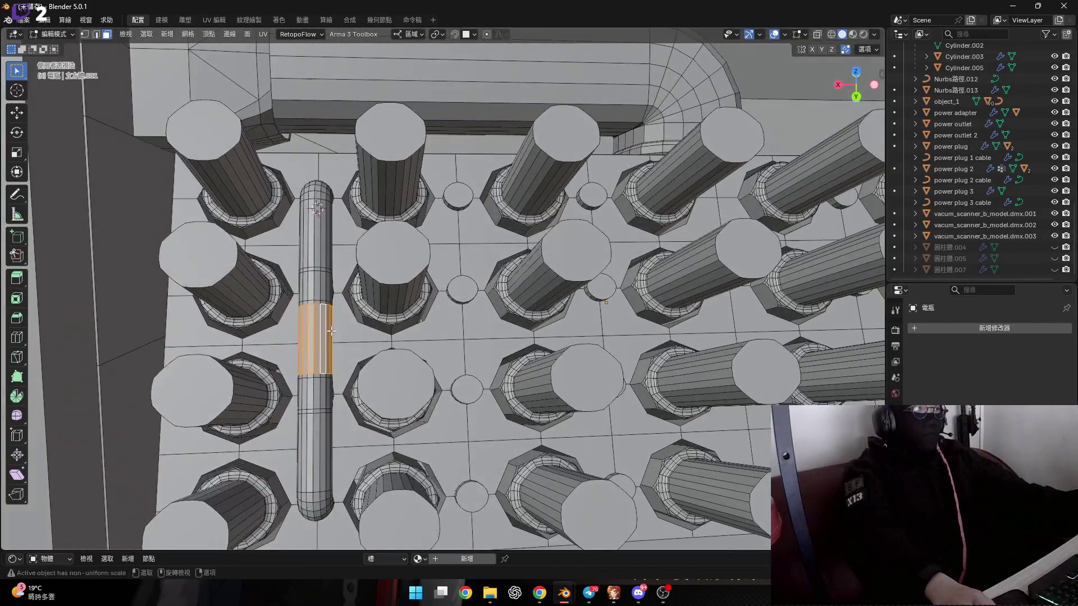
scroll(308, 327, up, 5)
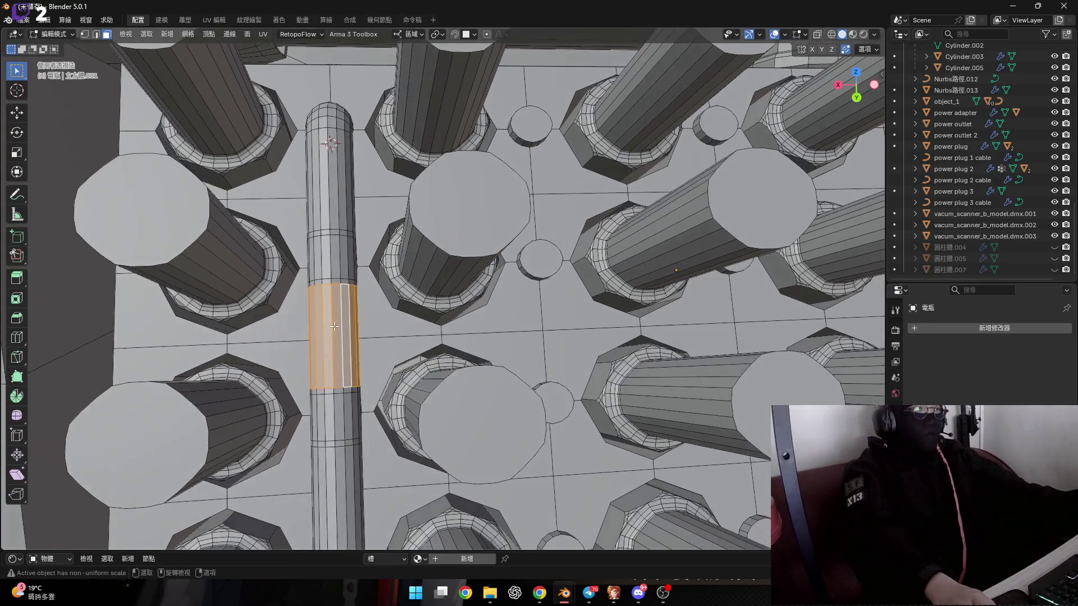
scroll(337, 331, down, 3)
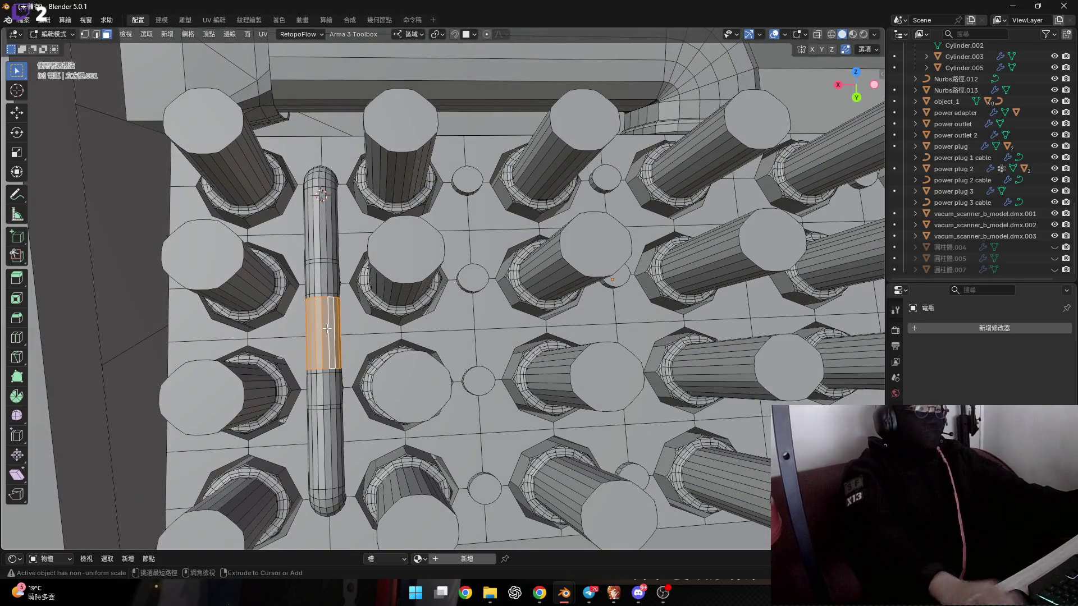
scroll(327, 328, up, 3)
mouse_move(327, 328)
middle_down()
mouse_move(363, 311)
mouse_move(351, 369)
mouse_move(359, 365)
mouse_move(324, 293)
mouse_move(284, 313)
middle_up()
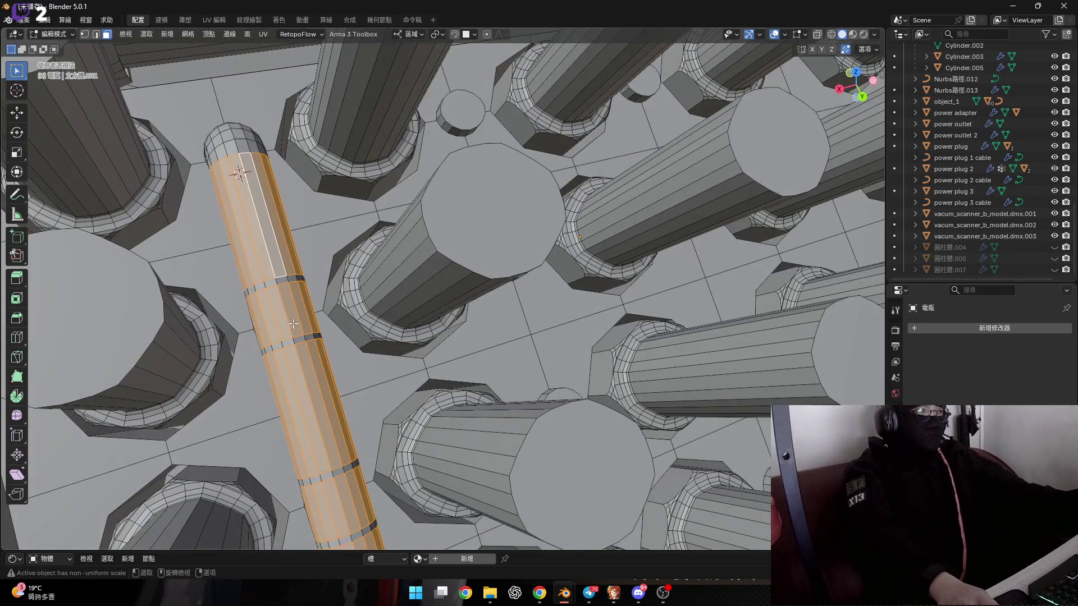
scroll(293, 323, down, 4)
key(ctrl+KP_Add)
Step: Turn on X-ray and start circle select over the faces around the capsule
scroll(243, 232, up, 8)
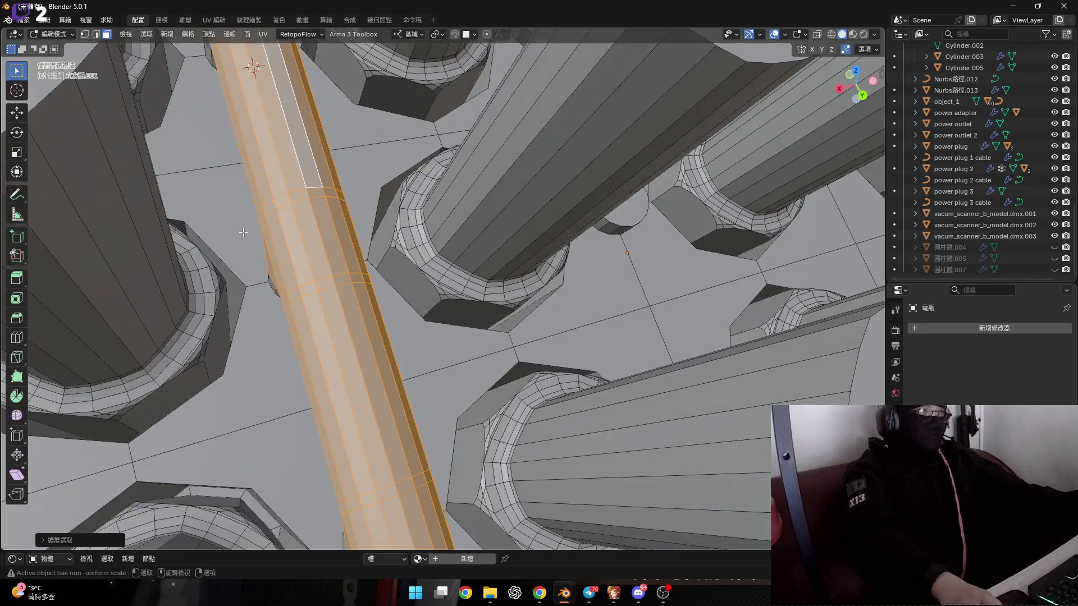
middle_drag(243, 232, 284, 217)
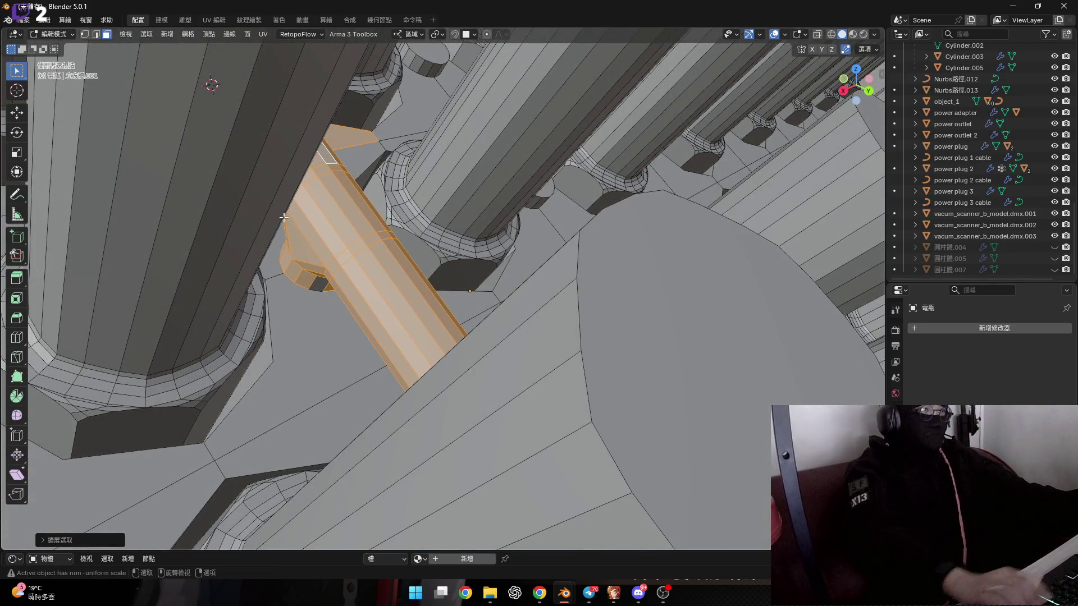
scroll(336, 223, up, 6)
scroll(337, 223, down, 3)
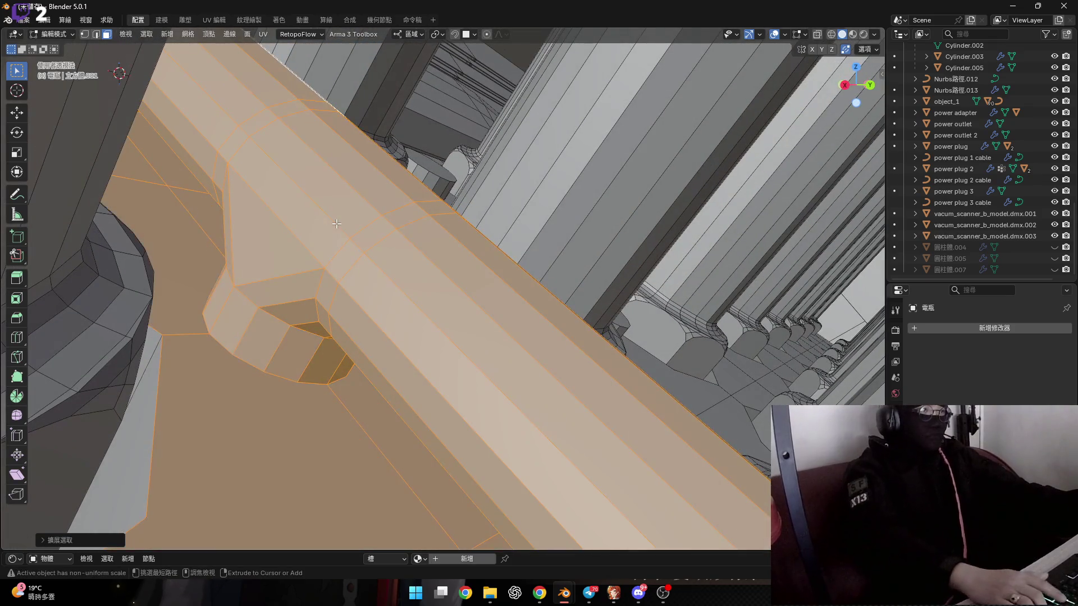
mouse_move(336, 224)
middle_down()
mouse_move(264, 255)
mouse_move(383, 219)
middle_up()
scroll(264, 255, down, 3)
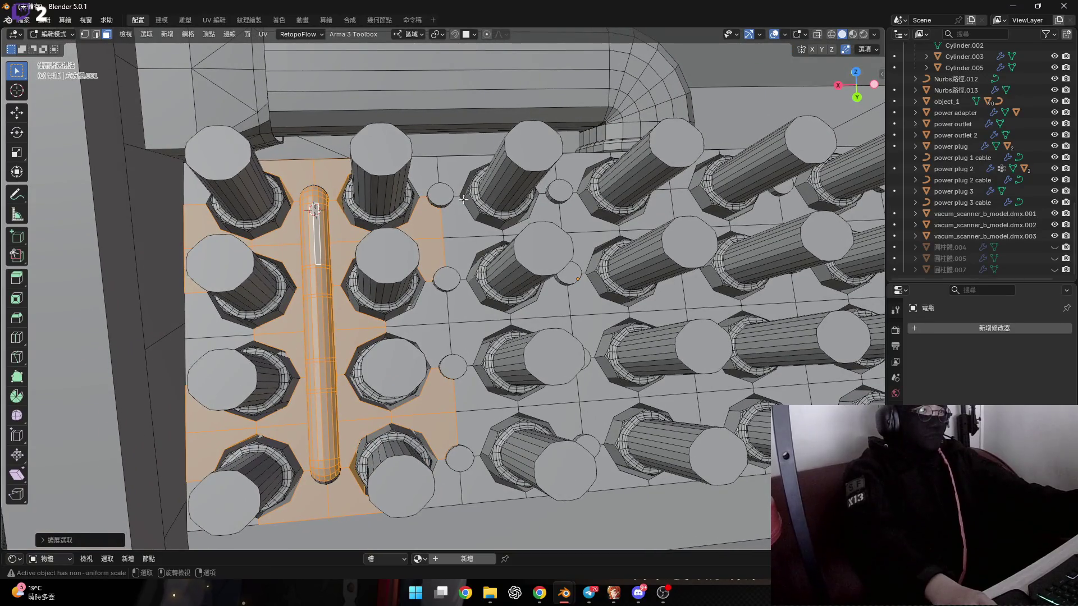
key(alt+z)
key(c)
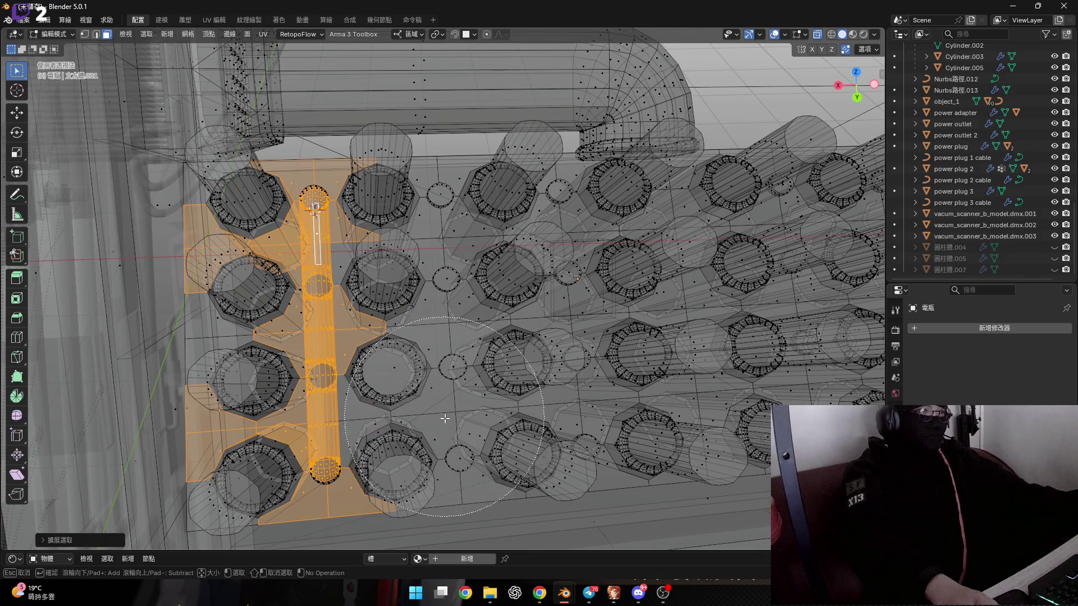
Step: Undo the extra floor-face selection so only the capsule pipe stays selected, and turn off X-ray
key(Escape)
middle_drag(458, 359, 470, 378)
scroll(470, 378, up, 4)
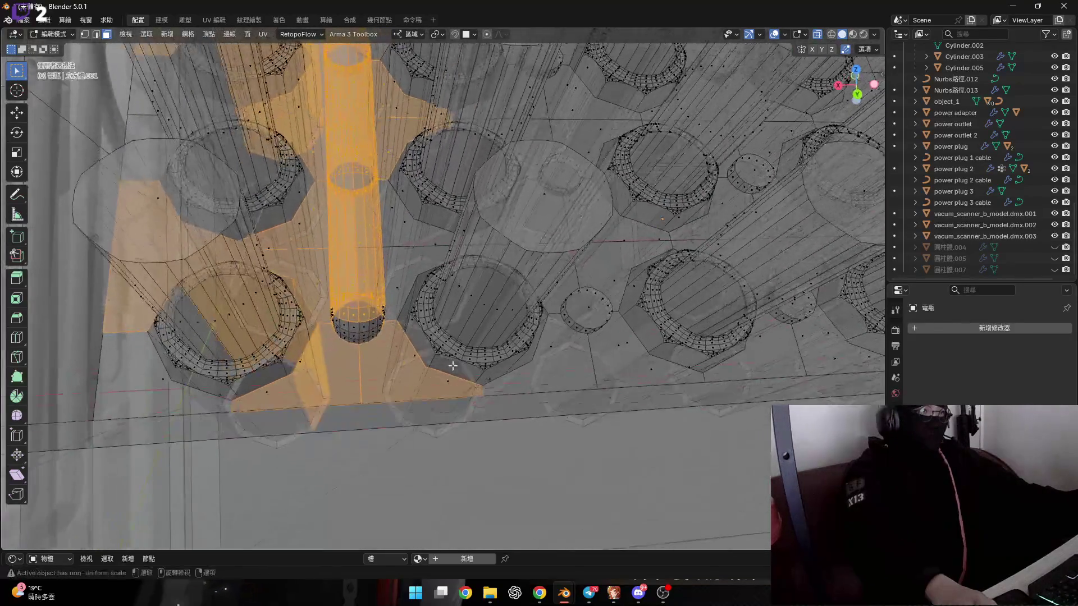
key(ctrl+z)
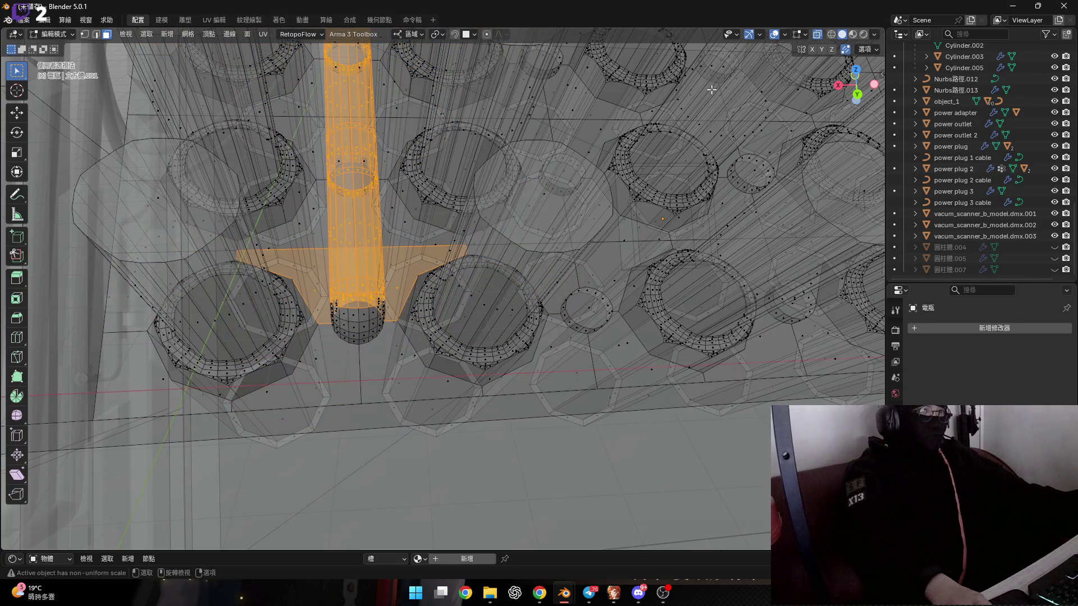
click(819, 38)
scroll(391, 321, up, 6)
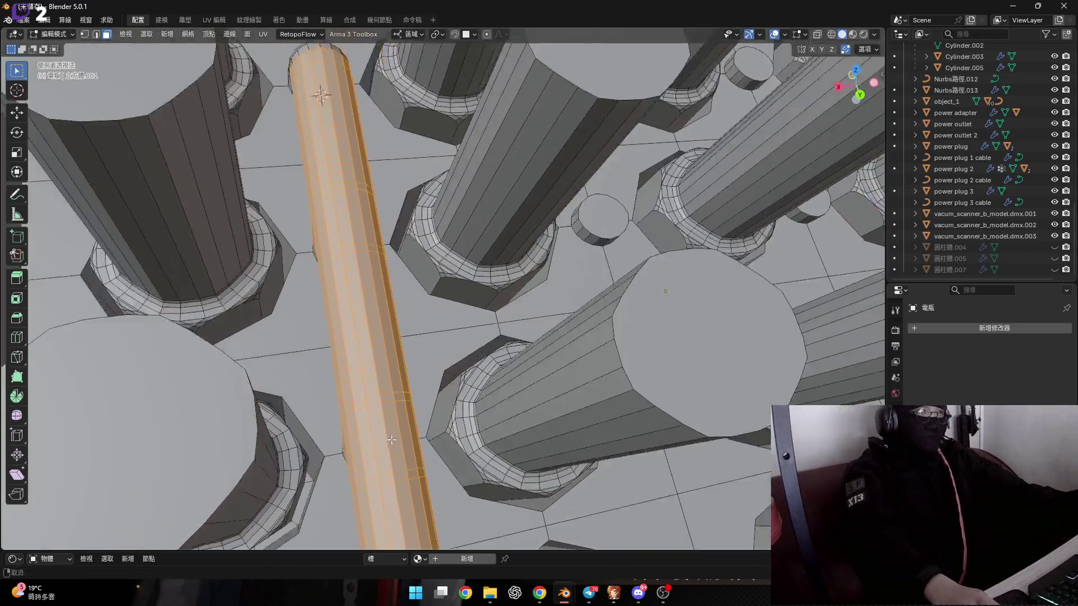
Step: Add the neighbouring face on the pipe's underside to the selection
scroll(391, 439, down, 3)
scroll(364, 264, up, 5)
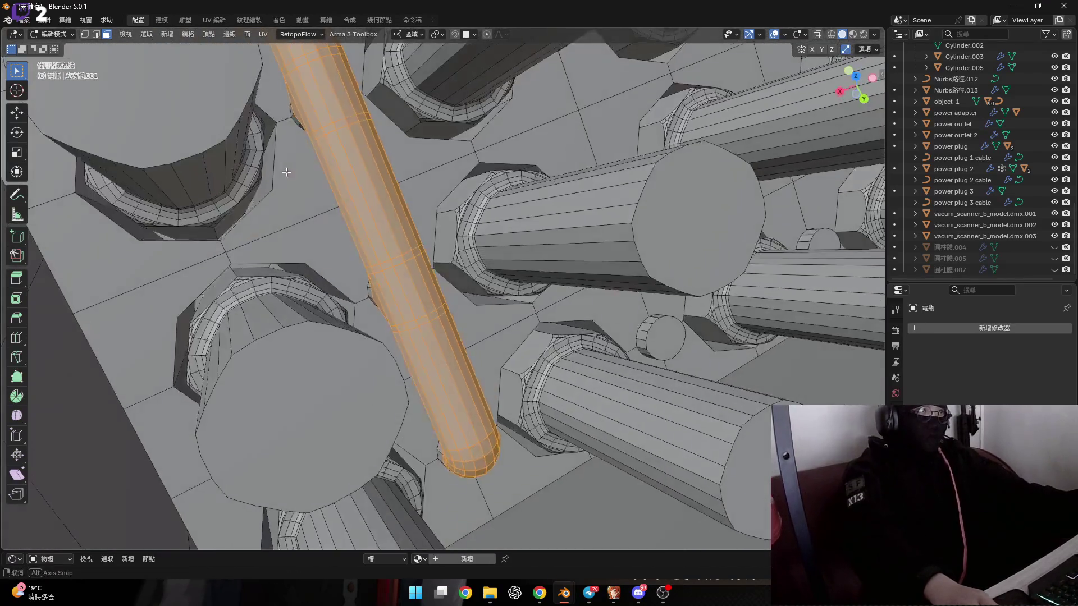
middle_drag(286, 172, 337, 213)
scroll(337, 213, up, 10)
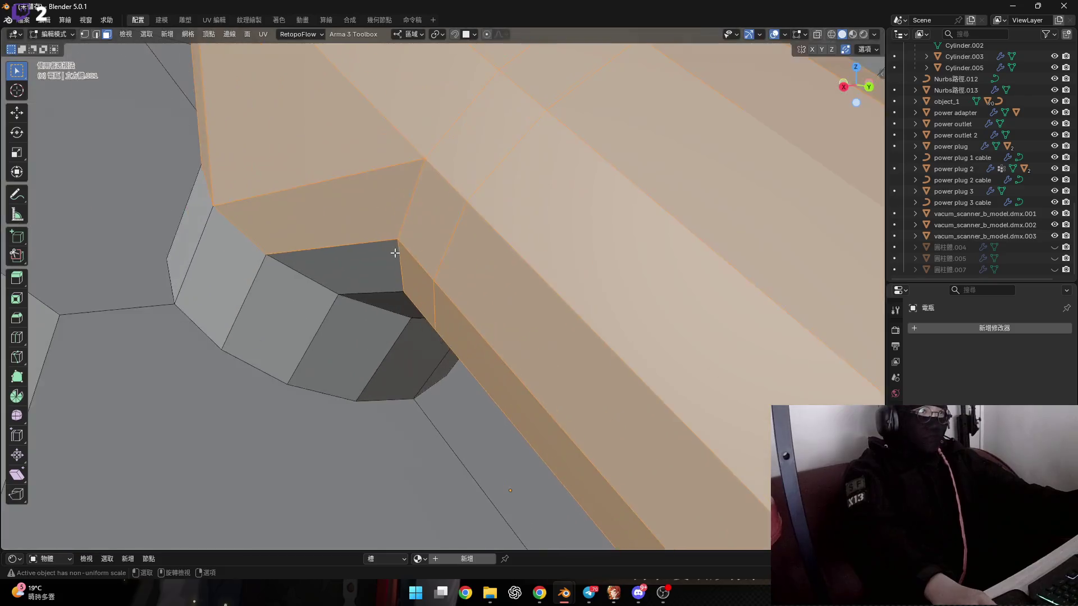
middle_drag(395, 253, 406, 235)
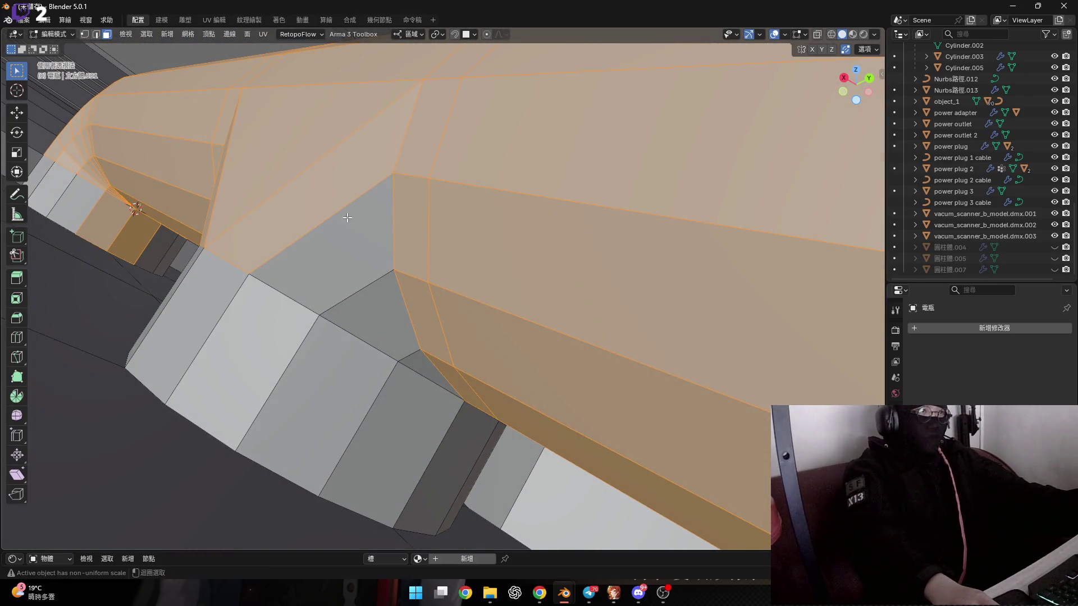
mouse_move(404, 326)
middle_down()
mouse_move(495, 396)
mouse_move(392, 264)
mouse_move(407, 316)
middle_up()
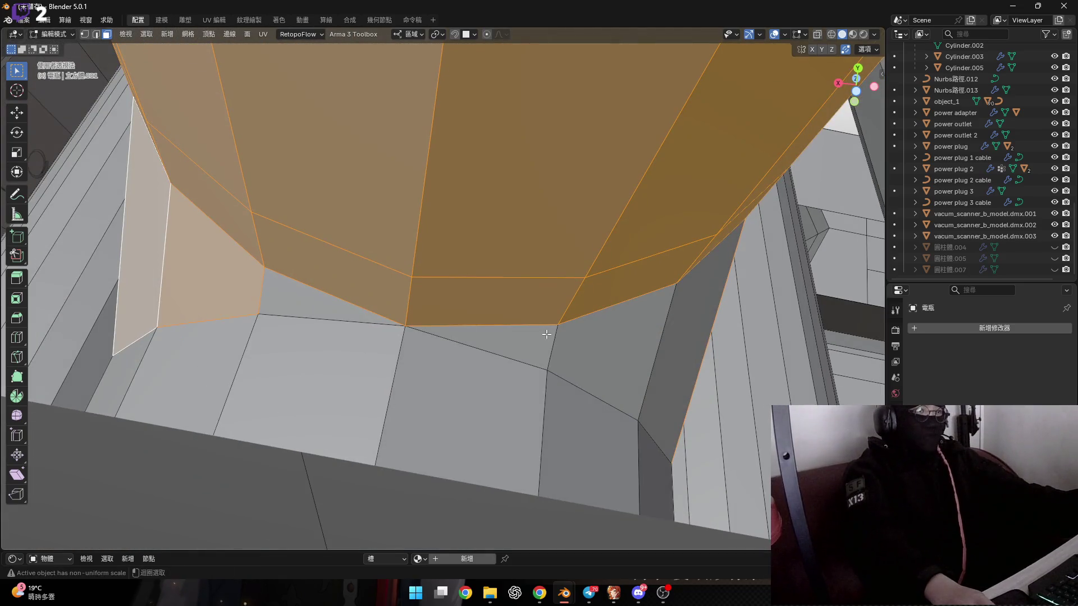
shift+click(550, 336)
Step: Shift-select the remaining pipe faces, including the dark and grey triangular faces
mouse_move(482, 333)
middle_down()
mouse_move(277, 355)
mouse_move(365, 392)
mouse_move(310, 348)
mouse_move(529, 289)
mouse_move(600, 314)
mouse_move(628, 413)
mouse_move(603, 418)
middle_up()
shift+click(451, 303)
shift+click(592, 286)
shift+click(522, 400)
middle_drag(415, 397, 469, 370)
mouse_move(345, 364)
middle_down()
mouse_move(429, 366)
mouse_move(507, 339)
mouse_move(392, 359)
mouse_move(375, 328)
mouse_move(433, 319)
mouse_move(426, 257)
middle_up()
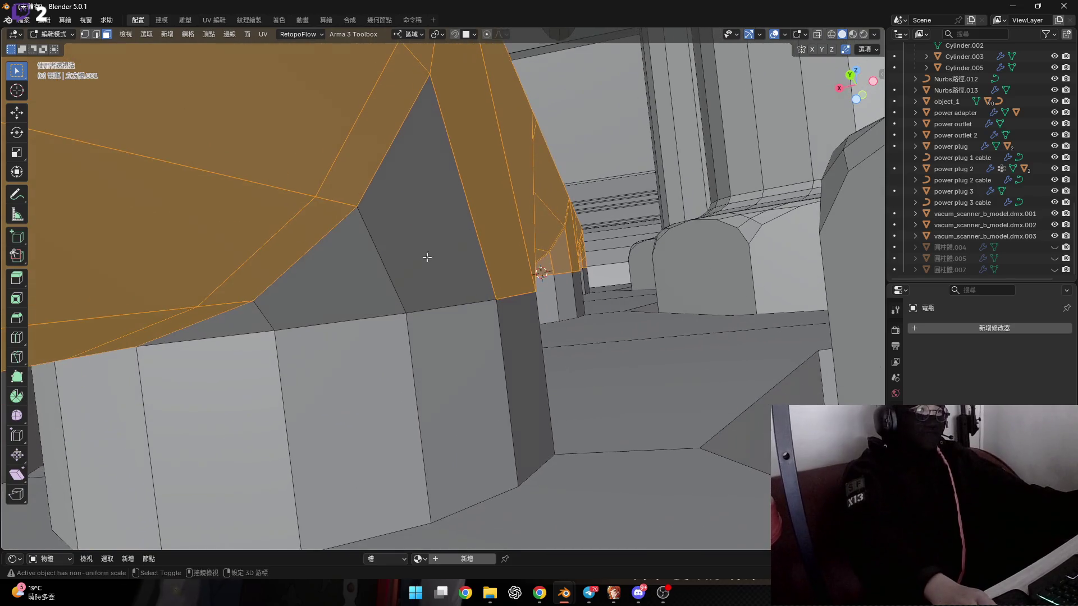
shift+click(279, 287)
mouse_move(346, 286)
middle_down()
mouse_move(279, 288)
mouse_move(616, 351)
mouse_move(415, 300)
middle_up()
mouse_move(295, 261)
middle_down()
mouse_move(397, 309)
mouse_move(313, 216)
mouse_move(584, 390)
mouse_move(678, 375)
middle_up()
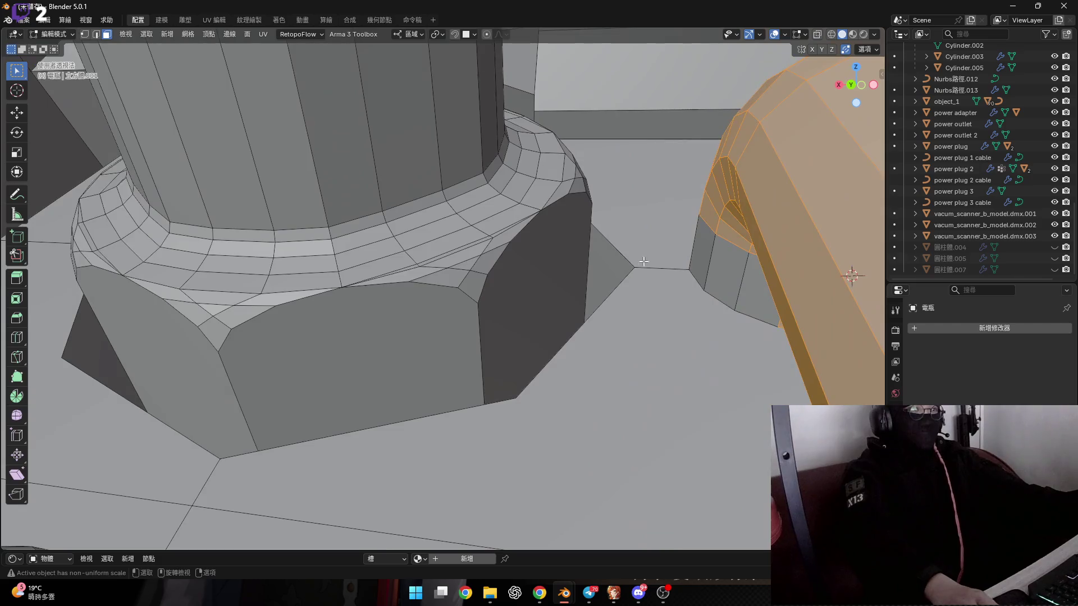
Step: Duplicate the selected capsule pipe faces with Shift+D
scroll(643, 261, up, 6)
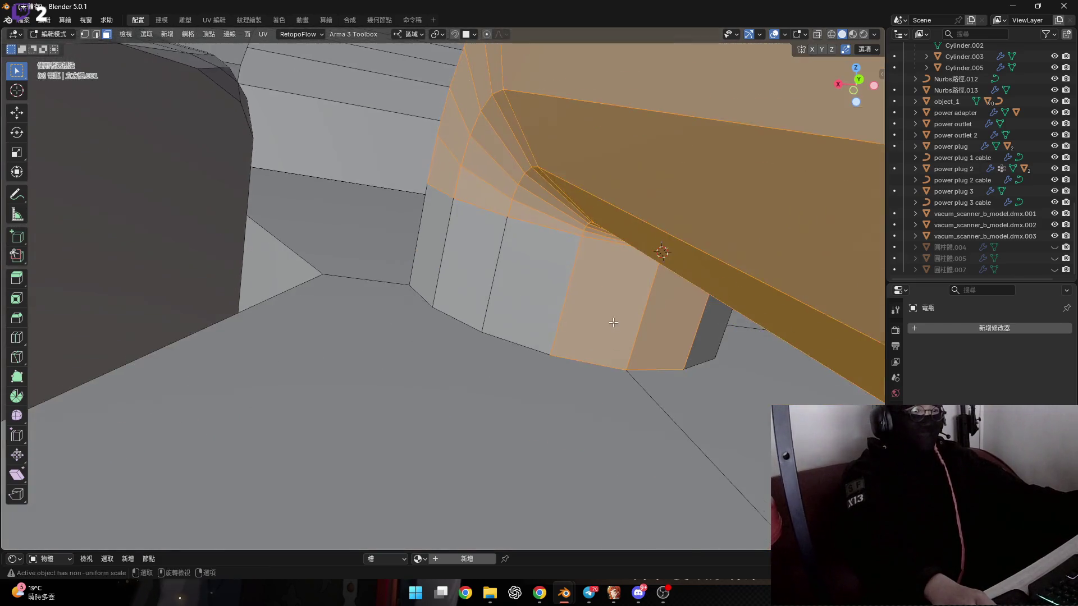
scroll(612, 322, down, 5)
mouse_move(625, 357)
middle_down()
mouse_move(657, 328)
mouse_move(559, 387)
mouse_move(505, 359)
mouse_move(365, 329)
mouse_move(407, 295)
middle_up()
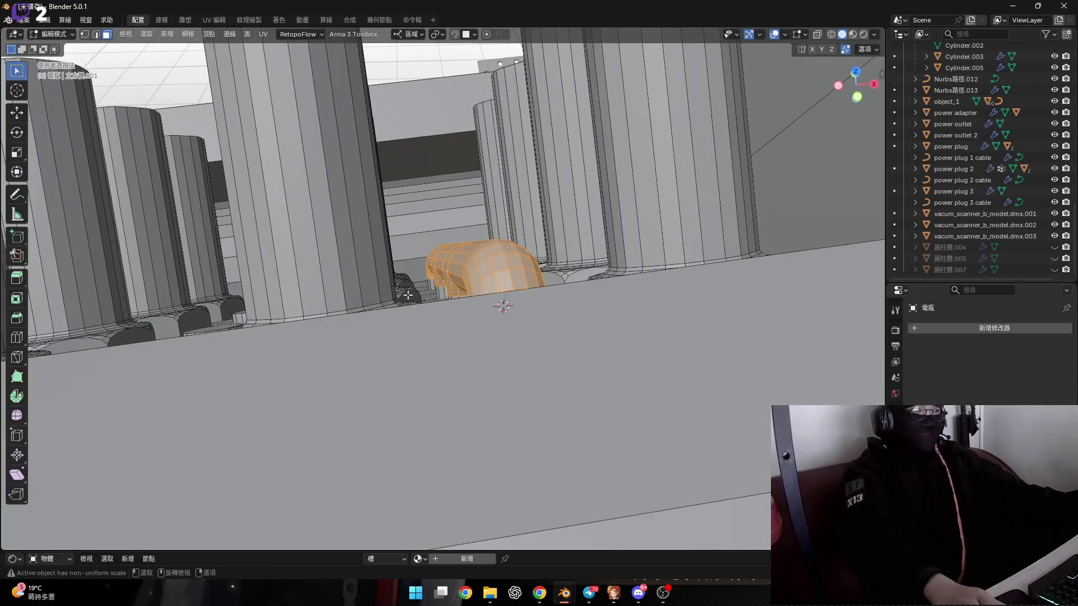
scroll(435, 307, up, 8)
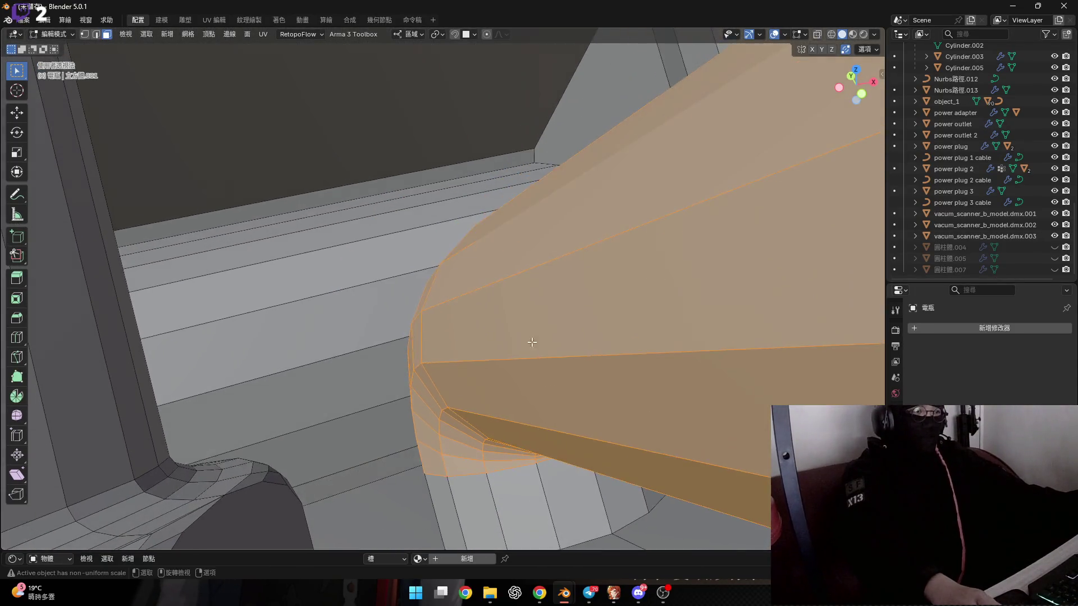
scroll(531, 342, down, 5)
middle_drag(531, 342, 578, 299)
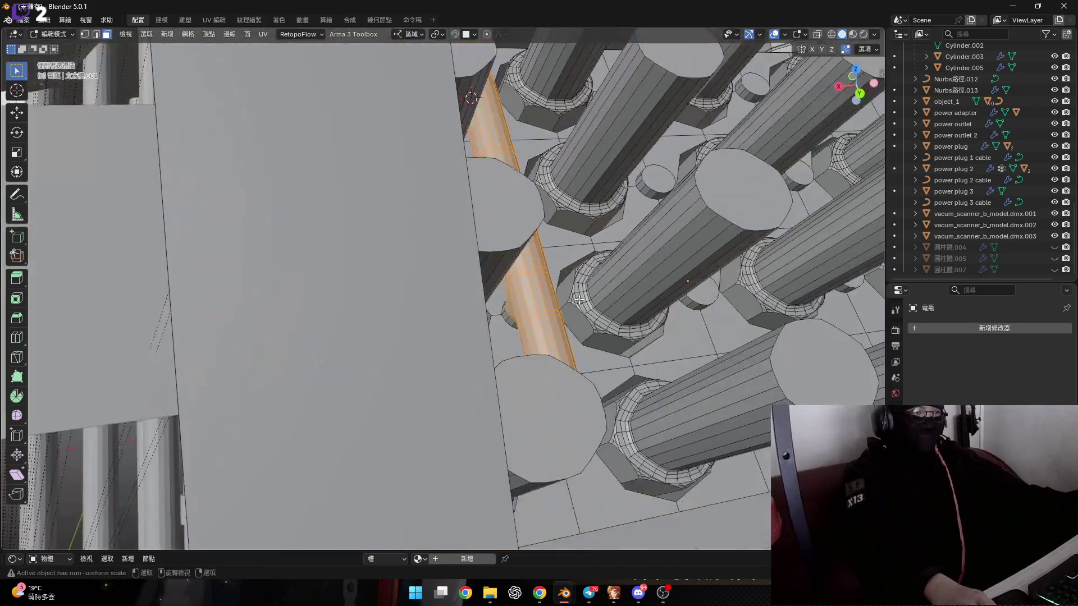
scroll(579, 299, down, 3)
mouse_move(460, 314)
middle_down()
mouse_move(435, 326)
mouse_move(451, 351)
mouse_move(396, 336)
mouse_move(432, 338)
middle_up()
scroll(406, 340, up, 5)
scroll(451, 347, down, 6)
key(shift+s)
key(Escape)
key(shift+d)
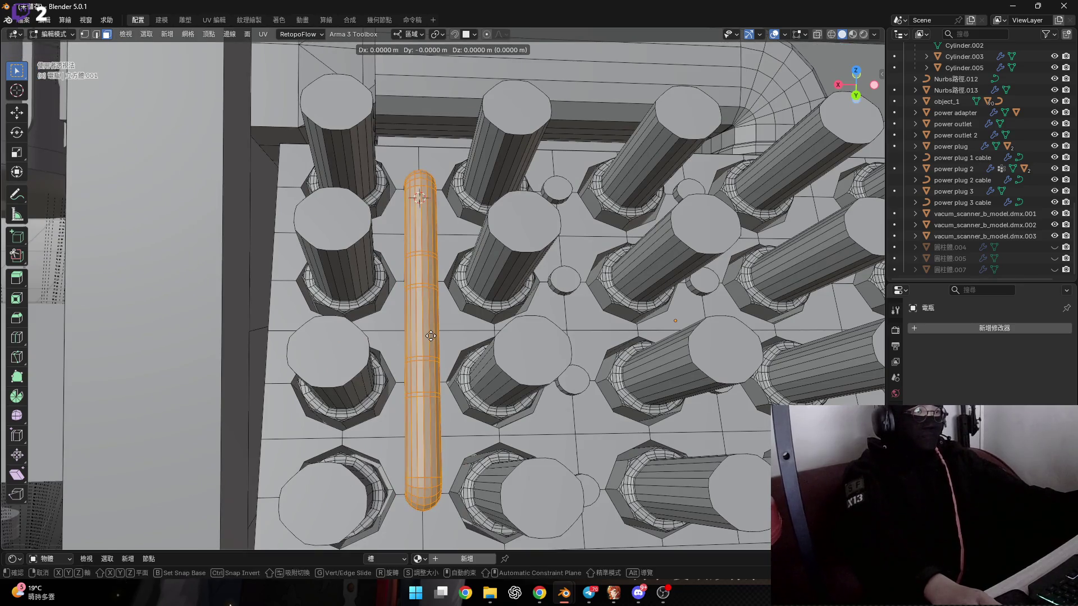
Step: Cancel the duplicate's move so the copied pipe stays in place
key(Escape)
scroll(431, 335, up, 5)
mouse_move(431, 336)
middle_down()
mouse_move(442, 303)
mouse_move(461, 297)
middle_up()
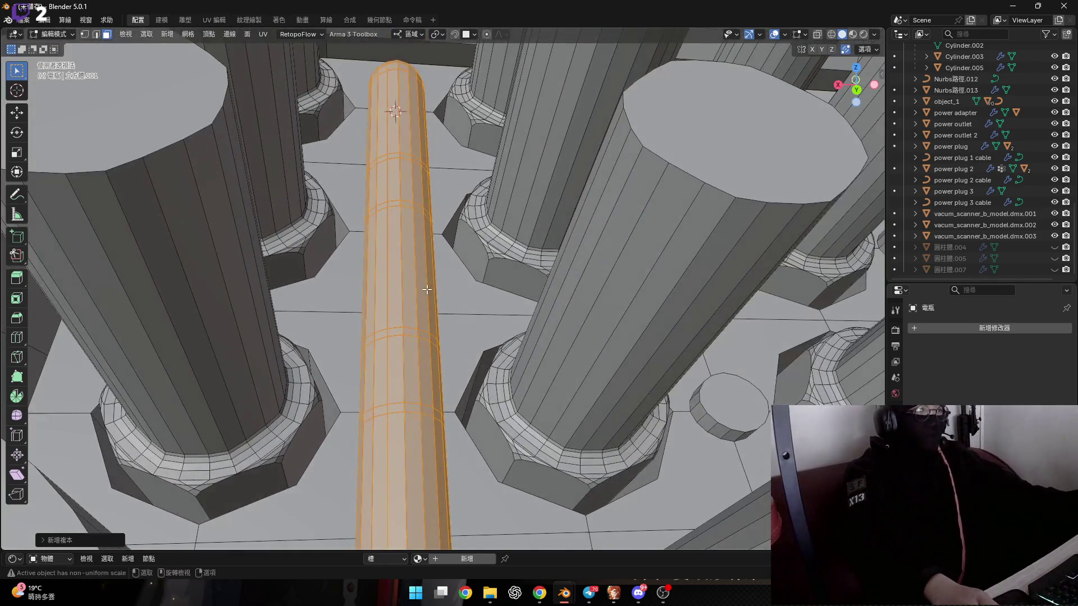
key(g)
key(Escape)
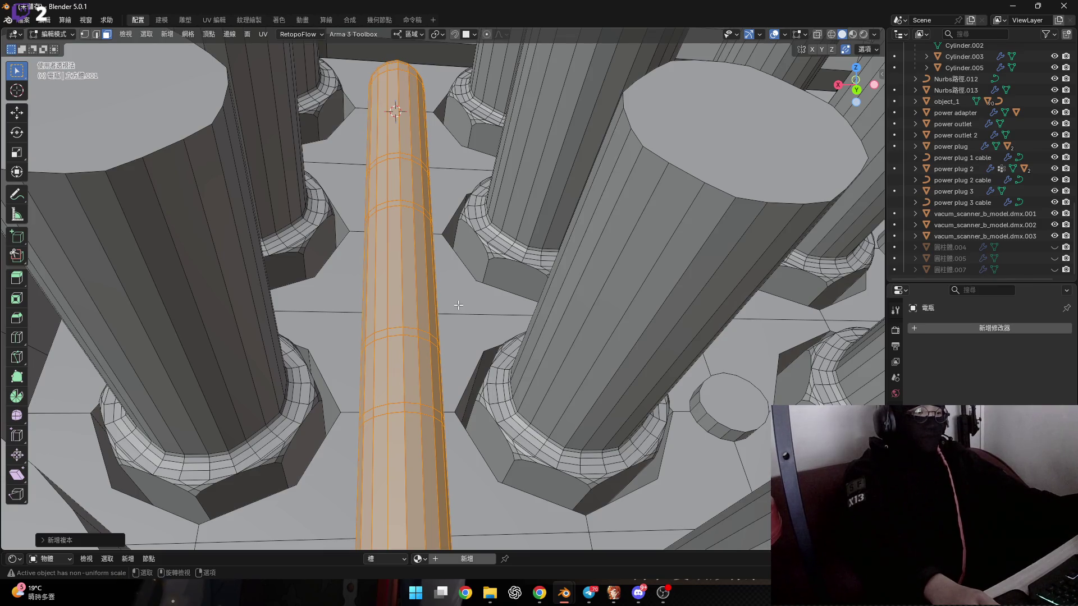
Step: Separate the copied pipe into its own object and return to Object Mode
click(458, 304)
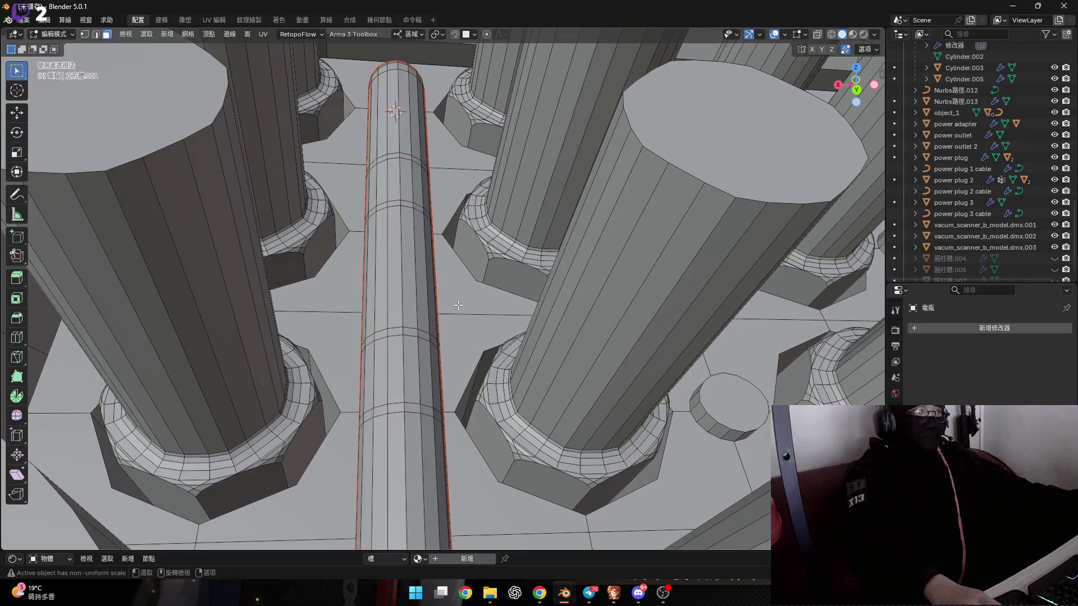
key(Tab)
middle_drag(457, 305, 433, 339)
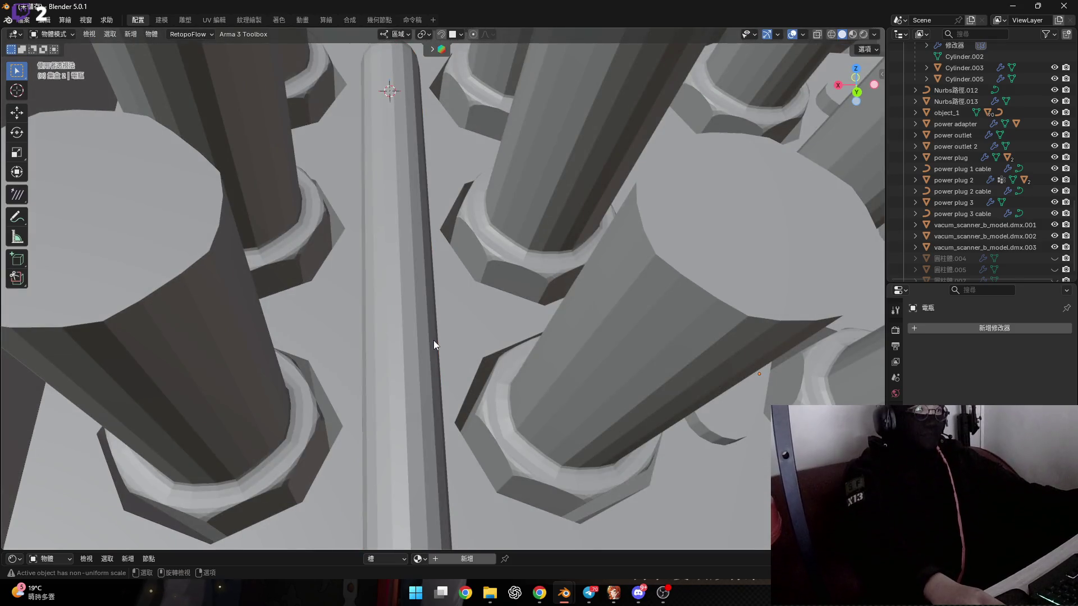
scroll(433, 338, up, 4)
scroll(991, 210, down, 1)
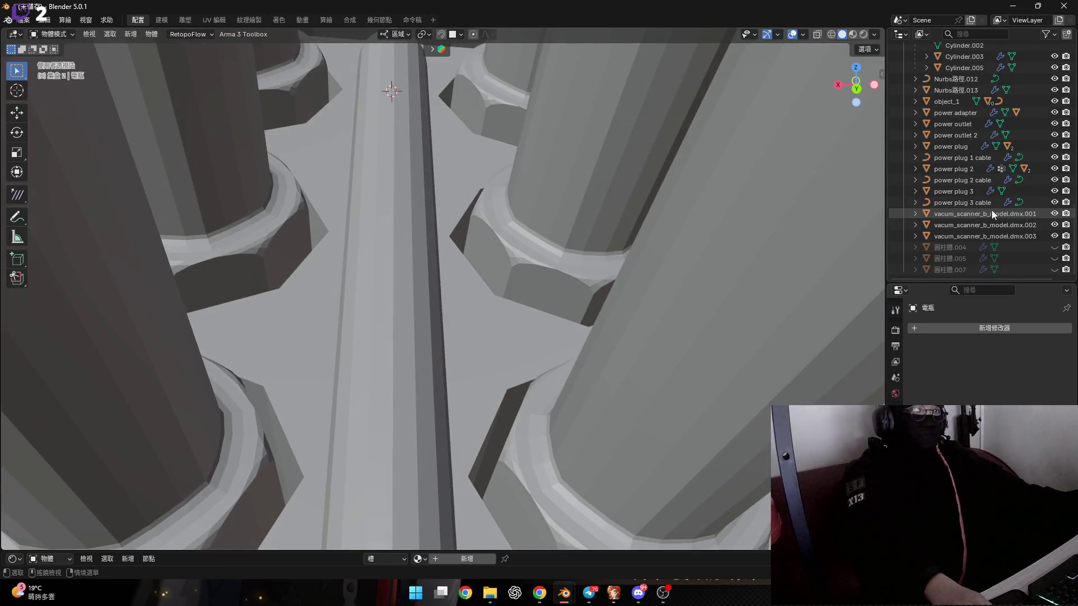
scroll(991, 210, up, 10)
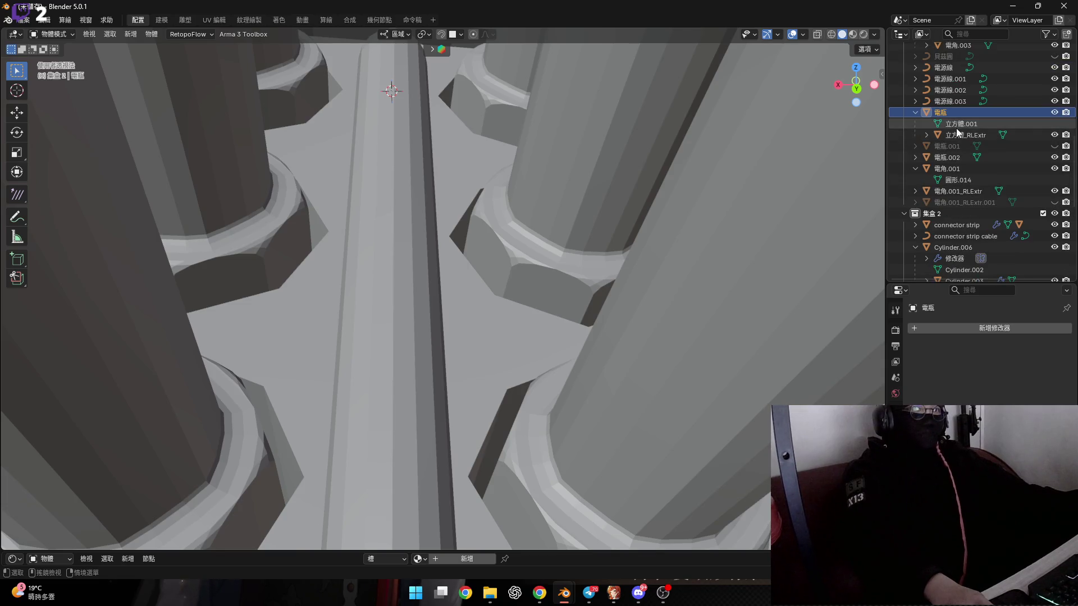
Step: Select the separated pipe 電瓶.002 in the Outliner and view it from the top
click(958, 136)
click(953, 110)
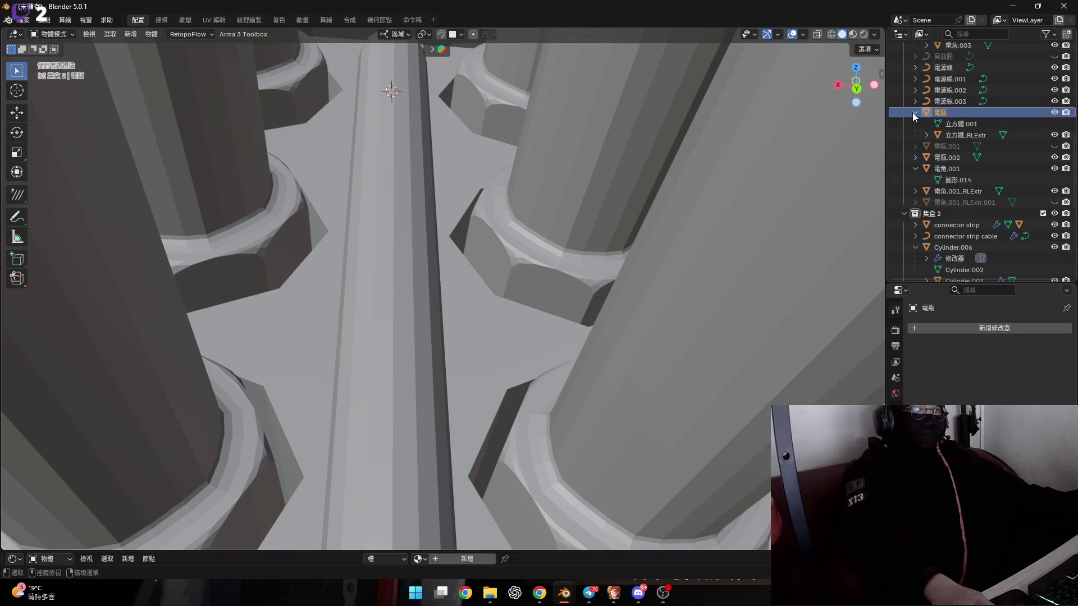
click(946, 157)
mouse_move(460, 242)
middle_down()
mouse_move(495, 227)
mouse_move(496, 245)
mouse_move(406, 223)
mouse_move(418, 237)
middle_up()
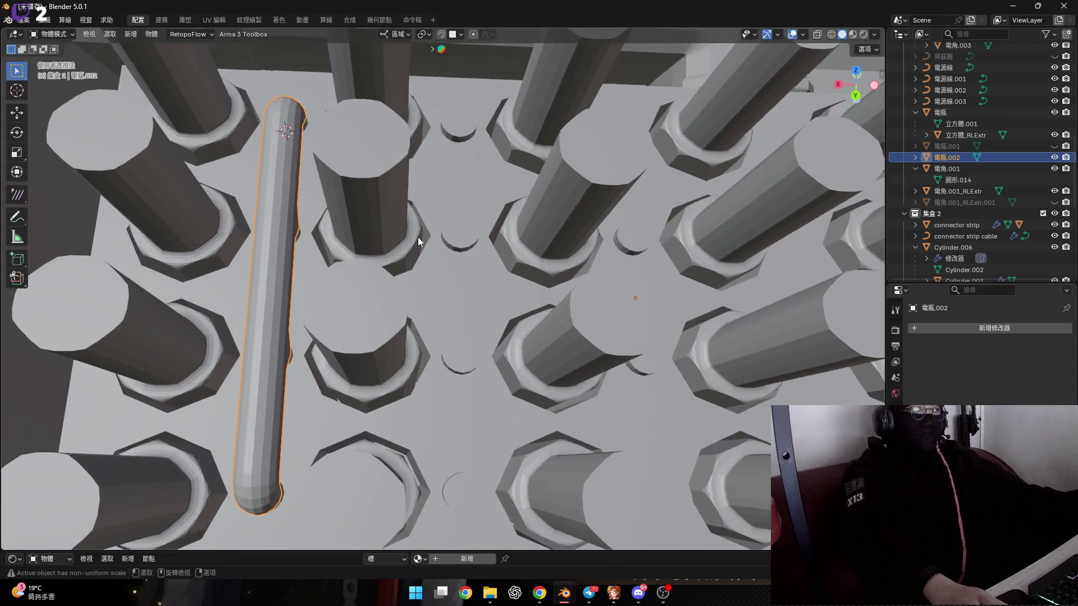
key(KP_7)
Step: Start duplicating the pipe along X, then cancel the copy
key(shift+d)
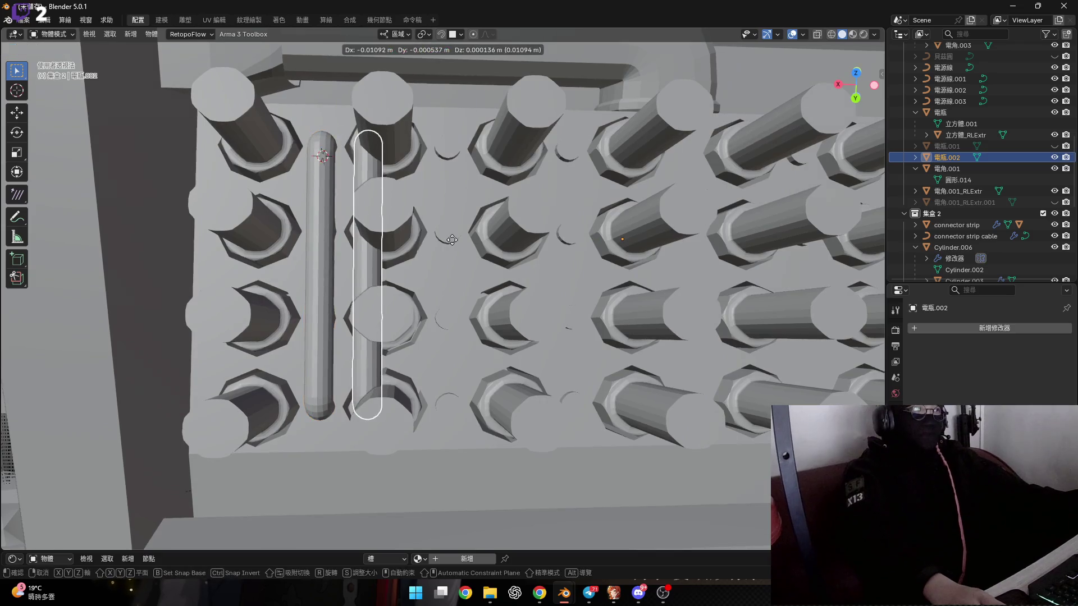
key(x)
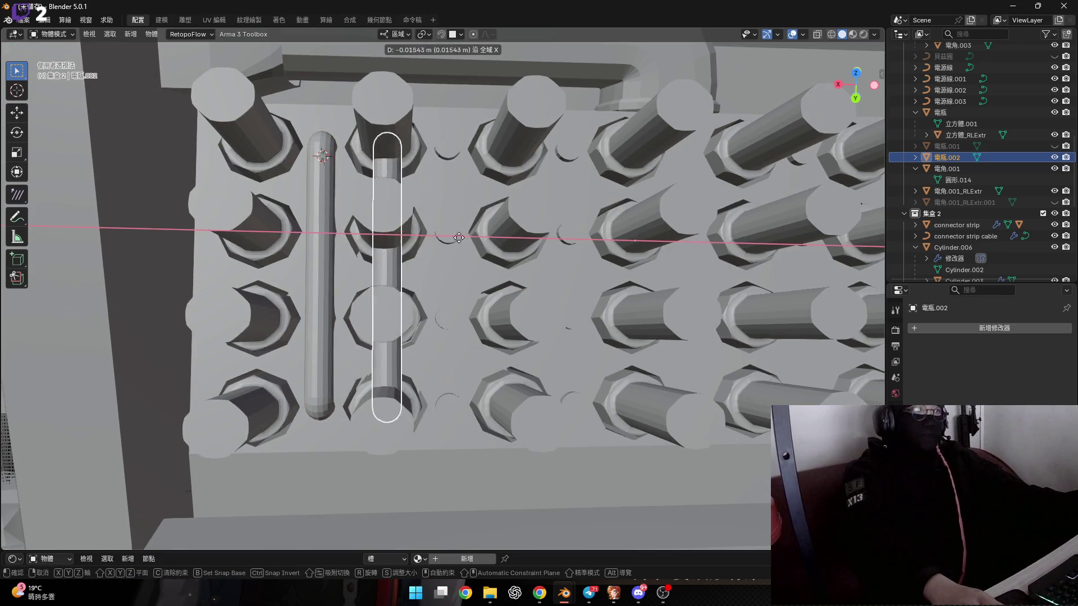
key(Escape)
Step: Open the Generate modifiers list, then dismiss it without adding anything
scroll(436, 237, up, 2)
click(1015, 331)
mouse_move(1014, 333)
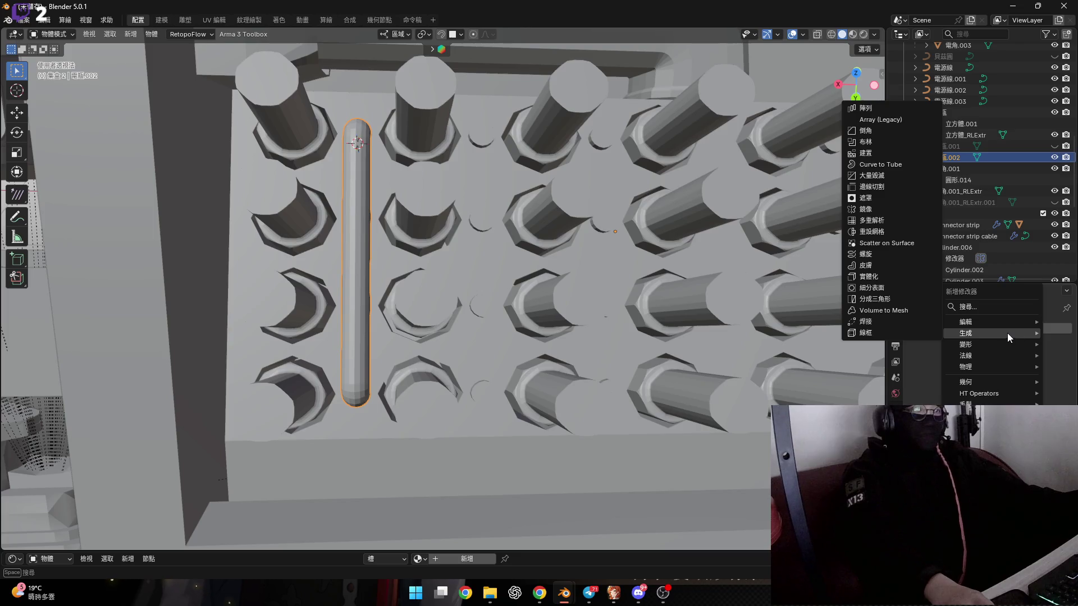
shift+middle_drag(523, 284, 549, 323)
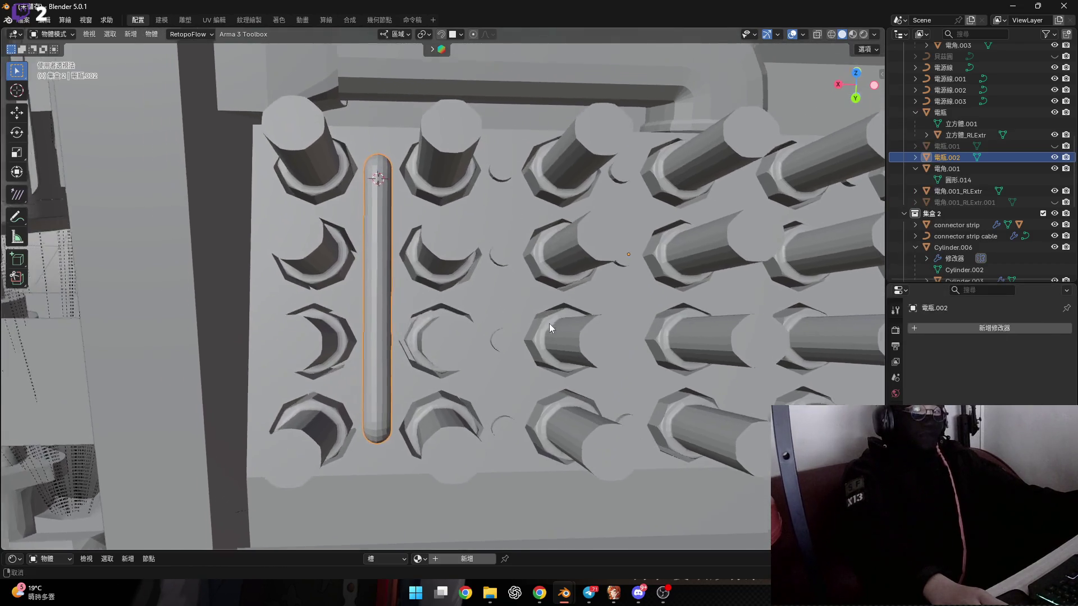
Step: Zoom in on the pipe's rounded end and enter Edit Mode on its mesh
scroll(404, 195, up, 3)
scroll(405, 195, up, 4)
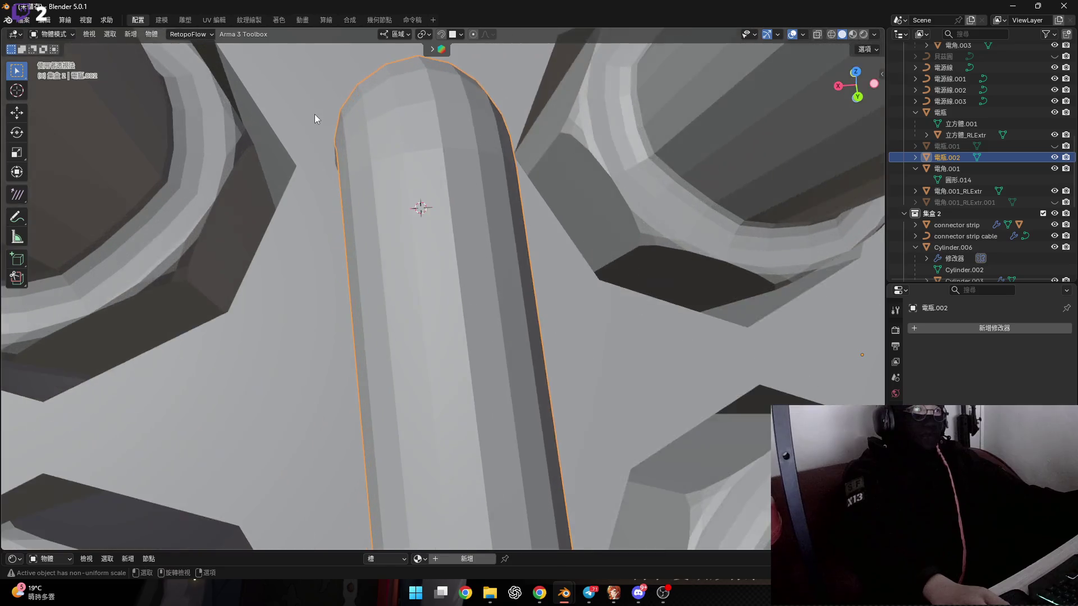
mouse_move(314, 113)
middle_down()
mouse_move(335, 127)
mouse_move(318, 179)
mouse_move(342, 157)
middle_up()
key(Tab)
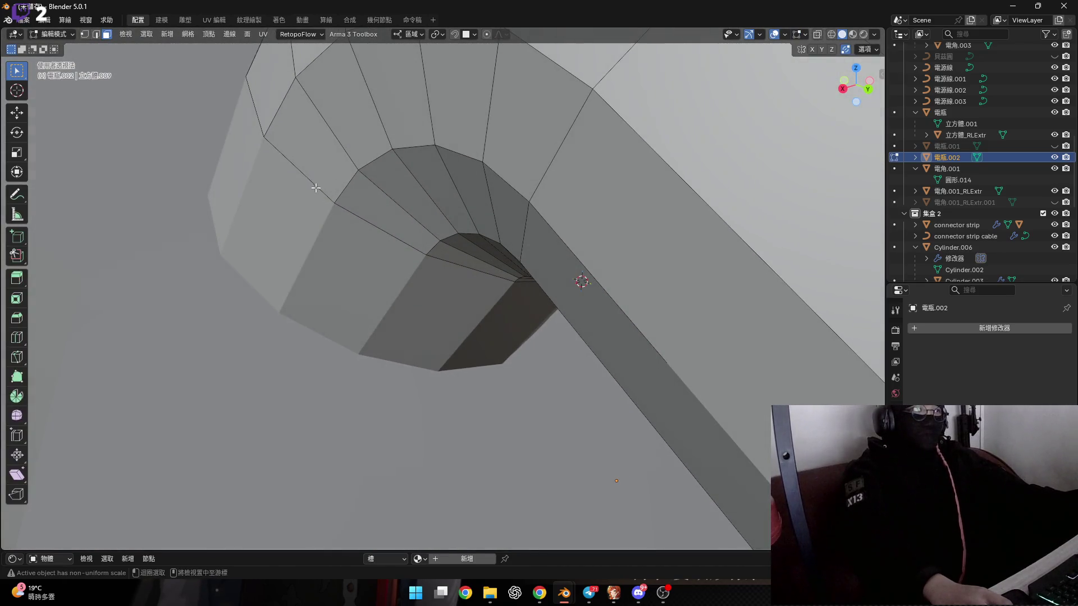
Step: Snap the 3D cursor to the pipe's selected end ring
key(shift+s)
click(447, 224)
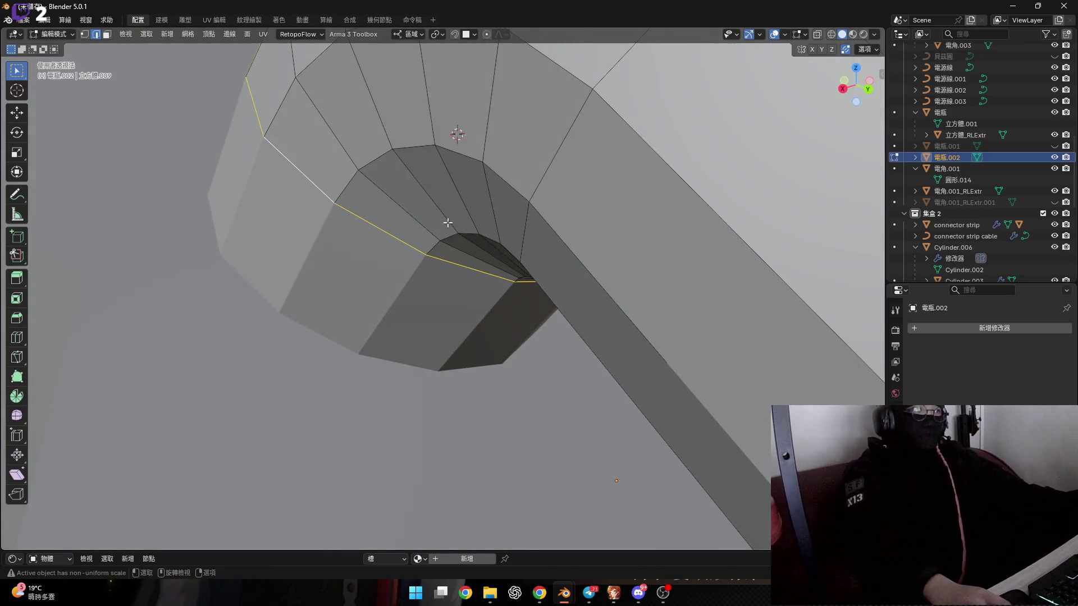
scroll(447, 224, down, 5)
middle_drag(447, 224, 432, 230)
Step: In Object Mode, set the pipe's origin to the 3D cursor, then list the Generate modifiers
key(Tab)
scroll(440, 236, down, 4)
right_click(450, 241)
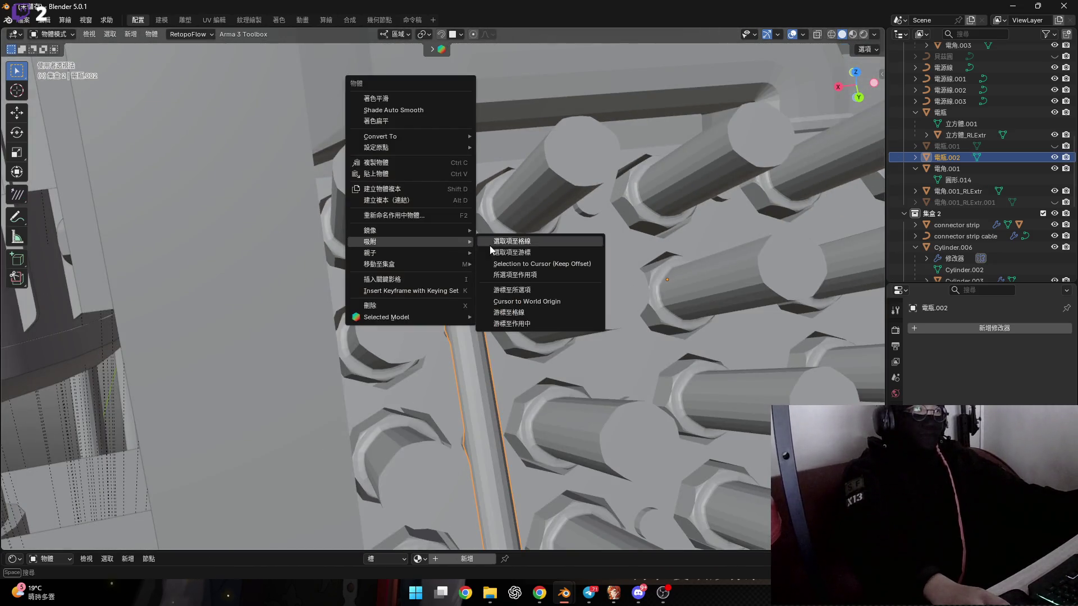
mouse_move(461, 150)
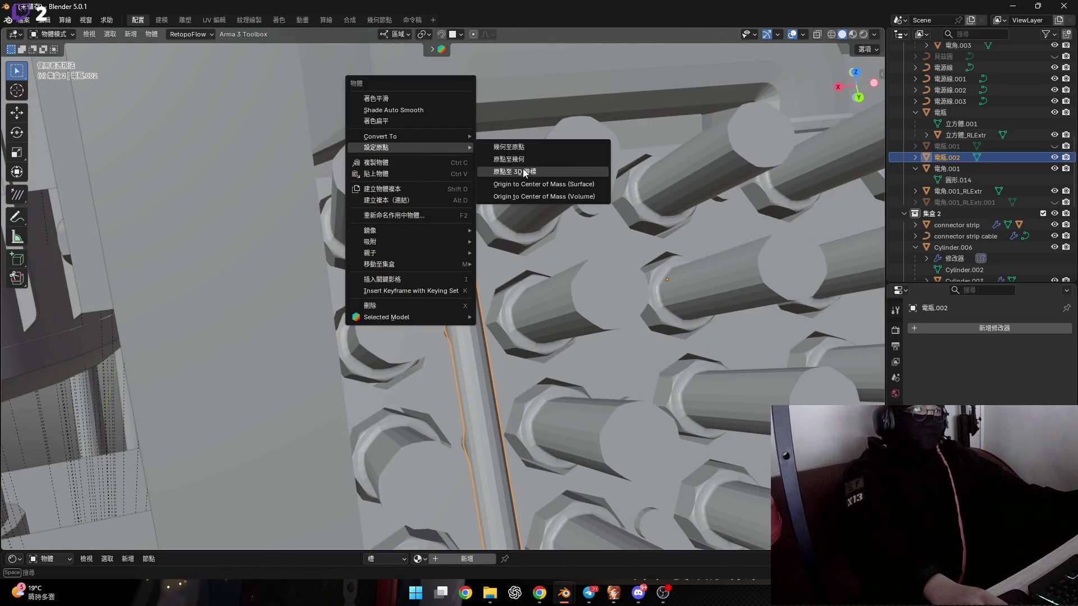
click(524, 172)
scroll(395, 224, down, 3)
click(977, 329)
mouse_move(990, 325)
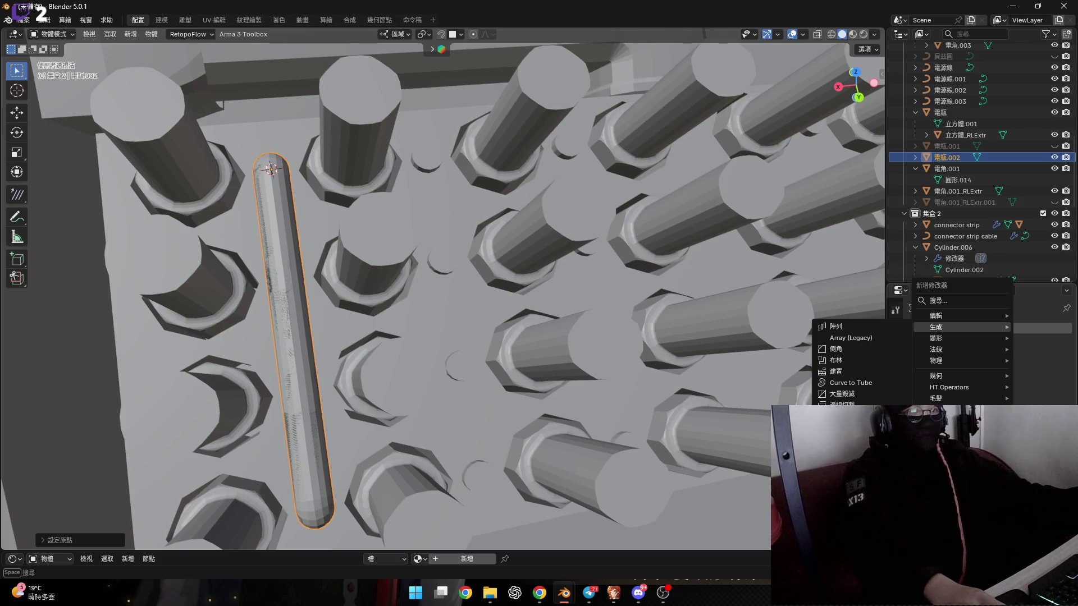
Step: Add a Mirror modifier to 電瓶.002 with 電瓶 as the mirror object
click(841, 439)
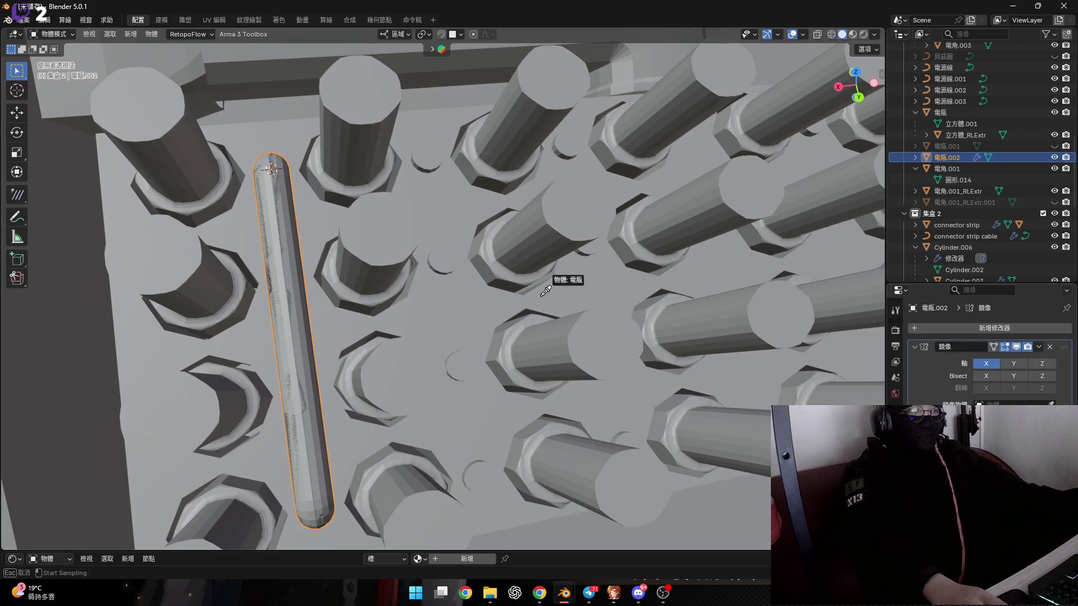
click(489, 302)
scroll(564, 308, down, 5)
mouse_move(564, 307)
middle_down()
mouse_move(404, 311)
mouse_move(540, 349)
mouse_move(537, 322)
mouse_move(541, 336)
mouse_move(528, 341)
mouse_move(440, 322)
mouse_move(543, 345)
middle_up()
scroll(543, 345, up, 5)
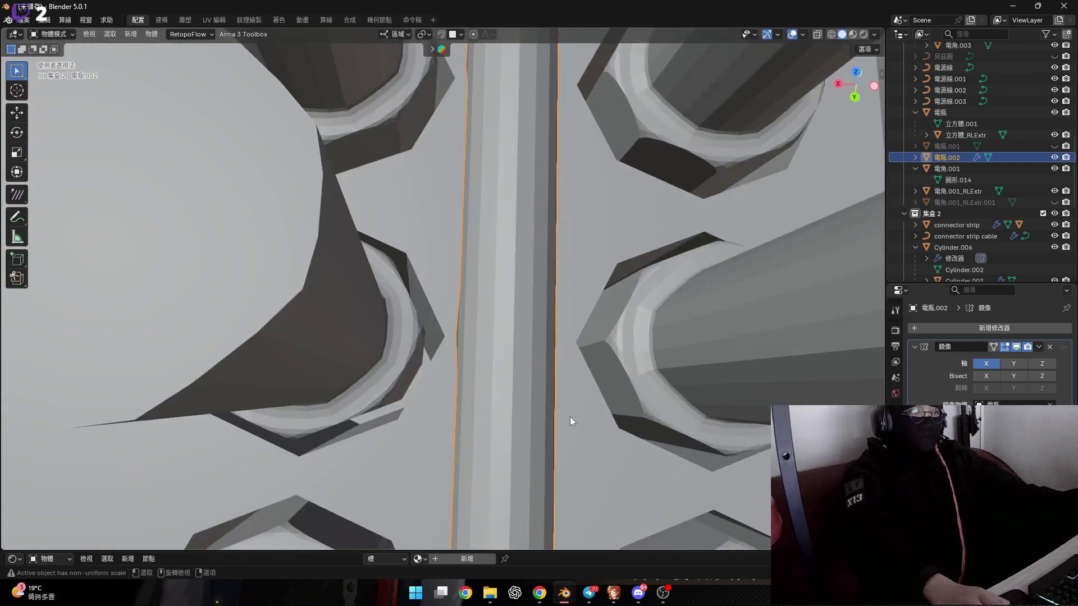
mouse_move(570, 416)
middle_down()
mouse_move(543, 322)
mouse_move(544, 396)
mouse_move(513, 335)
mouse_move(529, 378)
mouse_move(669, 409)
mouse_move(690, 393)
middle_up()
Step: Remove the Mirror modifier from the pipe and reopen the Add Modifier list
scroll(543, 321, down, 3)
key(ctrl+x)
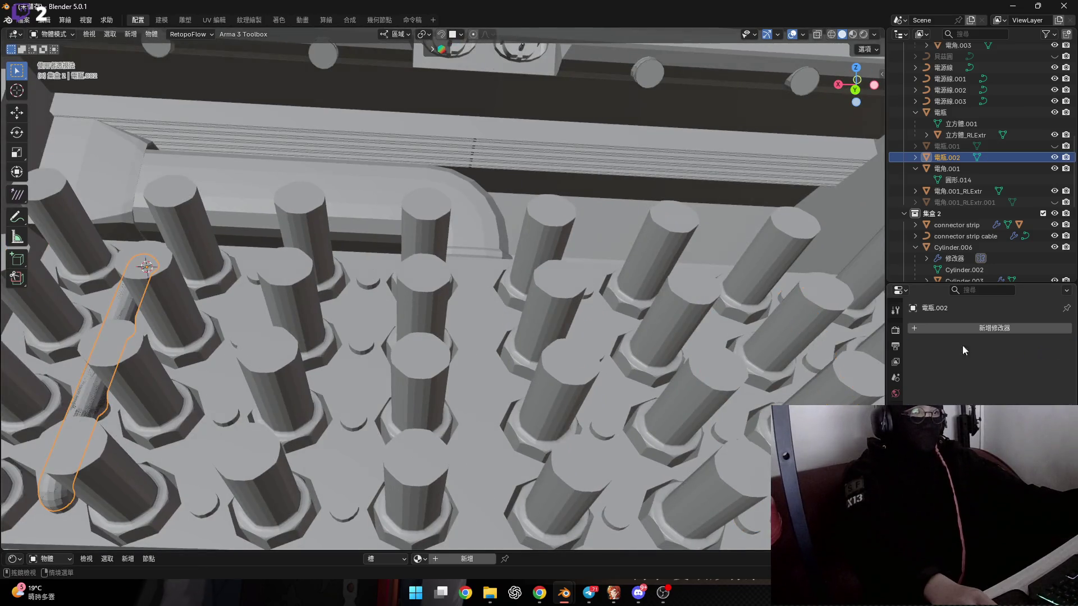
scroll(679, 322, up, 4)
mouse_move(679, 322)
middle_down()
mouse_move(534, 364)
mouse_move(555, 359)
middle_up()
click(978, 325)
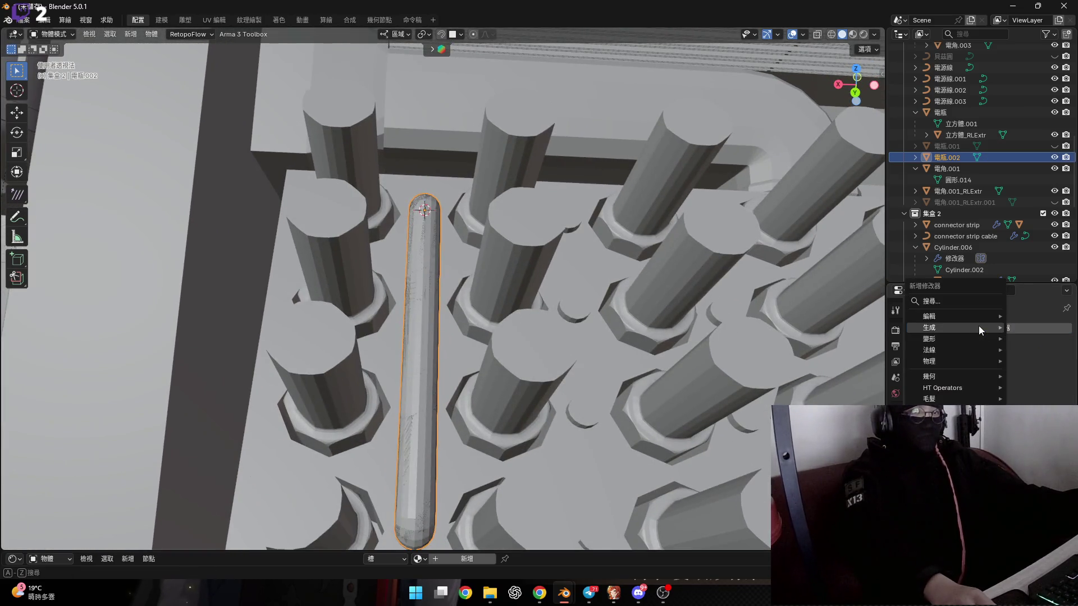
Step: Add an Array modifier of three pipes and drag the relative offset wider, checking spacing close up
mouse_move(978, 326)
click(852, 326)
middle_drag(618, 345, 615, 341)
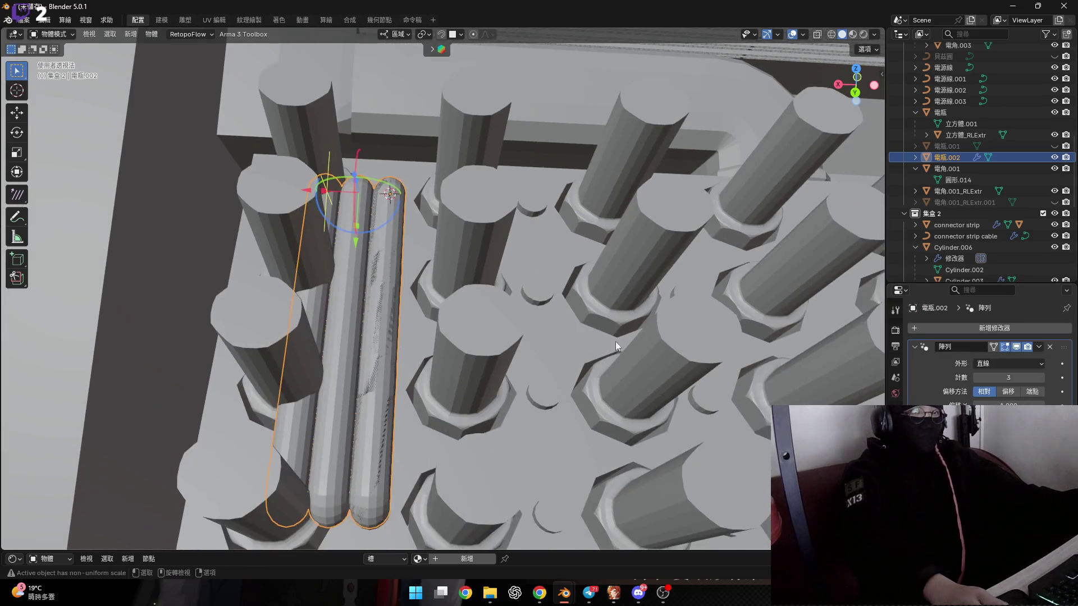
mouse_move(1009, 406)
mouse_down()
mouse_move(988, 405)
mouse_move(1049, 405)
mouse_up()
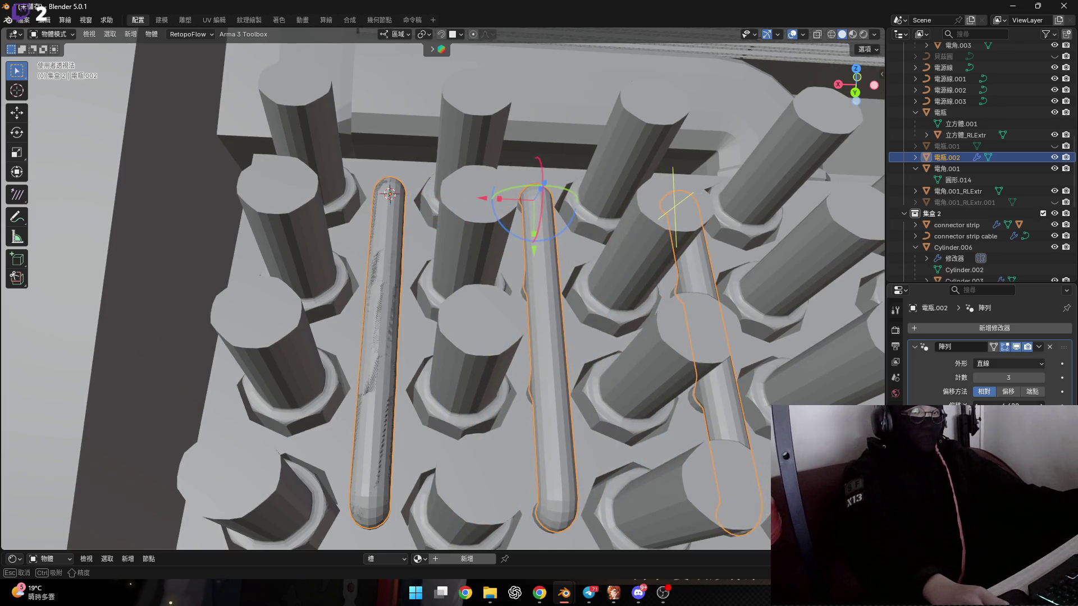
middle_drag(649, 393, 587, 377)
scroll(587, 377, up, 5)
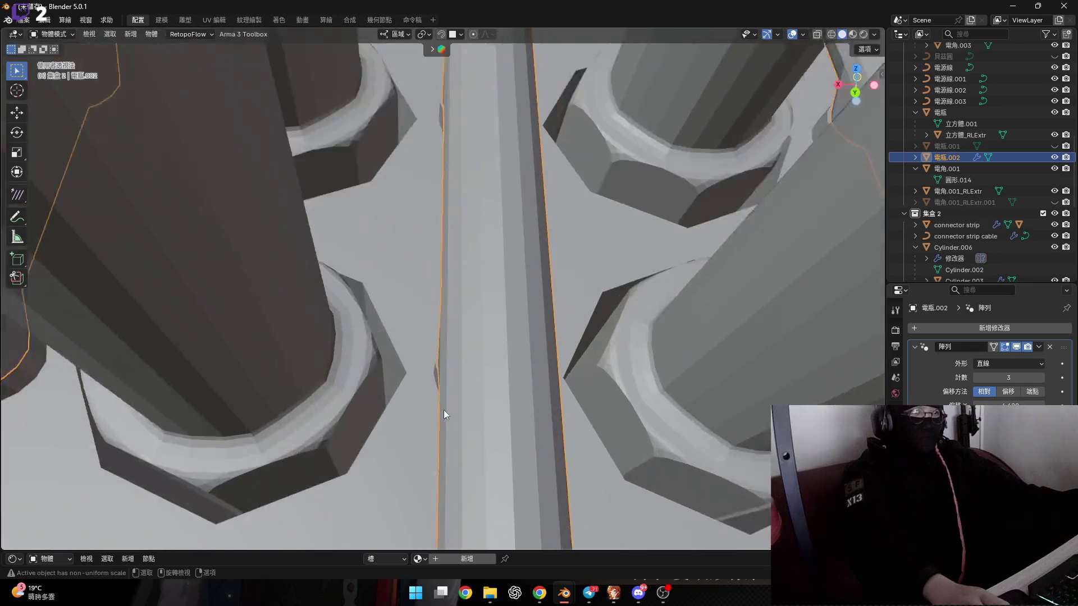
mouse_move(444, 410)
middle_down()
mouse_move(467, 379)
mouse_move(461, 353)
mouse_move(469, 368)
mouse_move(463, 329)
mouse_move(499, 365)
mouse_move(531, 372)
mouse_move(495, 372)
mouse_move(501, 346)
mouse_move(578, 379)
mouse_move(558, 375)
middle_up()
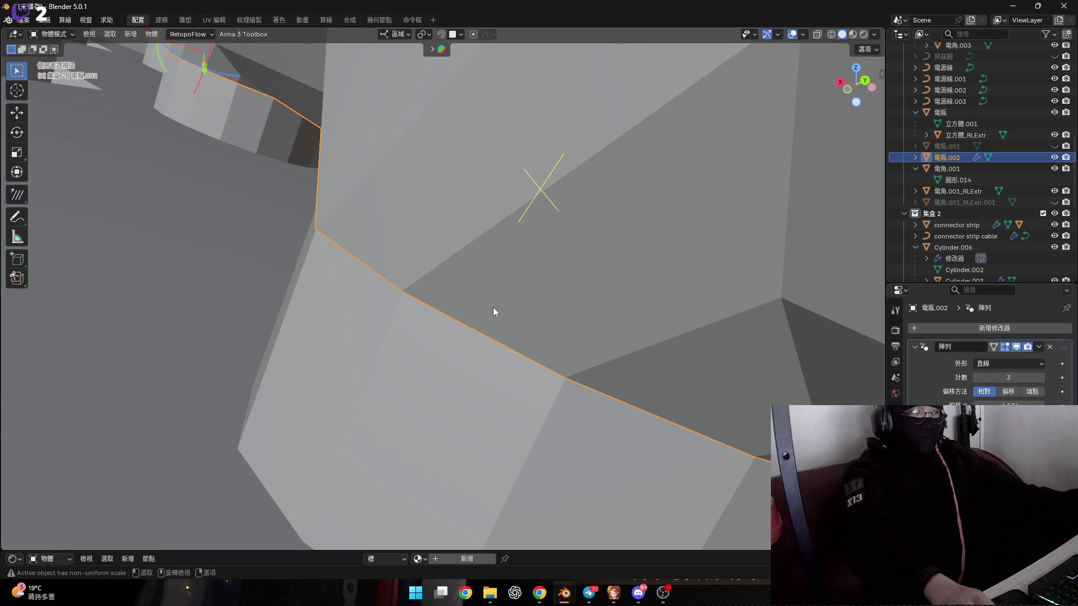
mouse_move(493, 307)
middle_down()
mouse_move(406, 281)
mouse_move(429, 309)
middle_up()
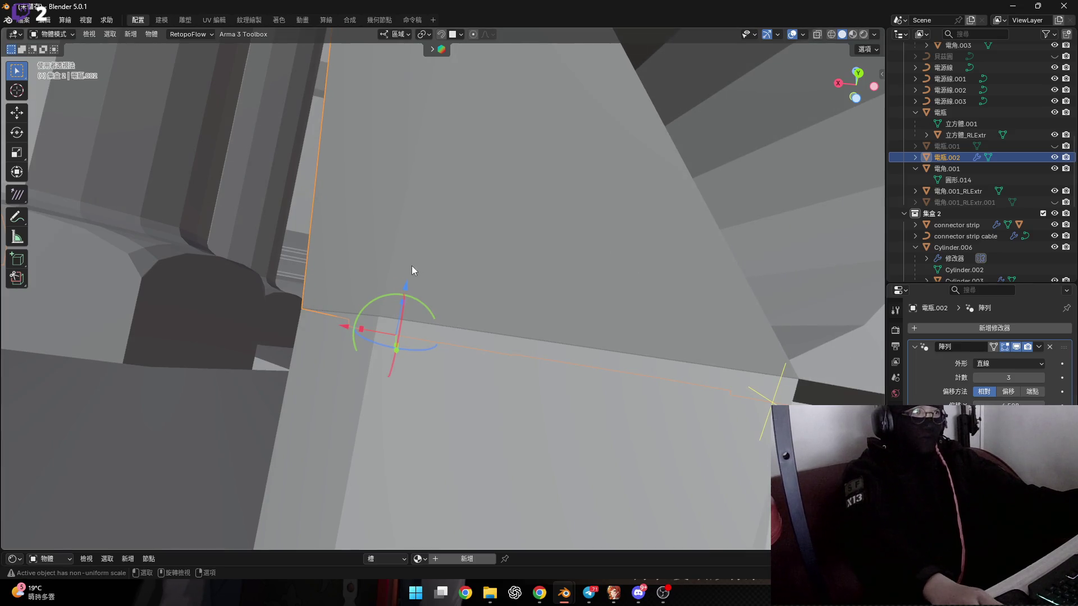
mouse_move(412, 266)
middle_down()
mouse_move(371, 290)
mouse_move(436, 340)
mouse_move(568, 404)
mouse_move(430, 359)
mouse_move(399, 323)
mouse_move(399, 438)
mouse_move(402, 406)
mouse_move(383, 463)
mouse_move(296, 191)
mouse_move(341, 225)
mouse_move(510, 220)
mouse_move(406, 255)
middle_up()
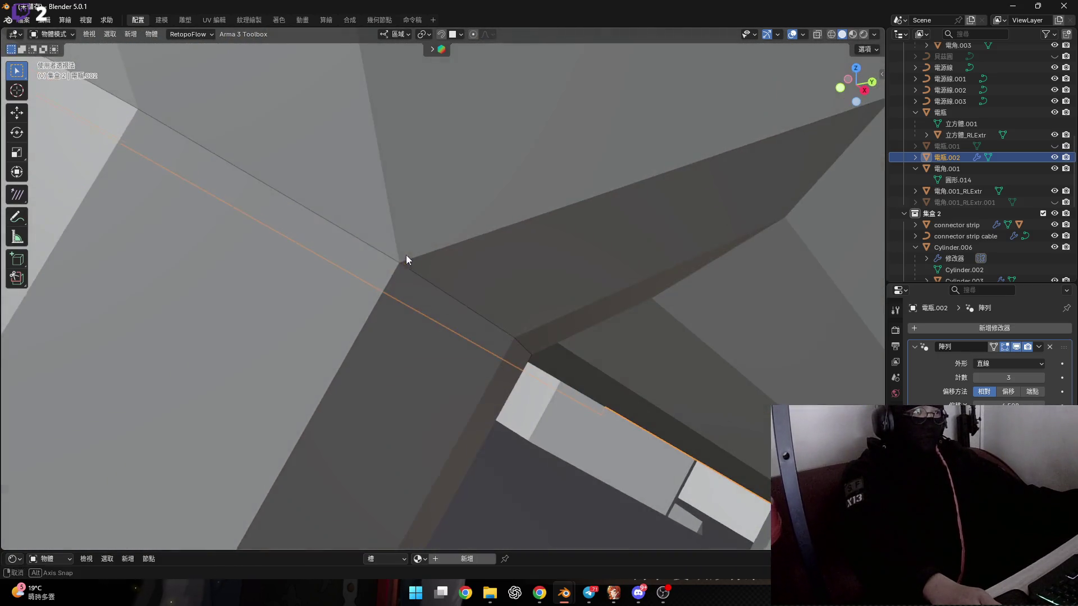
Step: Briefly select the neighbouring 電瓶, return to Object Mode, and reselect the arrayed pipe
click(375, 311)
mouse_move(375, 312)
middle_down()
mouse_move(408, 260)
mouse_move(360, 300)
middle_up()
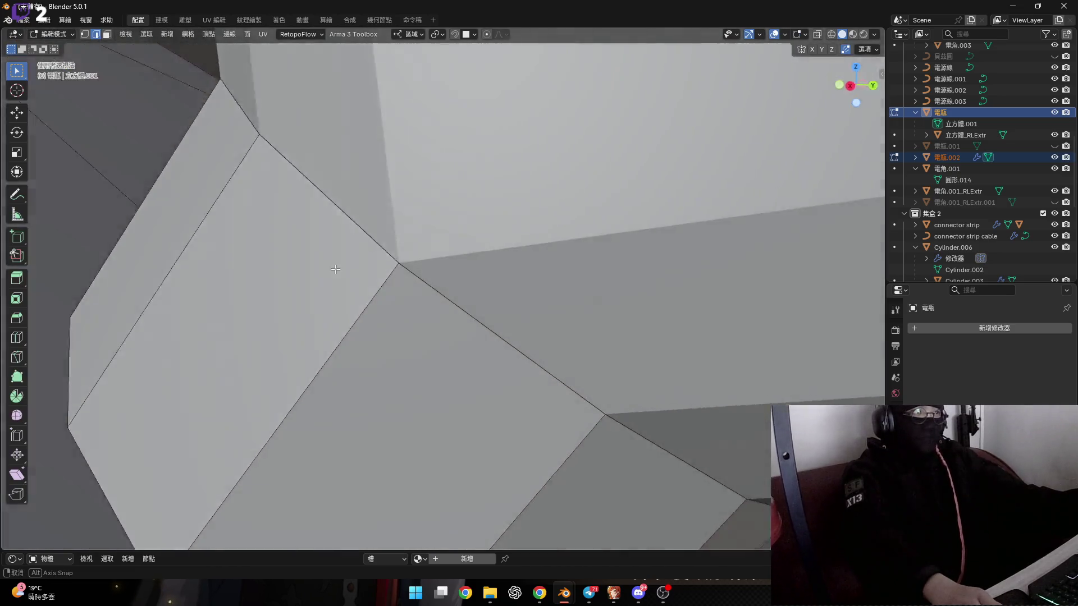
key(Tab)
scroll(320, 323, down, 3)
scroll(351, 323, down, 3)
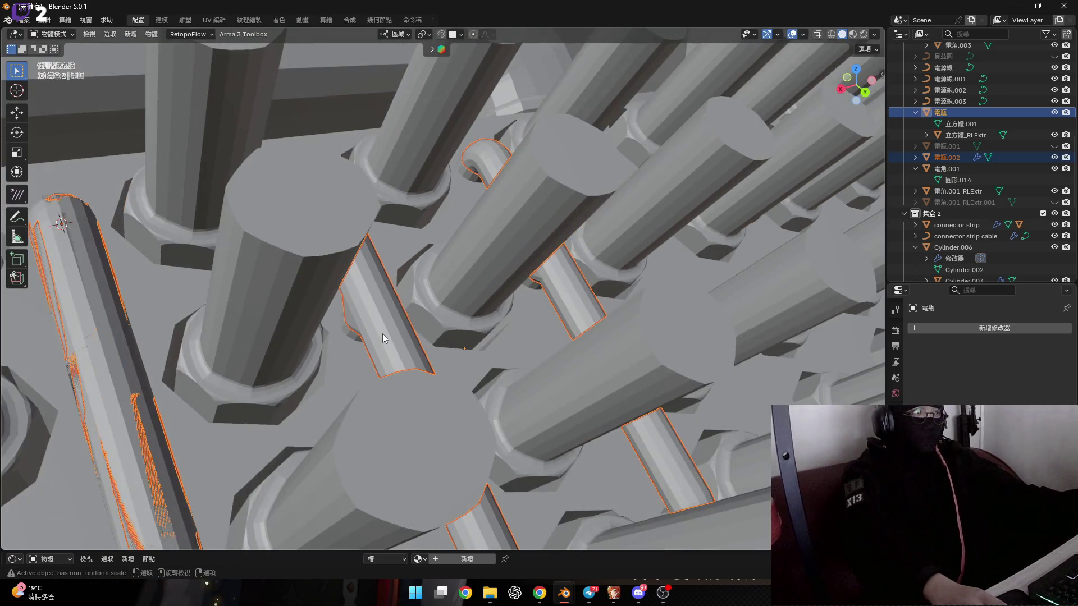
click(382, 334)
mouse_move(382, 334)
middle_down()
mouse_move(488, 342)
mouse_move(432, 310)
mouse_move(413, 267)
mouse_move(382, 246)
mouse_move(360, 247)
mouse_move(345, 254)
mouse_move(554, 323)
mouse_move(474, 381)
mouse_move(491, 371)
mouse_move(296, 304)
mouse_move(227, 303)
mouse_move(848, 395)
middle_up()
scroll(378, 307, up, 3)
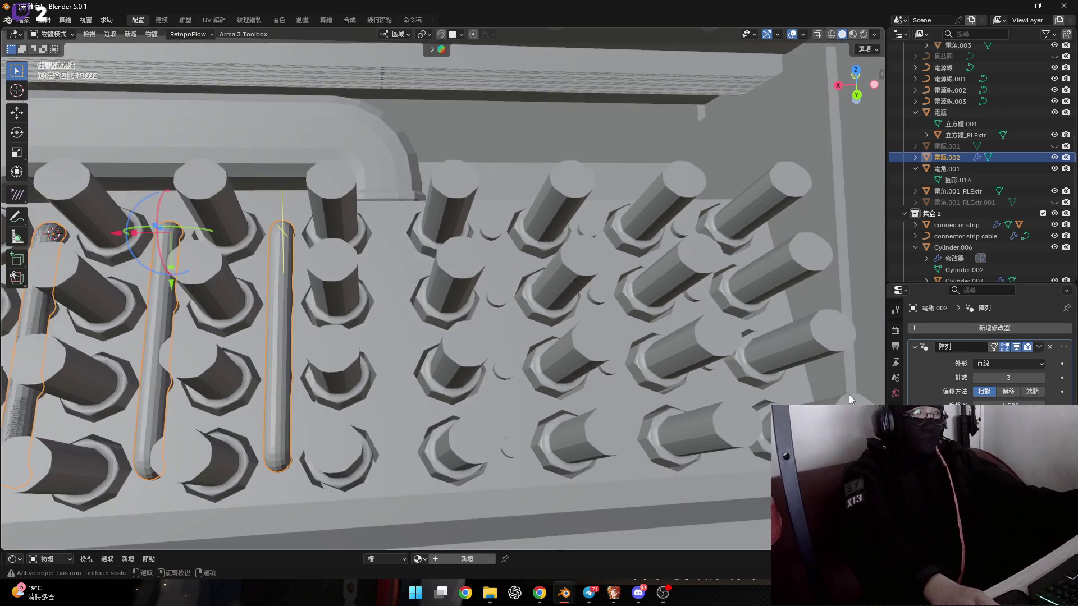
Step: Raise the Array count to 7 and inspect the pipes over the pillar box
click(1041, 375)
click(1042, 375)
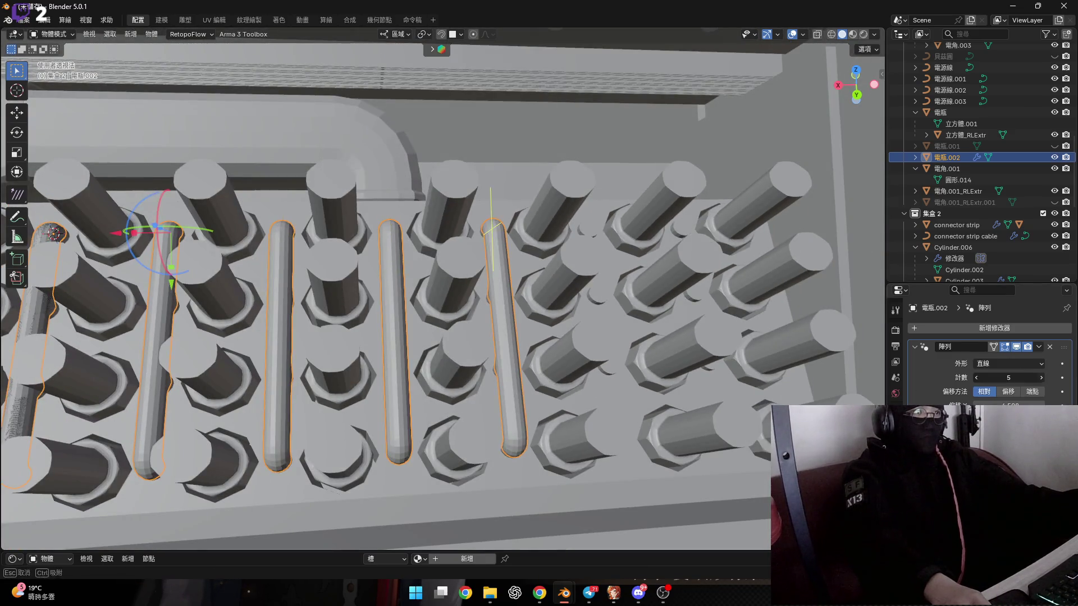
click(1042, 375)
click(1042, 375)
mouse_move(656, 335)
middle_down()
mouse_move(422, 330)
mouse_move(457, 224)
middle_up()
scroll(423, 330, up, 5)
scroll(399, 312, up, 5)
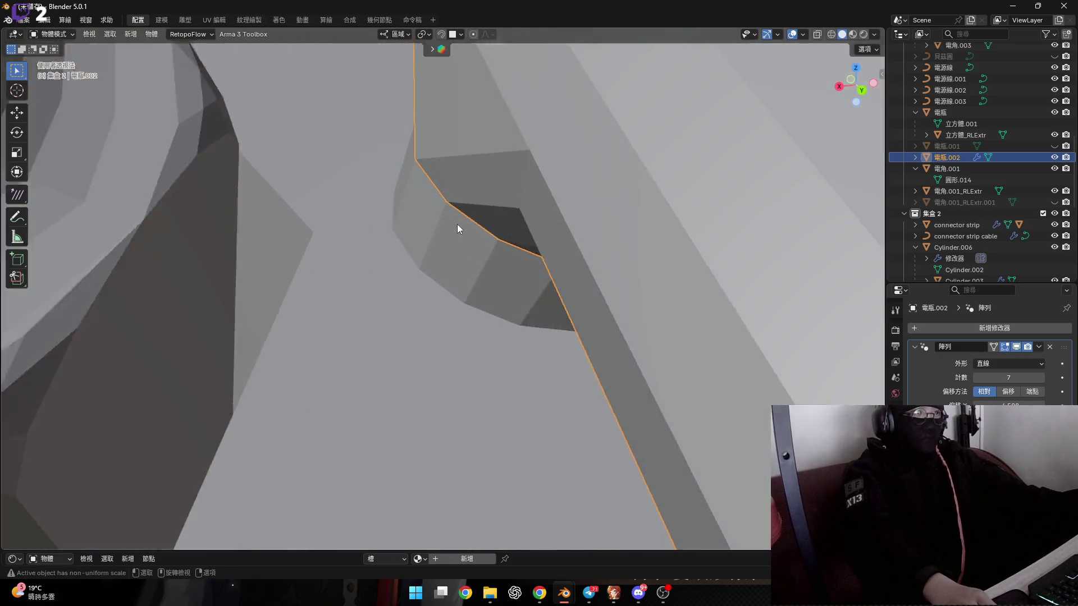
scroll(457, 224, up, 3)
middle_drag(409, 196, 443, 258)
mouse_move(452, 220)
middle_down()
mouse_move(469, 259)
mouse_move(452, 263)
mouse_move(478, 297)
mouse_move(445, 237)
mouse_move(523, 265)
mouse_move(545, 208)
middle_up()
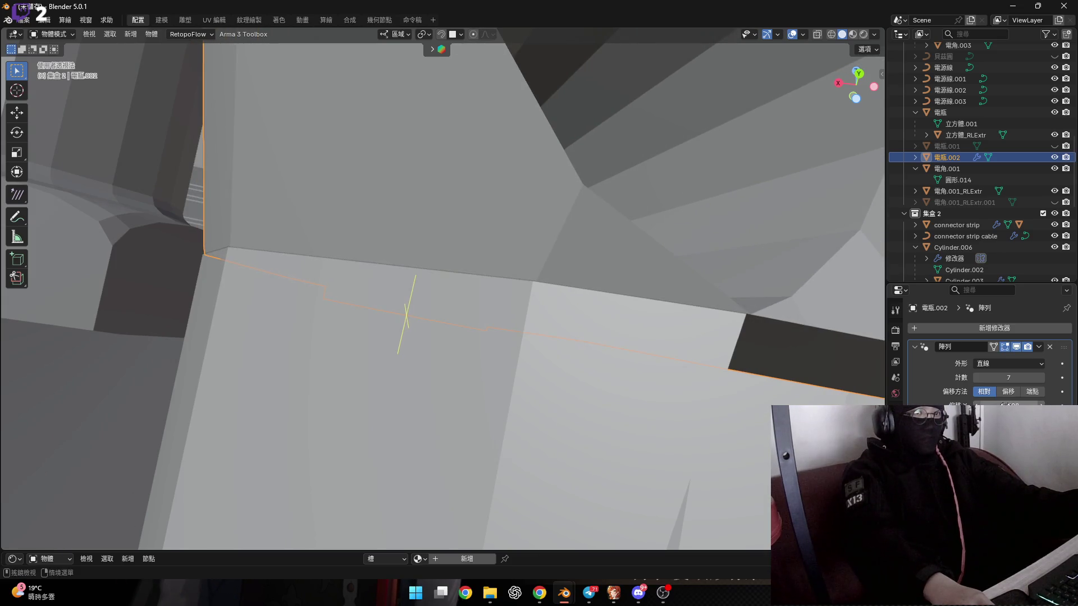
Step: Set the Array relative offset to 4.5870 and check the pipe spacing
click(1008, 404)
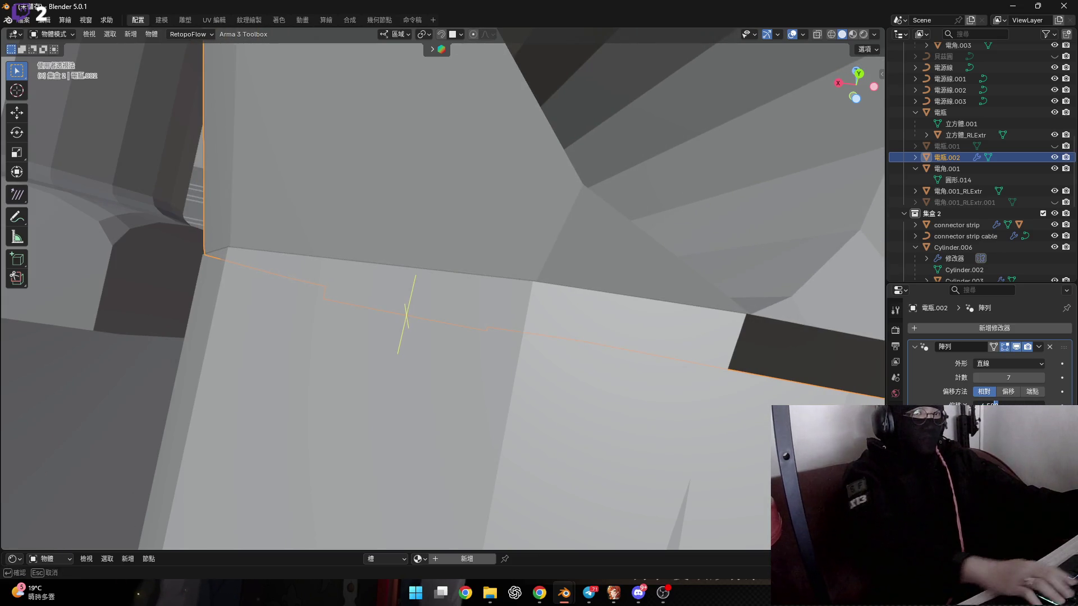
key(Return)
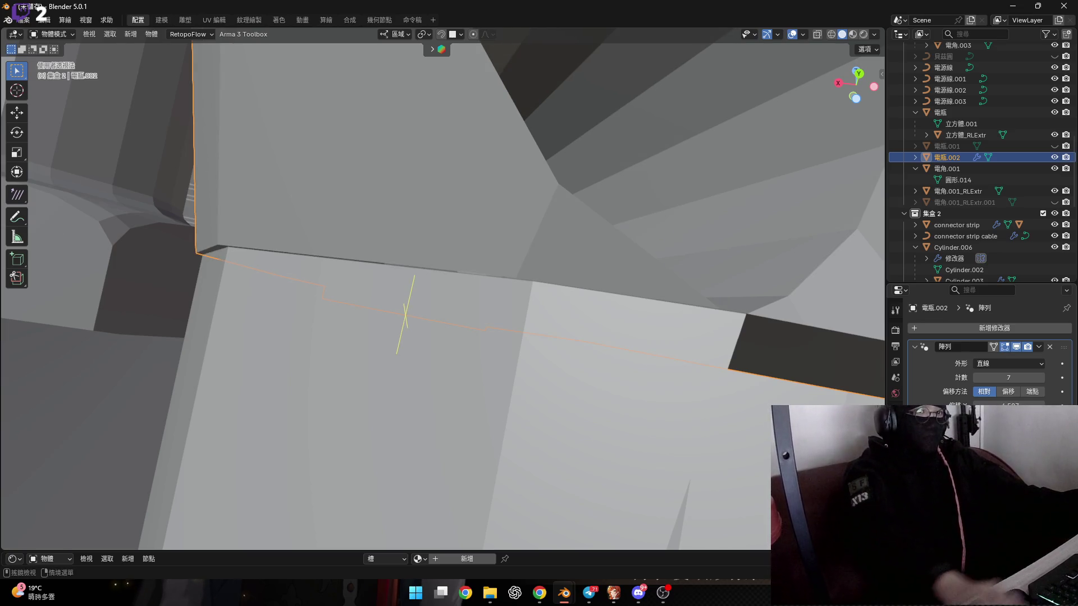
click(1008, 404)
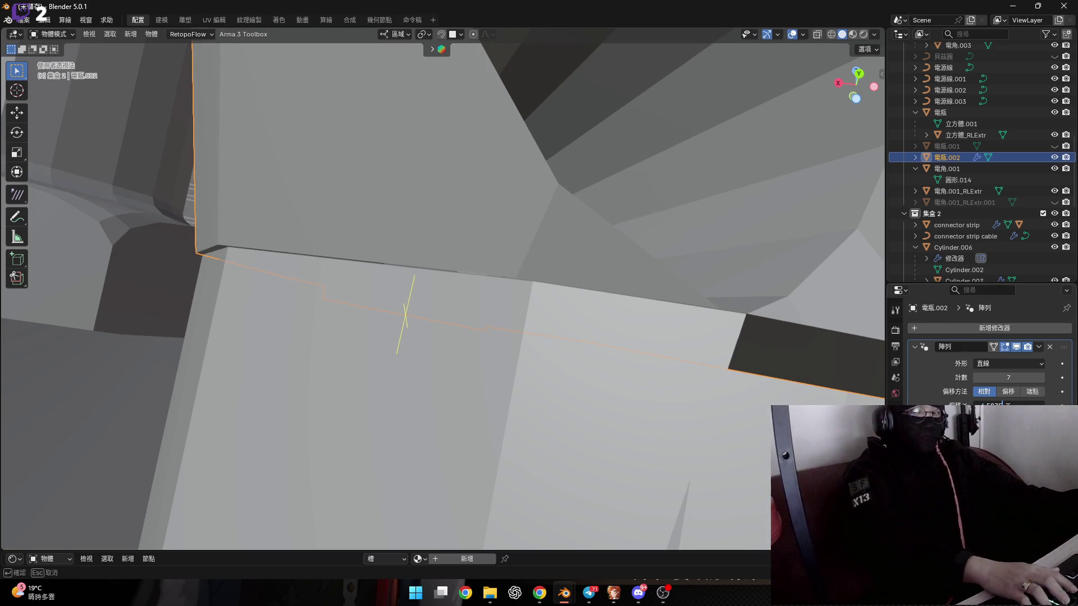
key(Return)
click(1027, 404)
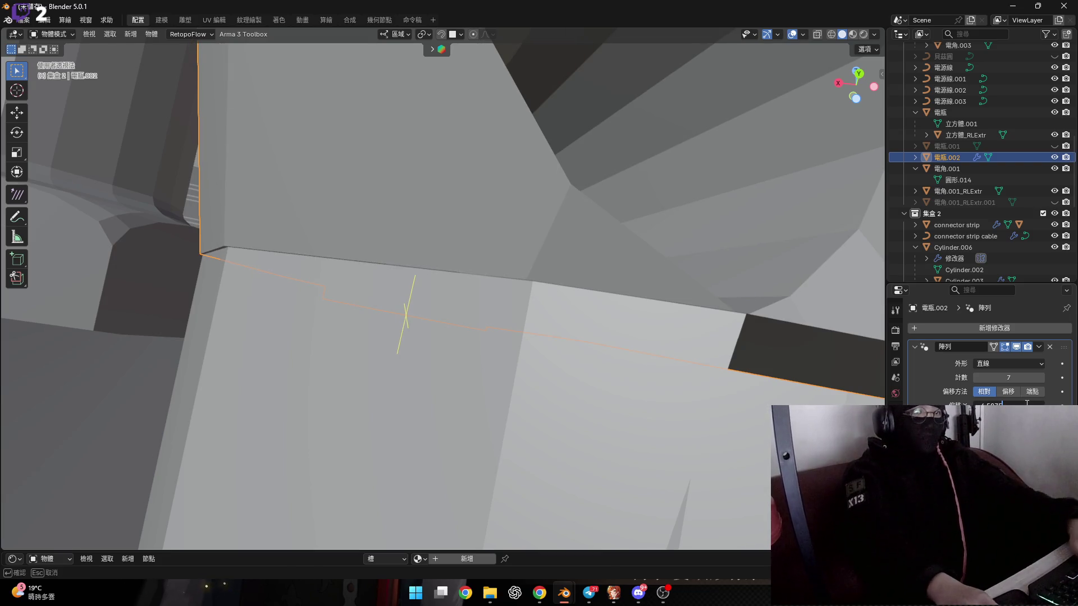
key(BackSpace)
text(0)
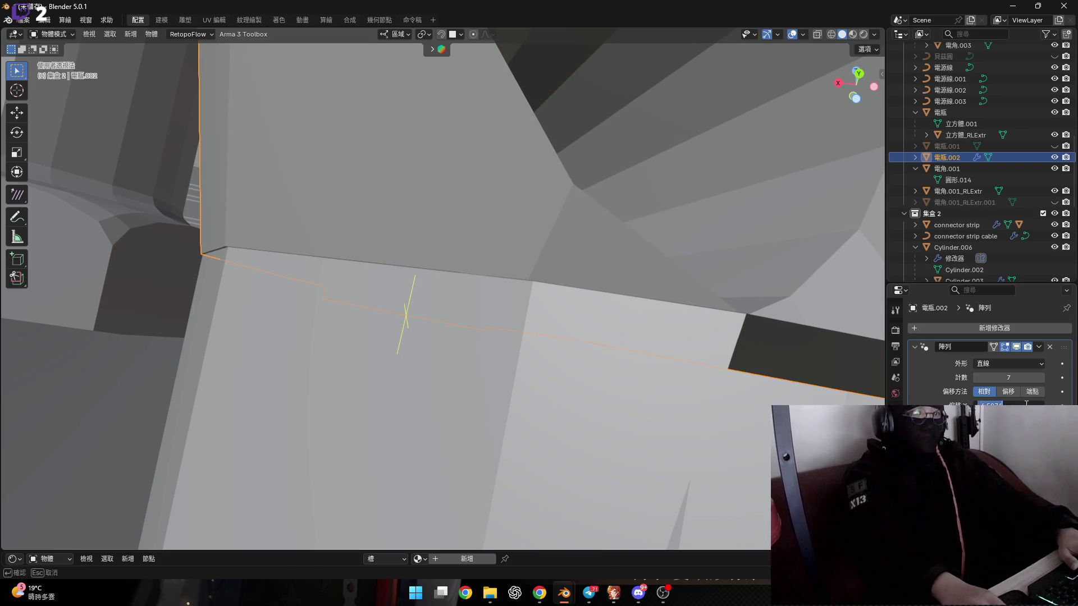
key(Return)
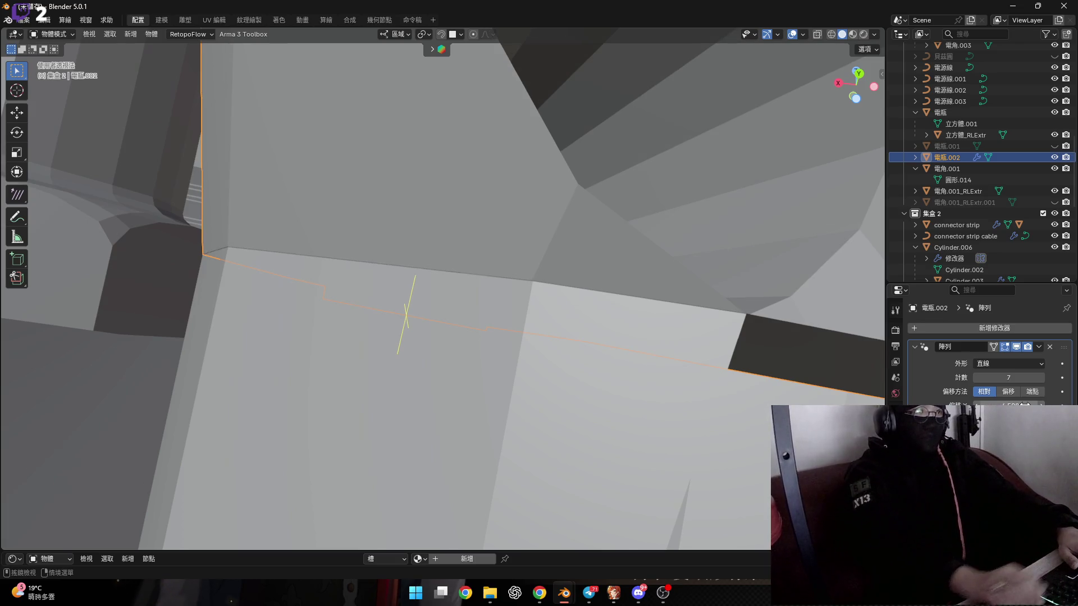
mouse_move(387, 271)
middle_down()
mouse_move(403, 293)
mouse_move(483, 301)
mouse_move(495, 321)
mouse_move(424, 321)
mouse_move(411, 362)
mouse_move(501, 312)
mouse_move(470, 420)
mouse_move(415, 368)
mouse_move(485, 311)
mouse_move(423, 308)
mouse_move(510, 349)
mouse_move(422, 372)
mouse_move(459, 363)
mouse_move(412, 399)
mouse_move(562, 392)
mouse_move(508, 391)
mouse_move(561, 381)
mouse_move(595, 337)
middle_up()
click(1037, 347)
Step: Apply the Array modifier, then enter Edit Mode with X-ray and circle face selection
click(1022, 356)
key(Tab)
scroll(595, 337, down, 5)
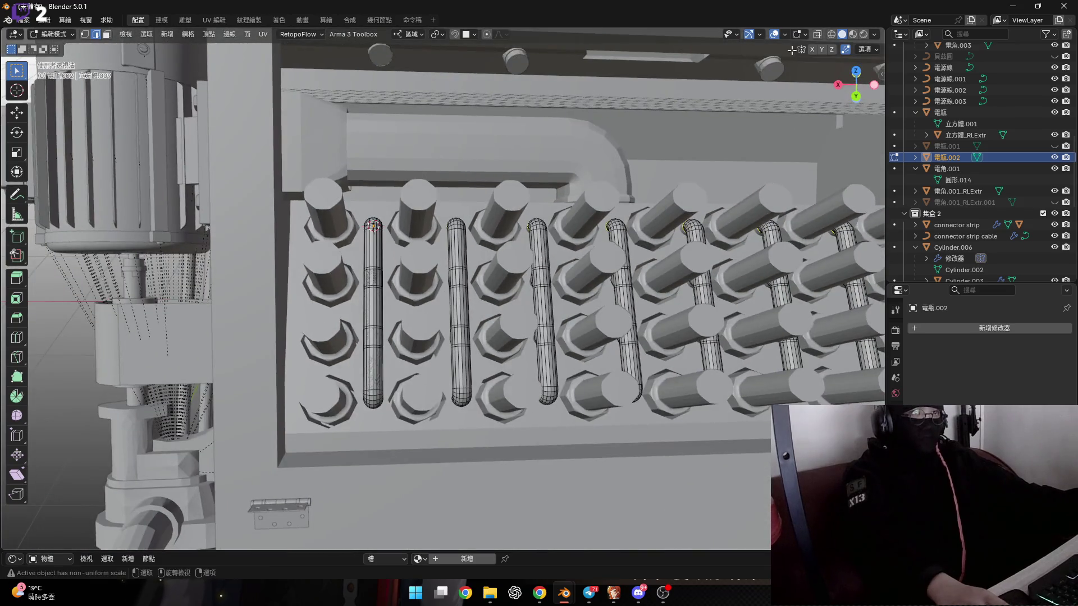
key(alt+z)
key(c)
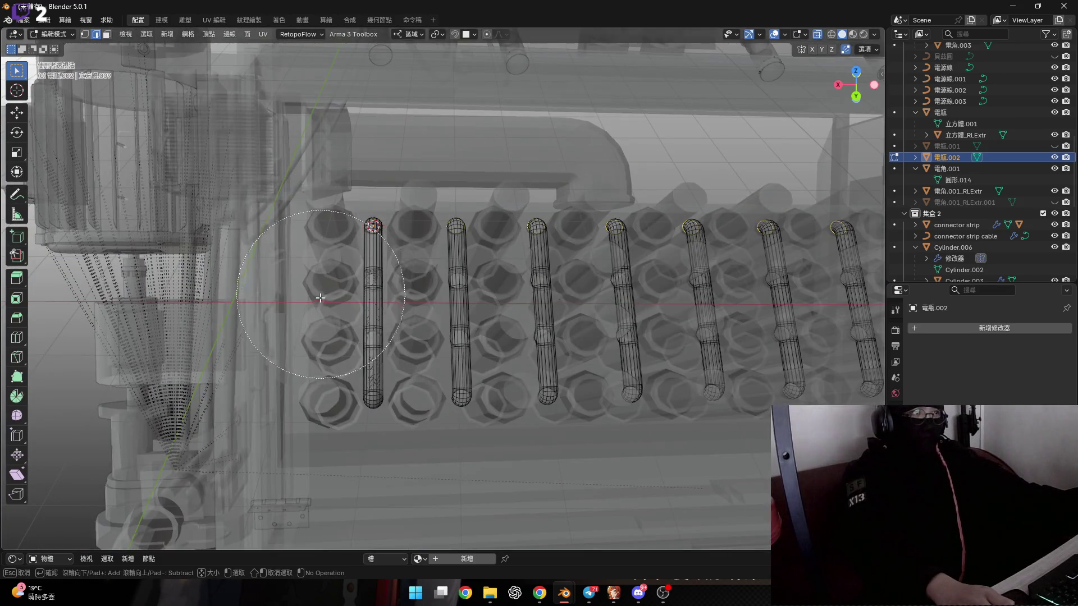
key(3)
Step: Delete the leftmost pipe copy's faces, then return to Object Mode with X-ray off
drag(319, 297, 321, 389)
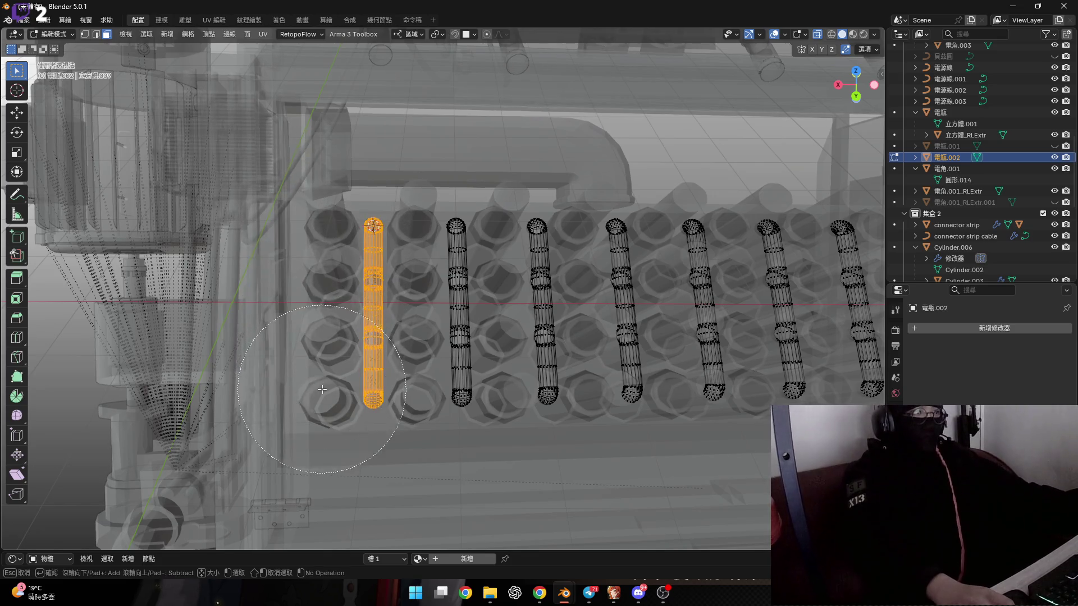
key(Escape)
shift+middle_drag(322, 389, 283, 388)
key(x)
click(458, 242)
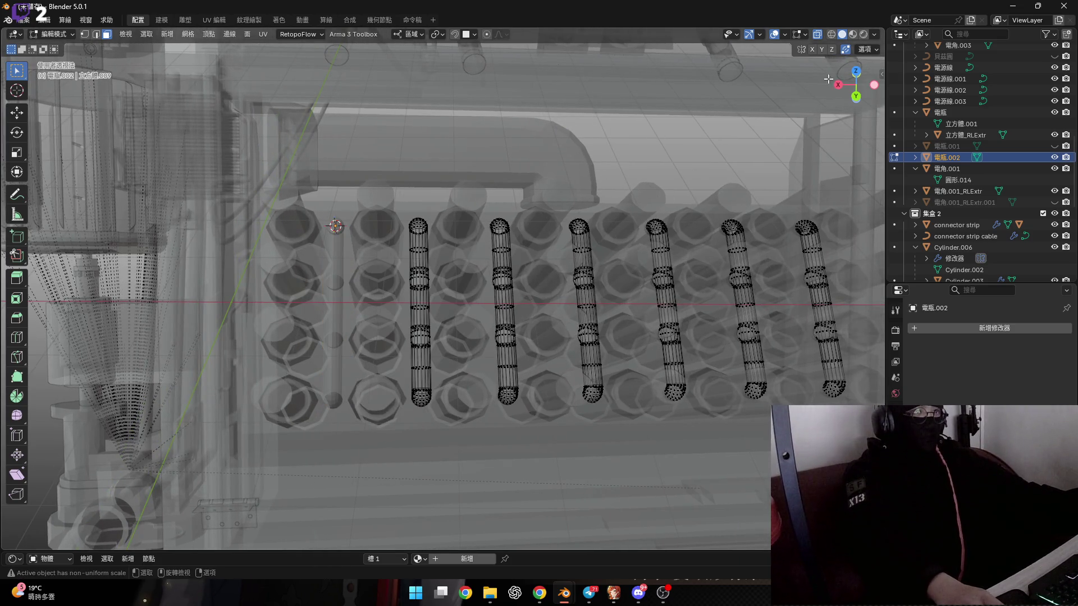
key(Tab)
key(alt+z)
scroll(388, 278, up, 3)
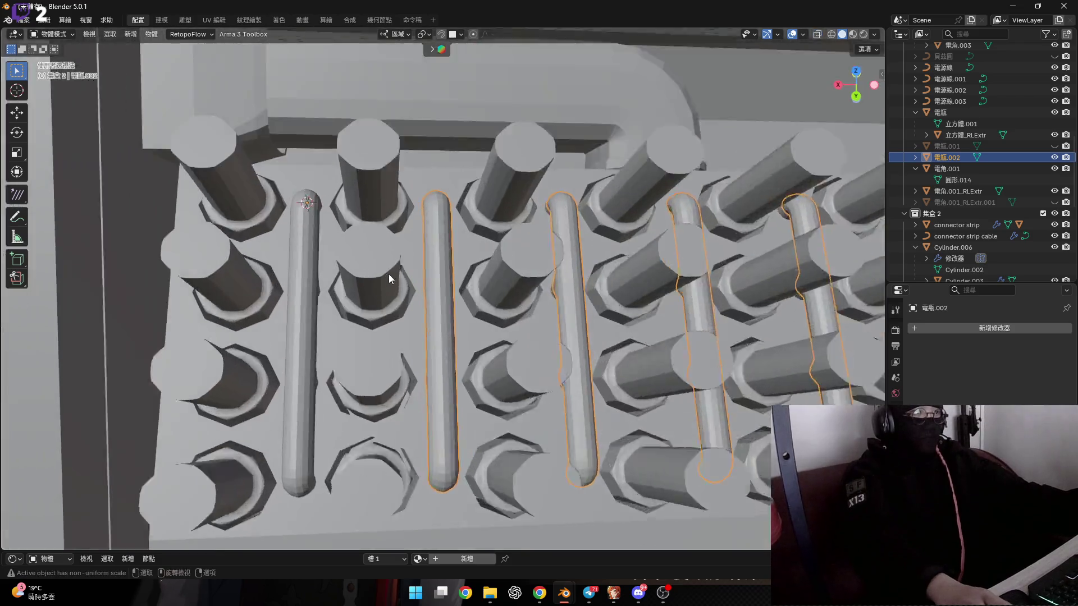
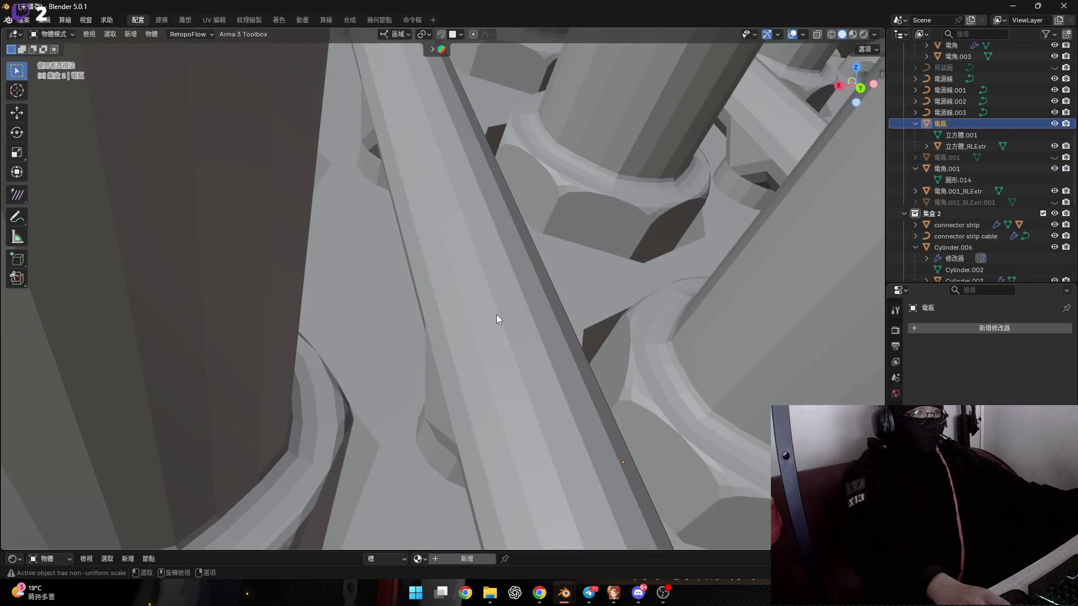
Step: Enter Edit Mode in vertex select and test-move a single vertex, cancelling the move
mouse_move(459, 345)
middle_down()
mouse_move(450, 348)
mouse_move(456, 226)
mouse_move(471, 312)
mouse_move(450, 318)
middle_up()
key(Tab)
key(1)
click(473, 293)
key(g)
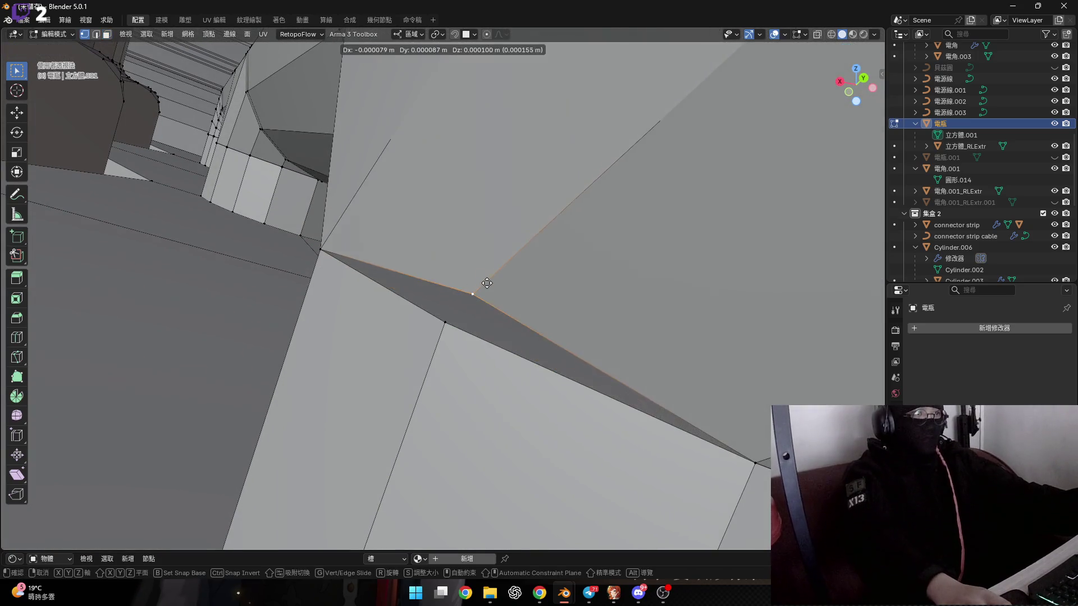
right_click(487, 283)
middle_drag(481, 281, 467, 315)
Step: Select all and merge by distance, removing 320 duplicate vertices, then return to Object Mode
key(a)
key(m)
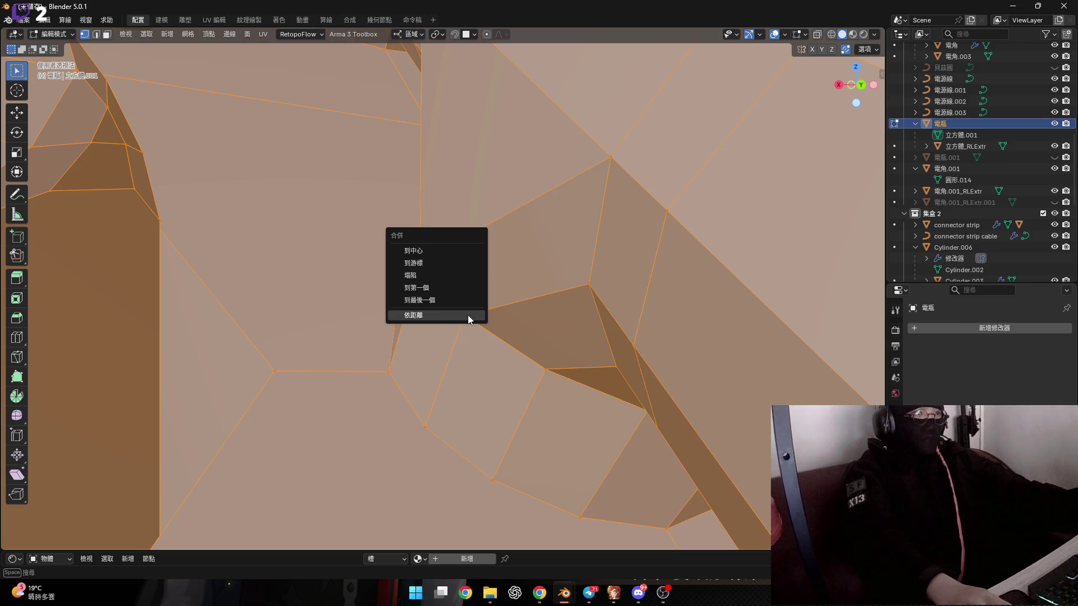
click(462, 313)
mouse_move(477, 316)
middle_down()
mouse_move(465, 317)
mouse_move(462, 260)
mouse_move(445, 293)
mouse_move(506, 286)
mouse_move(493, 312)
mouse_move(481, 284)
middle_up()
click(464, 317)
scroll(445, 294, down, 5)
scroll(513, 285, up, 6)
mouse_move(494, 245)
middle_down()
mouse_move(483, 292)
mouse_move(423, 292)
mouse_move(417, 327)
middle_up()
scroll(483, 292, down, 5)
key(Tab)
scroll(423, 292, up, 2)
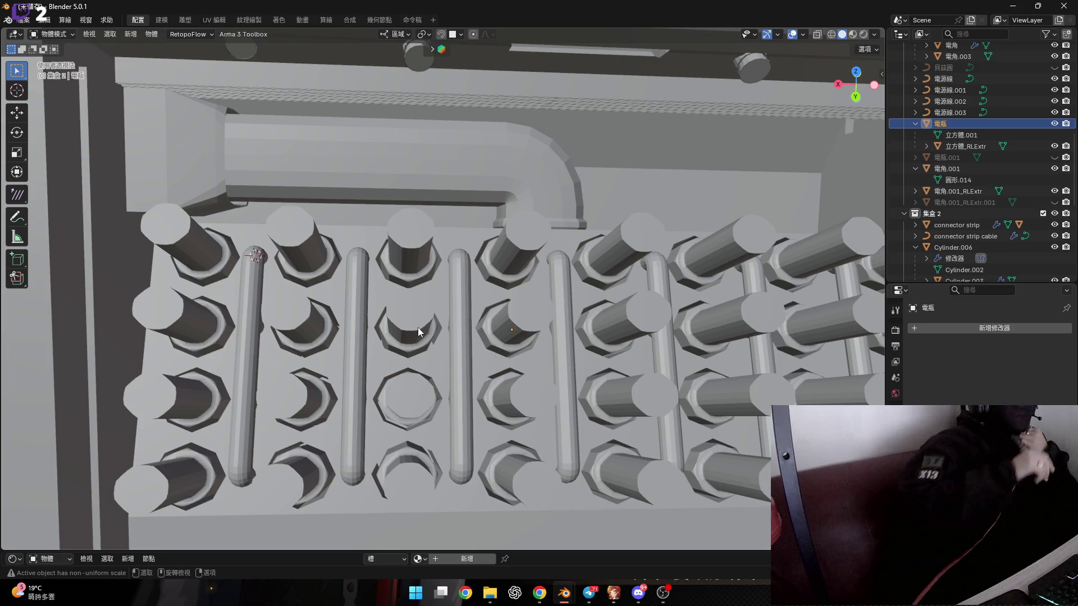
scroll(418, 327, down, 5)
mouse_move(386, 333)
middle_down()
mouse_move(368, 353)
mouse_move(403, 342)
mouse_move(351, 314)
mouse_move(283, 309)
mouse_move(338, 365)
middle_up()
scroll(403, 341, up, 5)
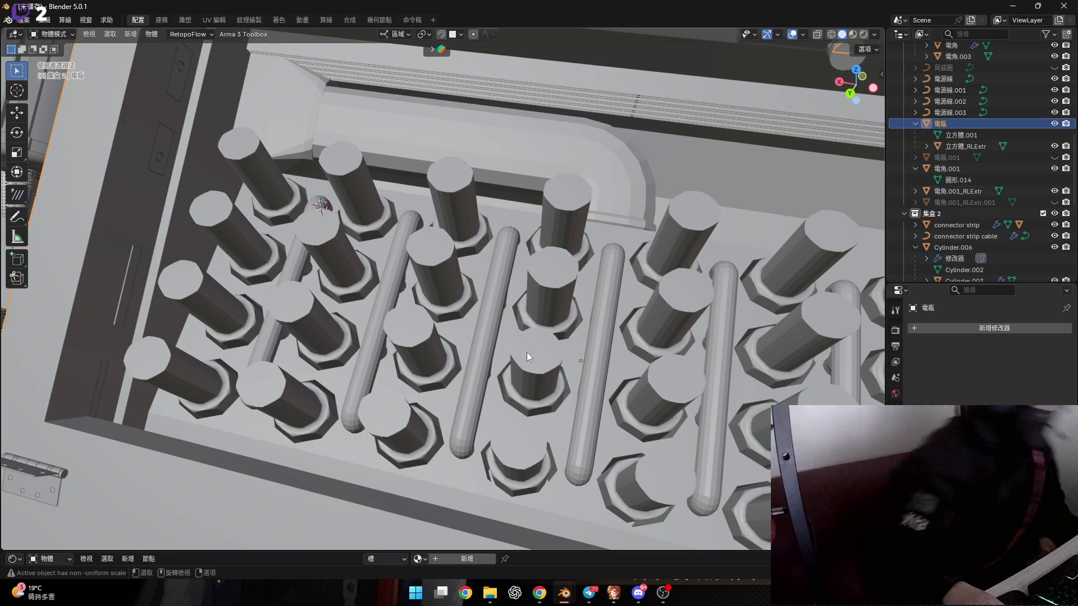
scroll(548, 309, down, 5)
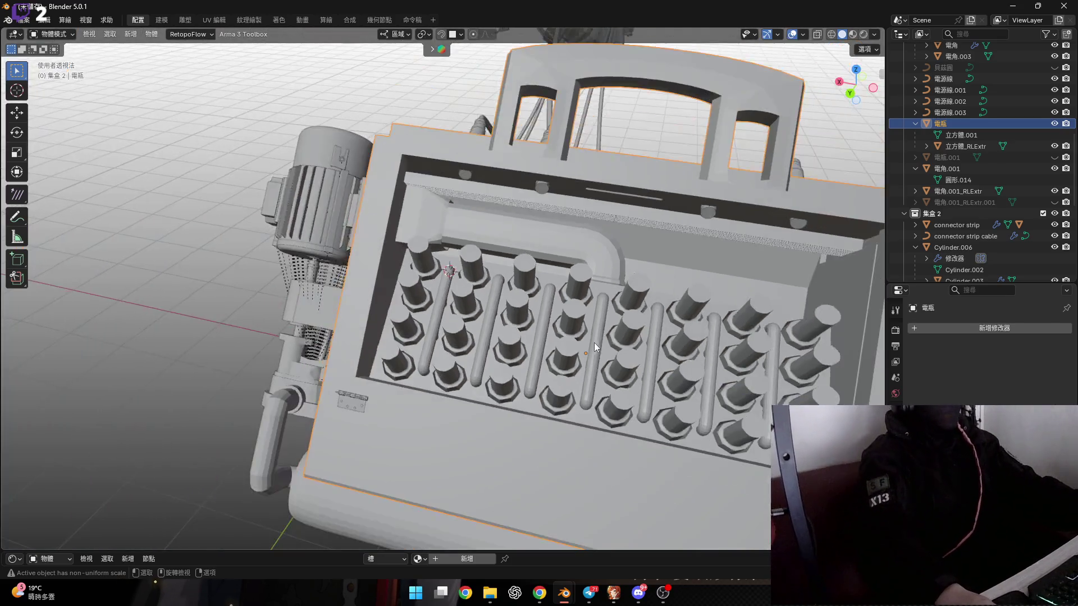
mouse_move(594, 342)
middle_down()
mouse_move(521, 346)
mouse_move(557, 315)
mouse_move(390, 317)
middle_up()
scroll(390, 316, up, 2)
scroll(399, 322, down, 1)
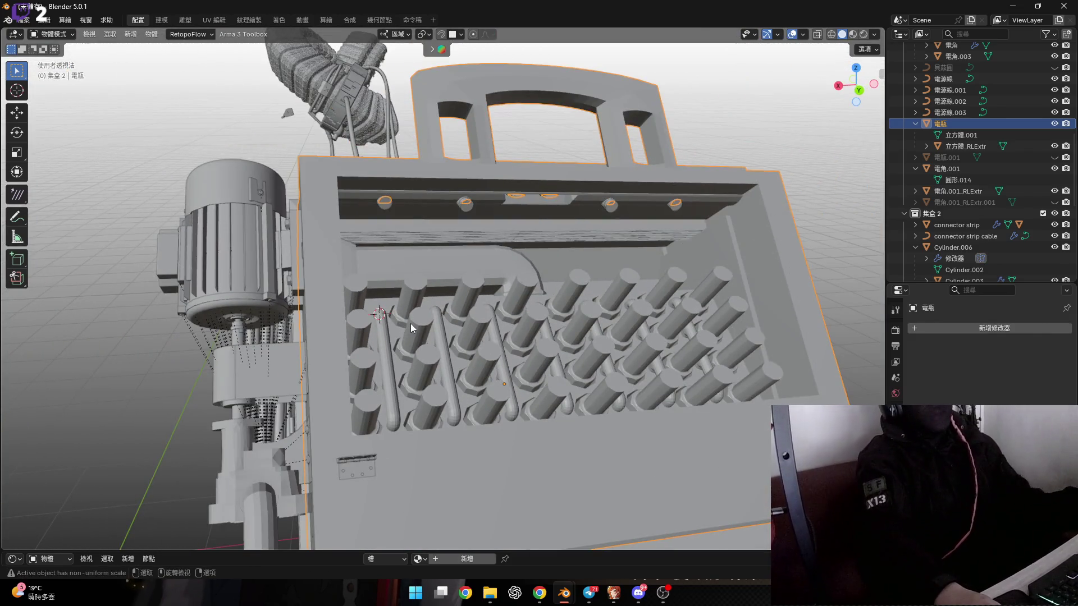
scroll(414, 317, down, 5)
mouse_move(414, 318)
middle_down()
mouse_move(403, 310)
mouse_move(518, 320)
middle_up()
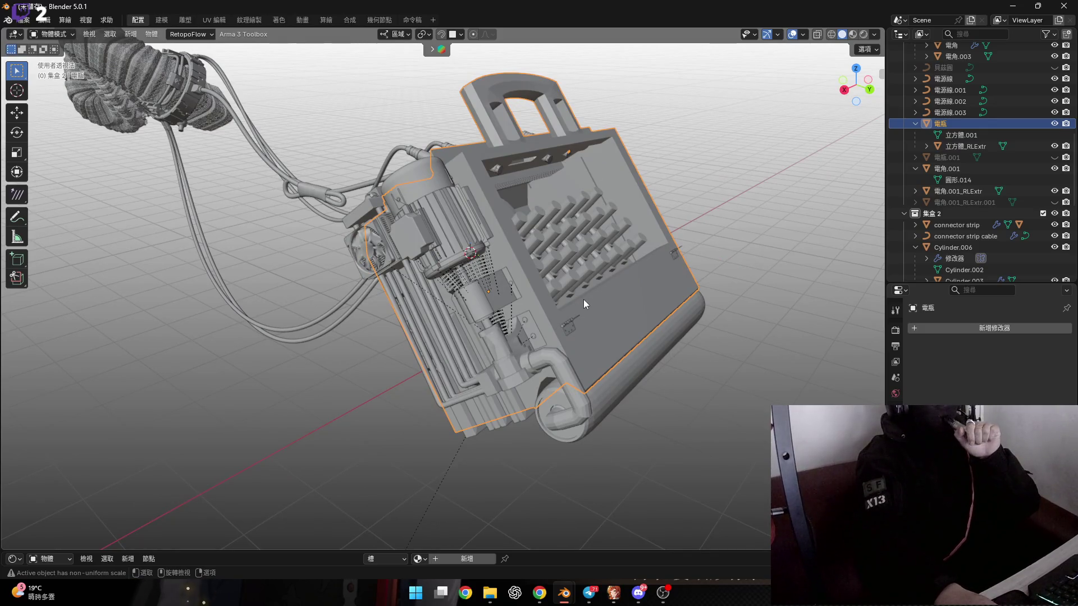
click(1054, 157)
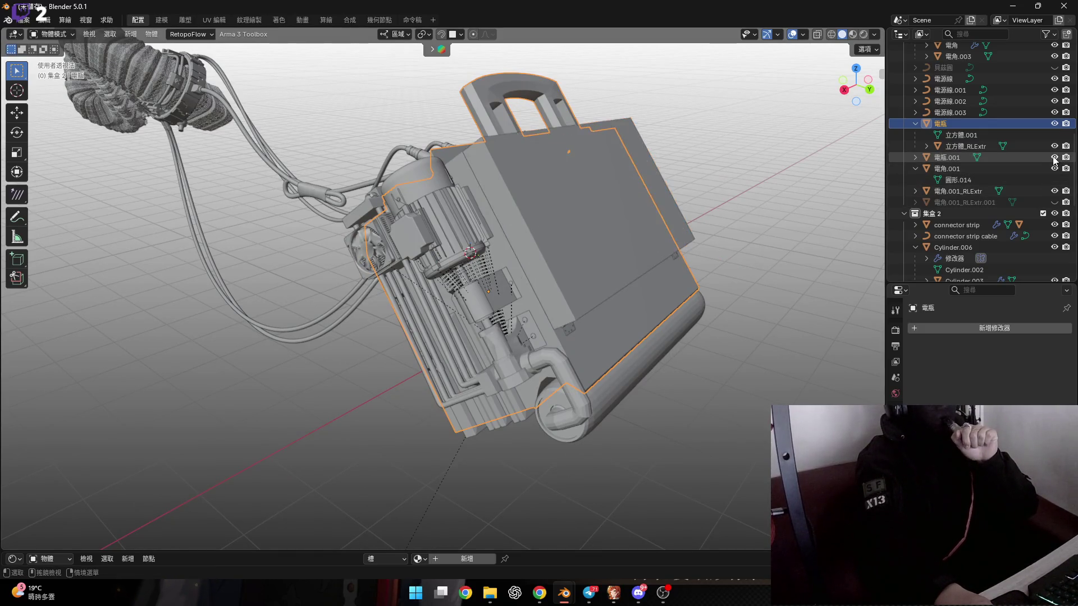
click(1053, 157)
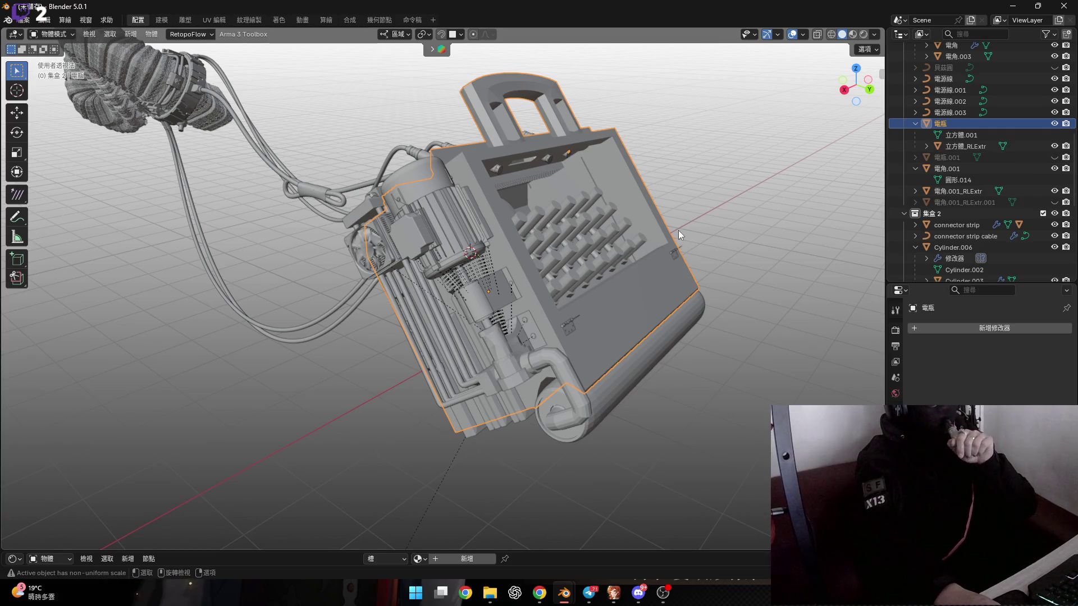
mouse_move(604, 229)
middle_down()
mouse_move(551, 230)
mouse_move(428, 198)
middle_up()
scroll(471, 199, up, 5)
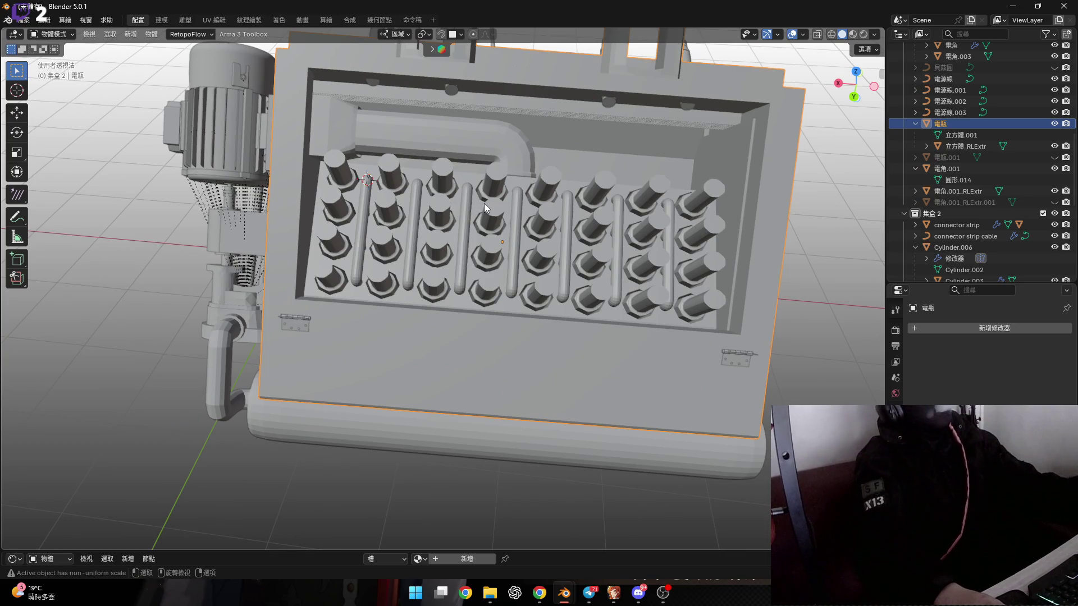
mouse_move(527, 204)
middle_down()
mouse_move(505, 219)
mouse_move(545, 258)
mouse_move(550, 157)
mouse_move(614, 158)
mouse_move(562, 215)
mouse_move(515, 201)
mouse_move(520, 214)
mouse_move(570, 219)
mouse_move(538, 193)
mouse_move(402, 238)
mouse_move(543, 231)
mouse_move(479, 230)
mouse_move(495, 282)
mouse_move(399, 311)
mouse_move(349, 301)
mouse_move(294, 343)
mouse_move(311, 398)
mouse_move(253, 322)
middle_up()
scroll(491, 234, up, 4)
key(Tab)
Step: Inspect the pins and rods from above and beside, toggling X-ray on and off
scroll(288, 339, up, 5)
scroll(307, 408, down, 5)
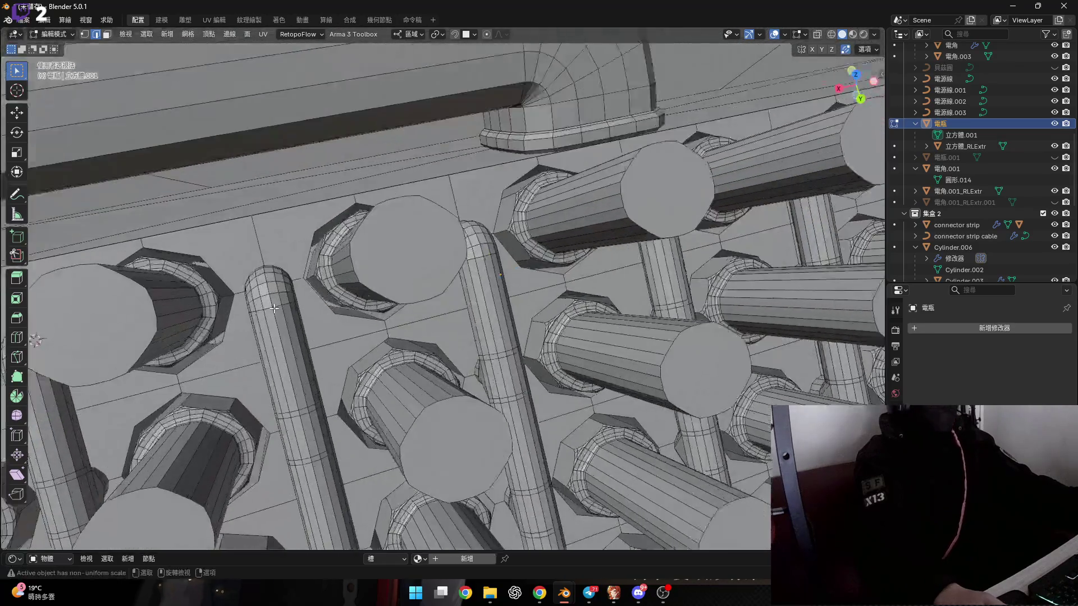
scroll(249, 318, up, 5)
mouse_move(541, 254)
shift+middle_down()
mouse_move(409, 319)
mouse_move(404, 258)
mouse_move(345, 207)
mouse_move(359, 225)
shift+middle_up()
scroll(434, 285, down, 3)
scroll(393, 259, down, 5)
scroll(430, 289, up, 6)
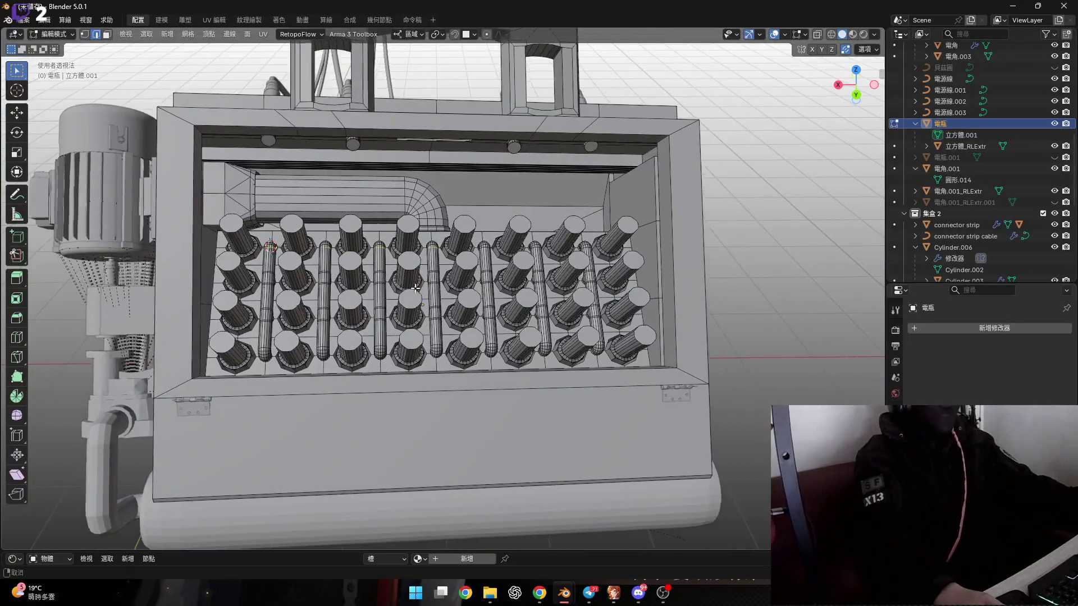
middle_drag(430, 289, 765, 105)
click(817, 35)
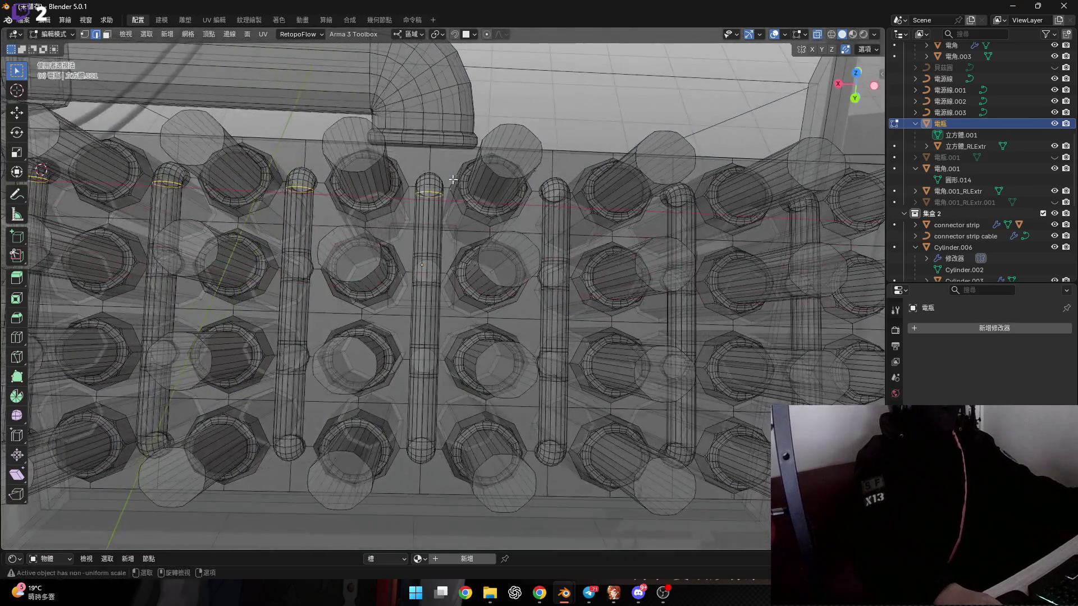
scroll(440, 164, up, 4)
middle_drag(440, 165, 439, 334)
scroll(440, 333, up, 5)
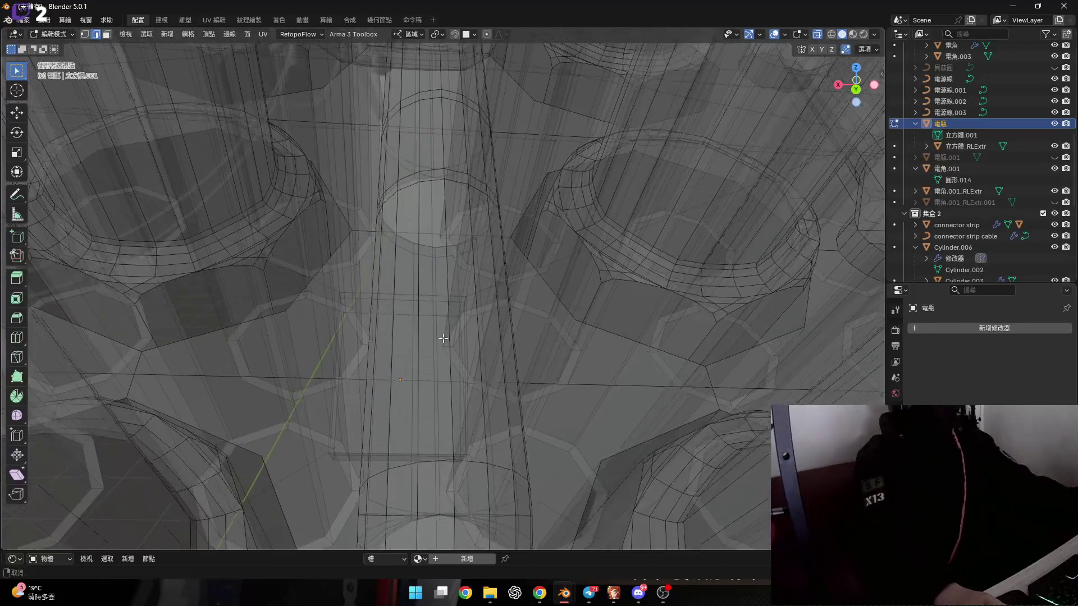
click(817, 34)
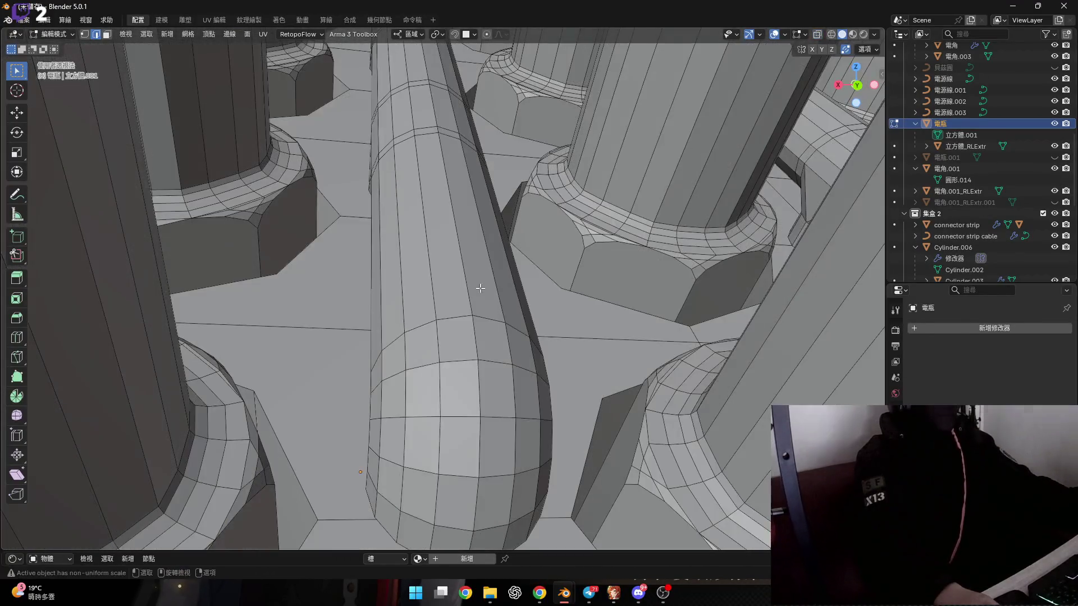
Step: In face select, select the central rod's face ring, grow it to the whole rod, and delete its faces
key(3)
alt+click(422, 125)
middle_drag(421, 124, 452, 190)
scroll(459, 191, down, 10)
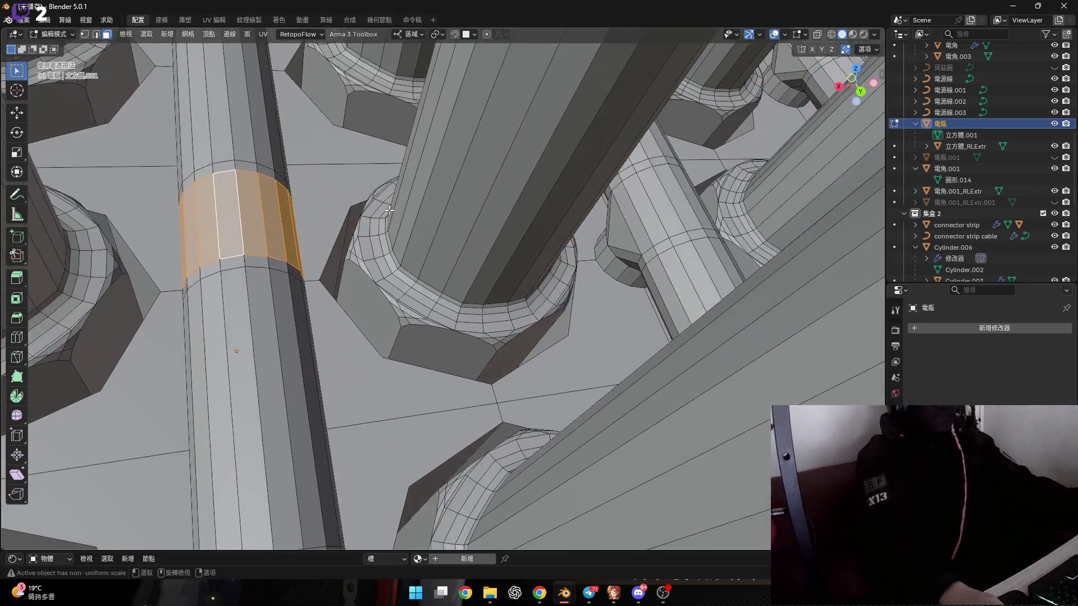
key(ctrl+KP_Add)
key(ctrl+KP_Add)
key(ctrl+KP_Add)
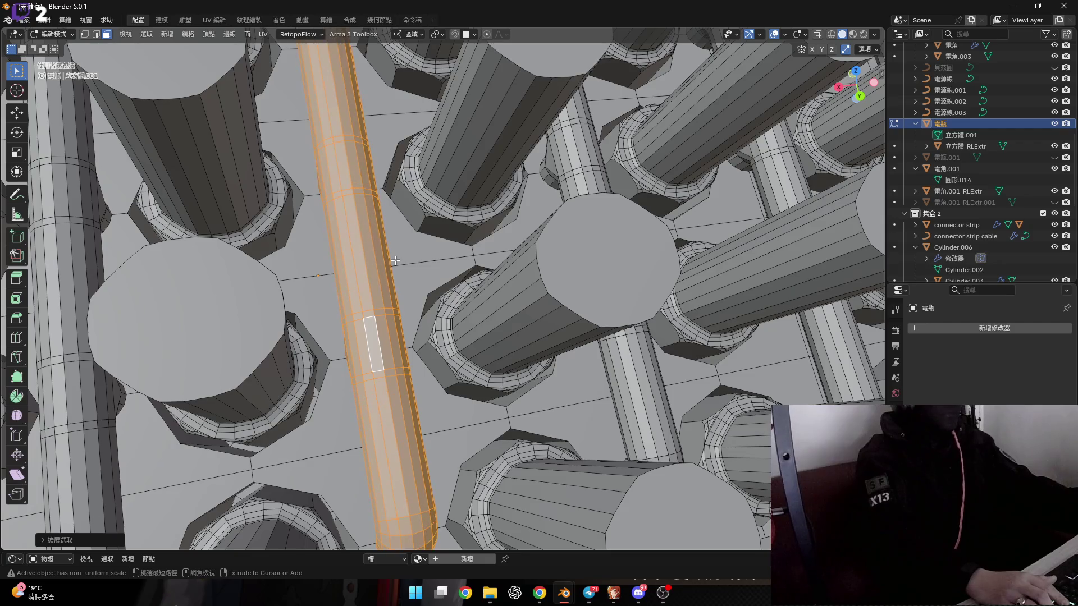
scroll(396, 261, down, 6)
key(x)
click(372, 278)
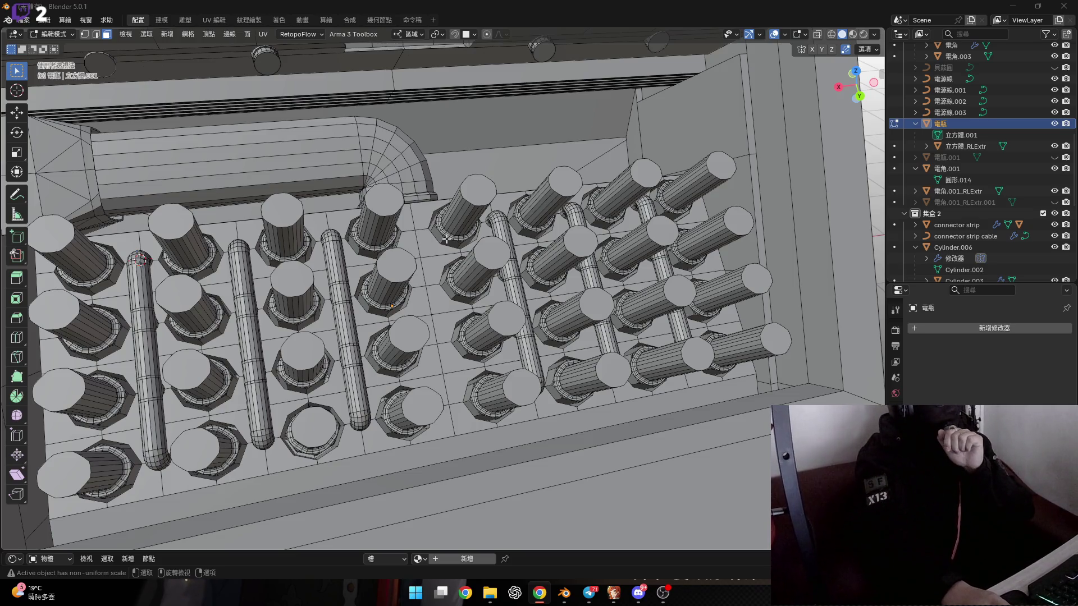
mouse_move(446, 239)
middle_down()
mouse_move(375, 245)
mouse_move(505, 266)
middle_up()
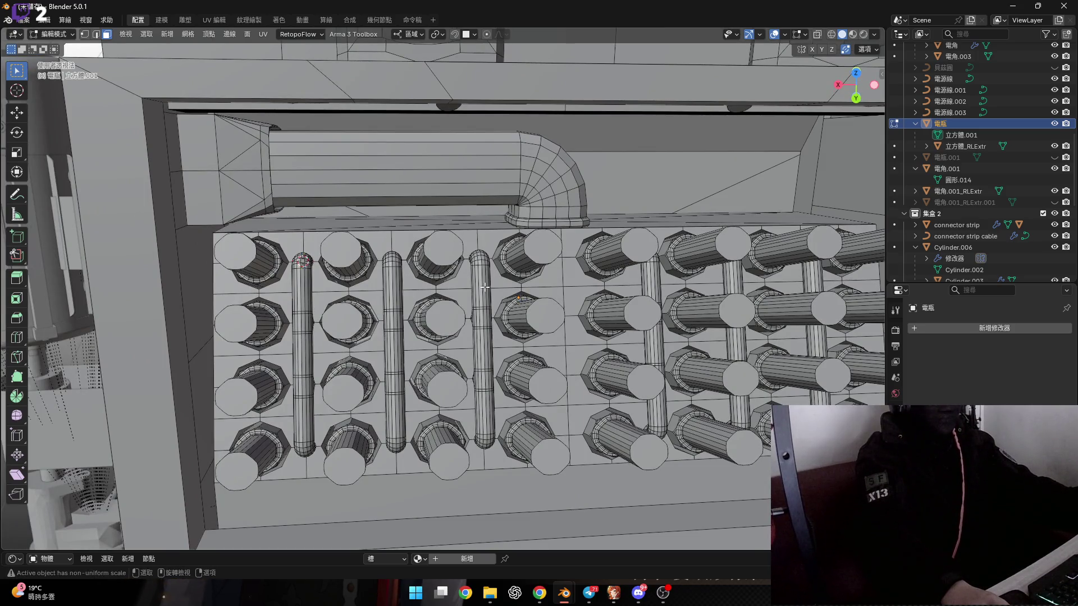
mouse_move(505, 262)
middle_down()
mouse_move(439, 259)
mouse_move(587, 185)
middle_up()
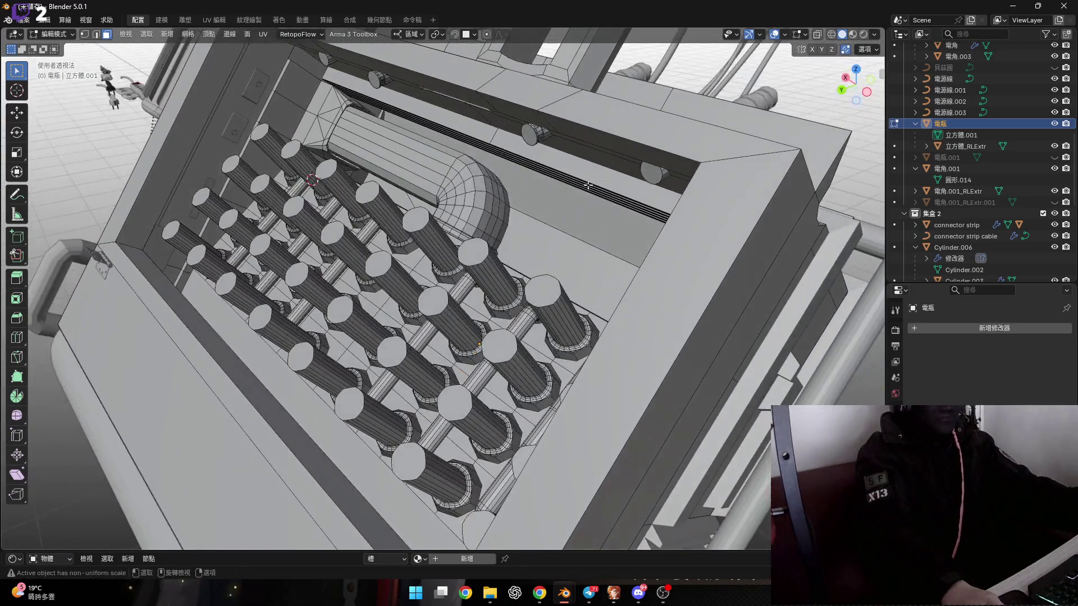
mouse_move(537, 246)
middle_down()
mouse_move(604, 272)
mouse_move(590, 191)
middle_up()
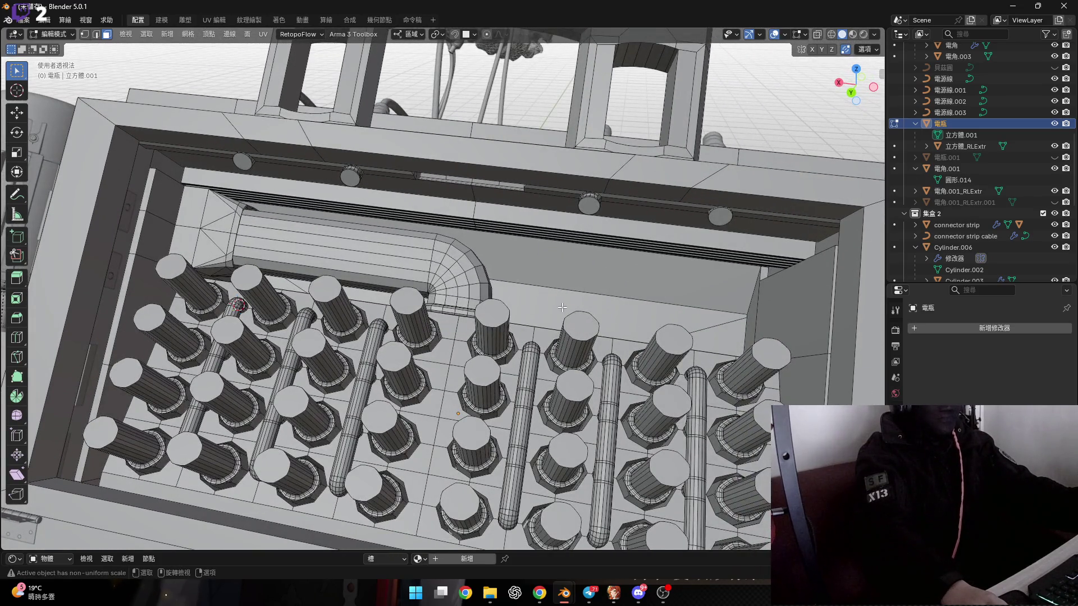
mouse_move(561, 307)
middle_down()
mouse_move(577, 301)
mouse_move(452, 285)
middle_up()
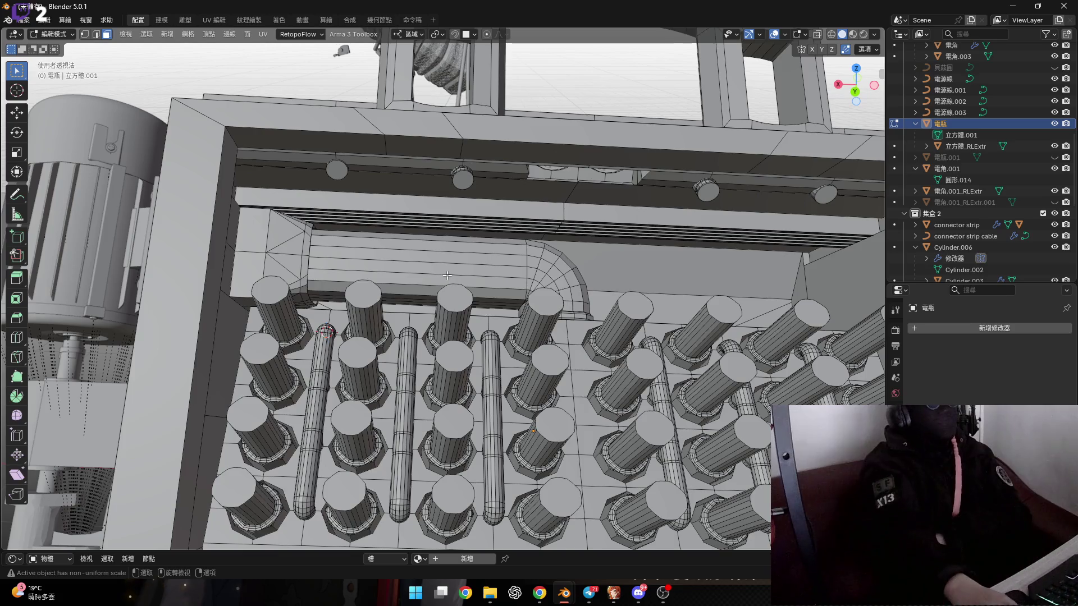
scroll(448, 284, down, 5)
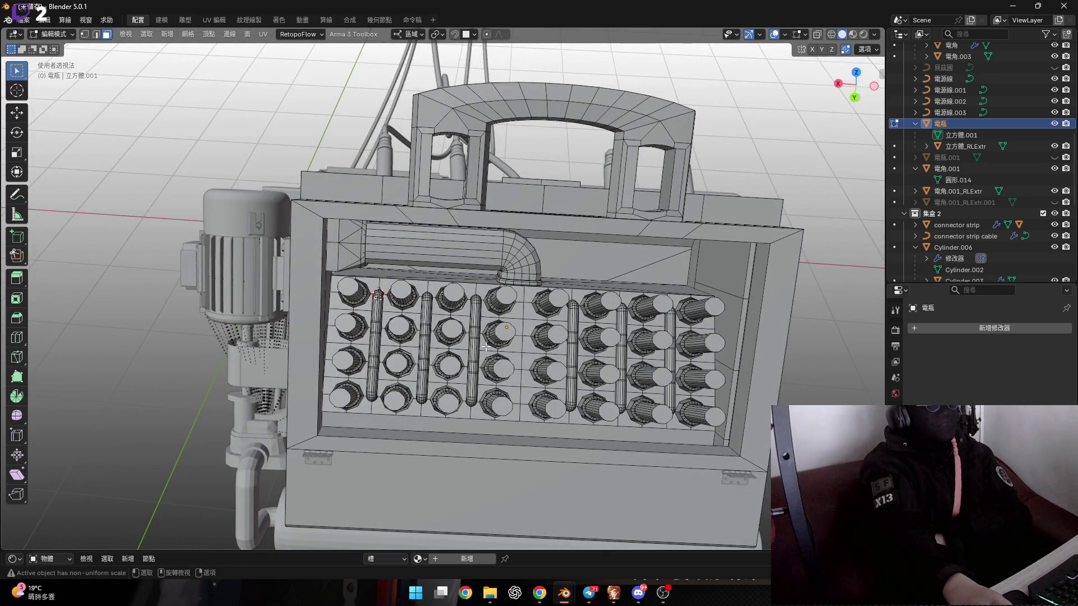
middle_drag(449, 232, 392, 272)
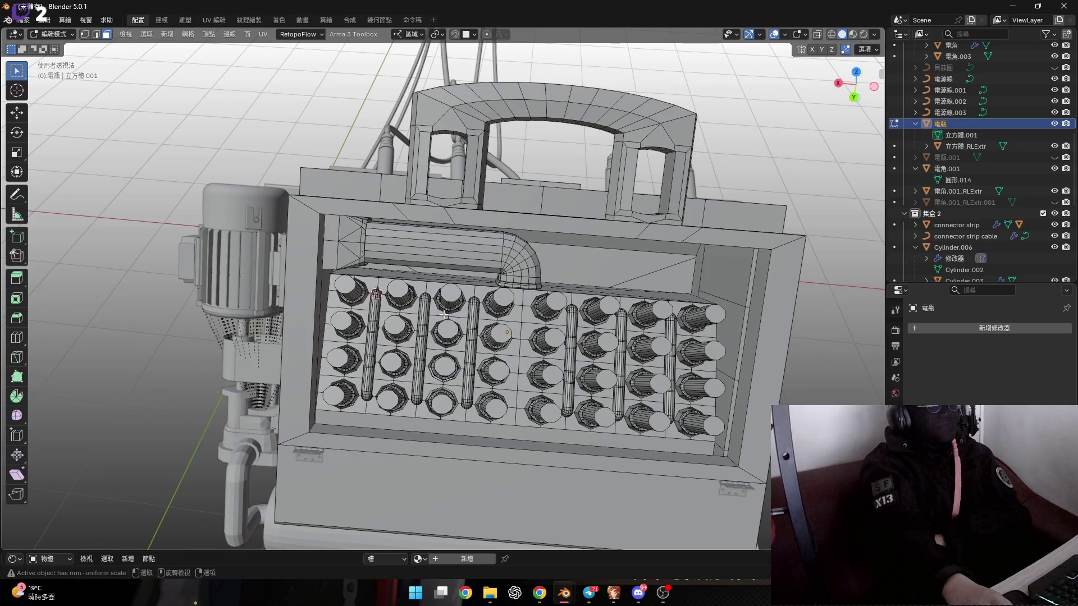
middle_drag(444, 315, 431, 311)
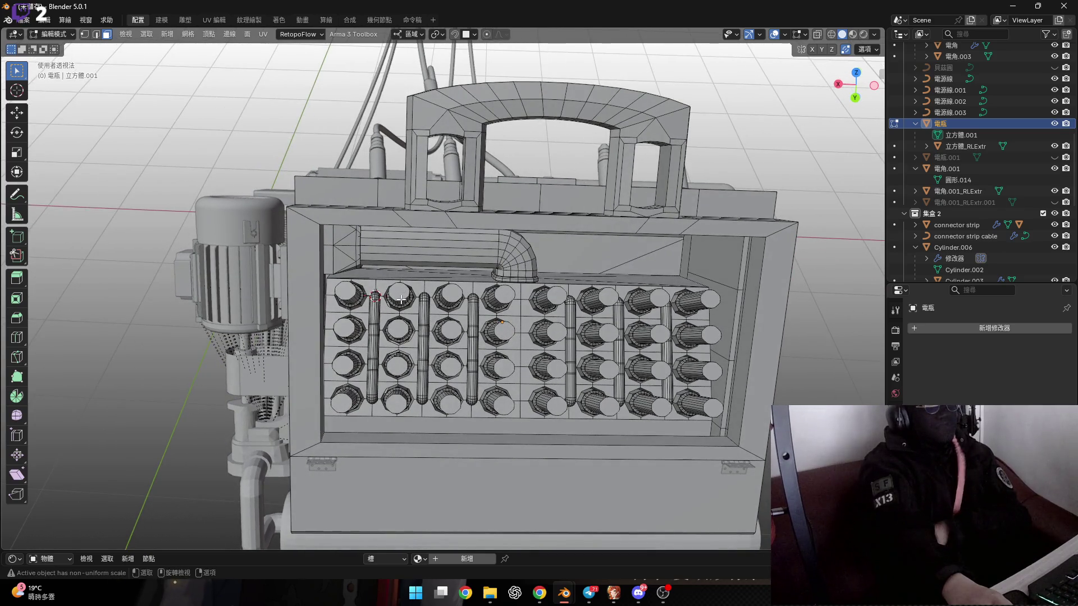
scroll(481, 346, up, 6)
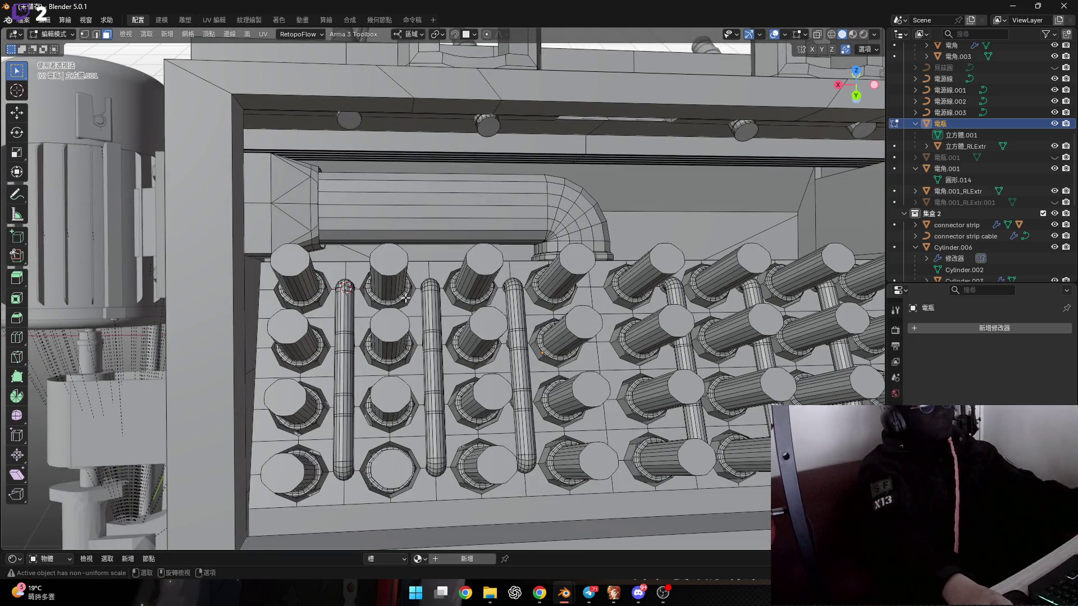
Step: In edge select, try moving the rod's end edge loop, cancelling each attempt
middle_drag(457, 324, 376, 278)
scroll(334, 257, up, 3)
scroll(335, 257, up, 8)
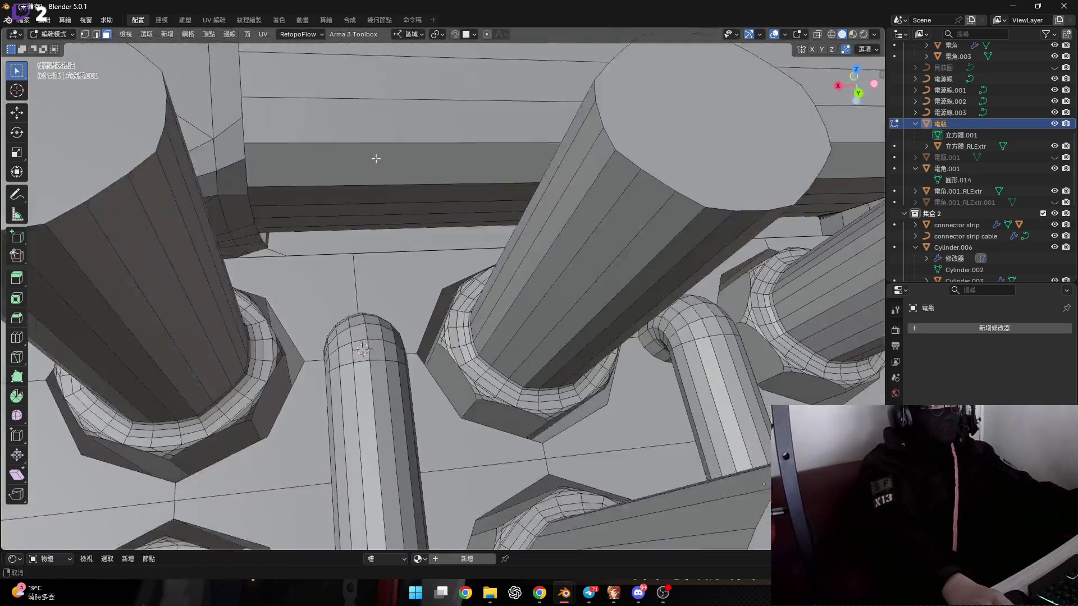
key(2)
mouse_move(359, 328)
middle_down()
mouse_move(368, 330)
mouse_move(334, 319)
middle_up()
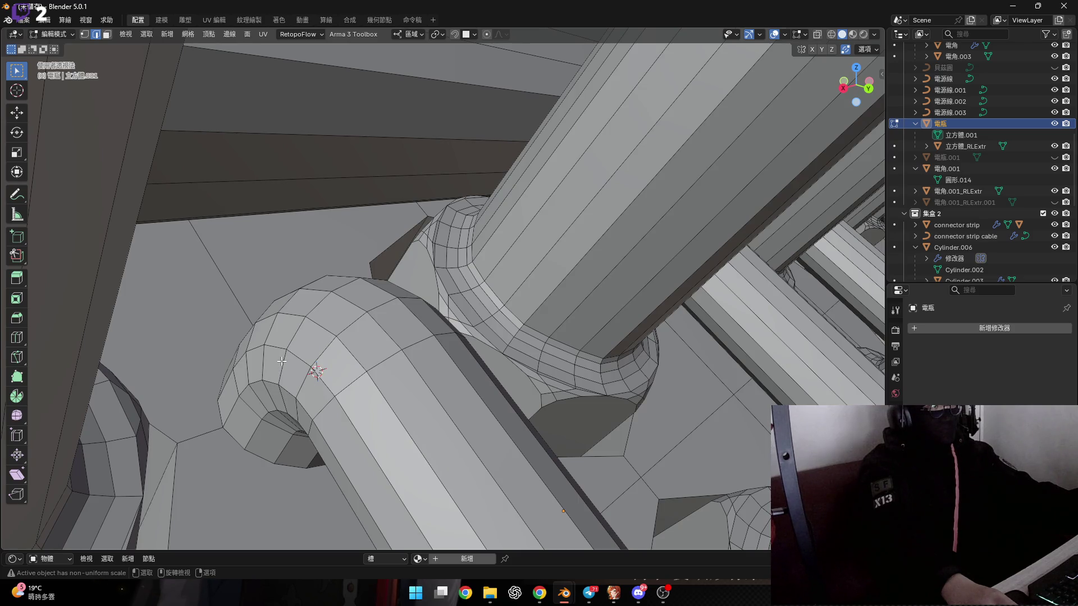
mouse_move(291, 371)
middle_down()
mouse_move(344, 252)
mouse_move(294, 274)
mouse_move(320, 247)
mouse_move(294, 229)
mouse_move(303, 247)
middle_up()
key(g)
right_click(345, 248)
key(g)
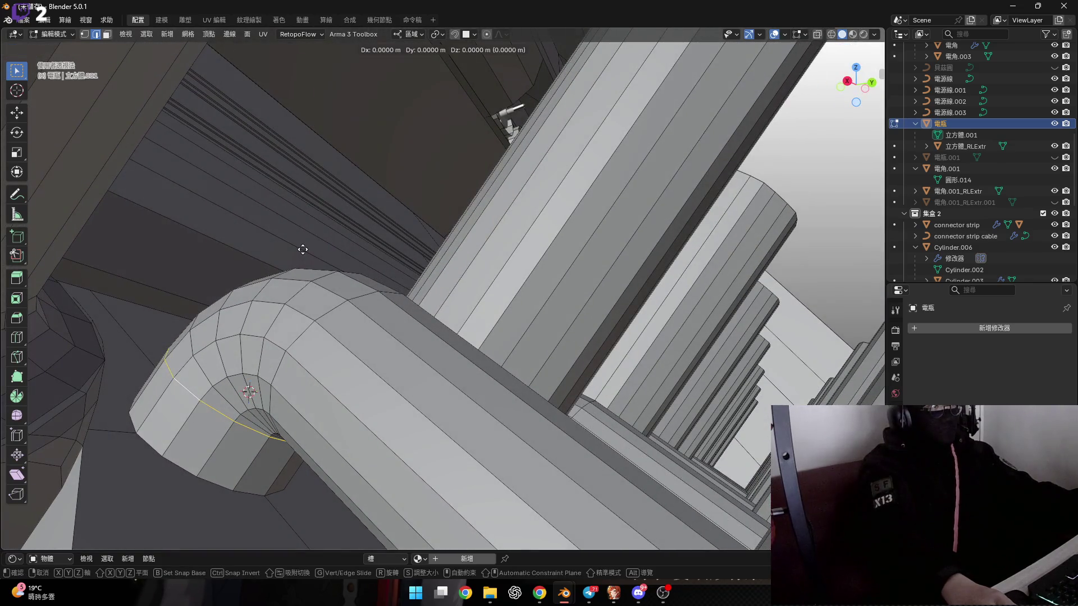
right_click(303, 249)
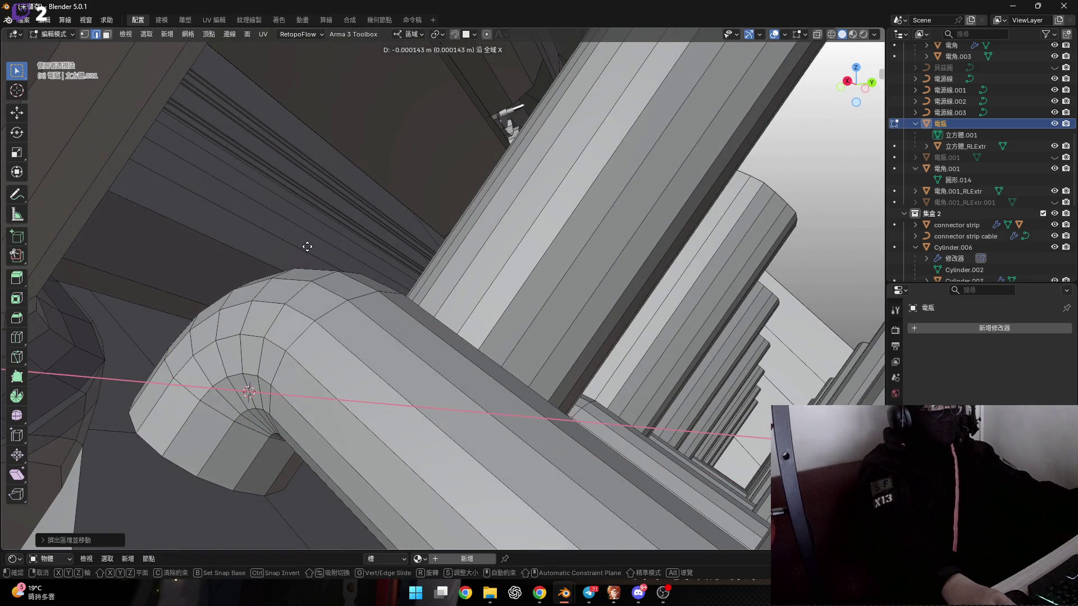
Step: Move the extruded ring along its local Z axis, then undo it back onto the cylinder end
key(g)
key(x)
key(y)
key(z)
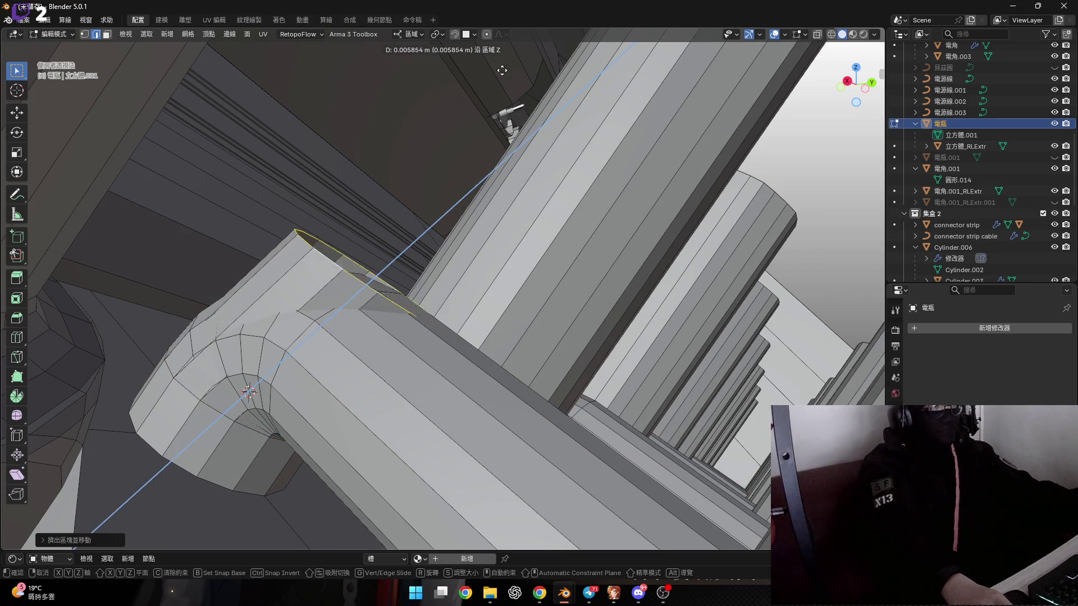
click(393, 168)
mouse_move(393, 168)
middle_down()
mouse_move(314, 415)
mouse_move(367, 317)
mouse_move(305, 119)
middle_up()
scroll(367, 318, down, 5)
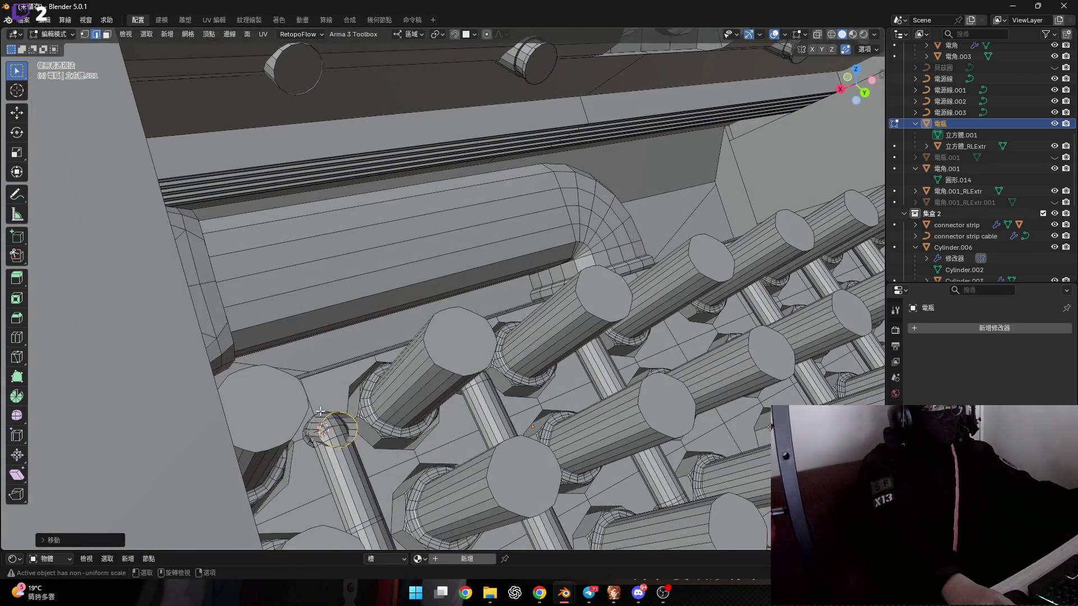
key(ctrl+z)
mouse_move(334, 400)
middle_down()
mouse_move(328, 364)
mouse_move(350, 353)
mouse_move(313, 339)
mouse_move(357, 357)
middle_up()
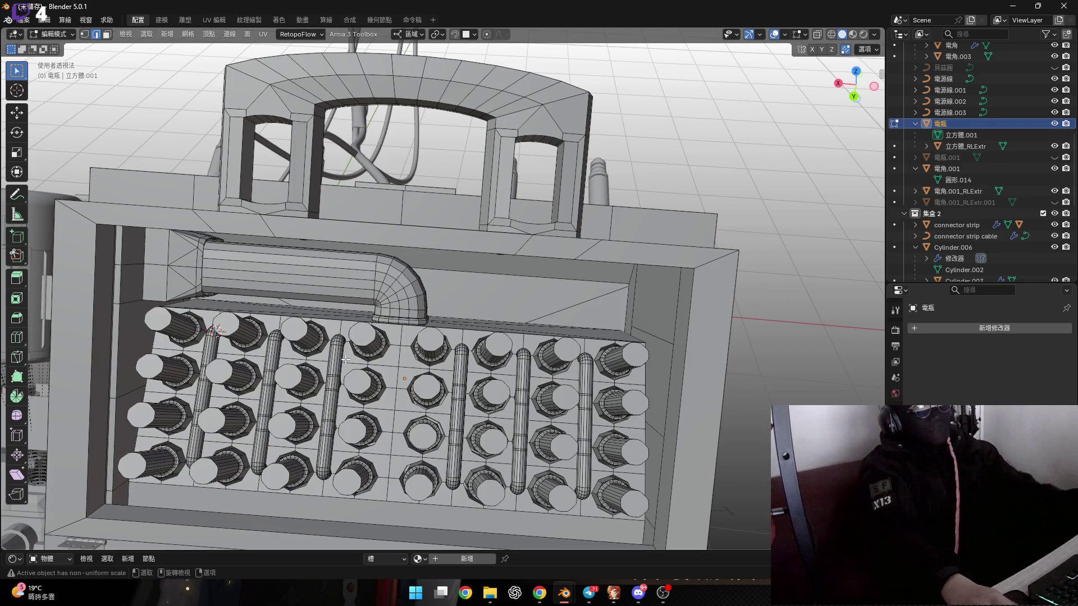
scroll(353, 348, up, 5)
mouse_move(350, 339)
middle_down()
mouse_move(251, 205)
mouse_move(863, 79)
middle_up()
scroll(234, 196, down, 3)
scroll(281, 182, down, 8)
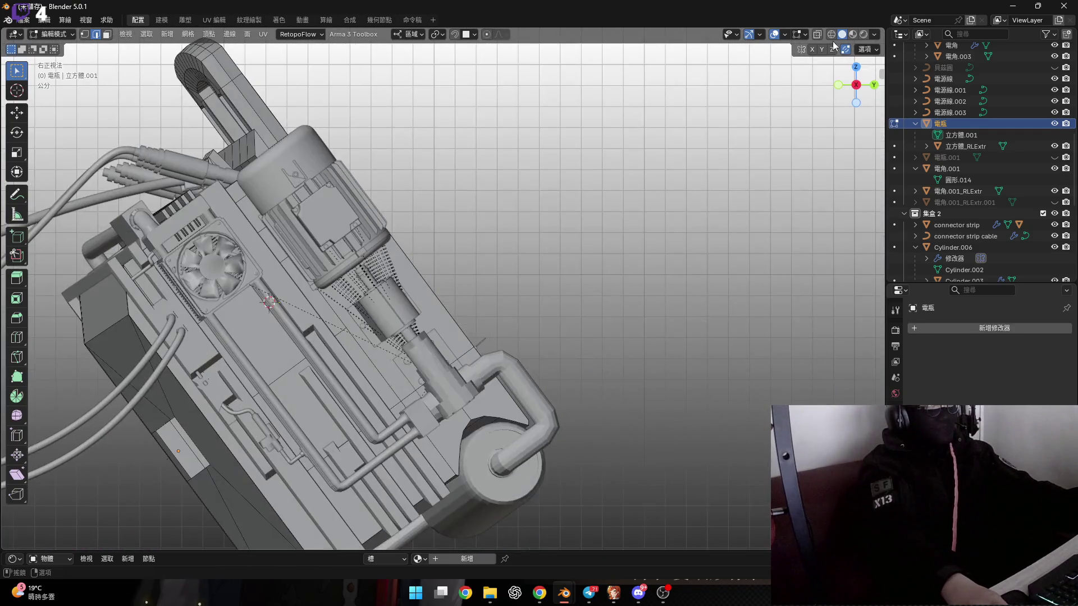
key(alt+z)
scroll(316, 280, up, 6)
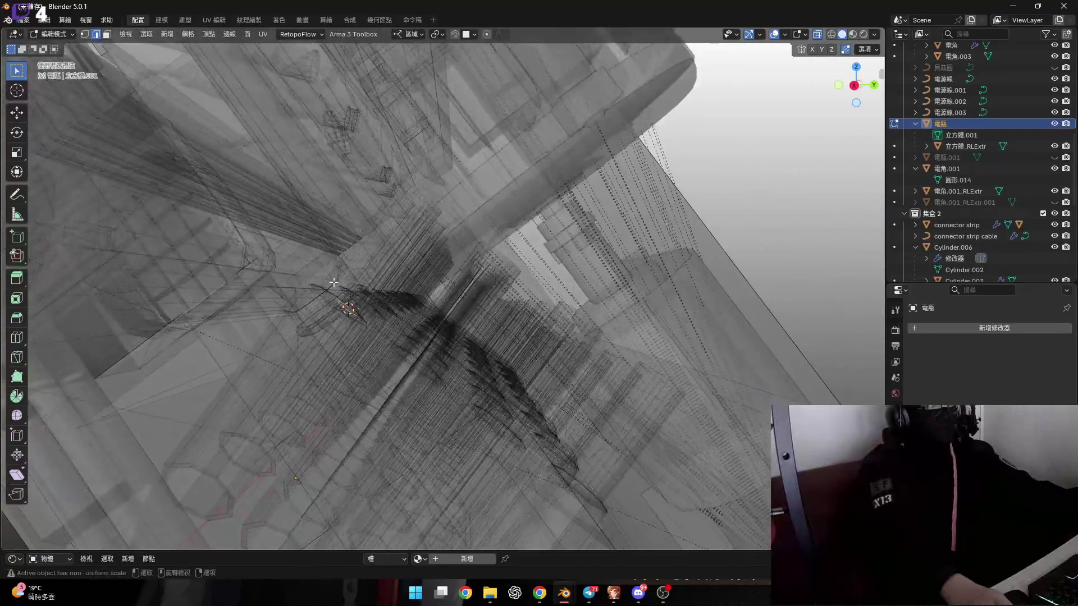
scroll(326, 264, down, 6)
middle_drag(335, 243, 315, 193)
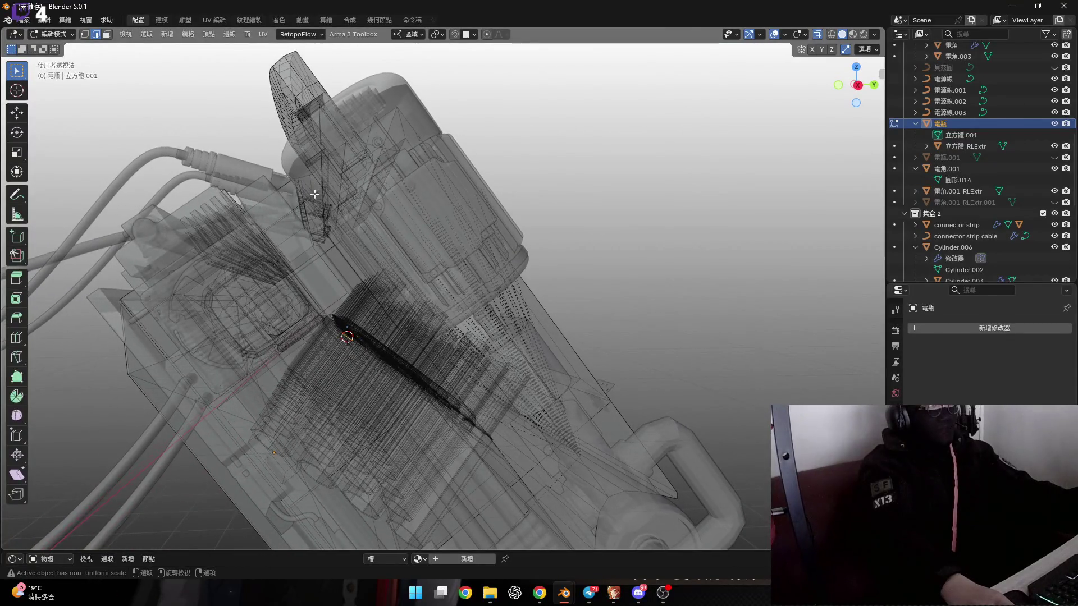
middle_drag(363, 324, 505, 253)
click(816, 36)
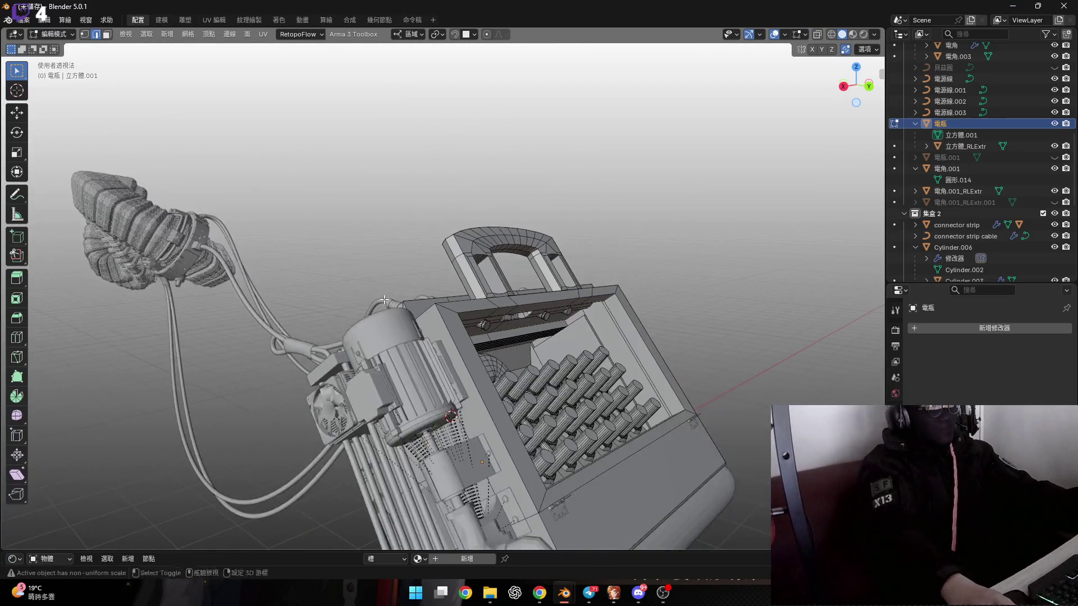
mouse_move(426, 291)
middle_down()
mouse_move(393, 269)
mouse_move(450, 300)
mouse_move(427, 289)
mouse_move(451, 285)
mouse_move(367, 268)
mouse_move(358, 279)
middle_up()
scroll(449, 300, up, 5)
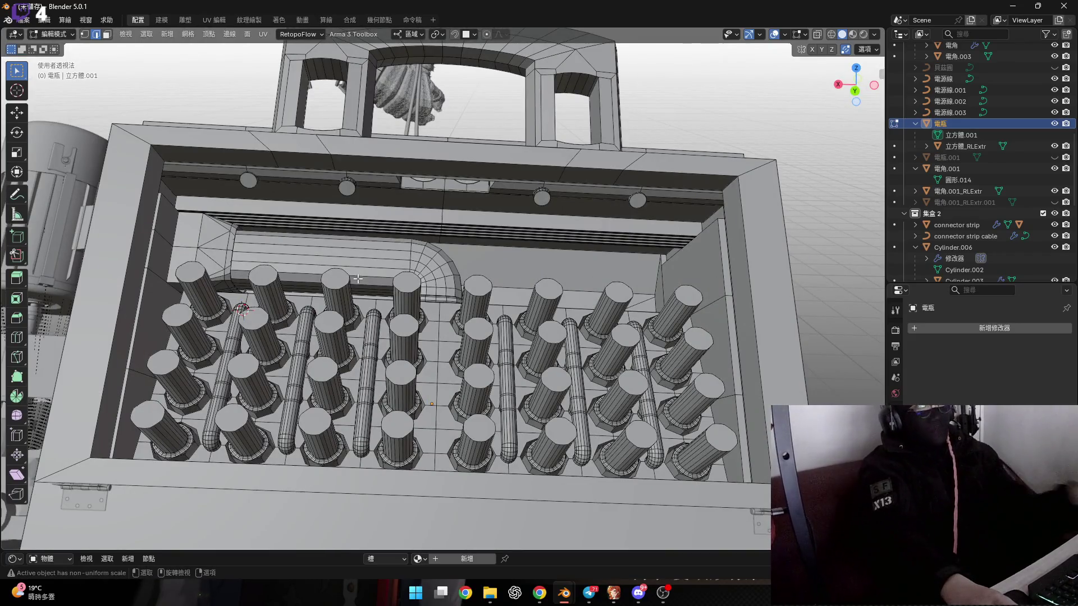
scroll(336, 250, up, 4)
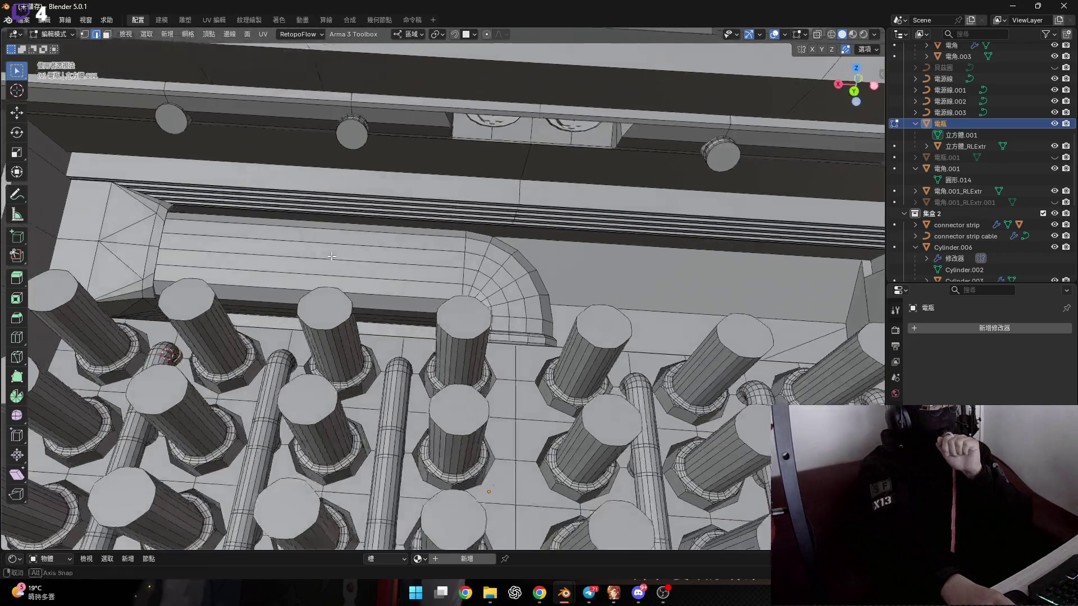
mouse_move(336, 251)
middle_down()
mouse_move(313, 256)
mouse_move(358, 251)
middle_up()
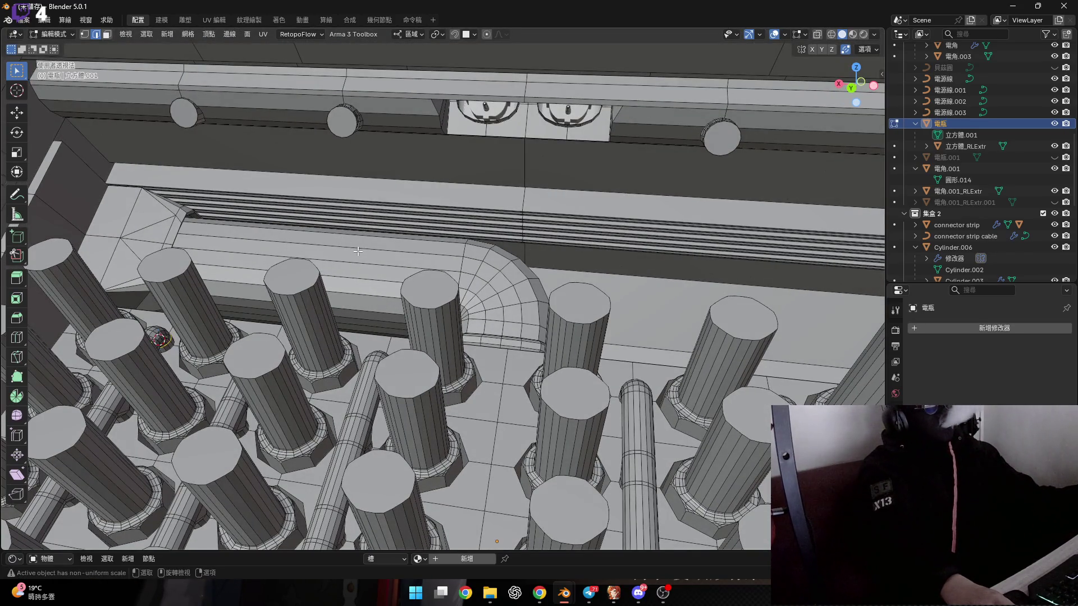
scroll(240, 291, down, 5)
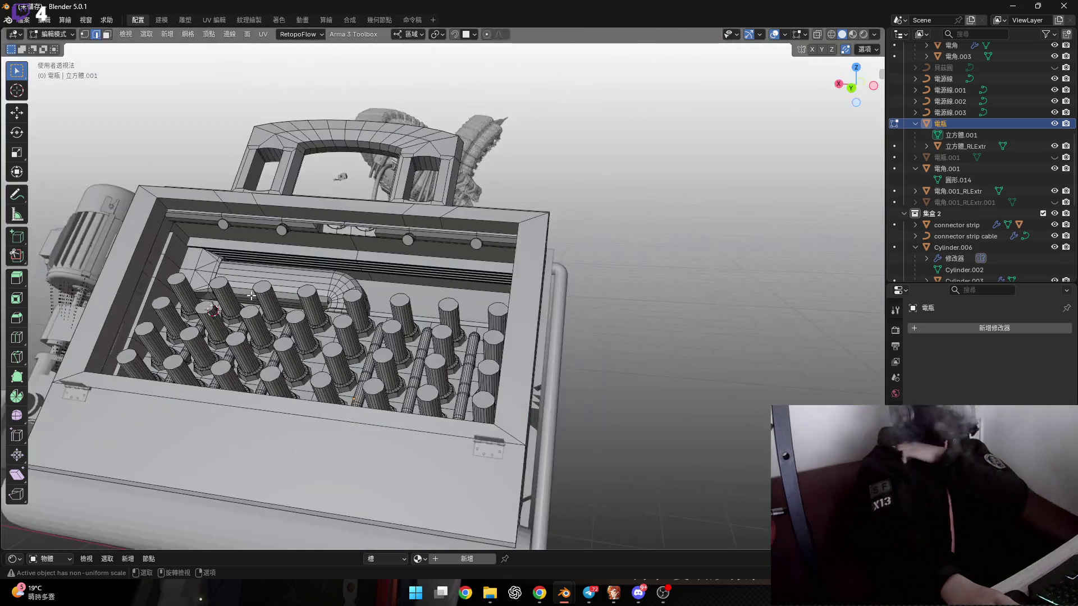
mouse_move(173, 298)
middle_down()
mouse_move(79, 344)
mouse_move(459, 383)
mouse_move(206, 381)
mouse_move(246, 360)
middle_up()
scroll(80, 343, up, 3)
scroll(252, 352, up, 5)
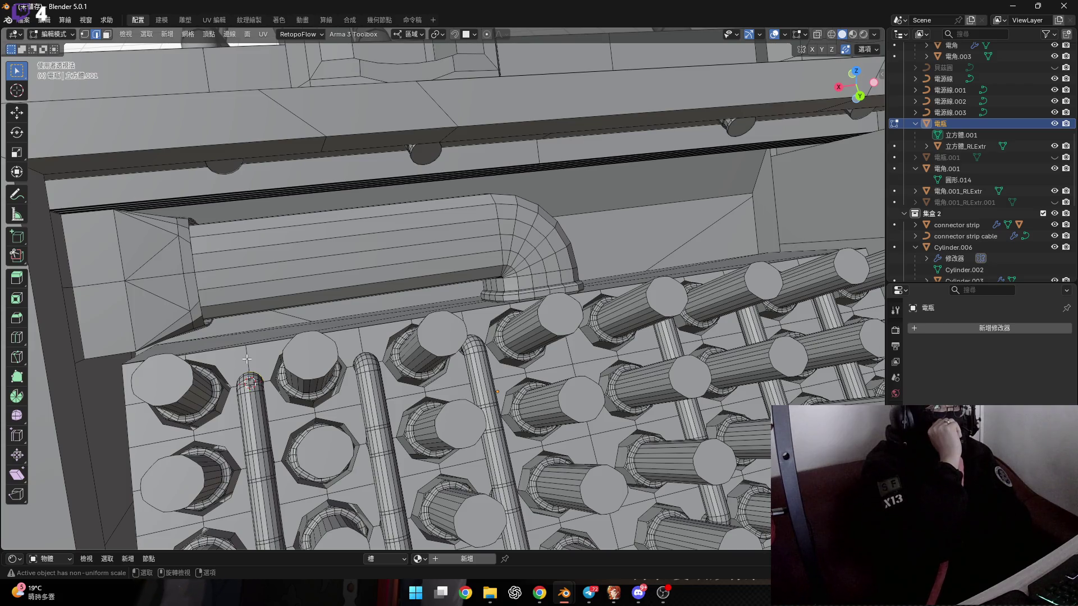
mouse_move(246, 359)
middle_down()
mouse_move(278, 241)
mouse_move(268, 219)
middle_up()
Step: In edge select, select the round knob's top rim loop
scroll(237, 207, up, 6)
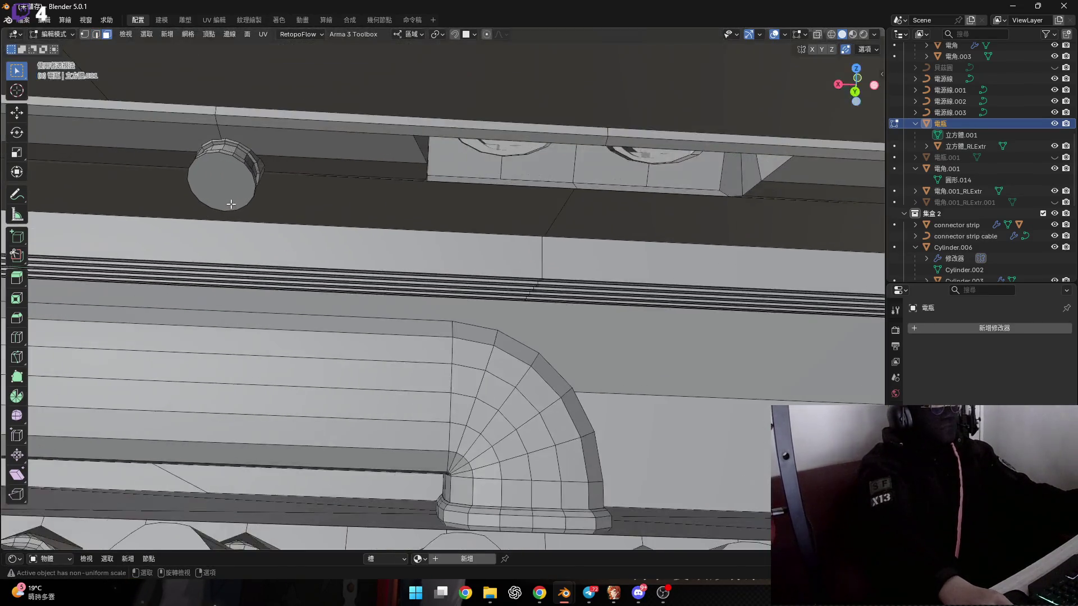
key(2)
mouse_move(235, 216)
middle_down()
mouse_move(236, 197)
mouse_move(260, 192)
middle_up()
scroll(240, 254, up, 3)
alt+click(234, 259)
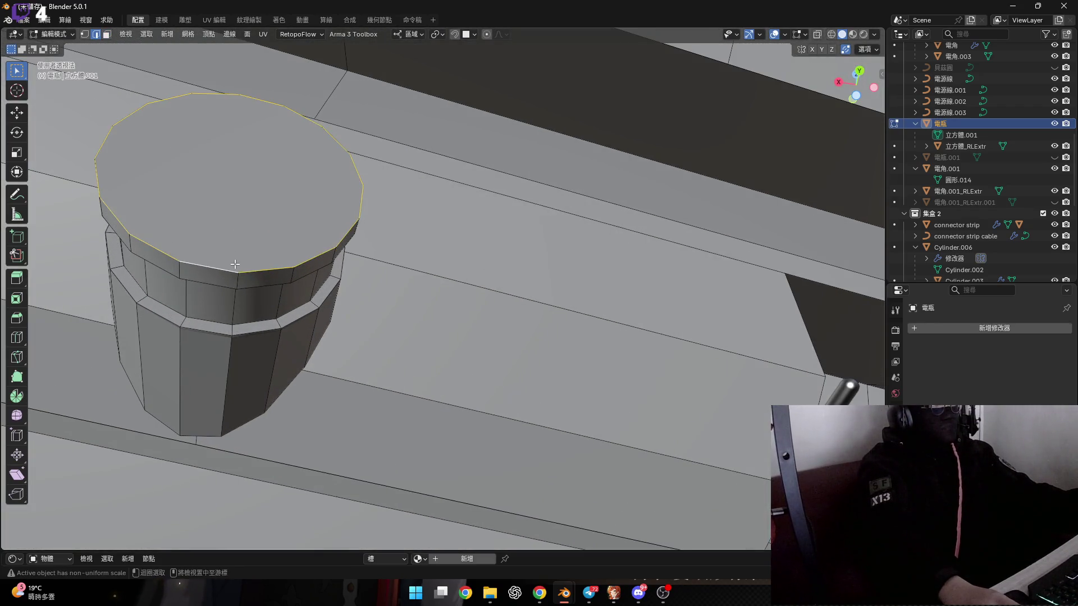
mouse_move(235, 260)
middle_down()
mouse_move(247, 308)
mouse_move(445, 285)
mouse_move(432, 252)
middle_up()
scroll(455, 287, up, 2)
scroll(467, 283, down, 3)
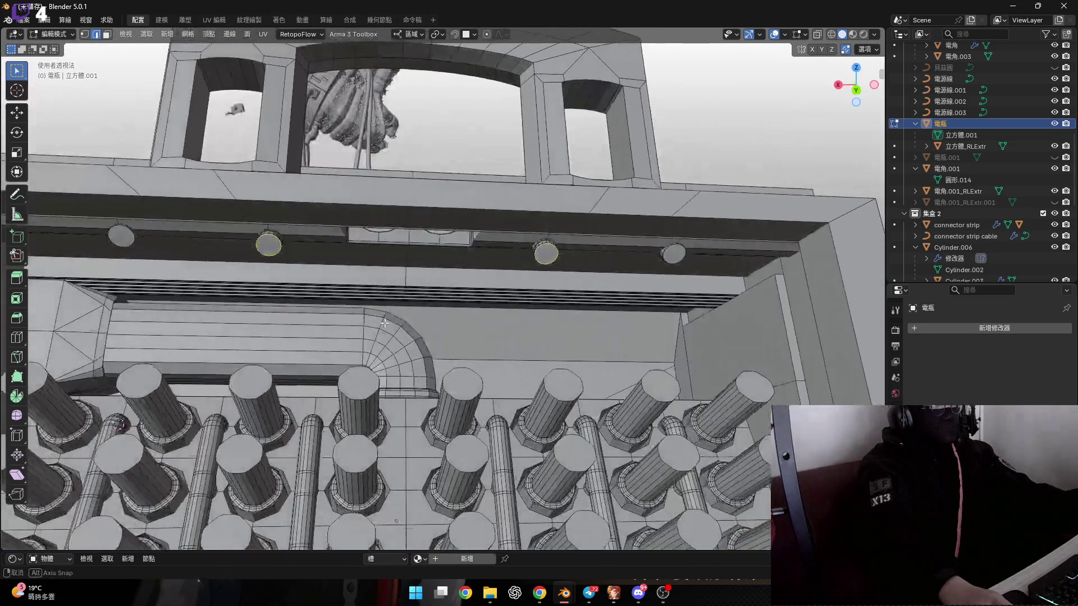
scroll(394, 392, up, 3)
scroll(394, 391, up, 4)
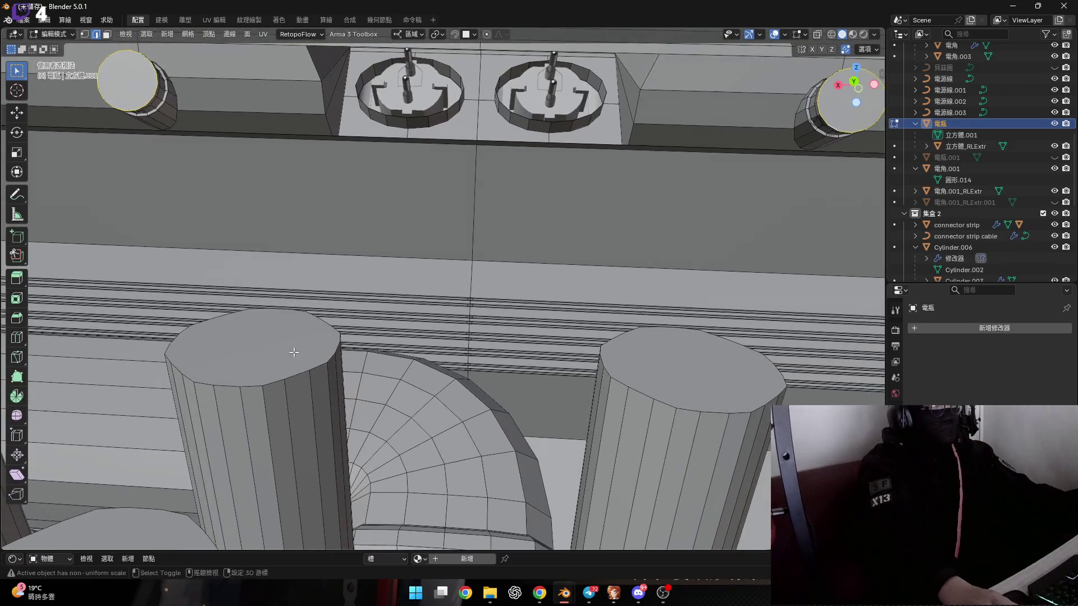
Step: Snap the 3D cursor to the selected knob rims
middle_drag(294, 352, 299, 354)
middle_drag(334, 317, 396, 349)
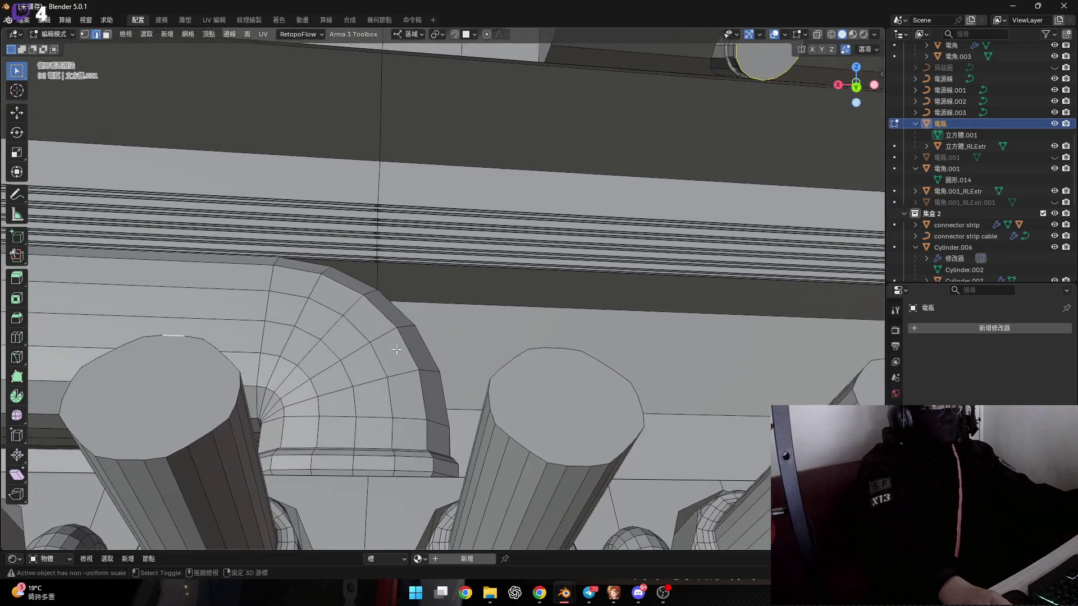
scroll(486, 357, down, 5)
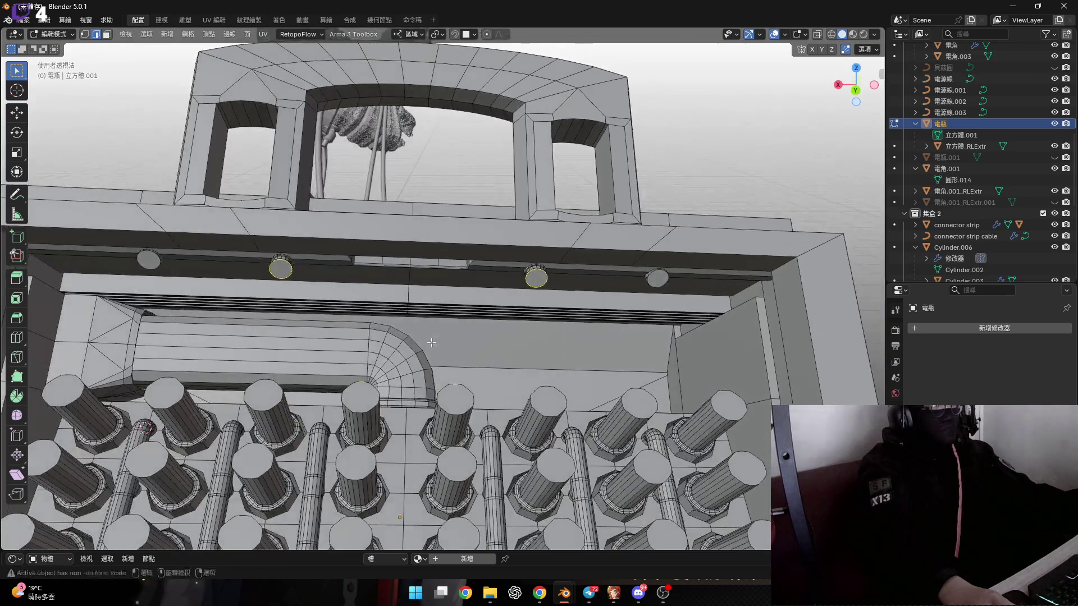
scroll(431, 340, up, 5)
key(shift+s)
click(430, 388)
mouse_move(429, 387)
middle_down()
mouse_move(429, 294)
mouse_move(420, 300)
middle_up()
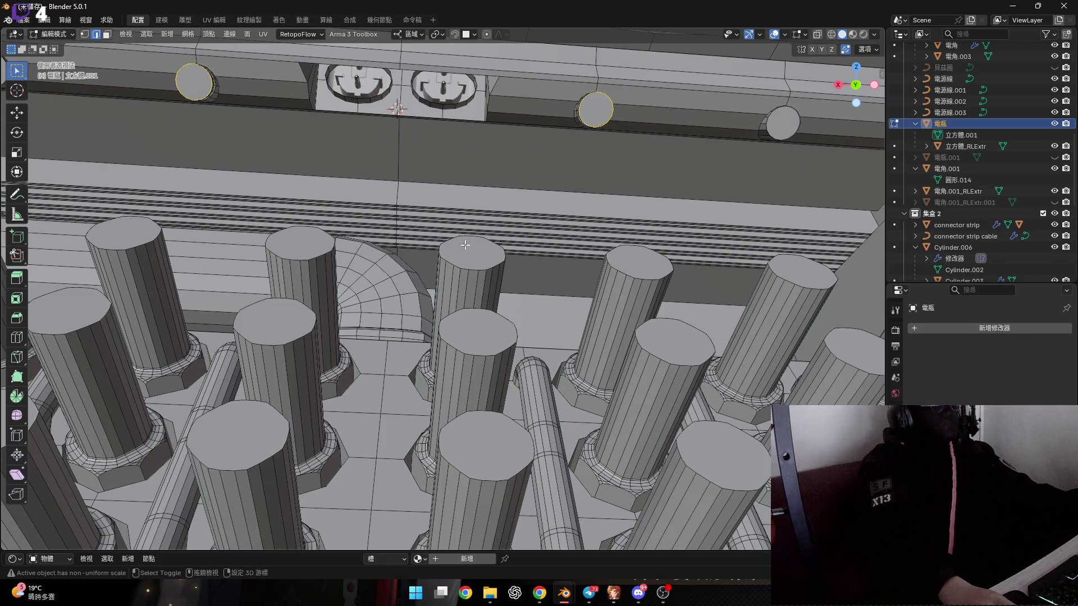
scroll(334, 254, up, 2)
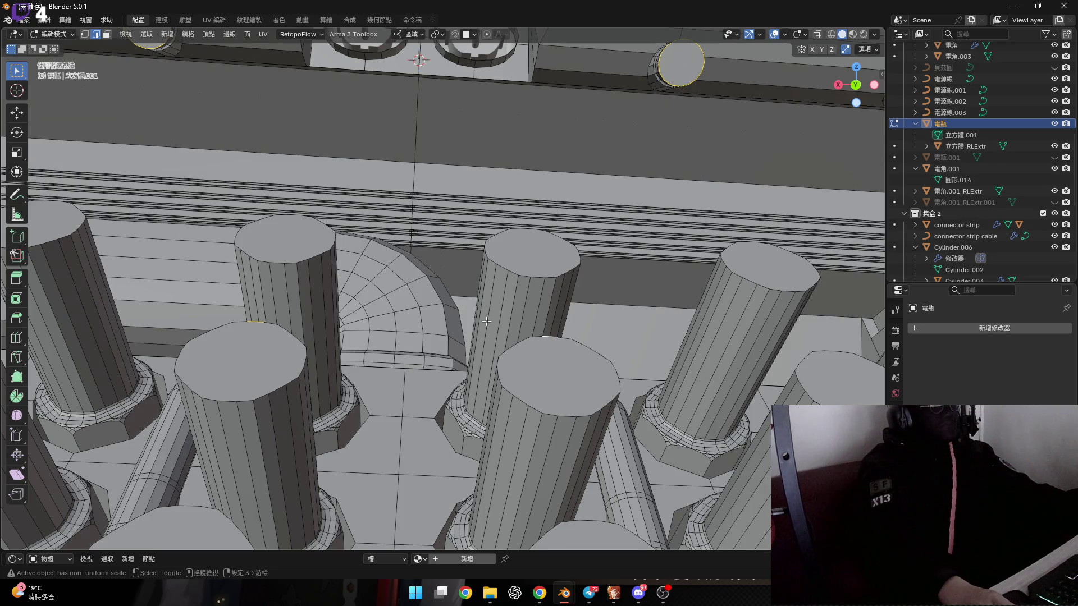
Step: Select the face on the box wall above the two sockets
key(shift+s)
scroll(436, 325, down, 3)
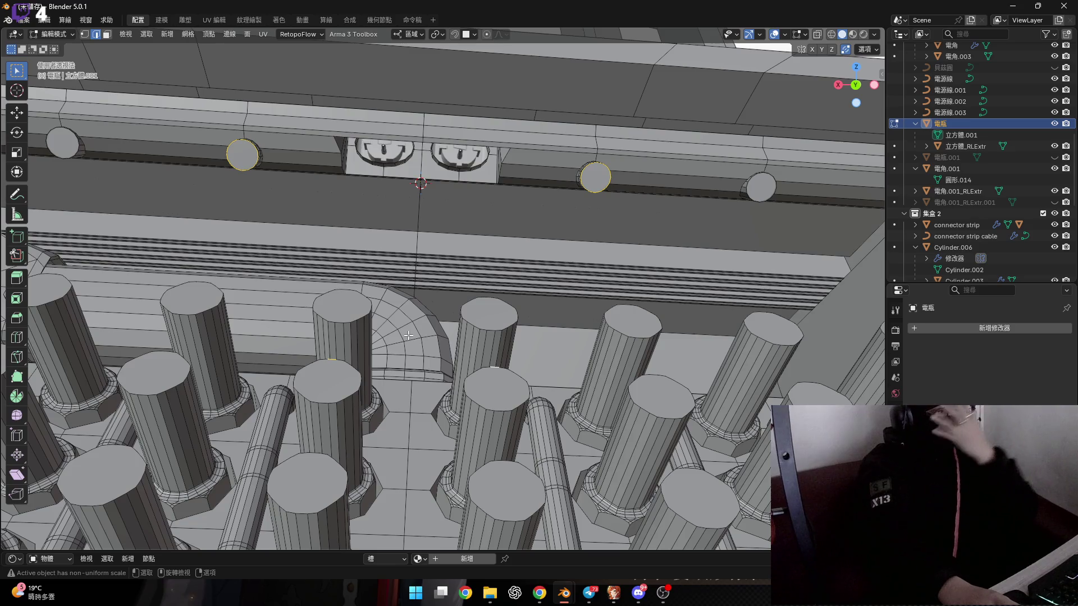
mouse_move(417, 259)
middle_down()
mouse_move(432, 242)
mouse_move(415, 259)
middle_up()
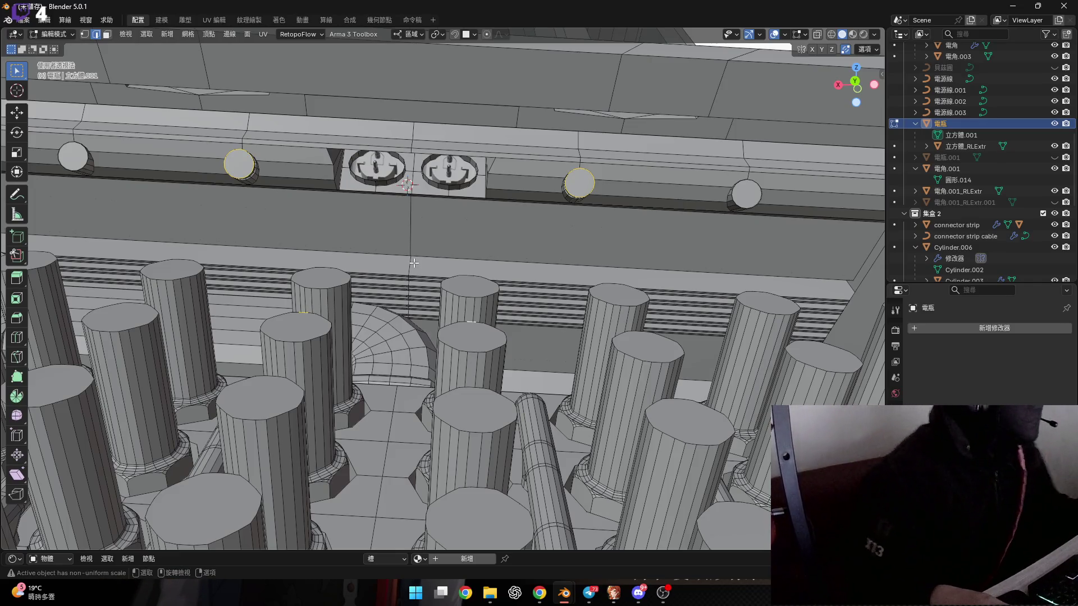
mouse_move(426, 254)
middle_down()
mouse_move(450, 276)
mouse_move(506, 215)
mouse_move(469, 225)
mouse_move(423, 212)
middle_up()
click(469, 225)
click(464, 211)
Step: Extrude the face above the sockets outward
key(e)
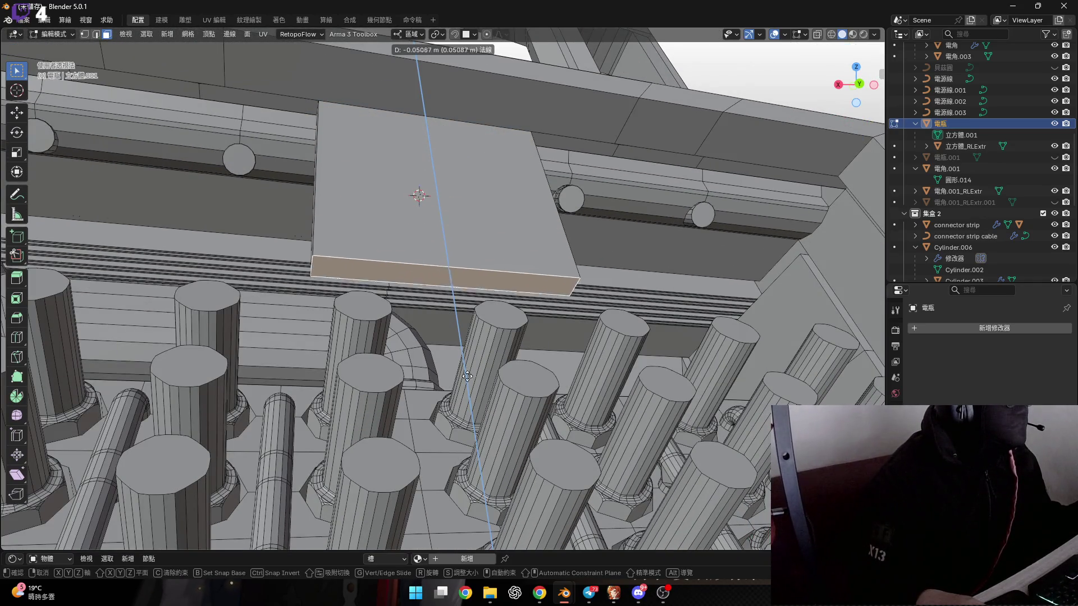
click(442, 360)
mouse_move(442, 359)
middle_down()
mouse_move(426, 234)
mouse_move(392, 251)
mouse_move(534, 288)
mouse_move(425, 267)
mouse_move(381, 219)
middle_up()
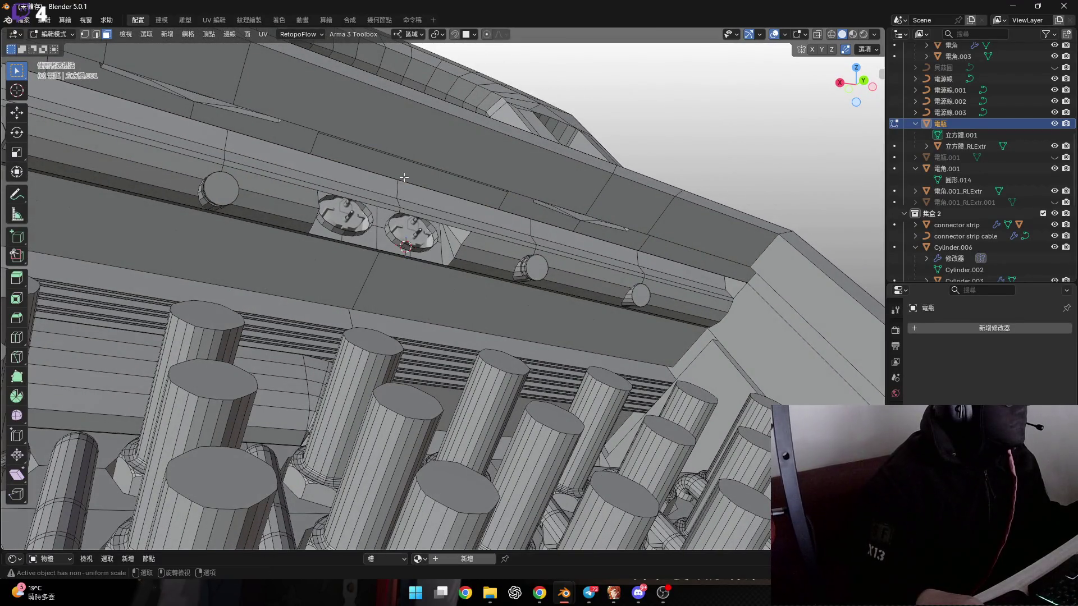
middle_drag(408, 185, 409, 212)
Step: Duplicate the face, shift the copy along local Y, and extrude it into a thin box
key(shift+d)
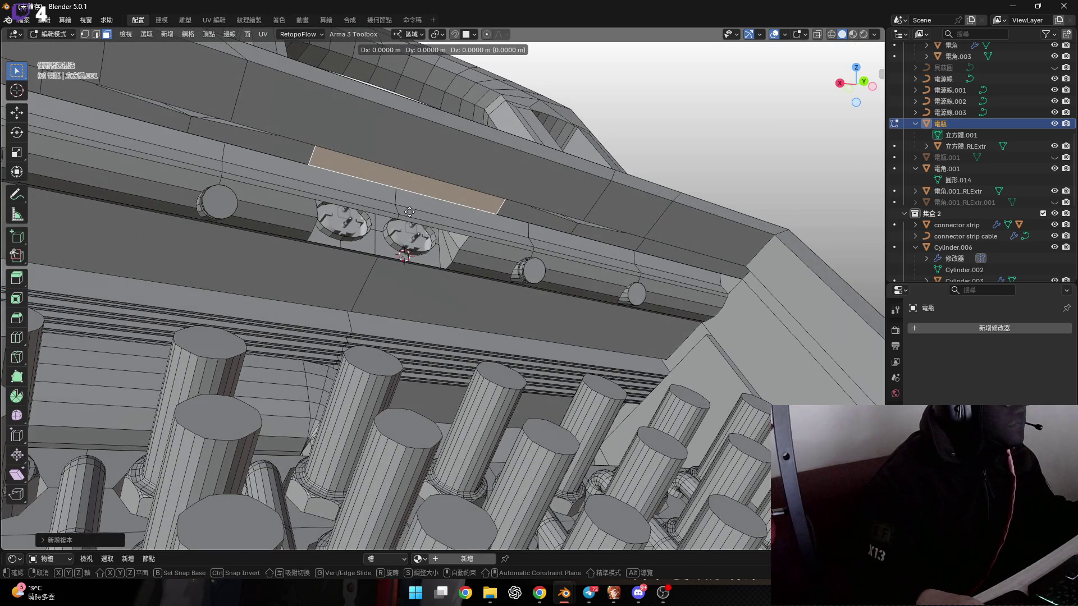
key(y)
click(450, 364)
mouse_move(450, 365)
middle_down()
mouse_move(464, 288)
mouse_move(502, 346)
middle_up()
key(g)
key(y)
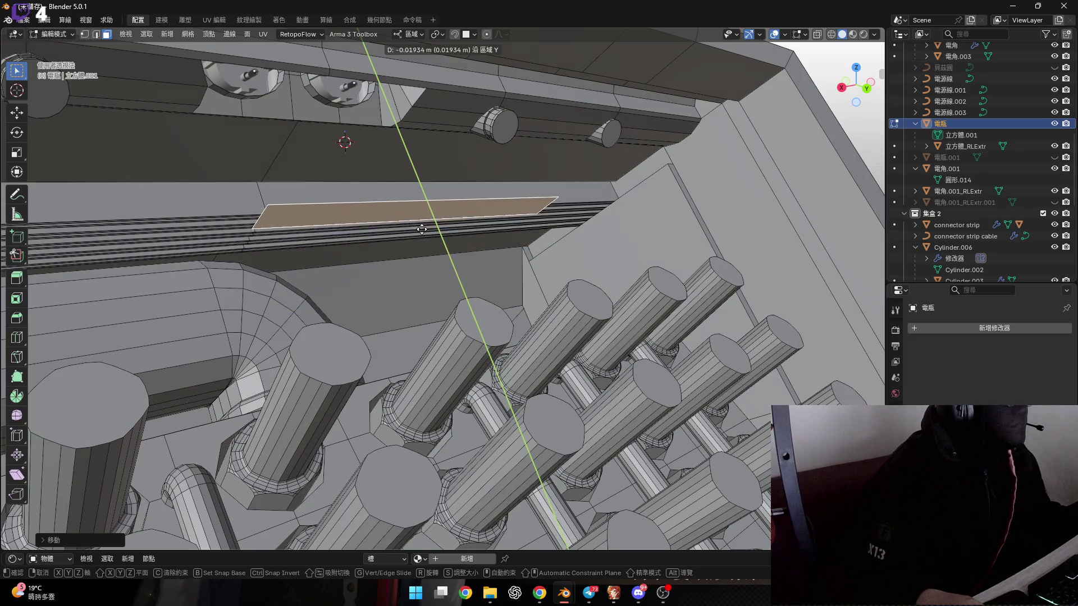
click(420, 230)
middle_drag(420, 230, 415, 232)
key(e)
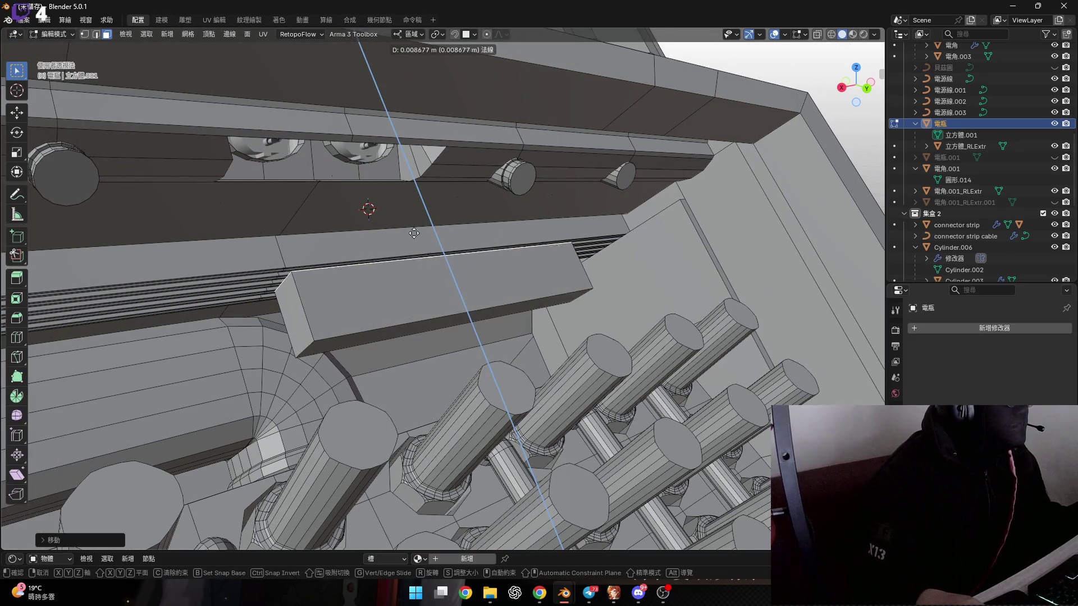
click(394, 199)
mouse_move(395, 199)
middle_down()
mouse_move(266, 245)
mouse_move(550, 282)
mouse_move(500, 250)
mouse_move(492, 269)
mouse_move(507, 274)
mouse_move(490, 279)
mouse_move(539, 259)
mouse_move(569, 288)
mouse_move(538, 265)
middle_up()
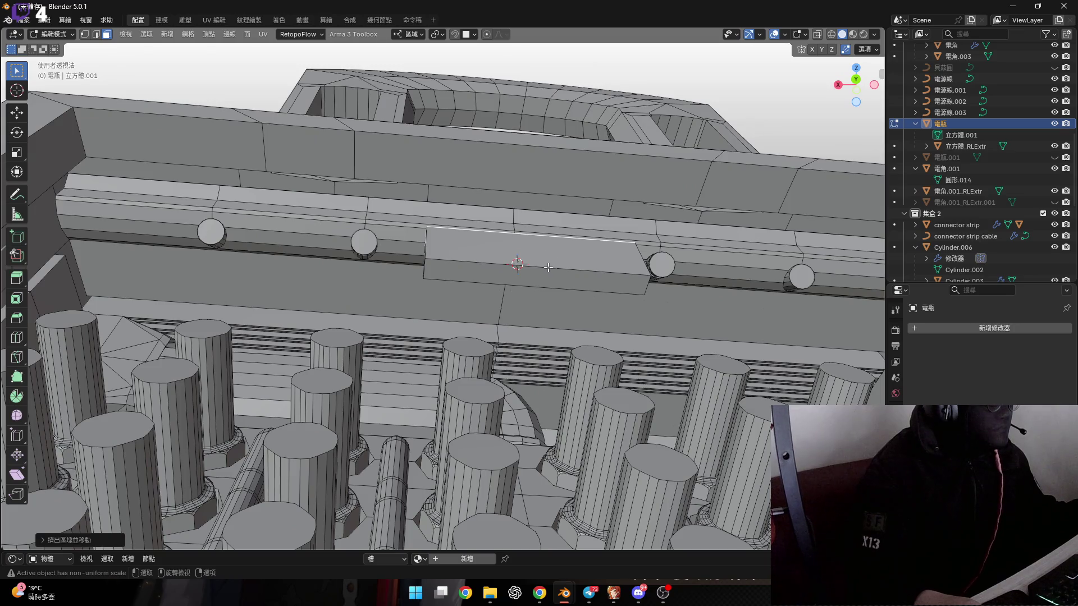
Step: Select the whole new box and lower it along Z toward the cells
click(548, 267)
key(ctrl+KP_Add)
key(g)
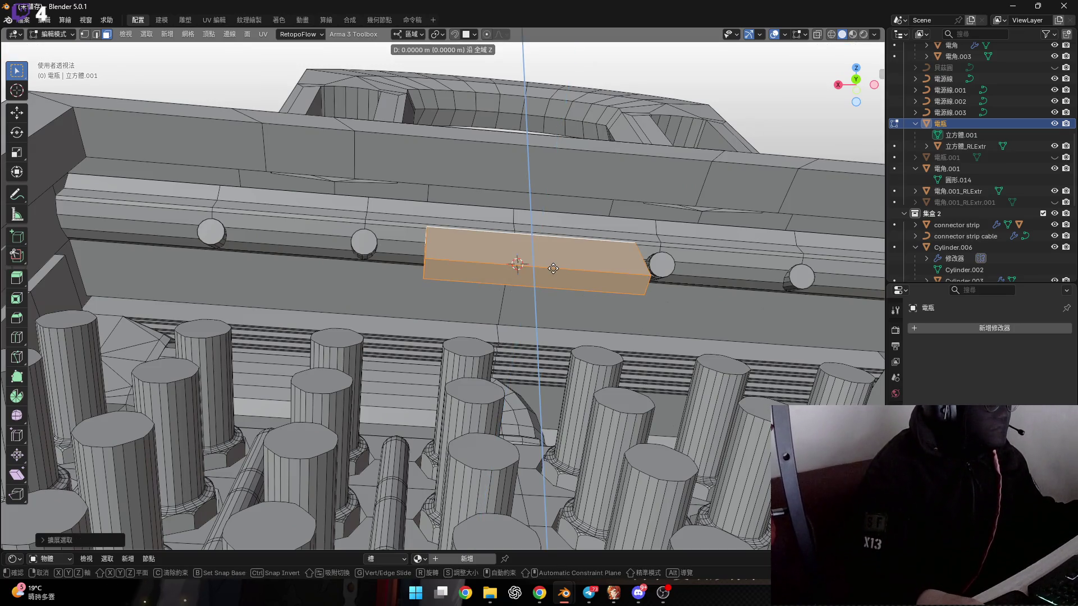
key(z)
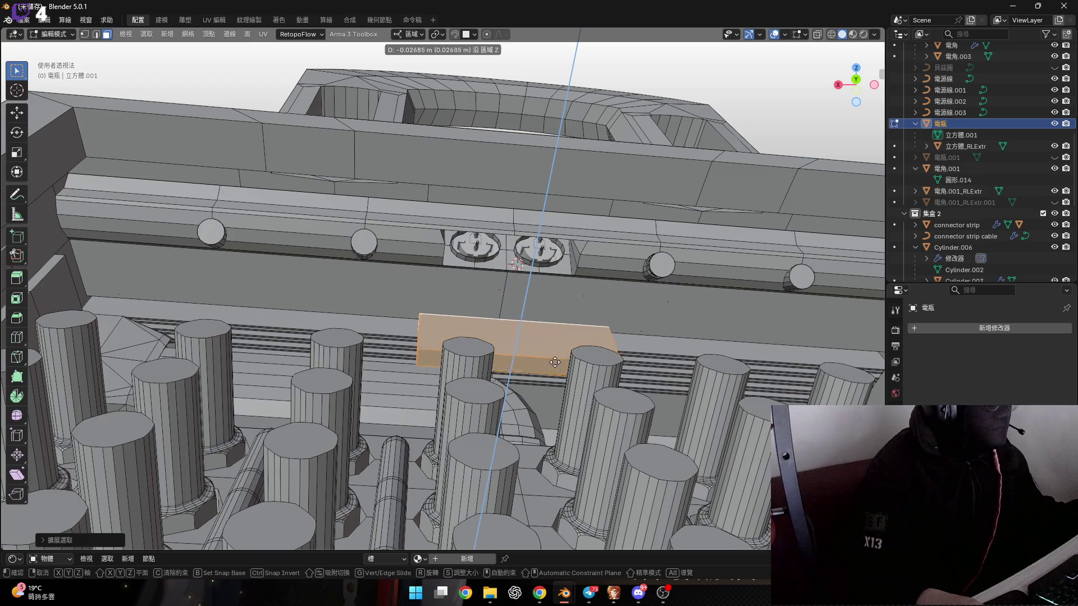
click(555, 370)
middle_drag(554, 370, 513, 355)
scroll(528, 359, up, 3)
scroll(514, 355, down, 5)
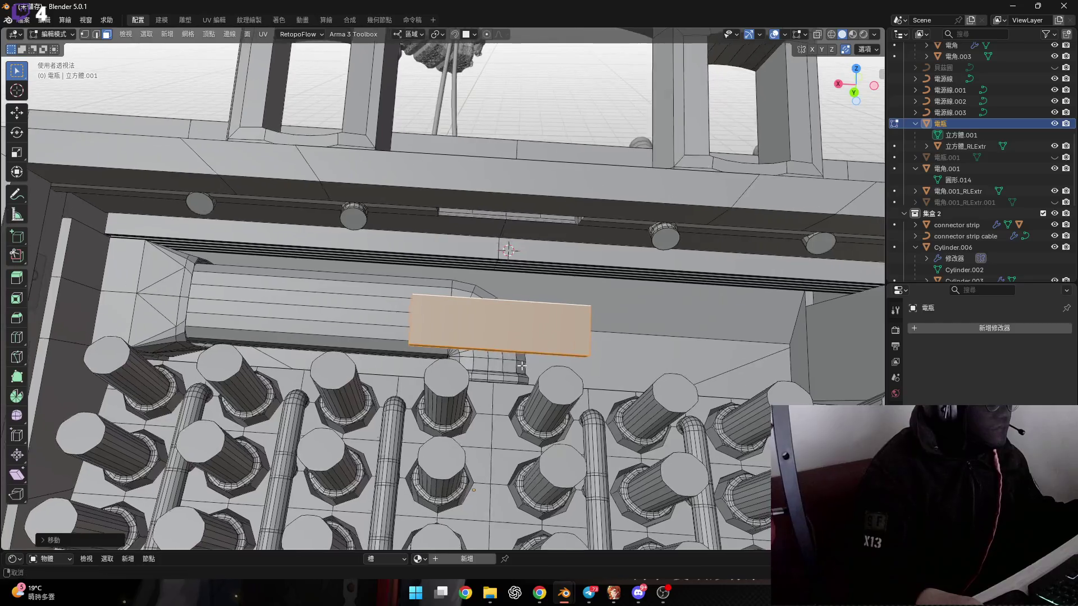
Step: Scale the box about 3.67× along X into a long flat strip
key(s)
key(x)
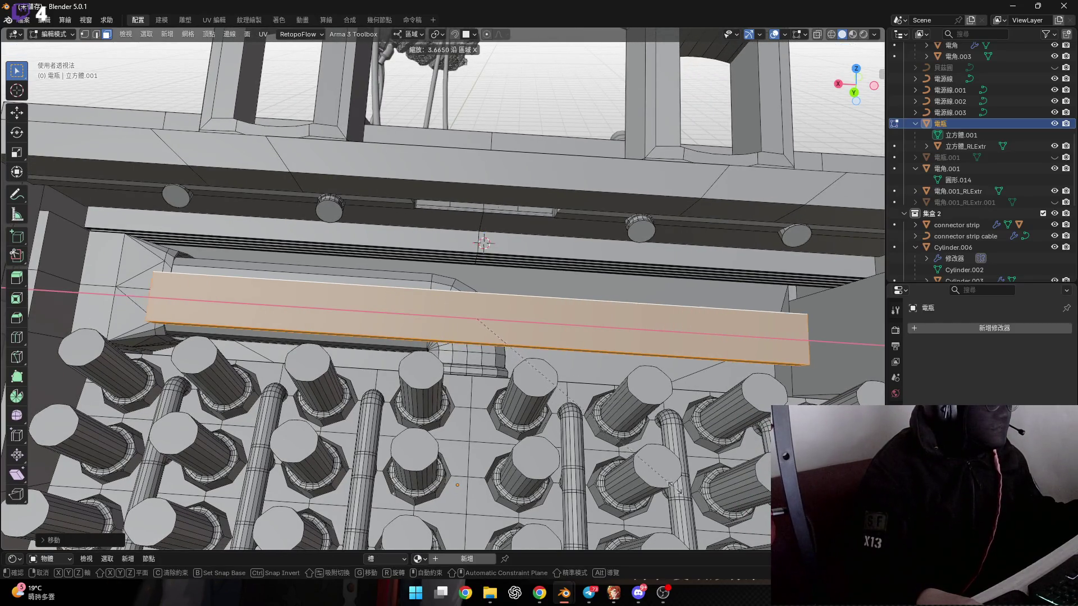
click(615, 384)
scroll(615, 383, down, 5)
scroll(483, 359, up, 5)
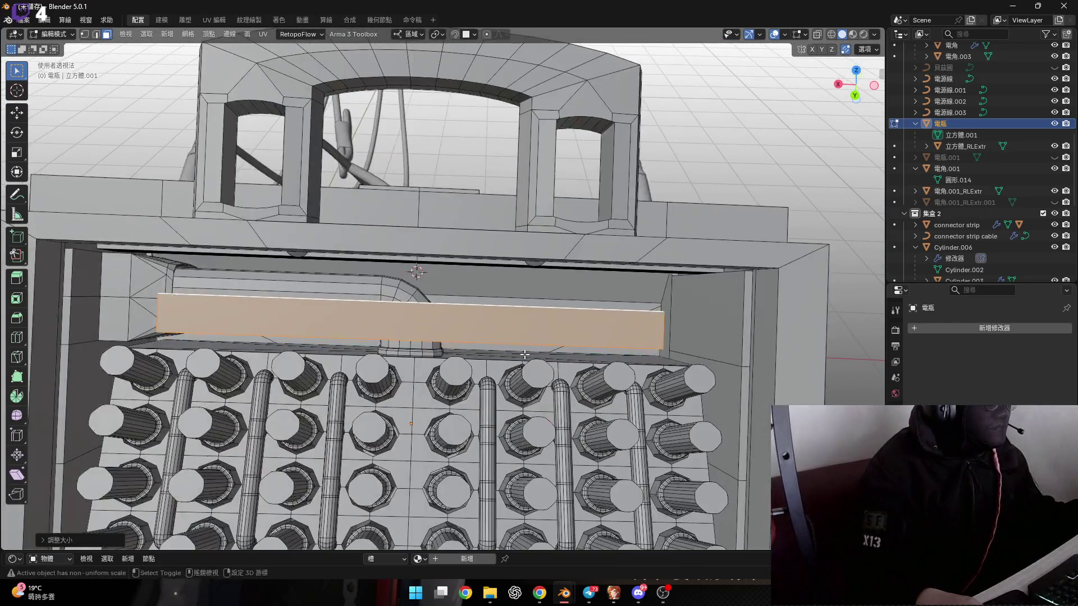
middle_drag(482, 359, 436, 341)
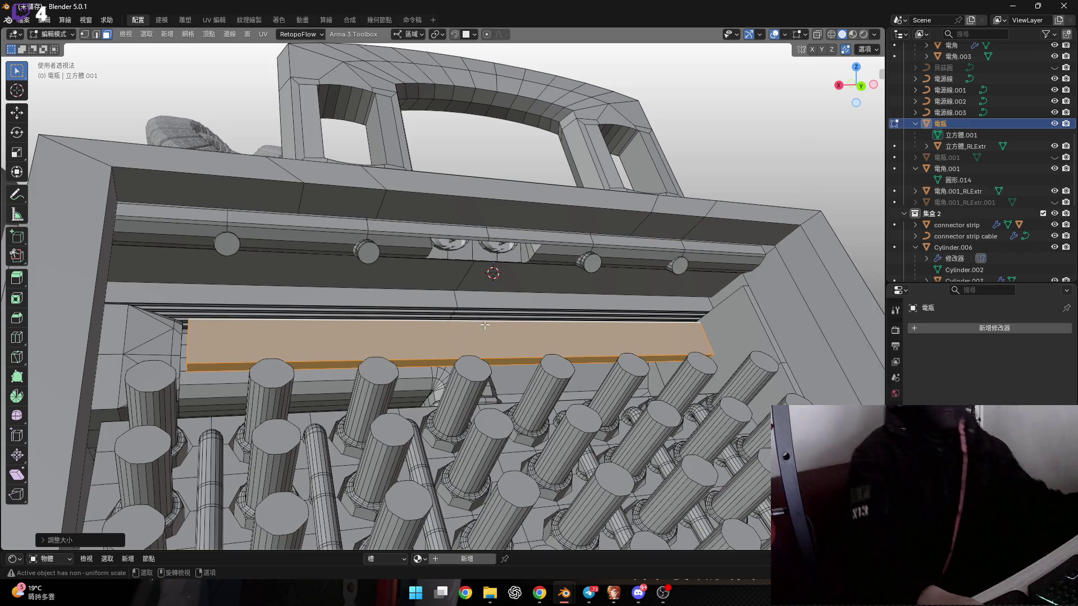
Step: Raise the bar slightly along its local Y axis
middle_drag(446, 343, 510, 324)
key(g)
key(y)
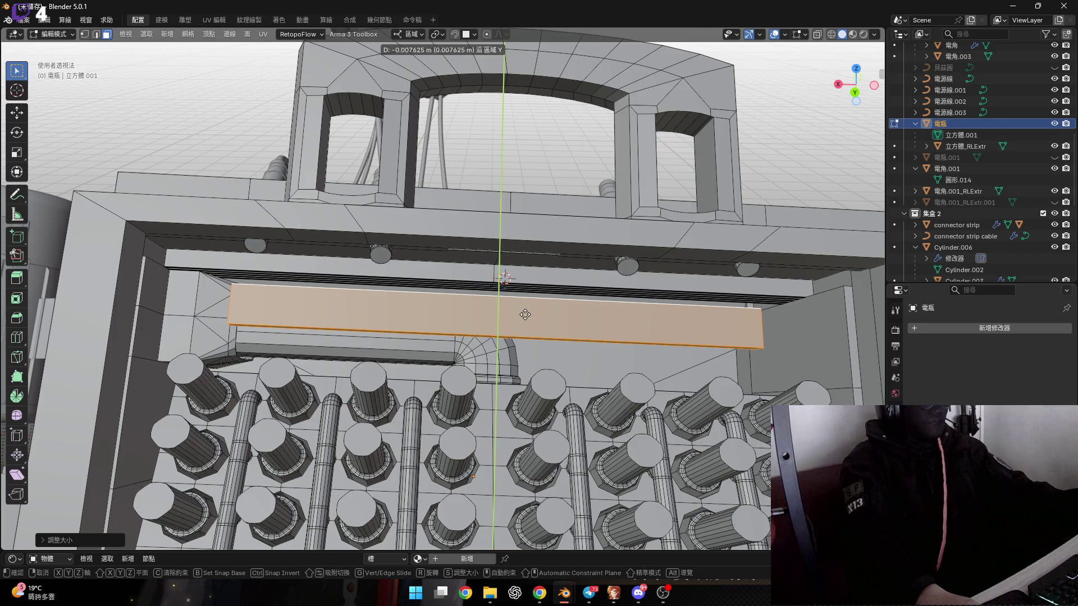
click(525, 314)
mouse_move(525, 314)
middle_down()
mouse_move(532, 345)
mouse_move(564, 358)
middle_up()
Step: Scale the bar along X twice until it spans nearly the whole box interior
scroll(565, 358, up, 2)
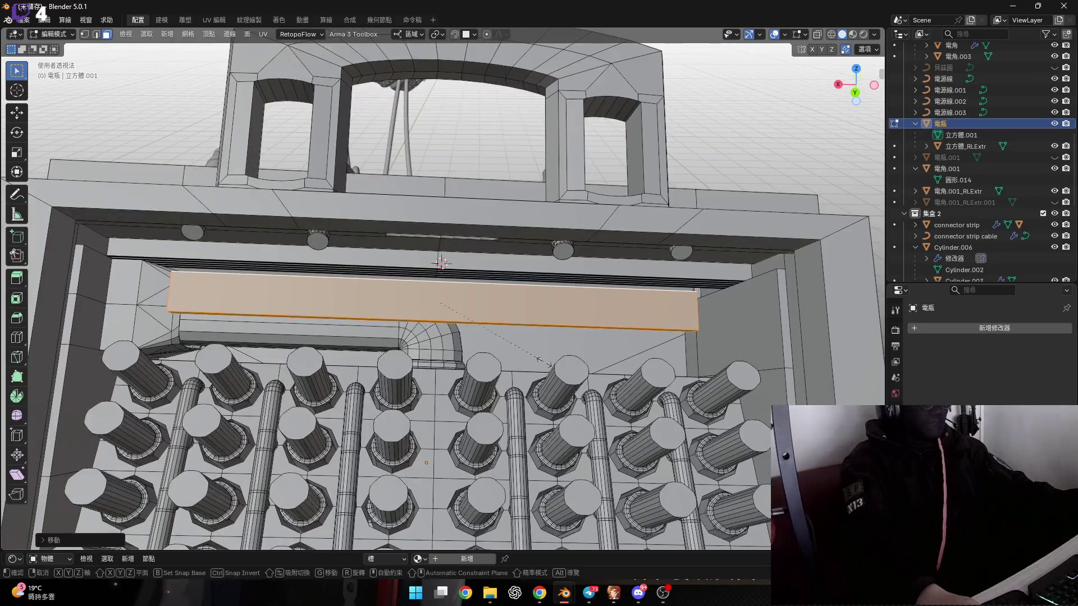
key(s)
key(x)
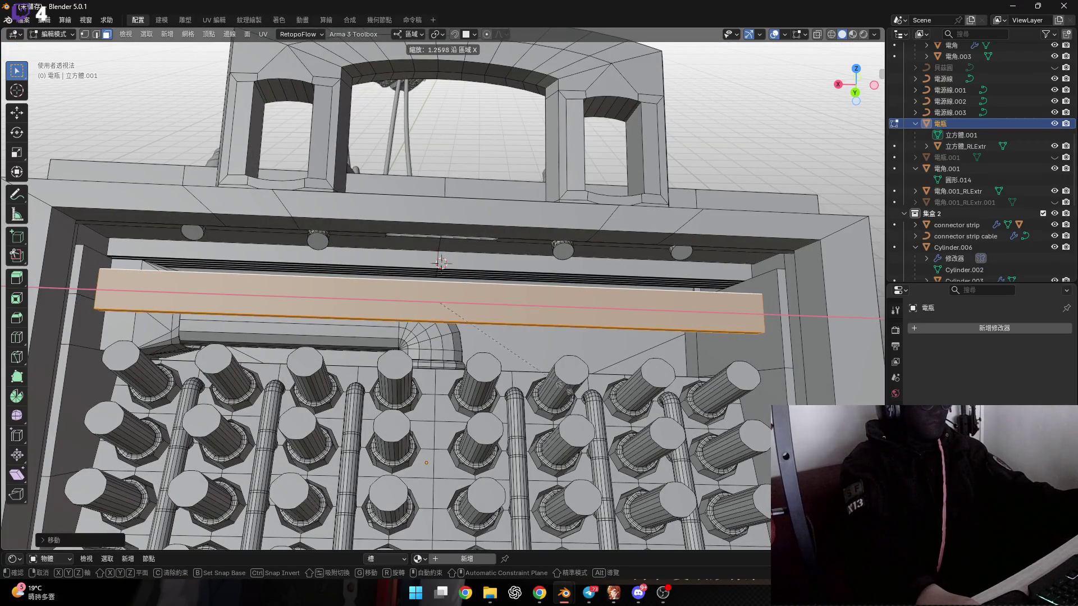
click(563, 387)
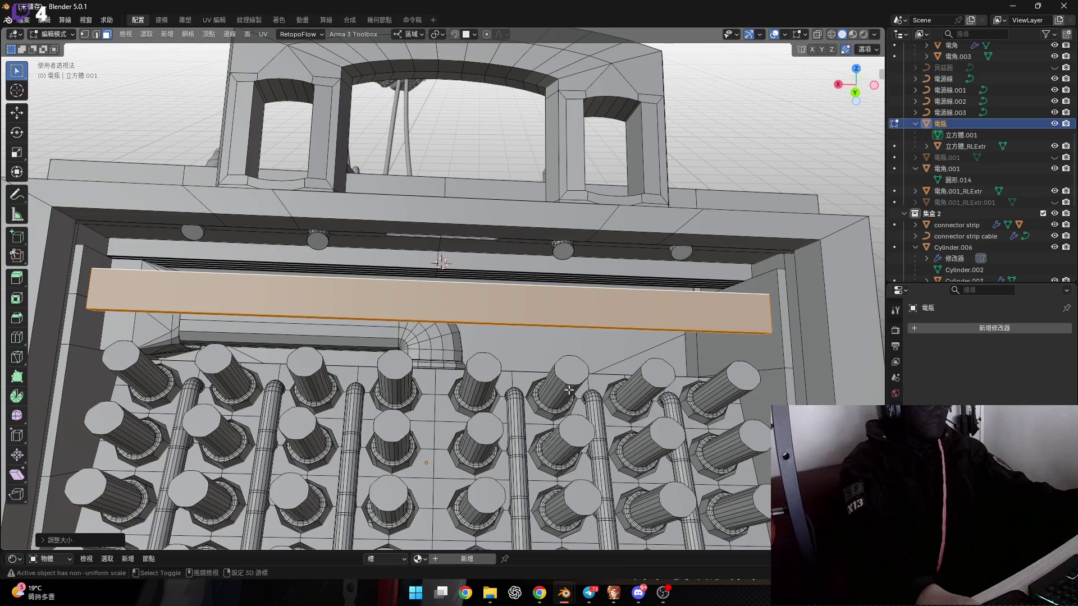
scroll(634, 309, up, 6)
middle_drag(634, 309, 639, 306)
scroll(640, 306, down, 4)
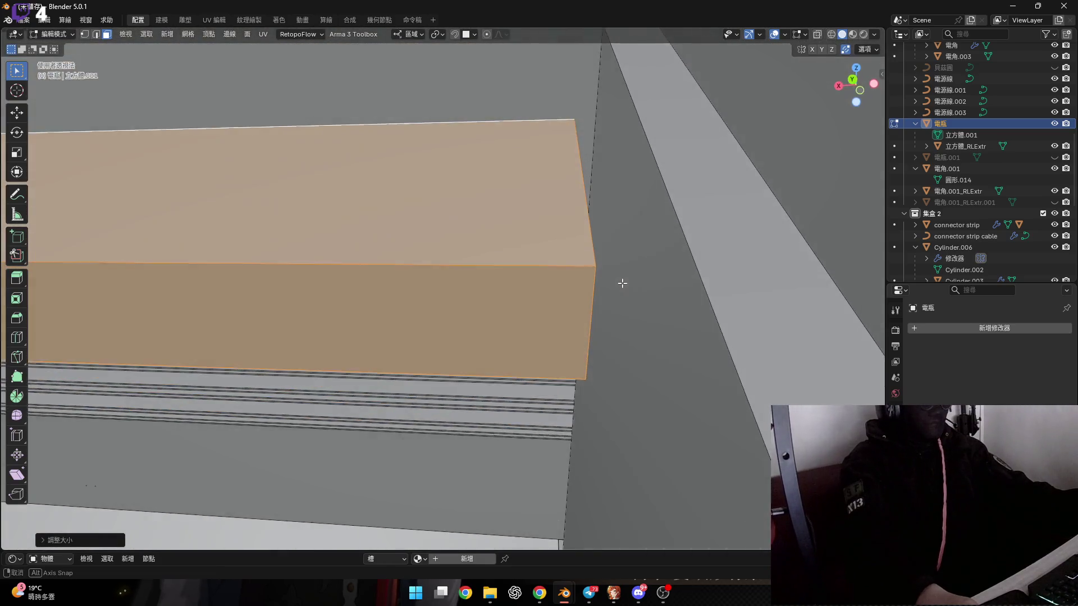
key(s)
key(x)
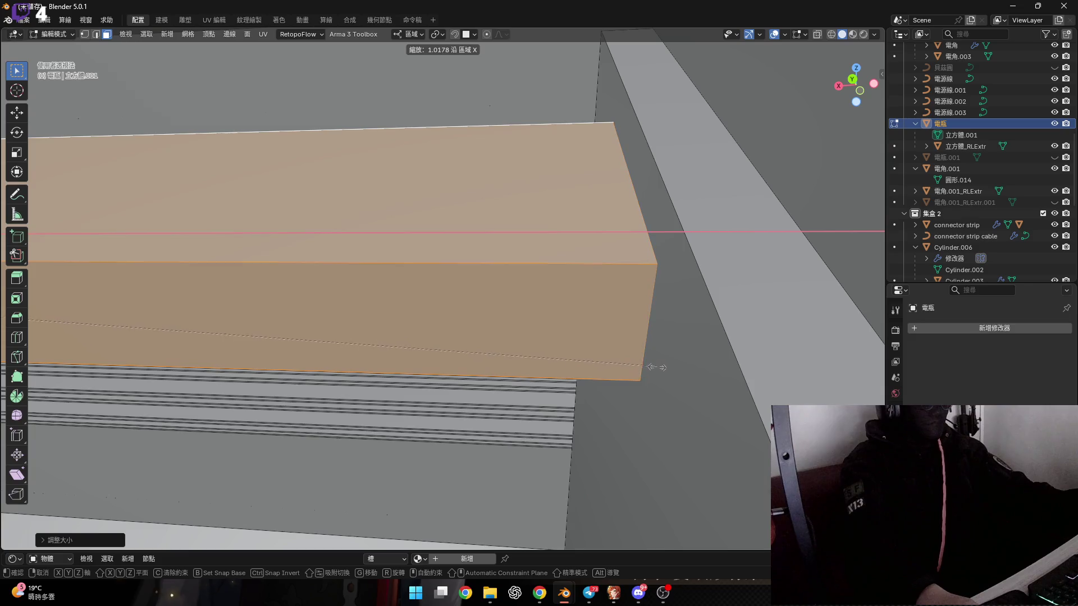
click(656, 371)
scroll(642, 372, down, 8)
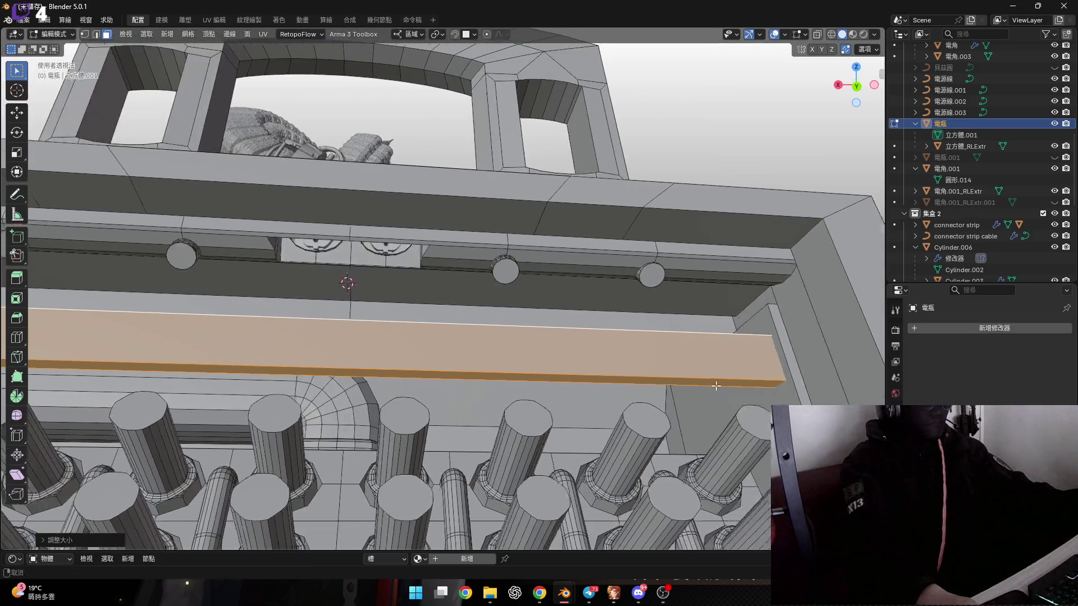
mouse_move(642, 371)
middle_down()
mouse_move(569, 348)
mouse_move(571, 365)
middle_up()
scroll(570, 348, down, 6)
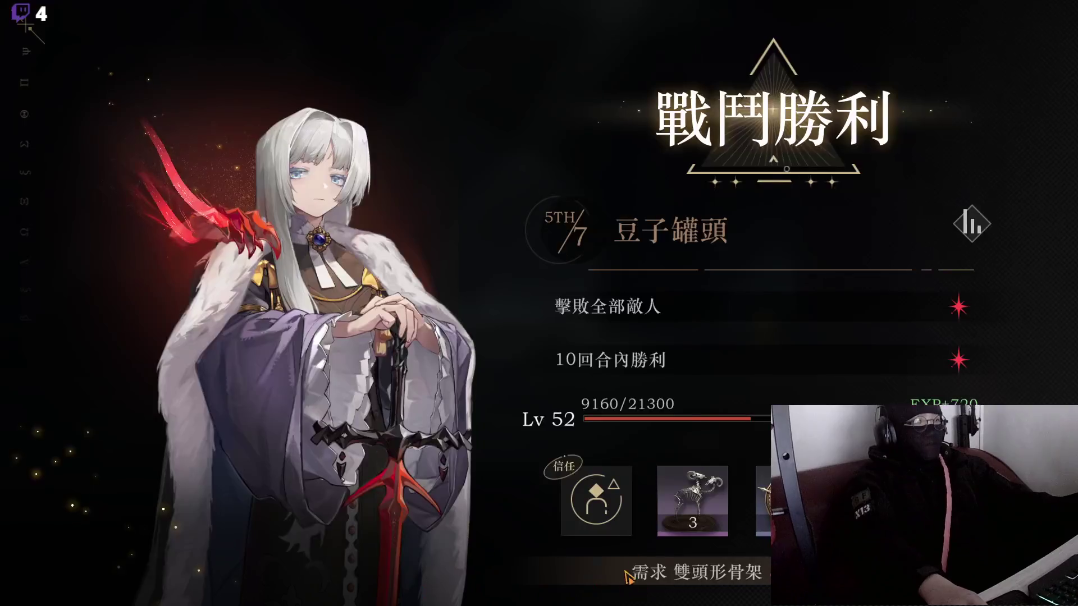
Step: Continue past the stage 5TH/7 victory screen so 地下溶洞·監牢 loads
click(916, 374)
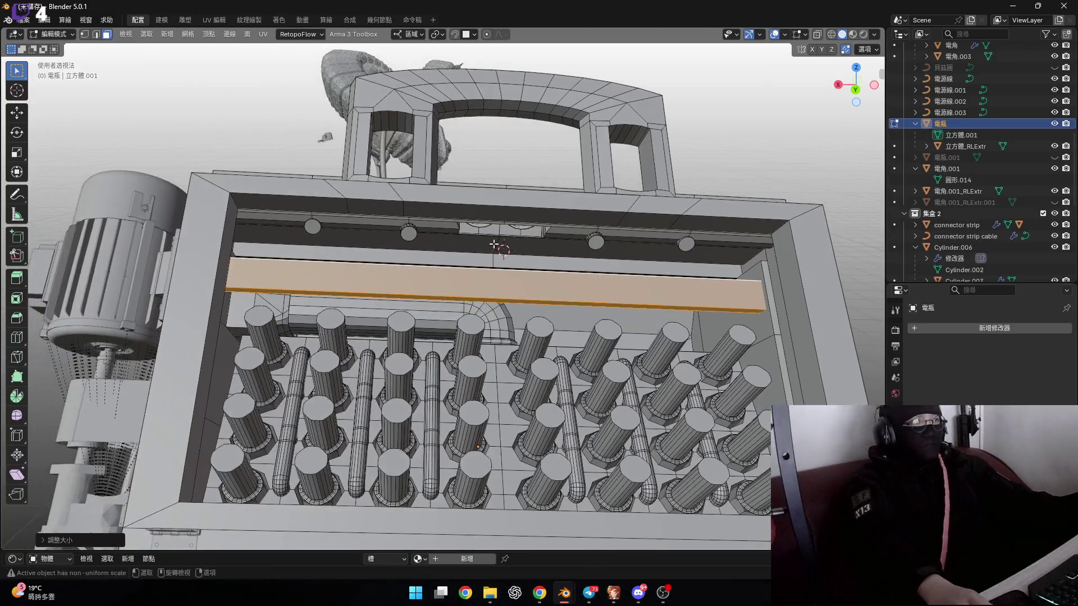
scroll(493, 244, up, 4)
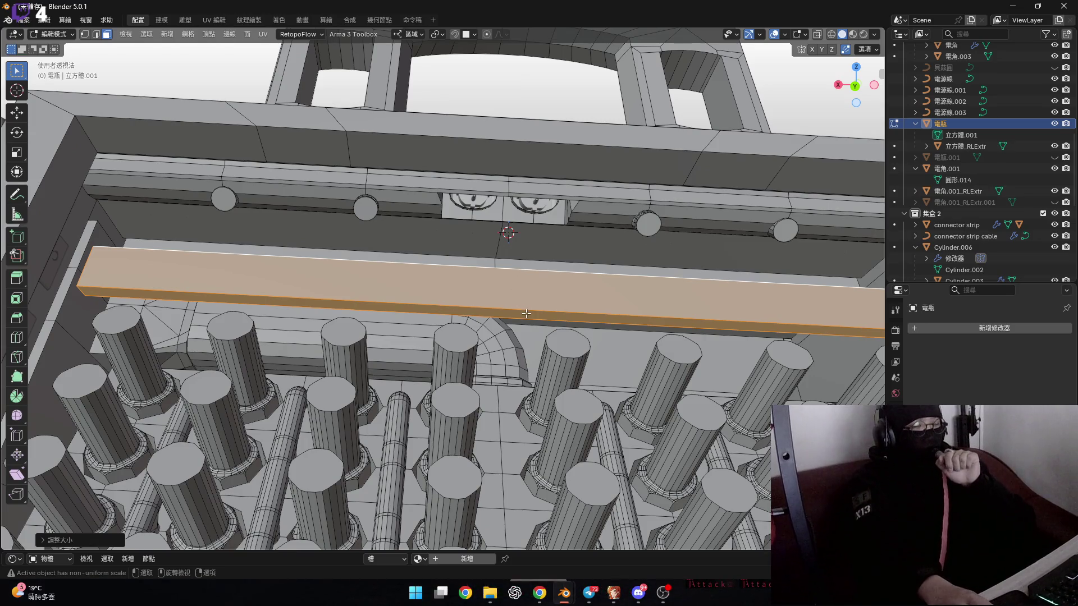
scroll(490, 372, down, 6)
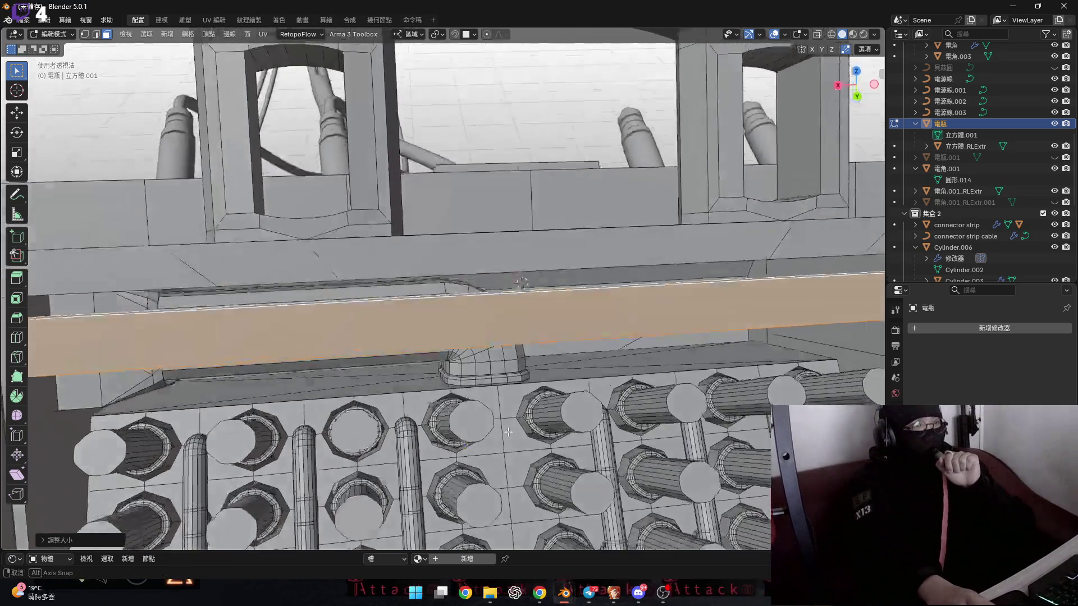
scroll(529, 461, up, 7)
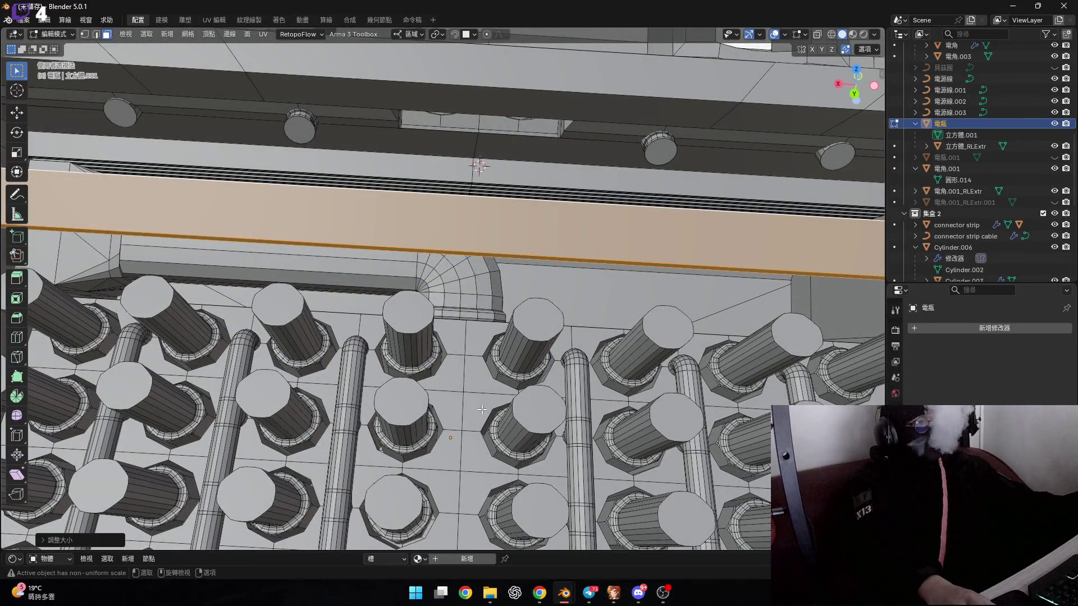
scroll(482, 409, down, 5)
mouse_move(481, 410)
middle_down()
mouse_move(508, 341)
mouse_move(404, 356)
middle_up()
scroll(507, 341, up, 4)
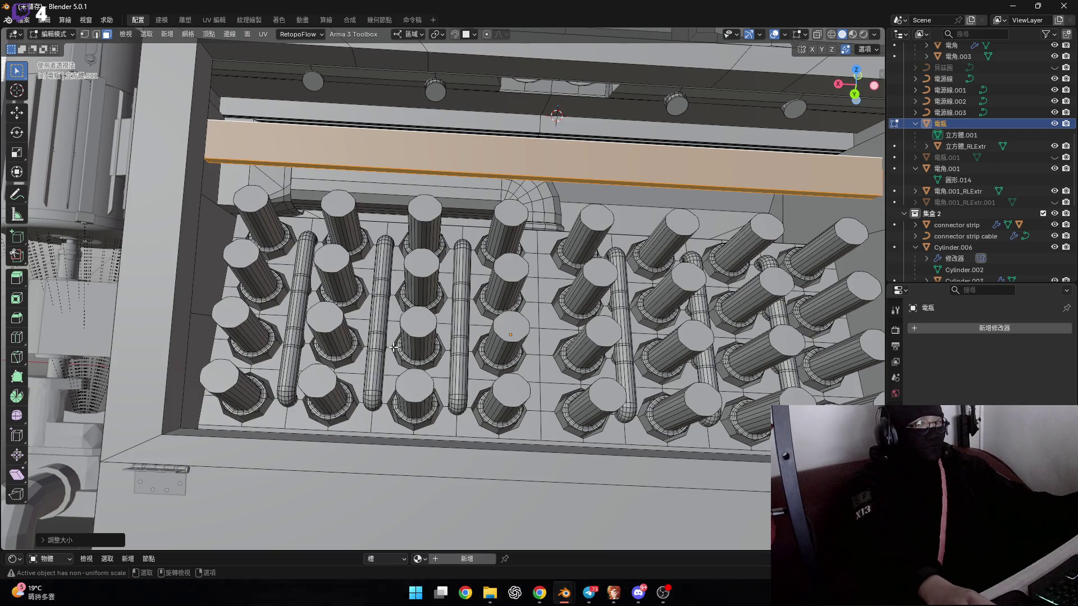
mouse_move(393, 346)
middle_down()
mouse_move(480, 384)
mouse_move(395, 390)
mouse_move(425, 316)
middle_up()
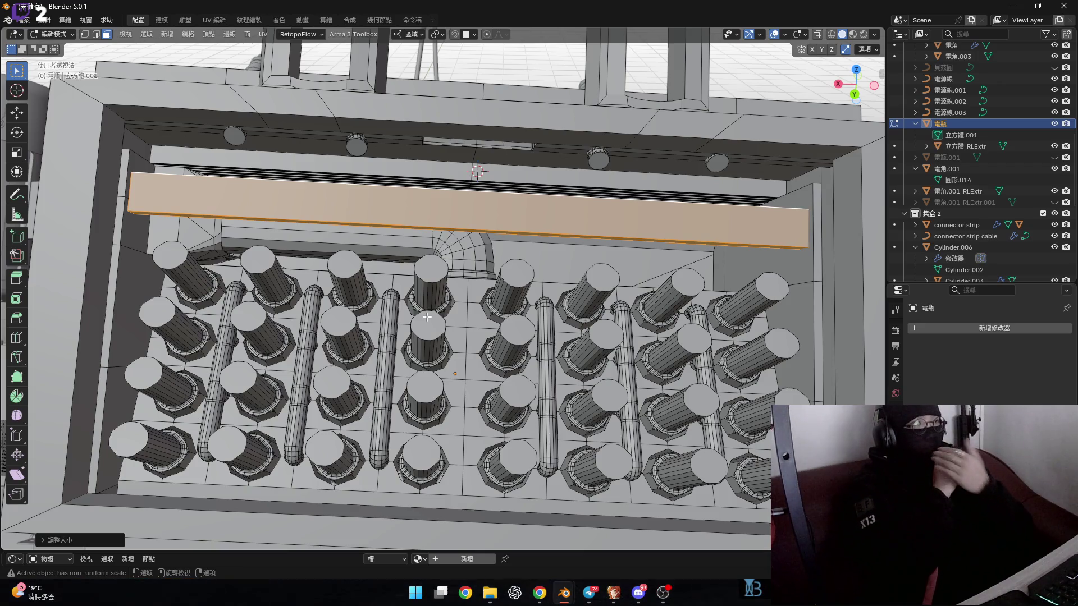
mouse_move(427, 317)
middle_down()
mouse_move(449, 278)
mouse_move(490, 245)
middle_up()
Step: Scale the orange bar to a new height
scroll(465, 274, up, 4)
shift+scroll(434, 250, up, 5)
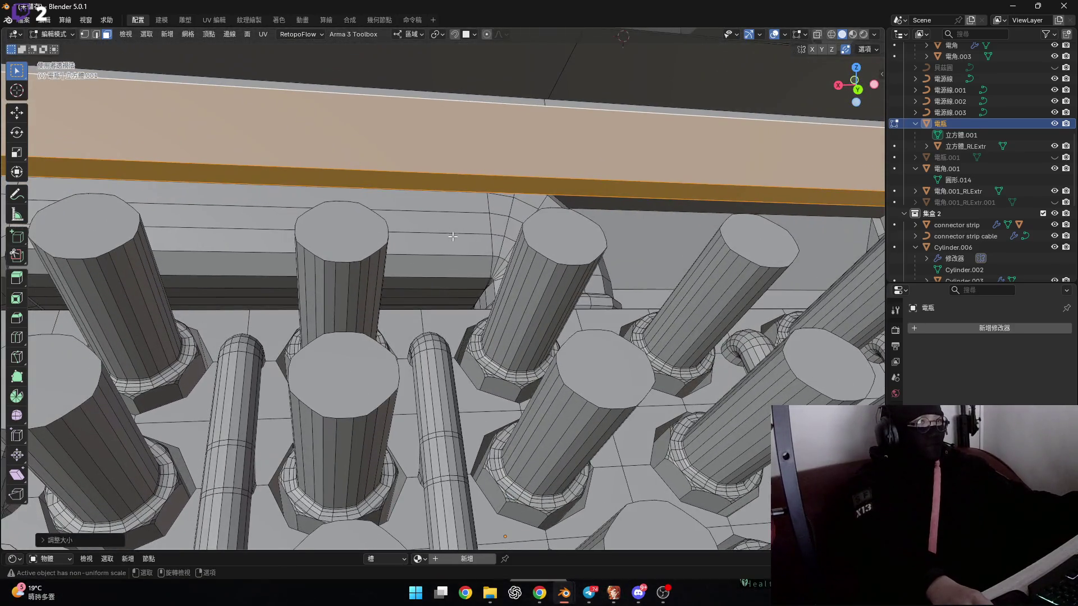
scroll(429, 242, up, 2)
ctrl+scroll(430, 241, down, 3)
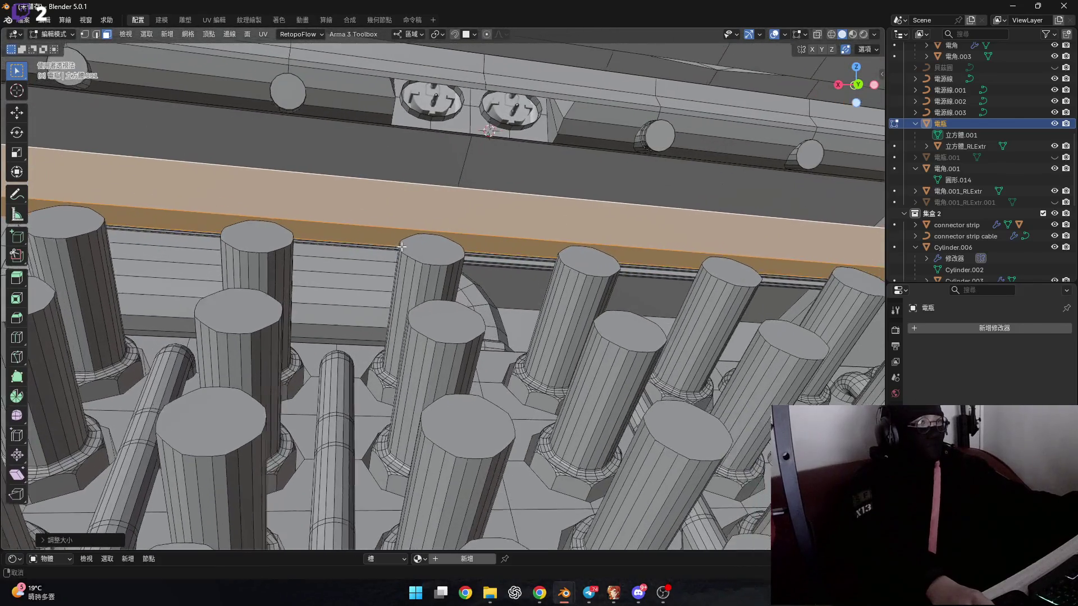
key(s)
key(y)
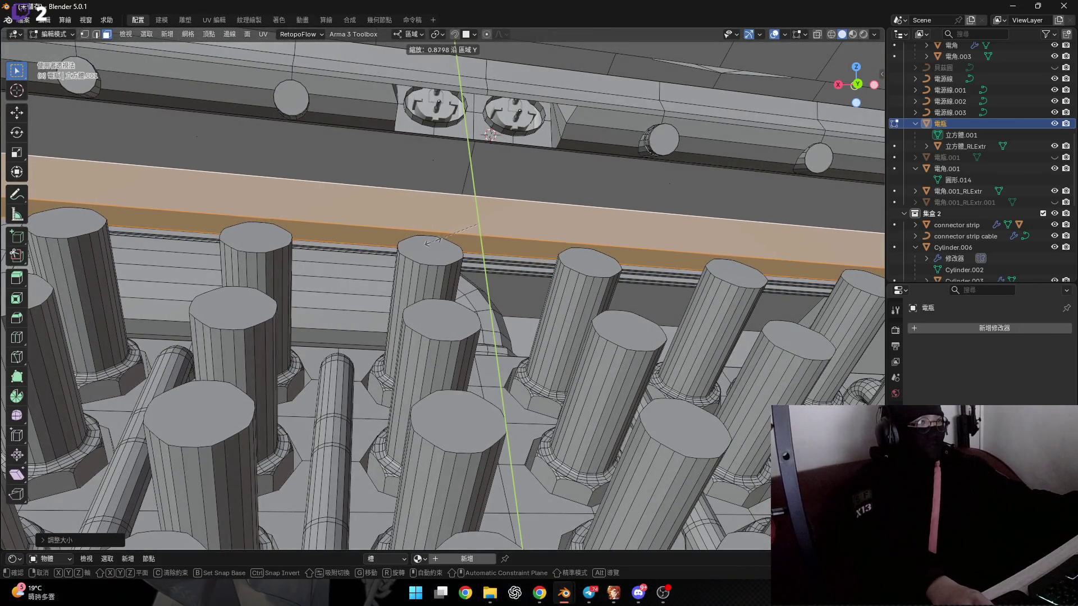
key(y)
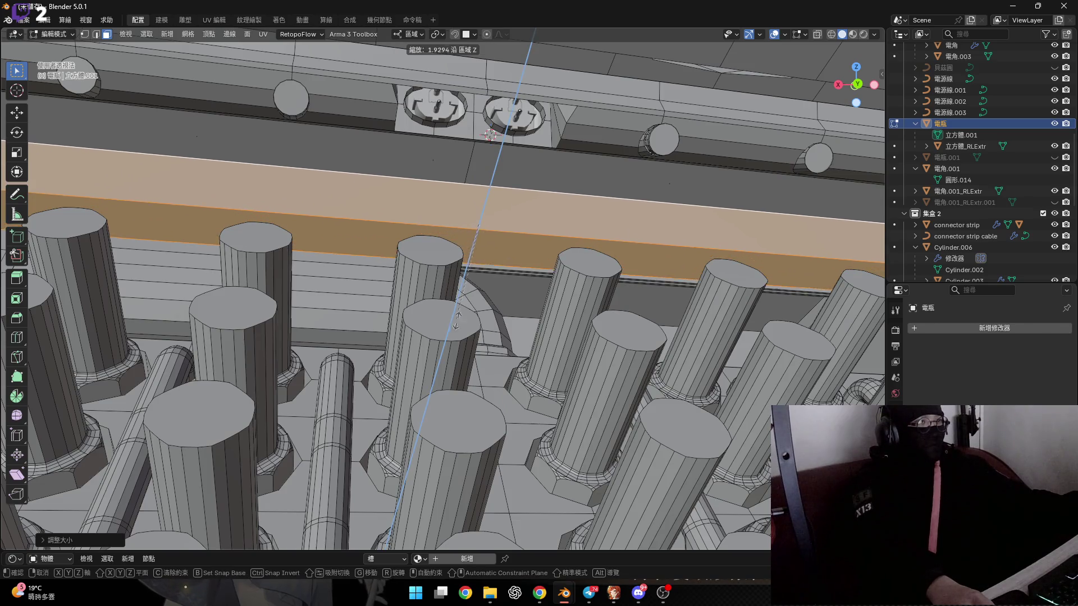
click(447, 271)
Step: Nudge the bar's selected faces along the local Z axis
ctrl+scroll(447, 270, down, 3)
scroll(447, 270, down, 1)
scroll(447, 270, up, 5)
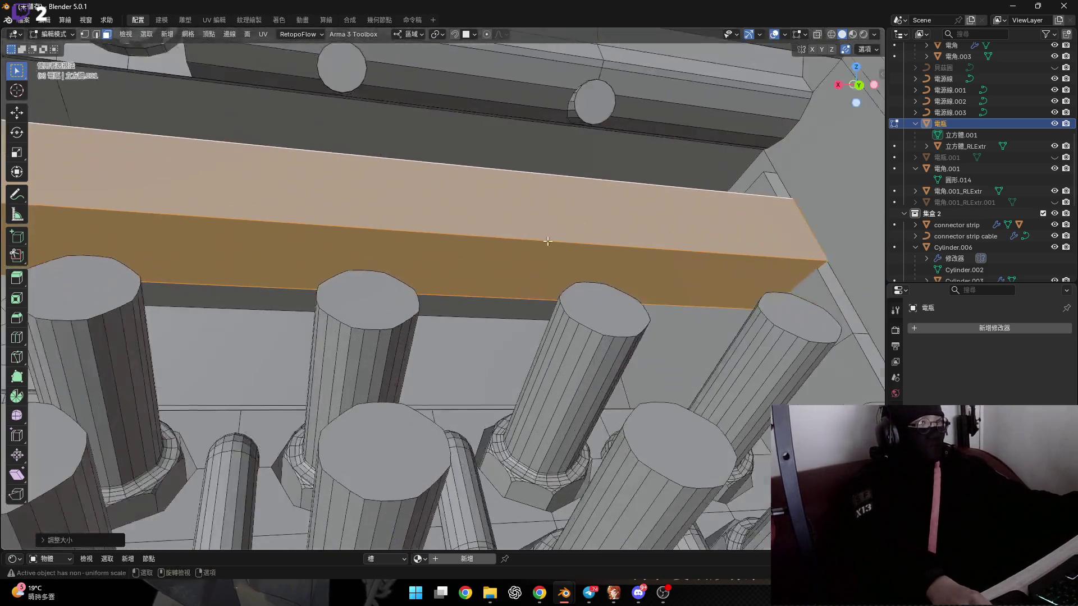
scroll(519, 257, up, 2)
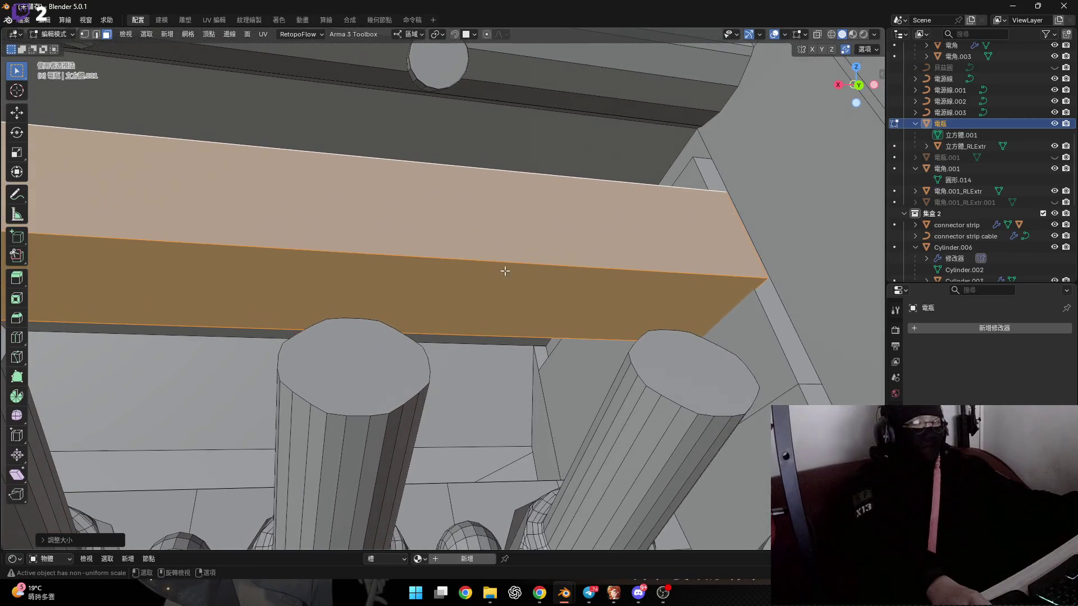
key(g)
key(z)
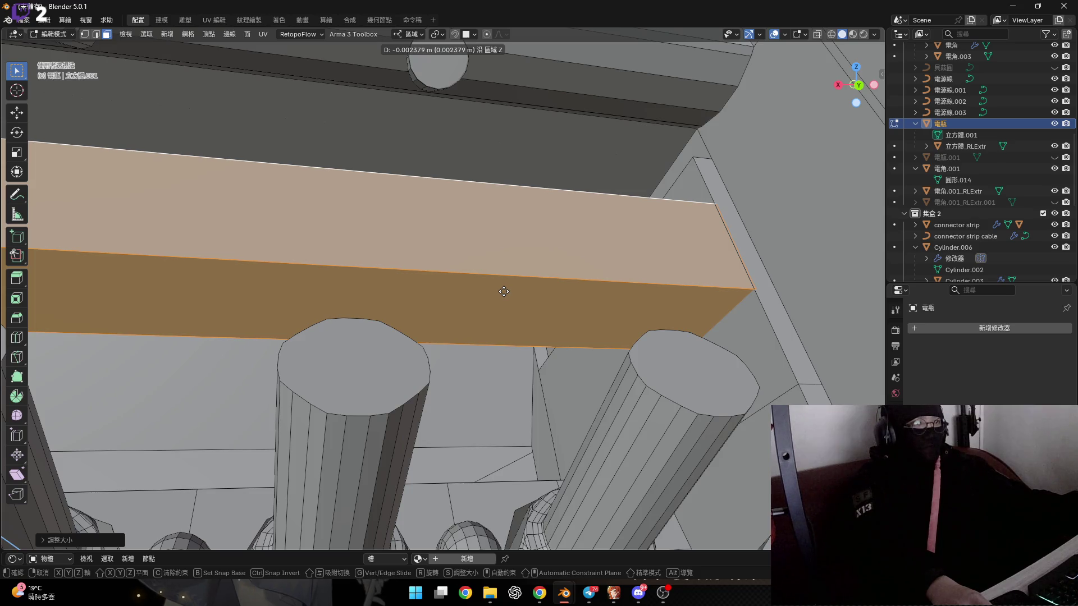
click(504, 292)
Step: Select the bar's front face and thin end strip and scale them to 0 to flatten the end
shift+middle_drag(504, 291, 420, 291)
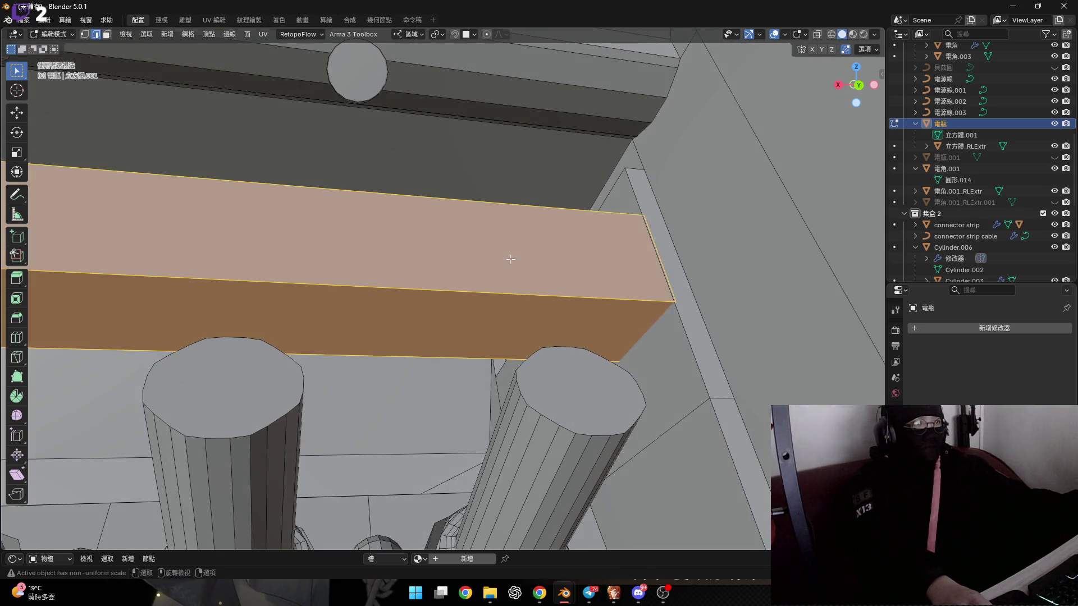
click(561, 294)
click(558, 263)
shift+click(655, 270)
key(s)
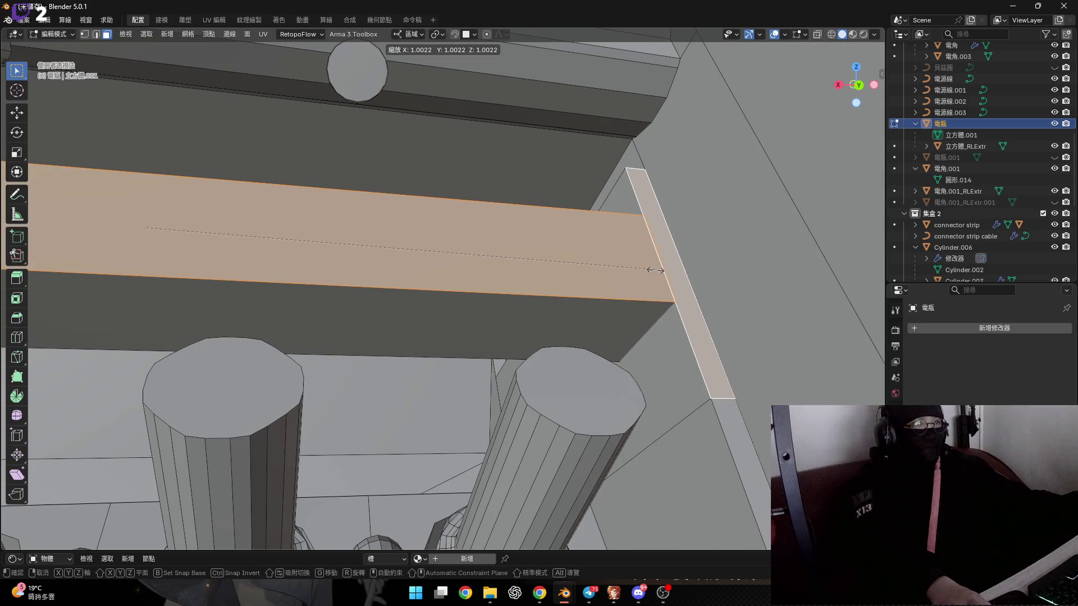
key(y)
key(y)
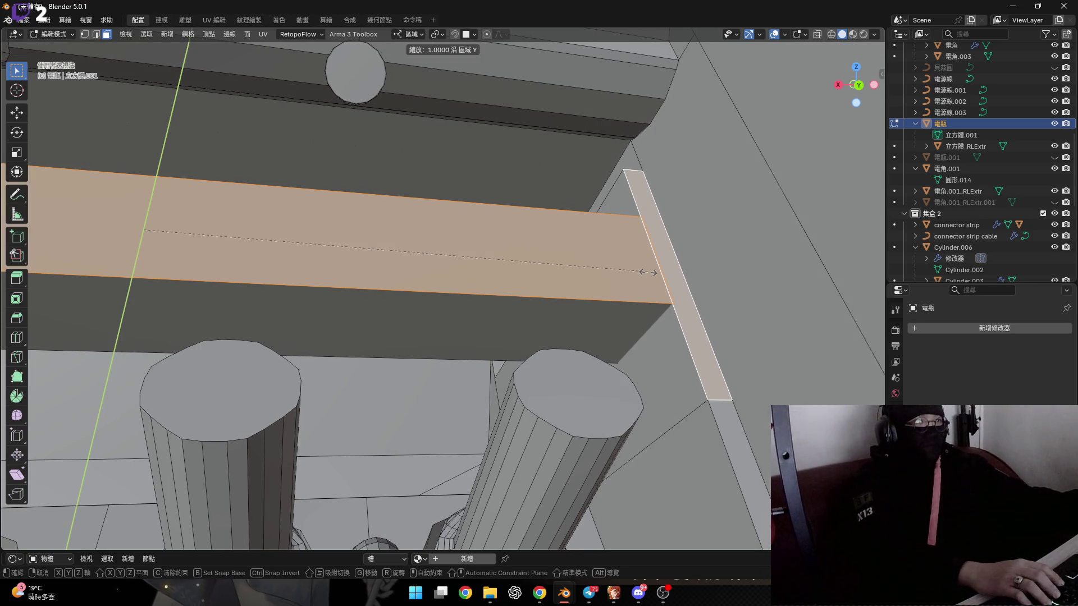
text(0)
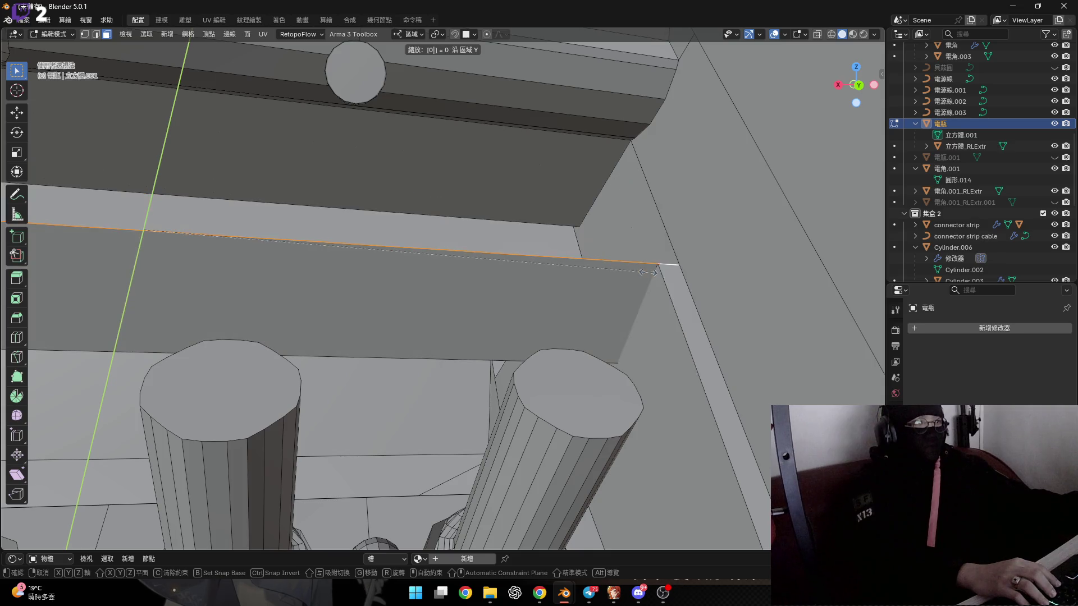
text(z)
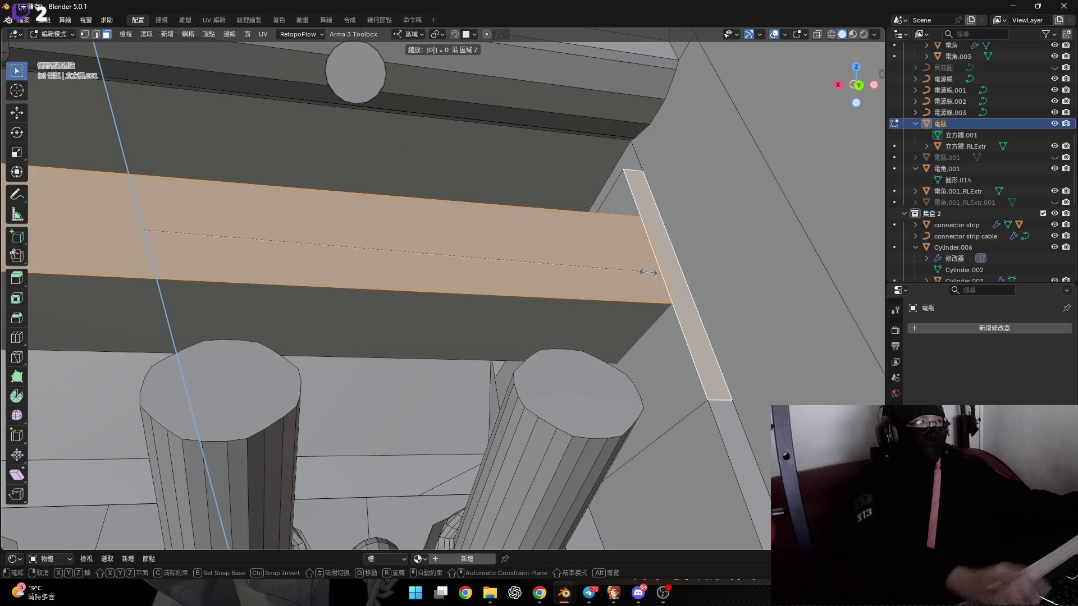
key(Return)
Step: Inspect the flattened end, then bring up the game and dismiss its victory screen
mouse_move(648, 273)
middle_down()
mouse_move(600, 232)
mouse_move(631, 241)
mouse_move(599, 231)
mouse_move(582, 284)
mouse_move(629, 325)
middle_up()
key(2)
scroll(584, 255, up, 3)
scroll(589, 298, down, 8)
key(3)
scroll(534, 323, up, 6)
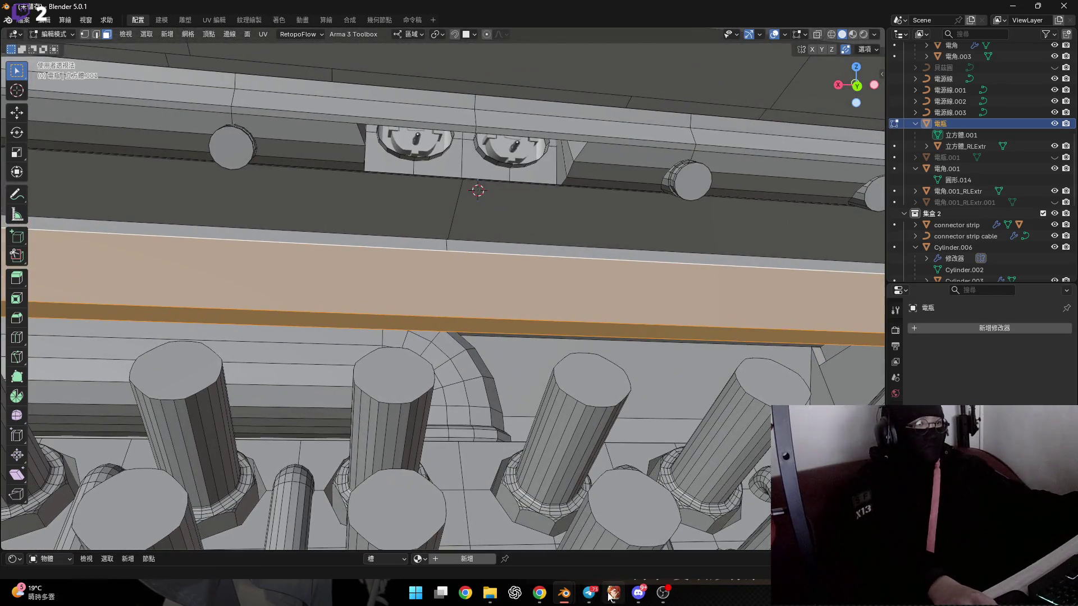
click(610, 594)
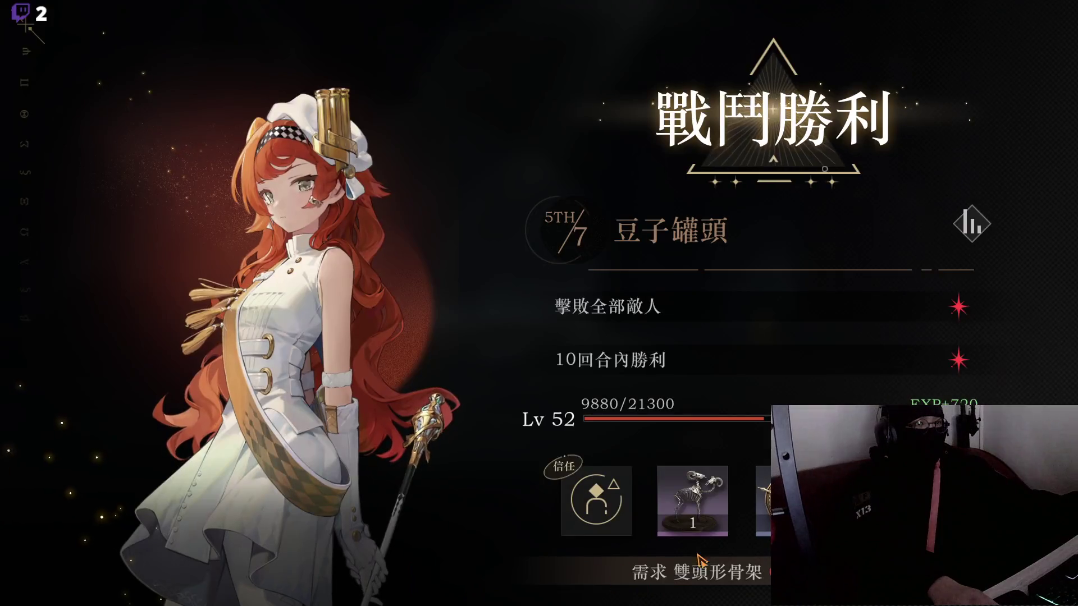
click(728, 403)
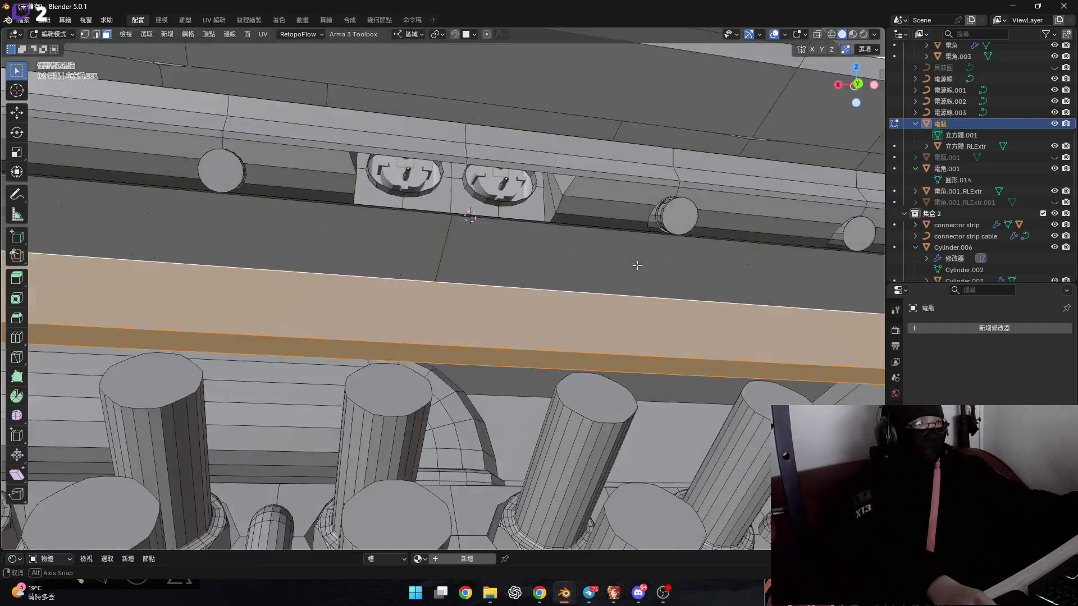
Step: Scale the orange block about 0.006 m along local Z, then orbit to check it from below and the side
middle_drag(636, 264, 630, 304)
key(s)
key(y)
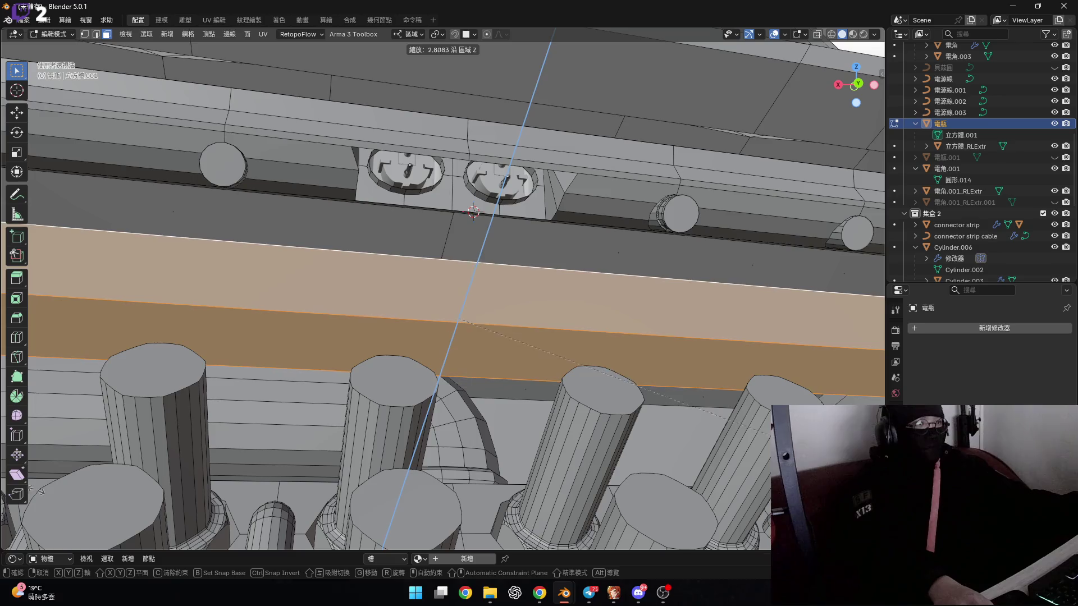
click(412, 382)
scroll(412, 382, down, 4)
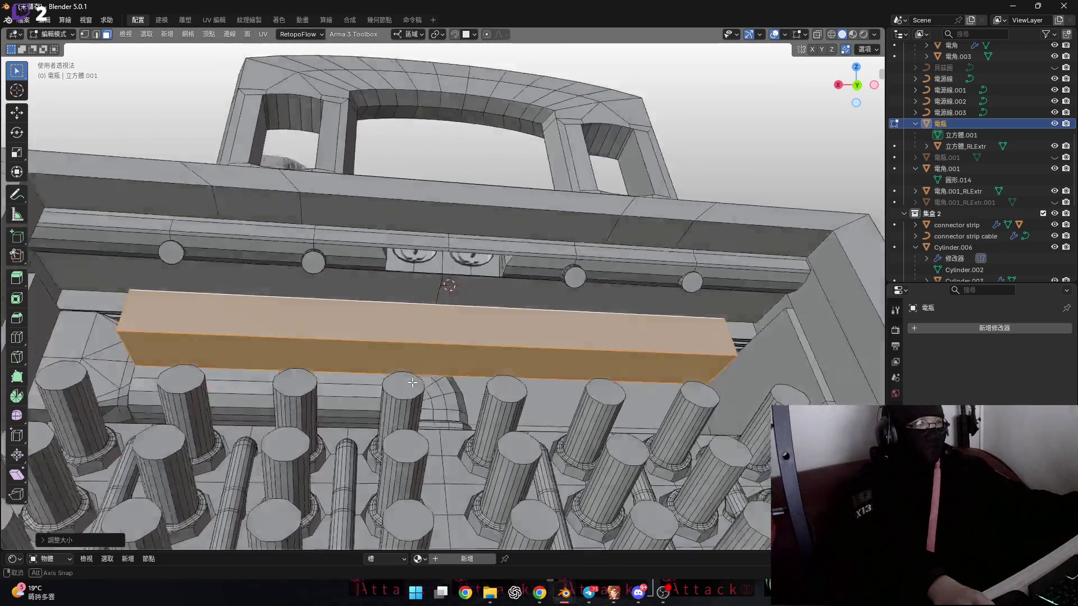
mouse_move(413, 382)
middle_down()
mouse_move(524, 340)
mouse_move(337, 323)
mouse_move(427, 343)
mouse_move(481, 327)
middle_up()
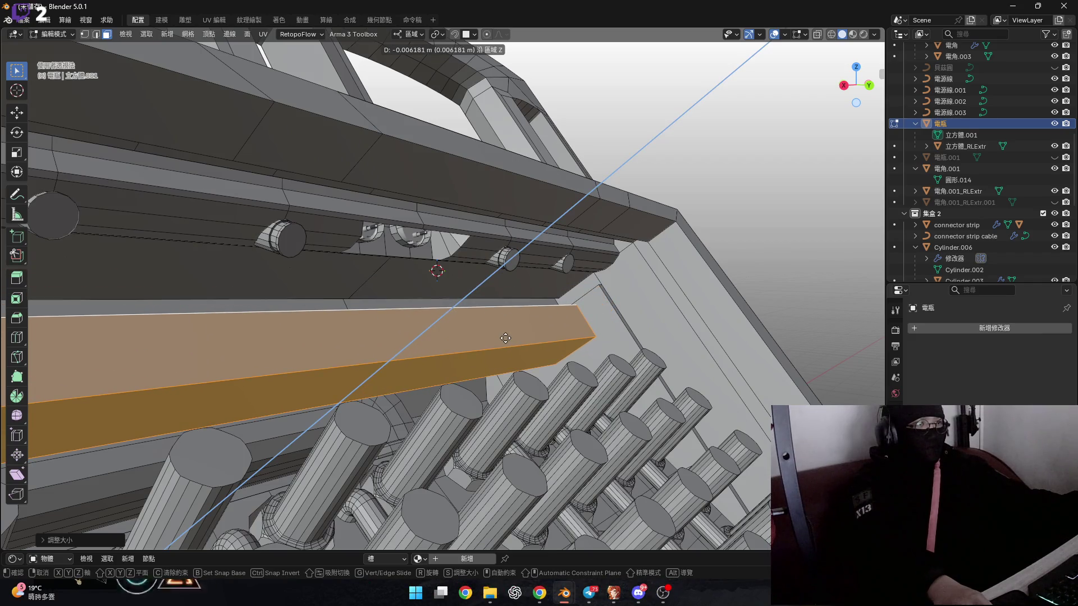
middle_drag(487, 345, 389, 362)
scroll(388, 352, up, 2)
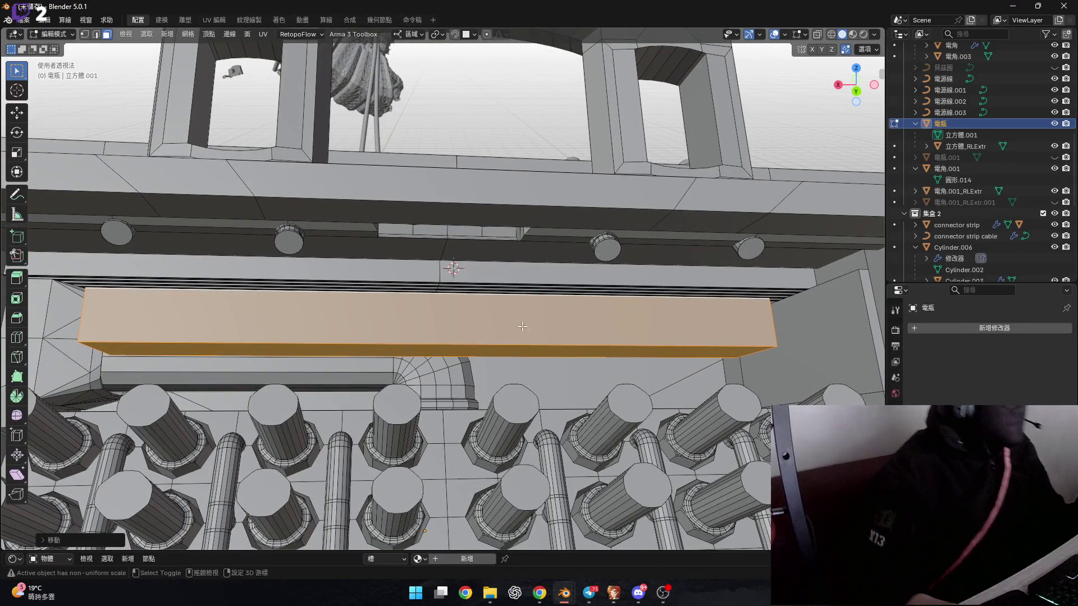
scroll(522, 327, down, 5)
scroll(516, 280, up, 5)
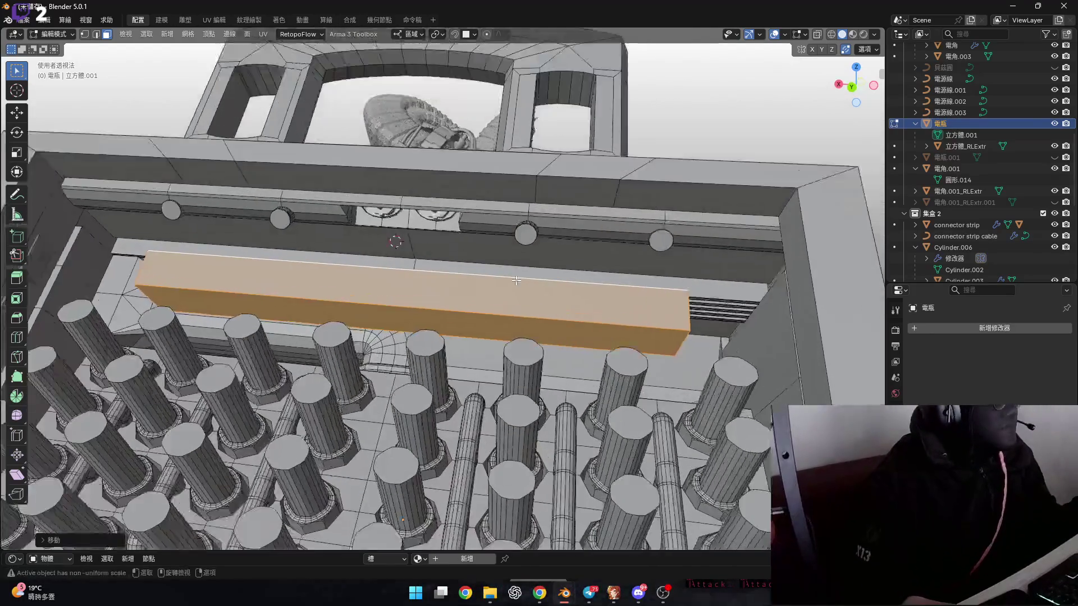
mouse_move(516, 281)
middle_down()
mouse_move(256, 282)
mouse_move(303, 271)
mouse_move(298, 235)
mouse_move(335, 232)
mouse_move(481, 320)
mouse_move(283, 260)
middle_up()
Step: In Object Mode, move the small cylinder cap to a new position, then select the 電瓶 battery object
scroll(256, 282, up, 6)
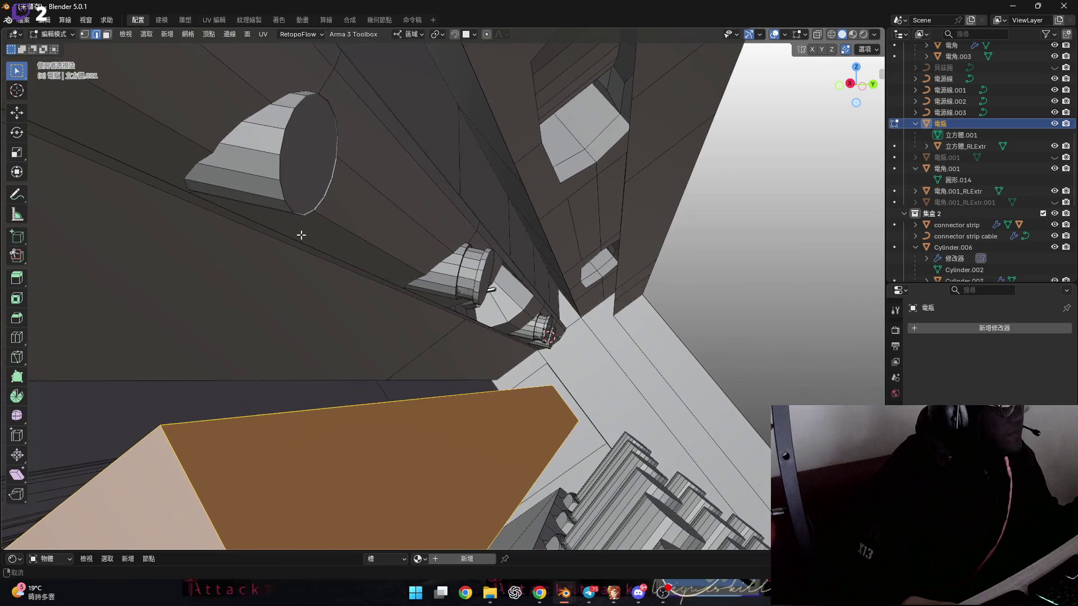
scroll(324, 206, up, 2)
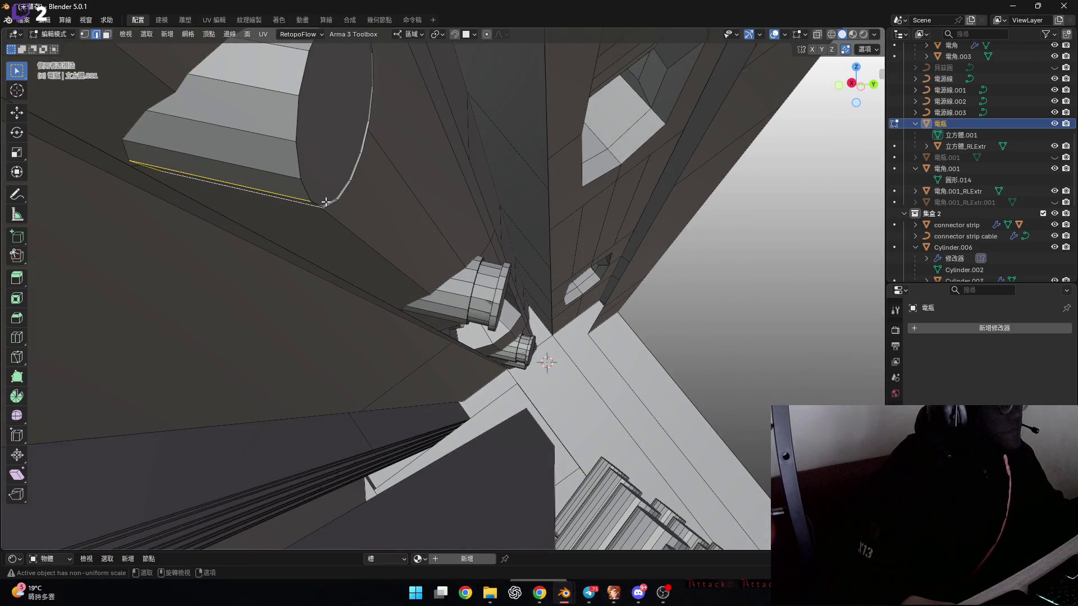
middle_drag(314, 226, 304, 234)
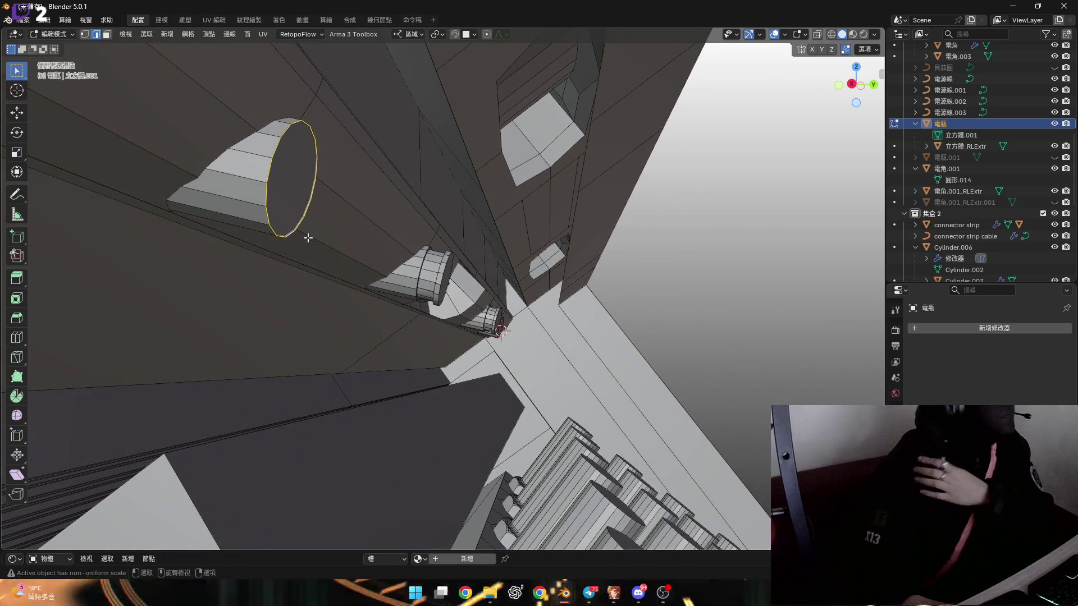
mouse_move(244, 162)
middle_down()
mouse_move(272, 164)
mouse_move(253, 165)
mouse_move(272, 242)
mouse_move(207, 289)
mouse_move(282, 342)
mouse_move(377, 294)
mouse_move(323, 314)
mouse_move(295, 308)
mouse_move(353, 307)
middle_up()
scroll(399, 316, down, 3)
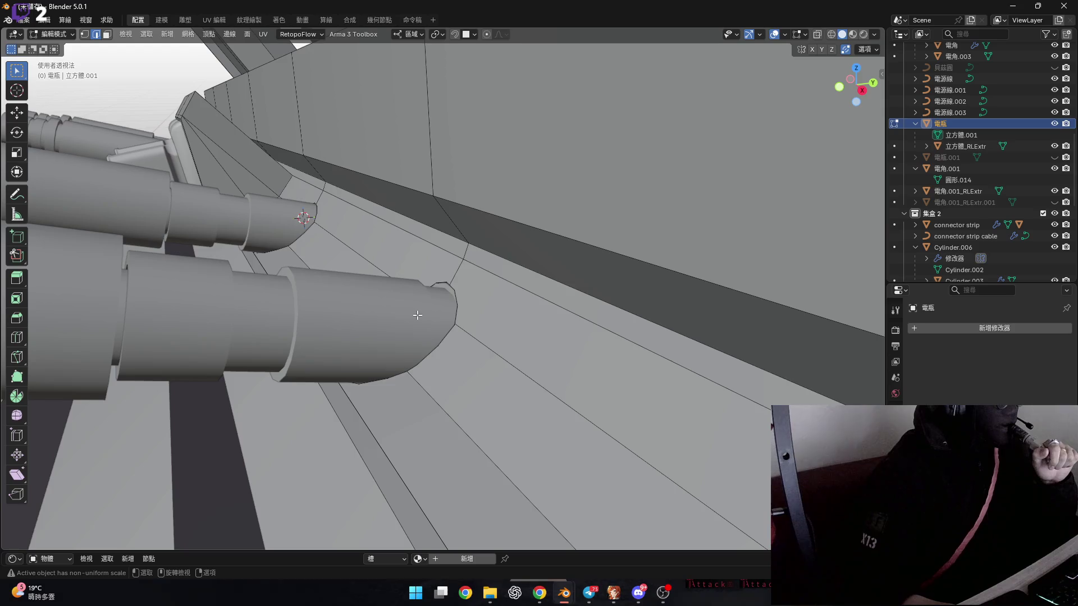
mouse_move(419, 320)
middle_down()
mouse_move(454, 349)
mouse_move(521, 332)
mouse_move(447, 317)
mouse_move(401, 349)
mouse_move(498, 373)
mouse_move(420, 361)
mouse_move(396, 325)
mouse_move(312, 297)
mouse_move(282, 266)
mouse_move(259, 262)
mouse_move(534, 305)
mouse_move(355, 194)
mouse_move(365, 266)
mouse_move(348, 279)
middle_up()
scroll(433, 319, up, 5)
key(Tab)
click(405, 325)
key(g)
click(443, 362)
click(402, 303)
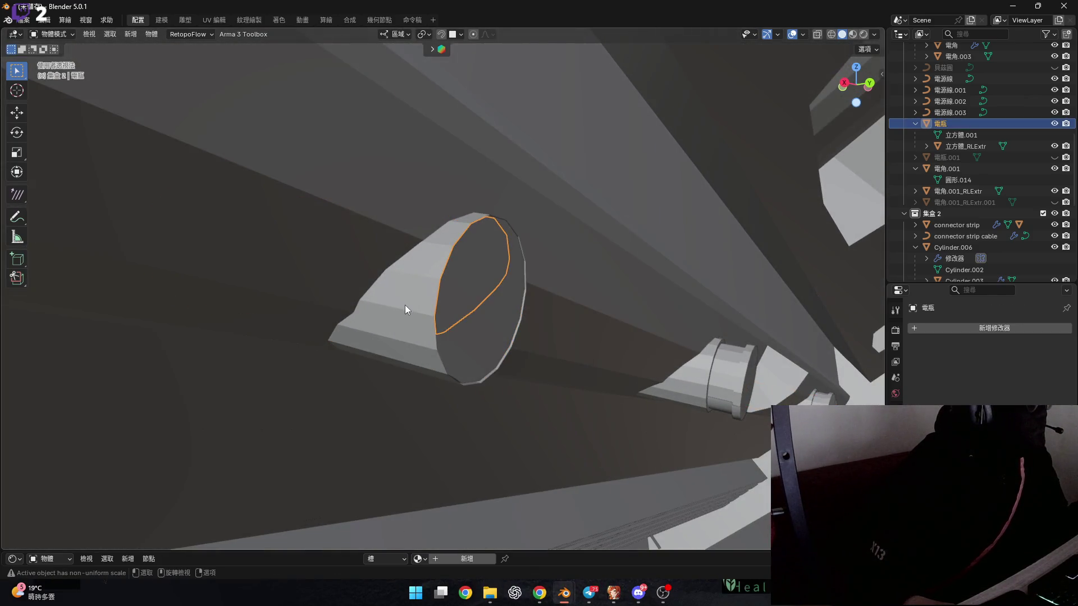
Step: Enter Edit Mode on 電瓶 and apply a context-menu operation to the cap's end edge loop
key(Tab)
scroll(411, 276, up, 3)
scroll(364, 312, up, 2)
click(368, 300)
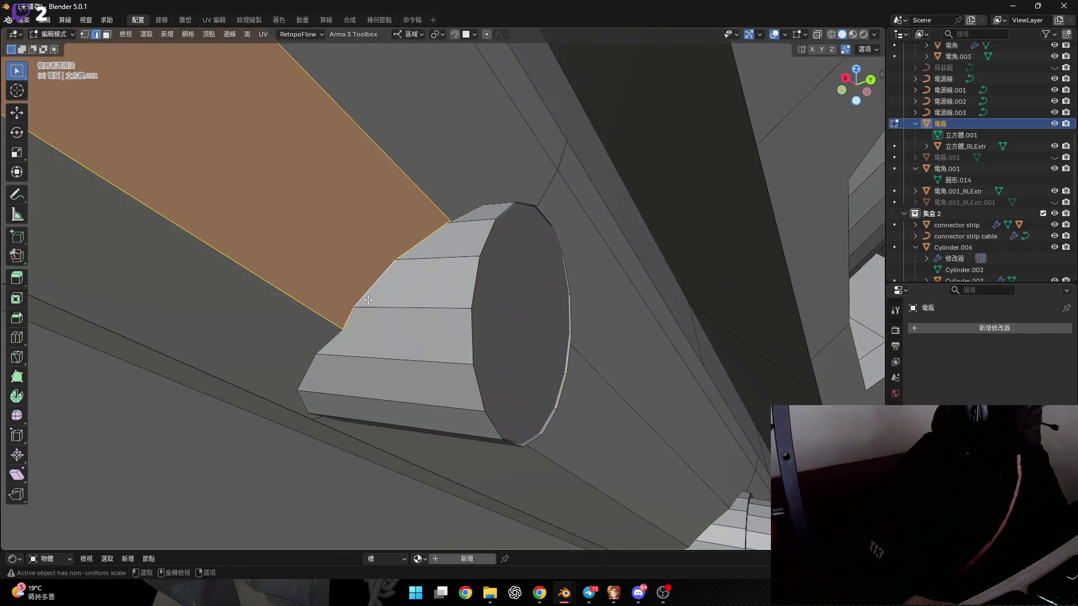
mouse_move(340, 330)
middle_down()
mouse_move(266, 274)
mouse_move(318, 316)
mouse_move(333, 272)
middle_up()
click(278, 289)
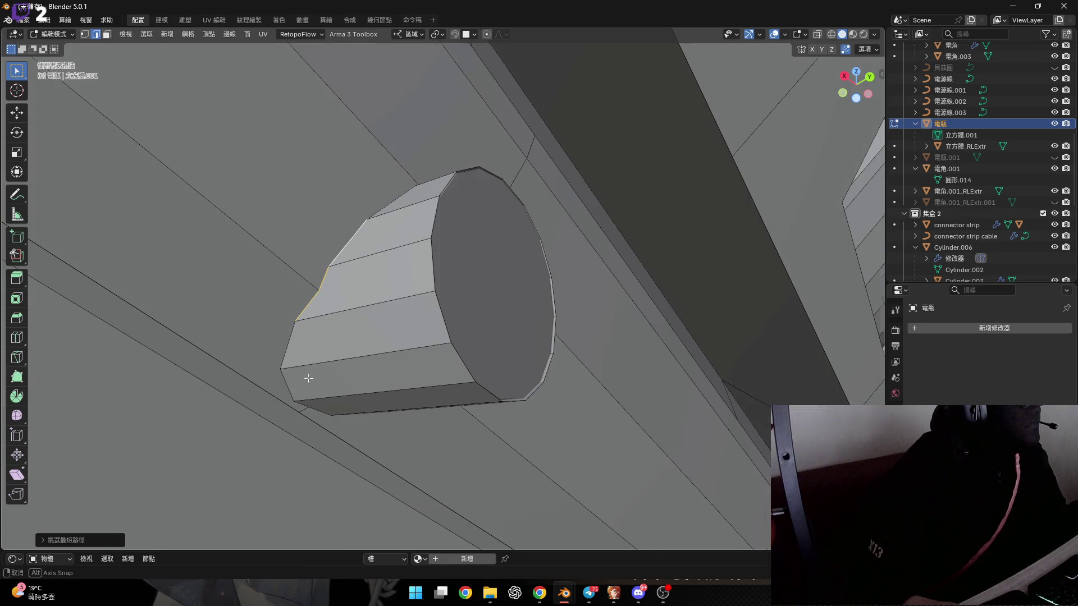
mouse_move(308, 378)
middle_down()
mouse_move(356, 332)
mouse_move(345, 356)
middle_up()
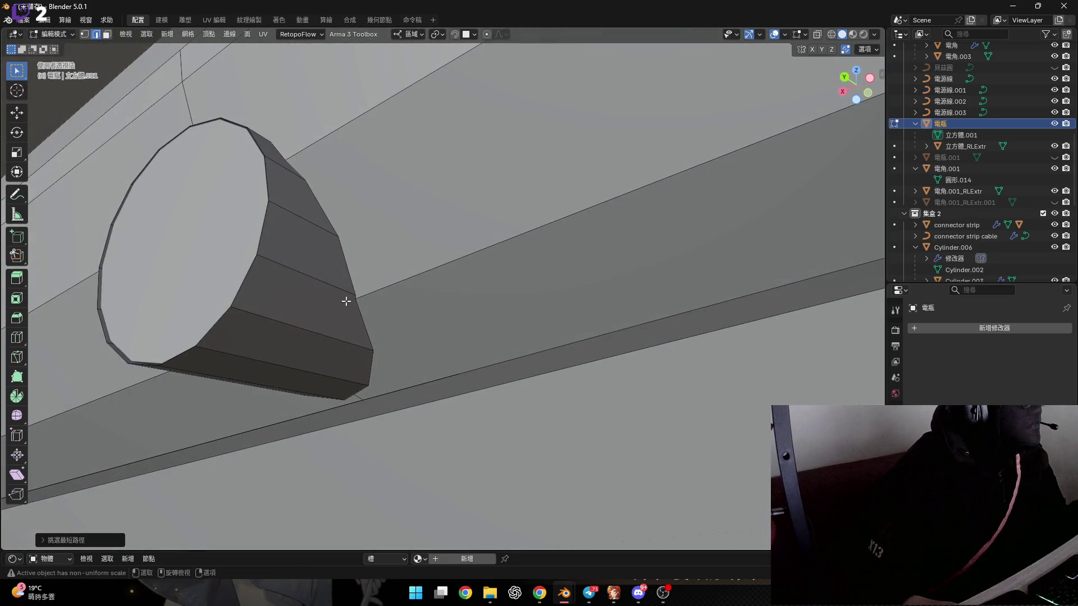
mouse_move(346, 300)
middle_down()
mouse_move(452, 354)
mouse_move(379, 337)
mouse_move(422, 365)
mouse_move(441, 361)
mouse_move(306, 320)
mouse_move(370, 356)
middle_up()
right_click(441, 361)
click(438, 360)
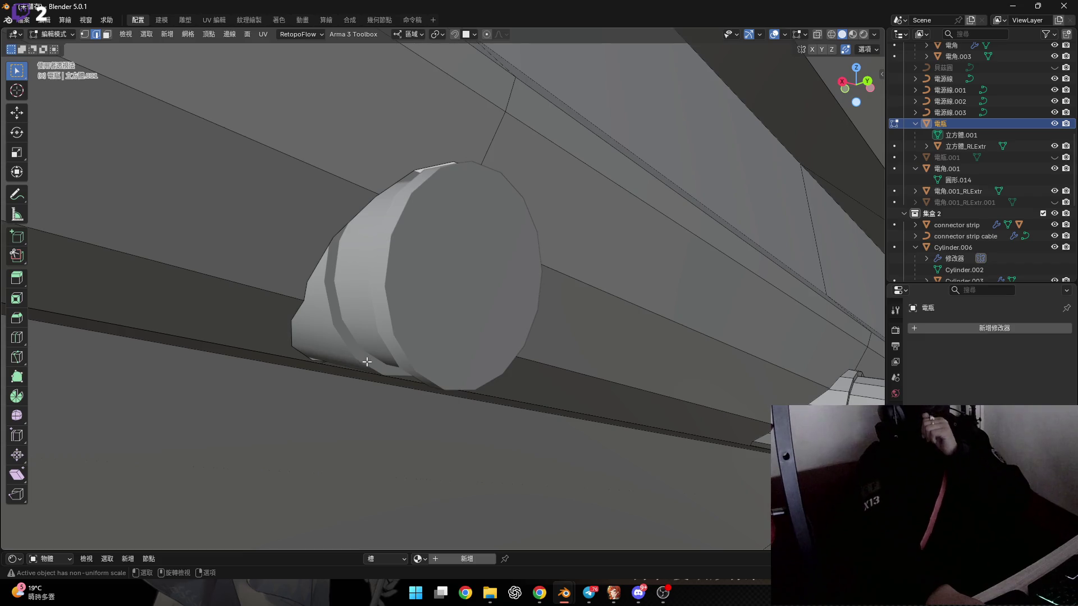
Step: Select the cone's bottom rim edges with a shortest-path selection
mouse_move(381, 349)
middle_down()
mouse_move(413, 358)
mouse_move(323, 365)
middle_up()
mouse_move(263, 341)
middle_down()
mouse_move(181, 320)
mouse_move(310, 306)
mouse_move(361, 264)
mouse_move(363, 287)
mouse_move(385, 308)
mouse_move(409, 305)
middle_up()
click(349, 353)
scroll(349, 353, up, 3)
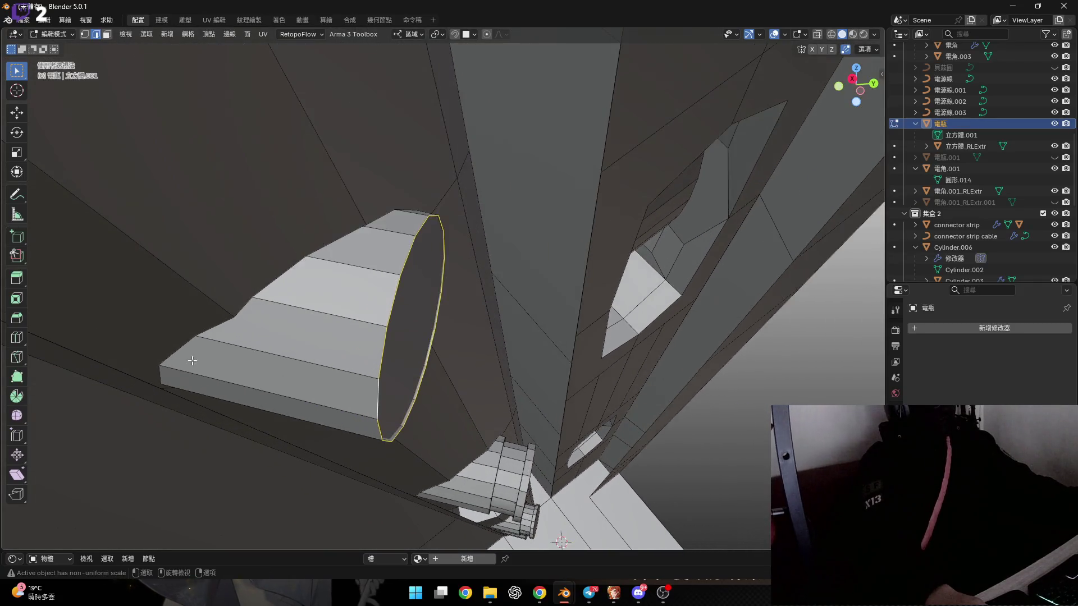
mouse_move(350, 353)
middle_down()
mouse_move(320, 340)
mouse_move(309, 387)
mouse_move(235, 337)
mouse_move(504, 520)
middle_up()
ctrl+click(219, 325)
click(613, 593)
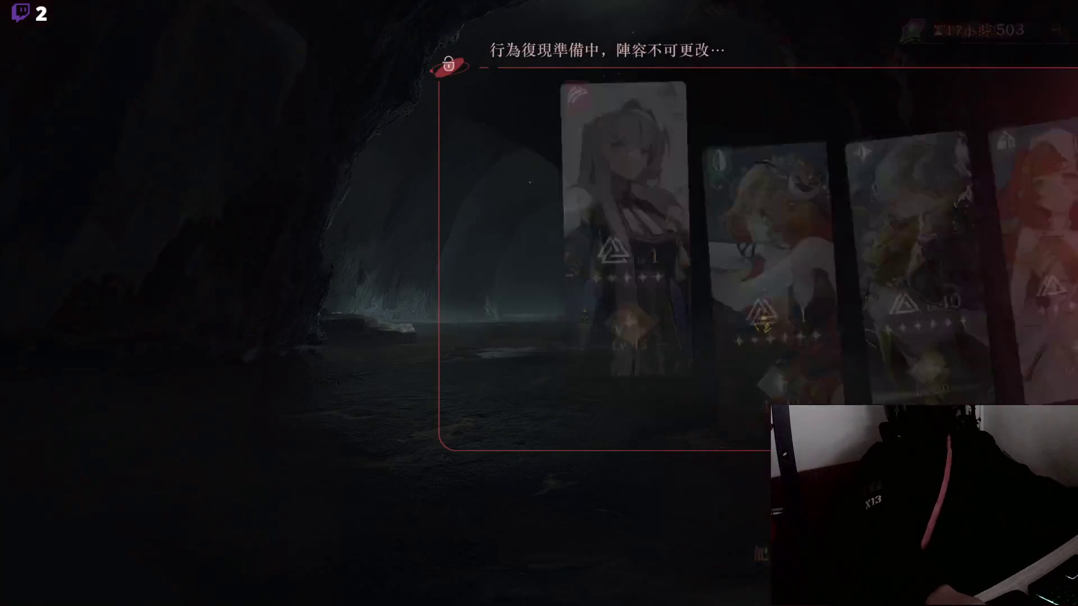
key(alt+Tab)
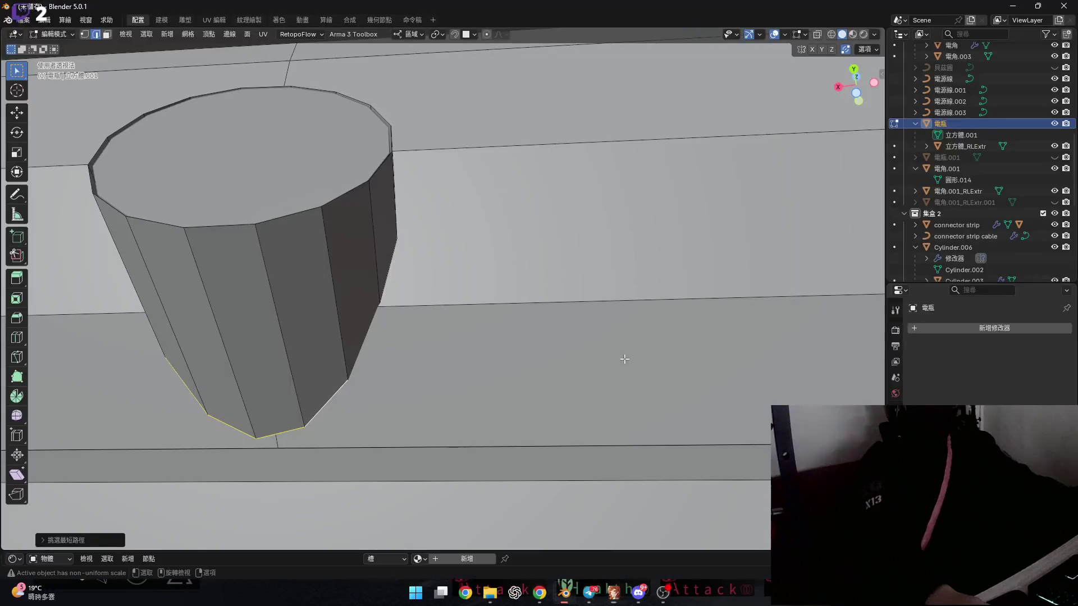
Step: Bevel the selected cylinder rim loop by about 0.056 m with one segment
mouse_move(621, 356)
middle_down()
mouse_move(384, 286)
mouse_move(391, 351)
middle_up()
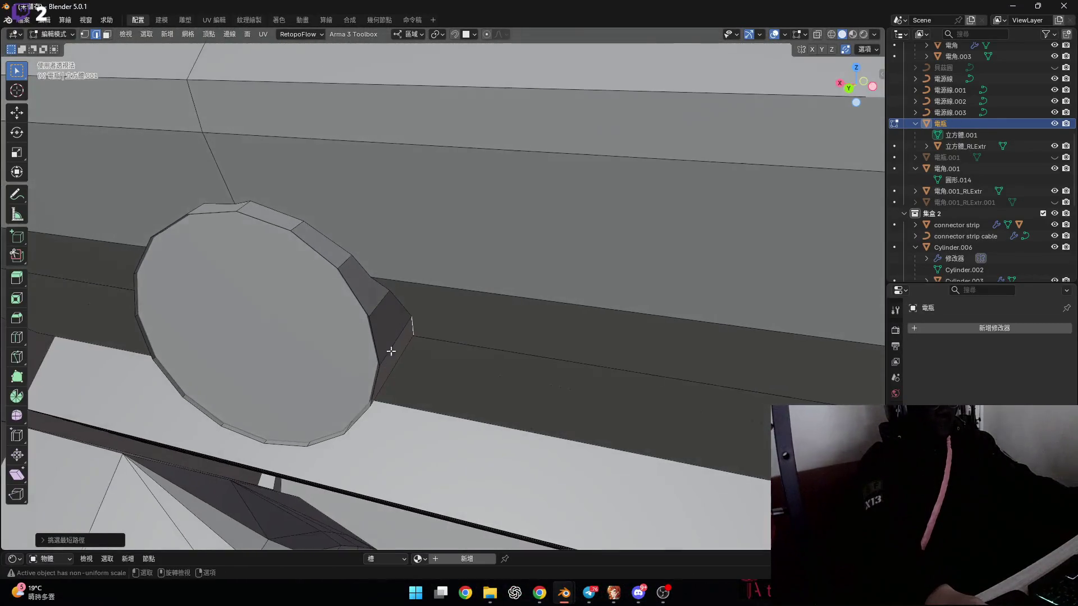
mouse_move(294, 233)
middle_down()
mouse_move(479, 279)
mouse_move(288, 315)
mouse_move(315, 284)
mouse_move(297, 364)
middle_up()
mouse_move(250, 406)
middle_down()
mouse_move(233, 414)
mouse_move(281, 380)
middle_up()
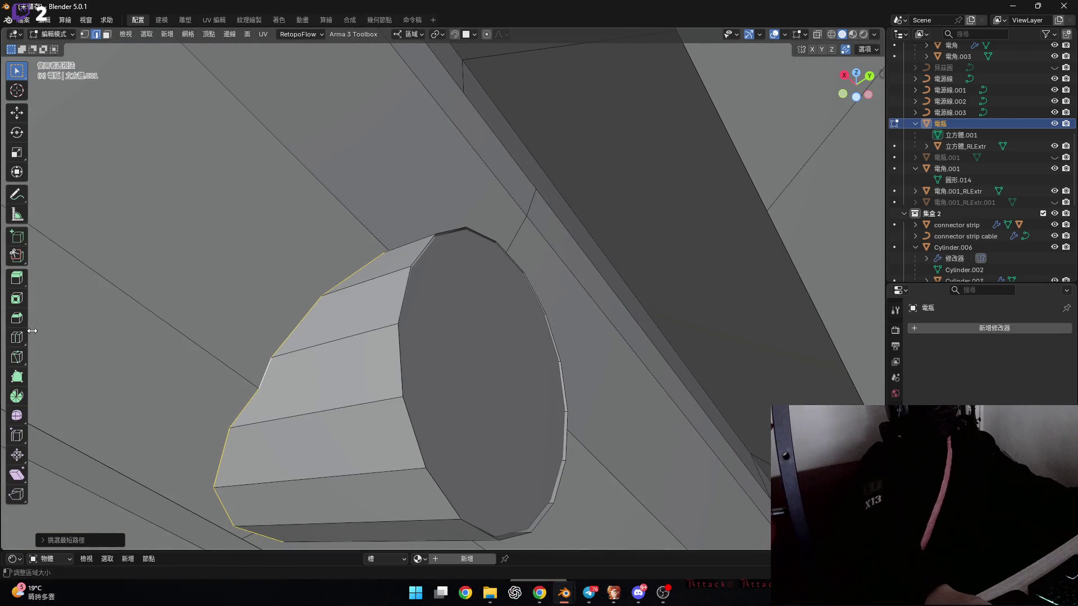
drag(375, 396, 335, 411)
mouse_move(335, 412)
middle_down()
mouse_move(337, 303)
mouse_move(293, 337)
mouse_move(305, 378)
mouse_move(176, 520)
mouse_move(298, 396)
mouse_move(296, 271)
mouse_move(291, 320)
middle_up()
scroll(337, 303, up, 4)
Step: Bevel the cone's top edge loop and move the selected vertices
middle_drag(336, 242, 299, 360)
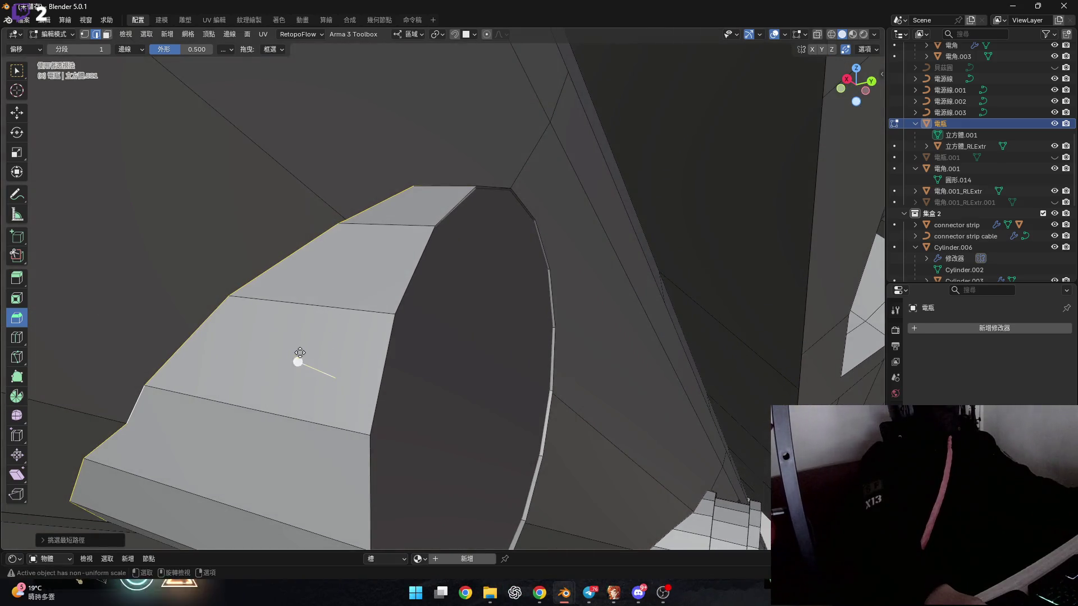
drag(299, 361, 270, 337)
mouse_move(270, 337)
middle_down()
mouse_move(344, 237)
mouse_move(373, 230)
mouse_move(347, 247)
mouse_move(433, 332)
middle_up()
key(g)
mouse_move(339, 317)
middle_down()
mouse_move(368, 245)
mouse_move(393, 234)
mouse_move(359, 178)
mouse_move(396, 236)
mouse_move(421, 199)
middle_up()
click(385, 235)
Step: Add a small edge bevel and a two-segment bevel on the cap's outer rim
key(2)
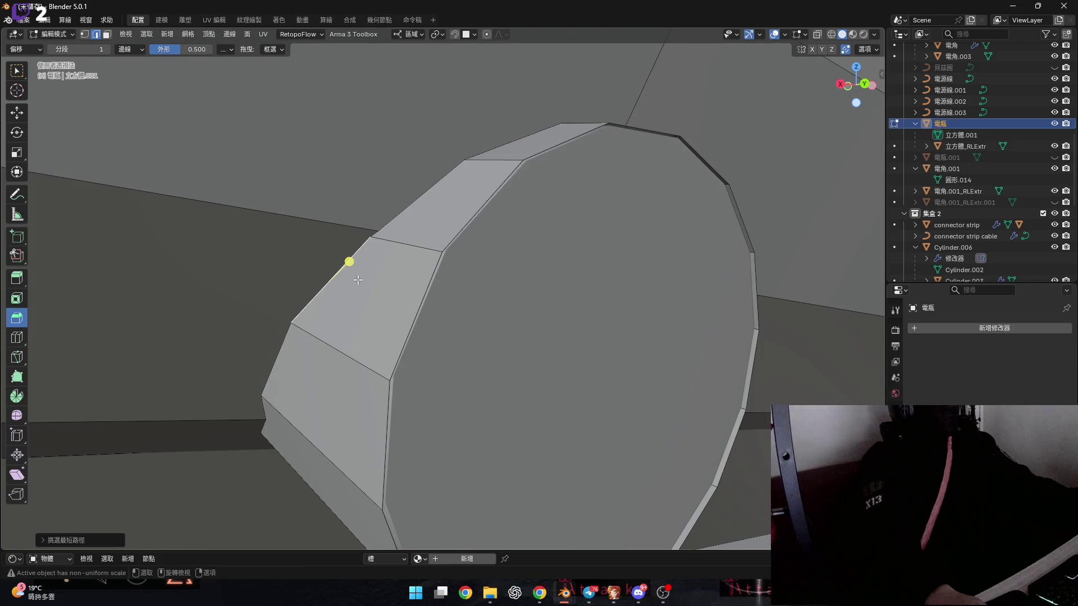
mouse_move(358, 280)
mouse_down()
mouse_move(316, 276)
mouse_move(313, 303)
mouse_up()
middle_drag(313, 303, 323, 268)
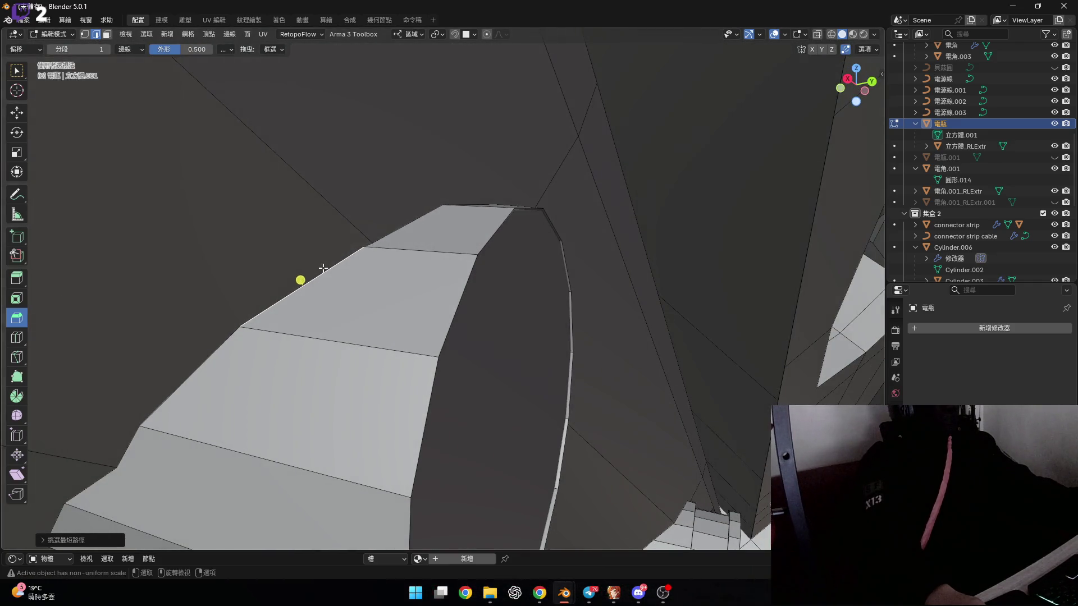
mouse_move(354, 314)
ctrl+middle_down()
mouse_move(364, 255)
mouse_move(352, 273)
ctrl+middle_up()
key(2)
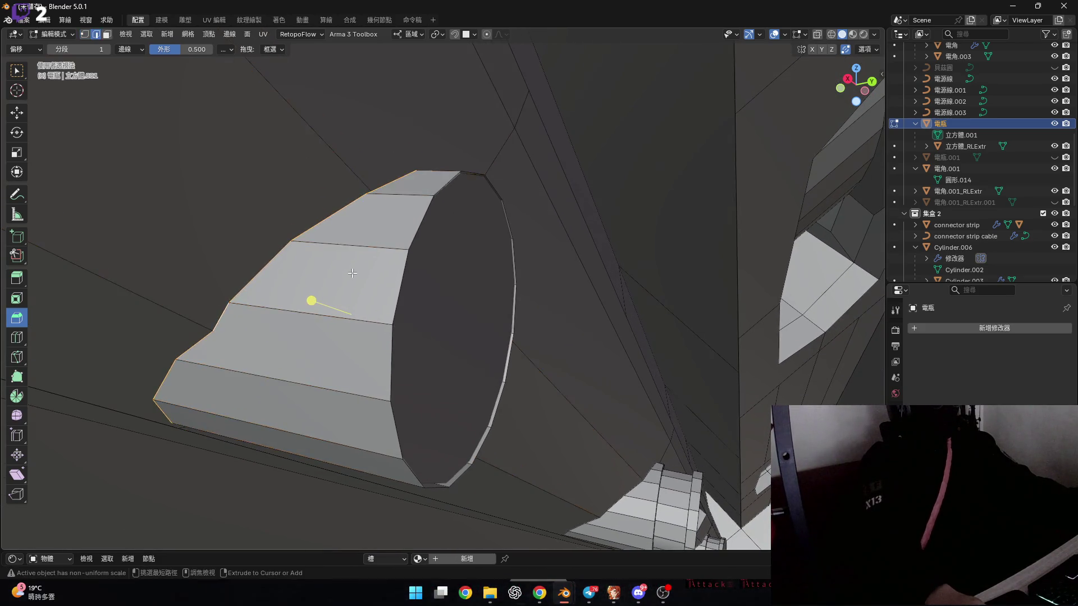
mouse_move(403, 185)
ctrl+middle_down()
mouse_move(305, 209)
mouse_move(307, 244)
mouse_move(260, 248)
mouse_move(292, 247)
mouse_move(337, 292)
ctrl+middle_up()
key(ctrl+b)
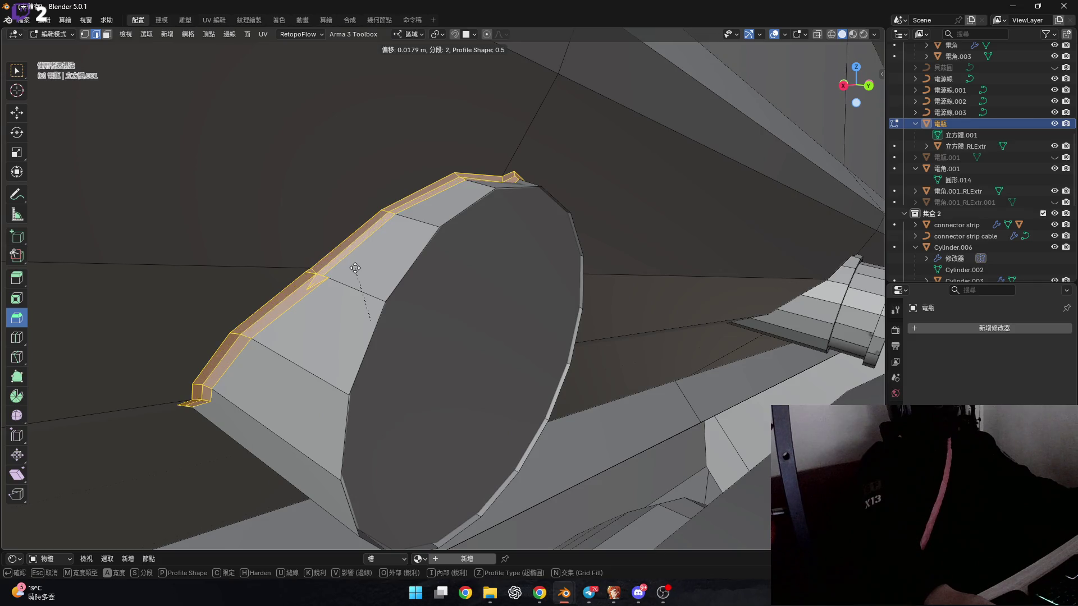
click(355, 268)
mouse_move(355, 267)
middle_down()
mouse_move(429, 173)
mouse_move(264, 244)
mouse_move(362, 262)
mouse_move(400, 225)
mouse_move(378, 272)
mouse_move(414, 248)
mouse_move(419, 279)
mouse_move(515, 294)
mouse_move(617, 353)
mouse_move(552, 364)
mouse_move(551, 287)
mouse_move(453, 288)
middle_up()
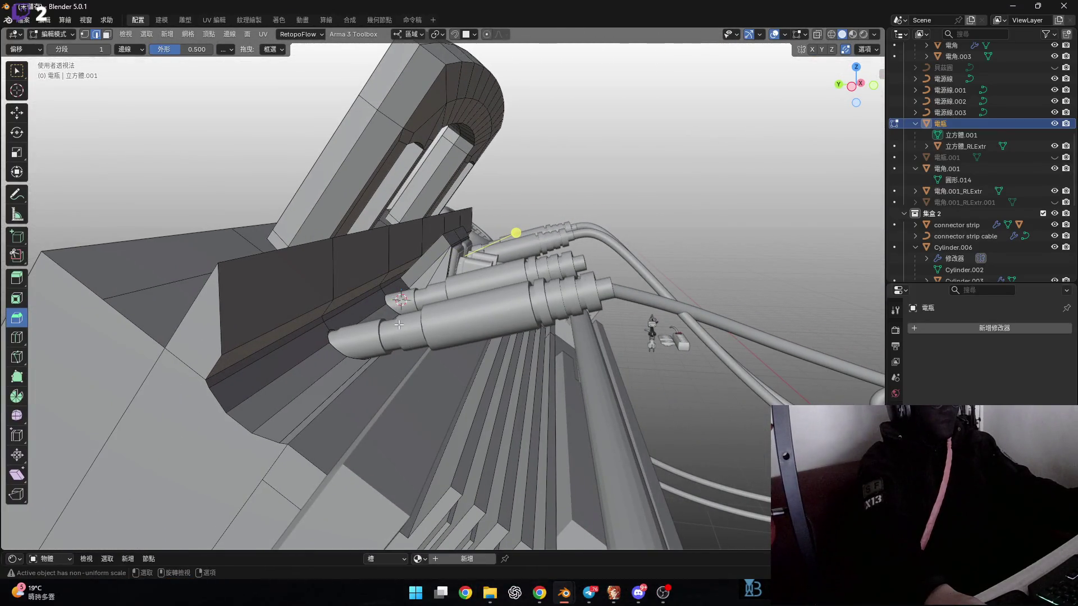
Step: Zoom out and orbit to view the whole machine, cables and base
scroll(399, 326, down, 8)
middle_drag(400, 326, 400, 275)
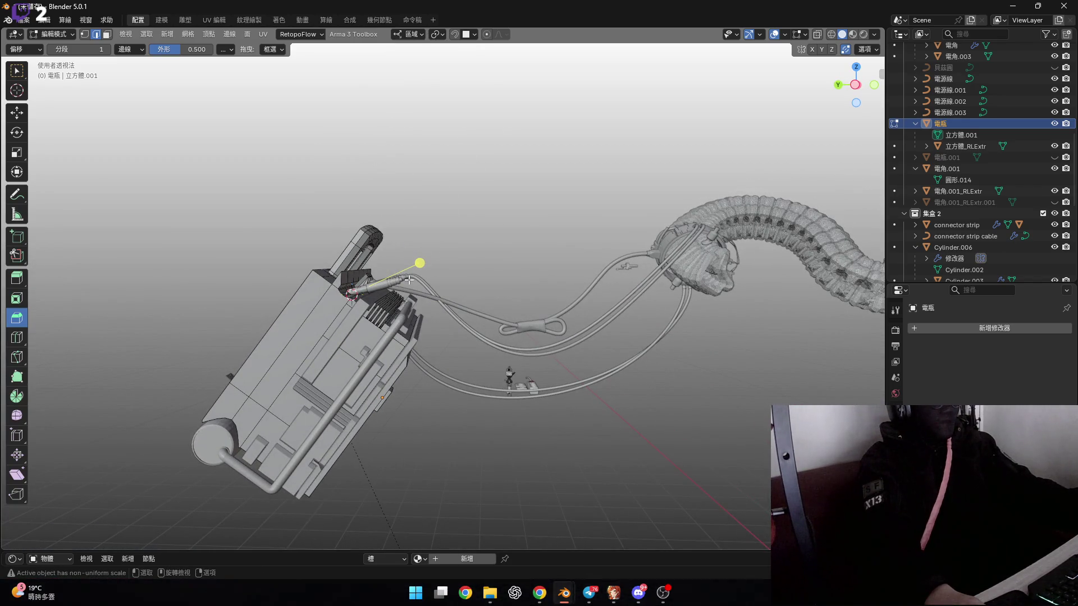
mouse_move(391, 287)
middle_down()
mouse_move(483, 266)
mouse_move(595, 571)
middle_up()
scroll(466, 269, up, 3)
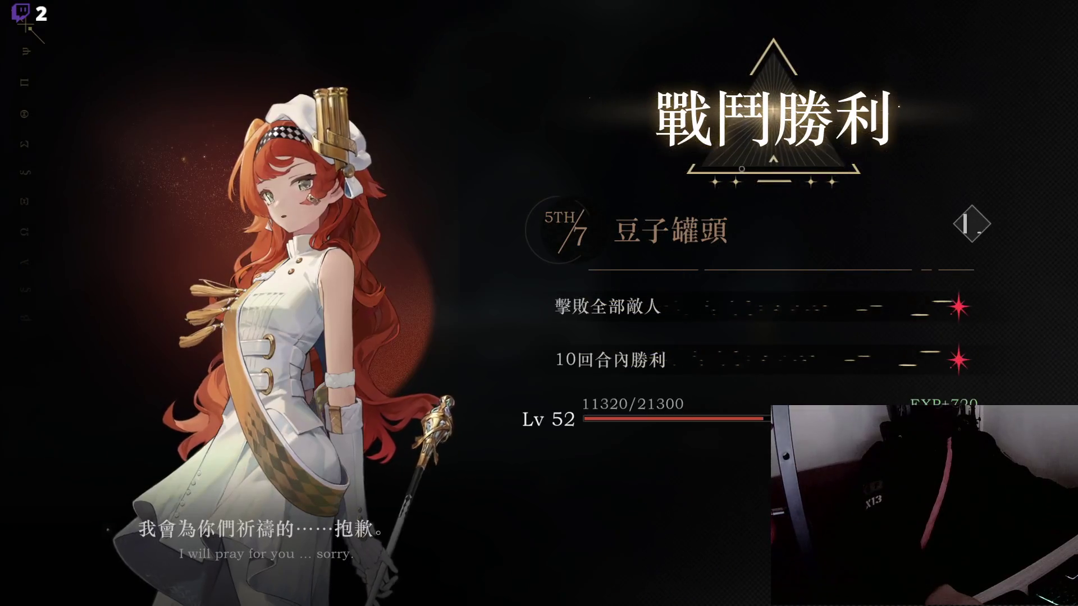
Step: Clear the victory and story screens and look up the 微塵 level-up material for a character
click(611, 469)
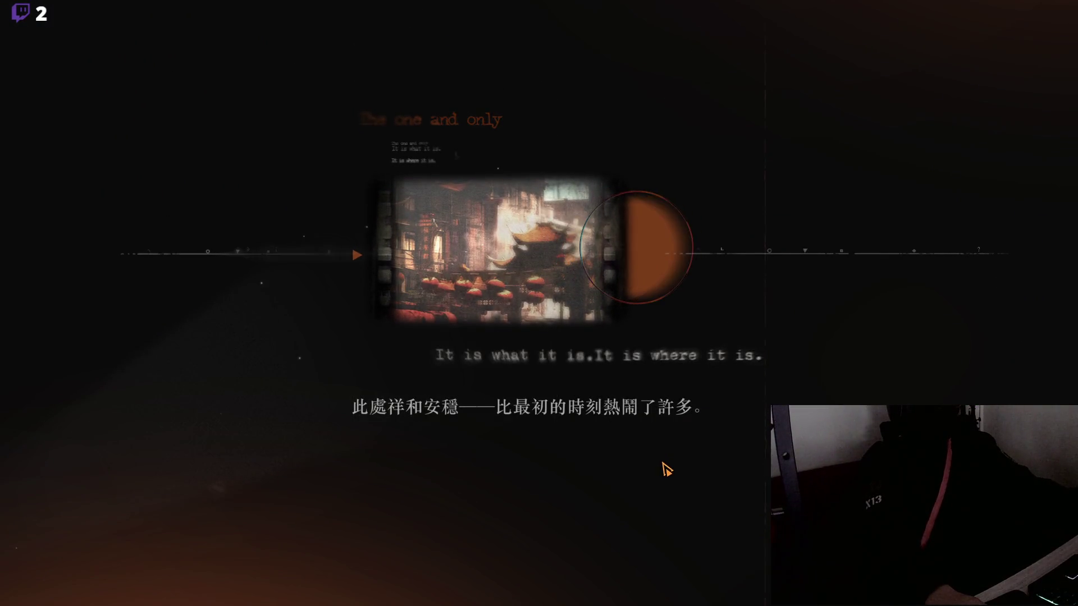
click(664, 466)
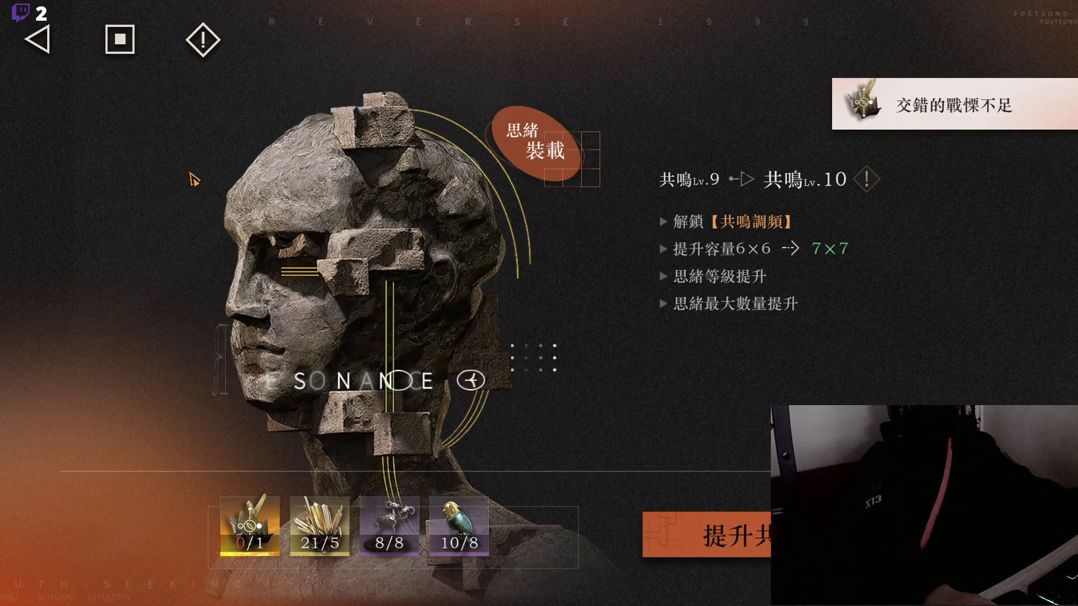
click(42, 50)
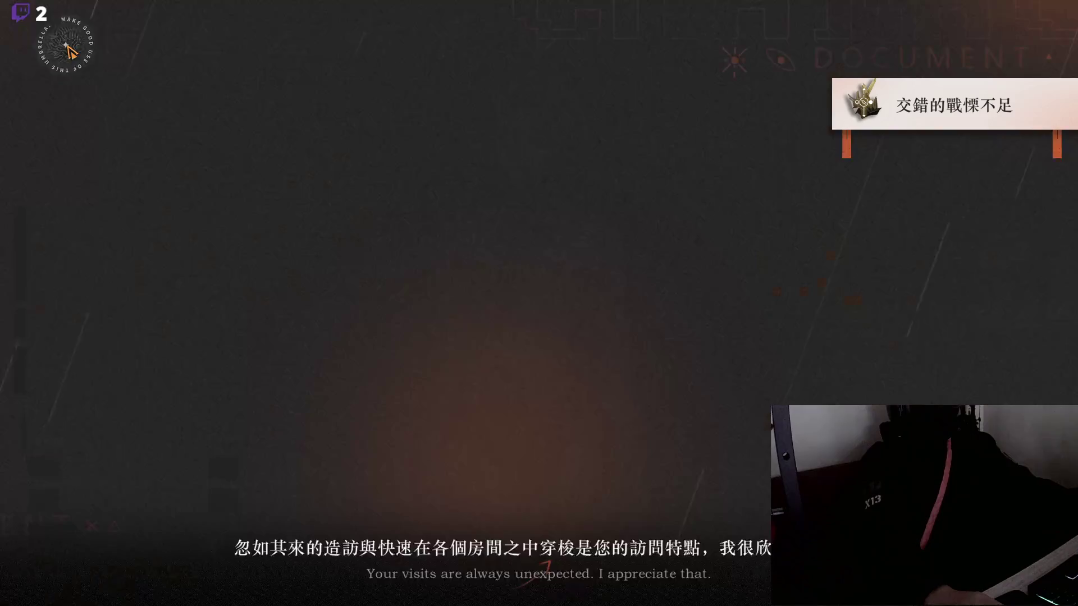
click(827, 125)
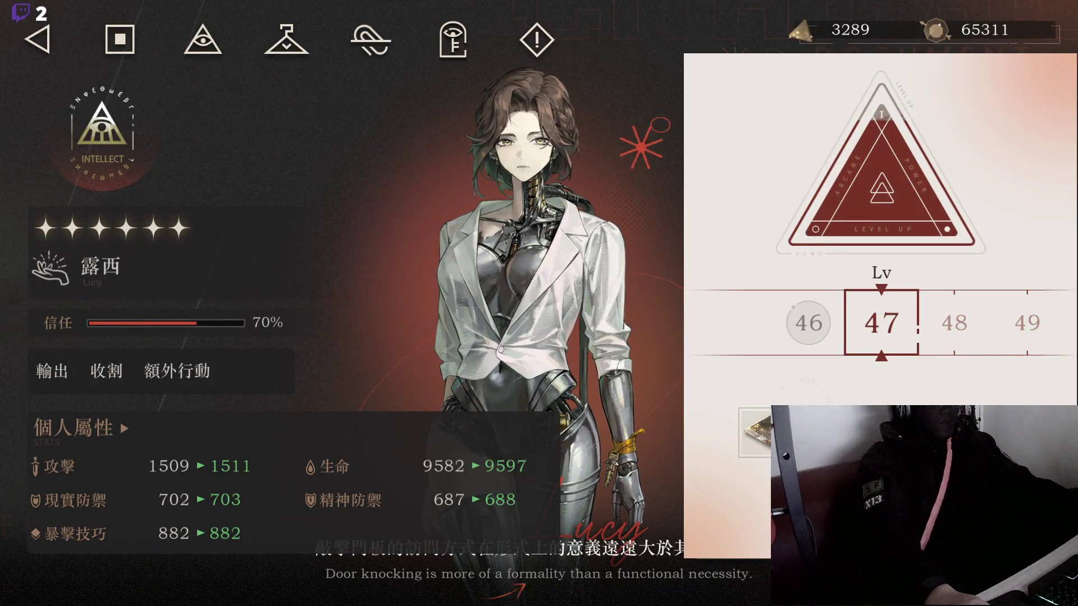
click(749, 449)
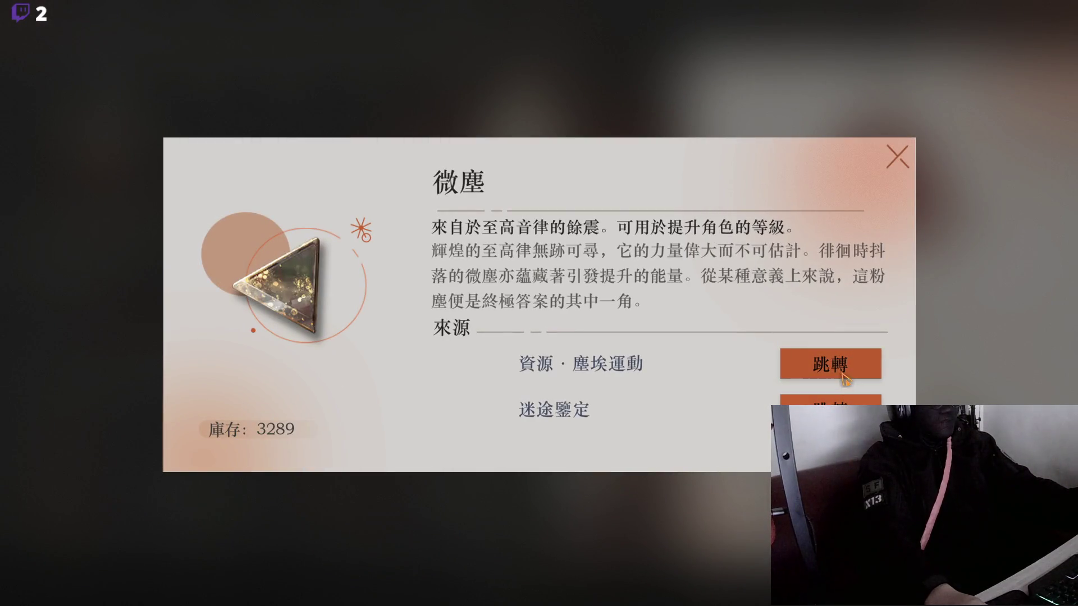
click(842, 375)
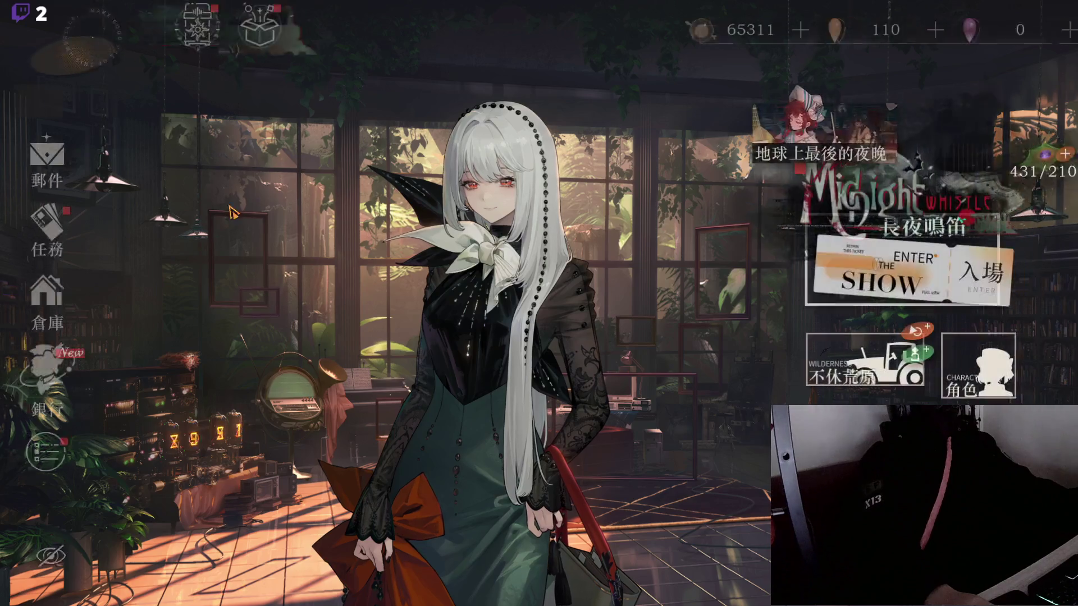
Step: Claim all 每日活躍 and 每週活躍 task rewards and return to the lobby
click(47, 230)
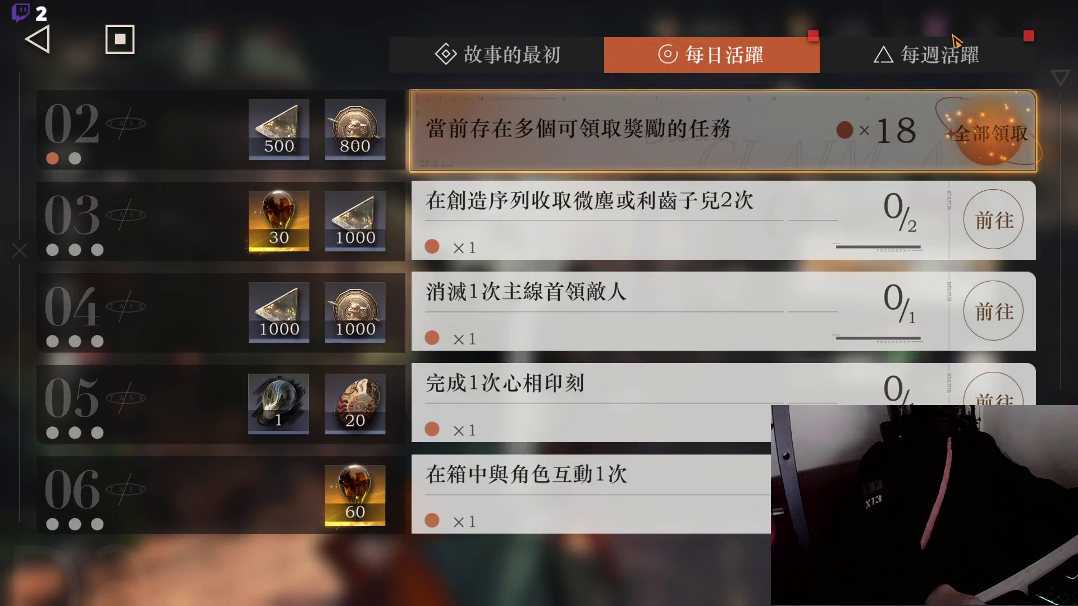
click(987, 133)
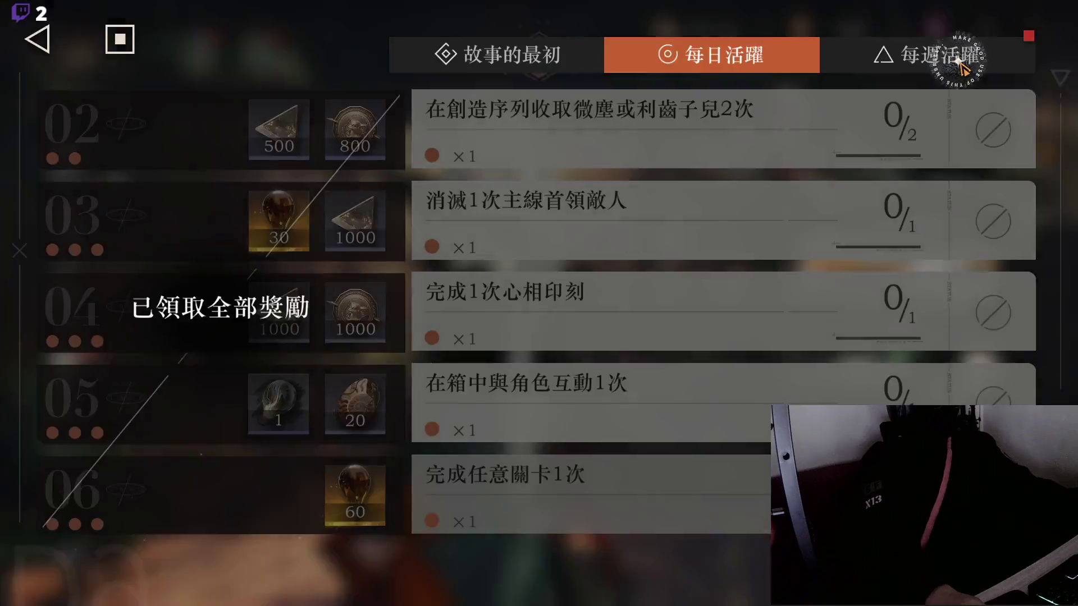
click(960, 67)
click(992, 129)
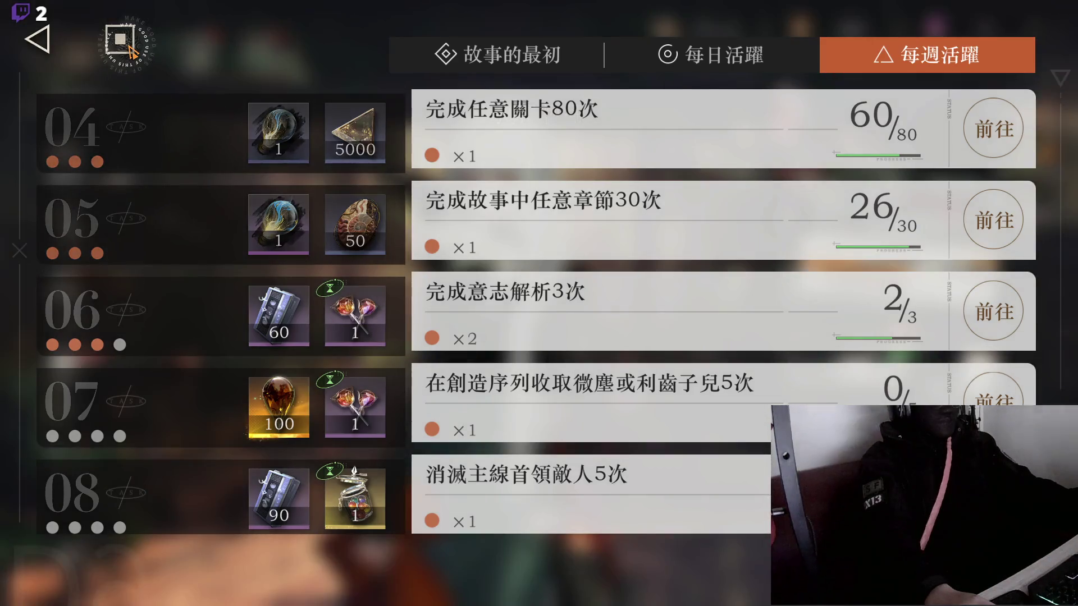
key(Escape)
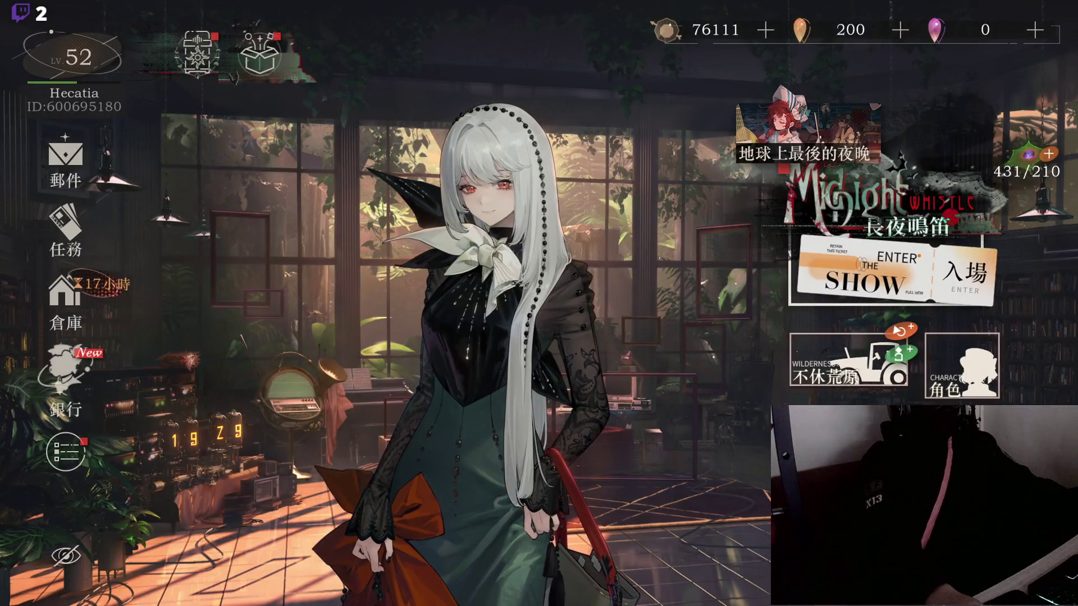
click(66, 387)
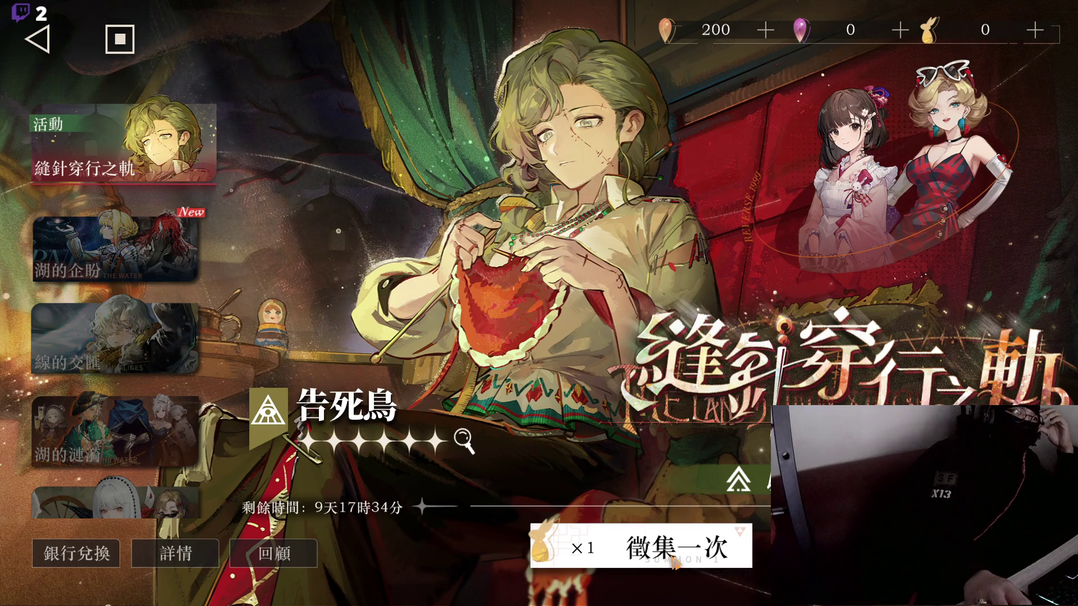
Step: Do one summon on the 縫針穿行之軌 banner, revealing 吵鬧鬼, and return to the lobby
click(670, 568)
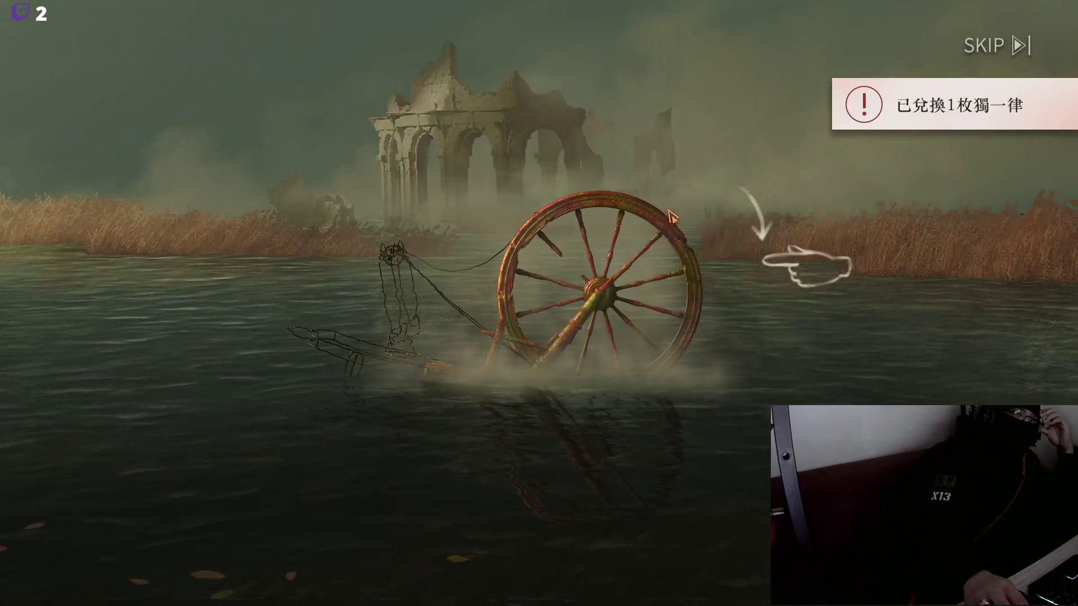
mouse_move(671, 216)
mouse_down()
mouse_move(698, 241)
mouse_move(706, 317)
mouse_up()
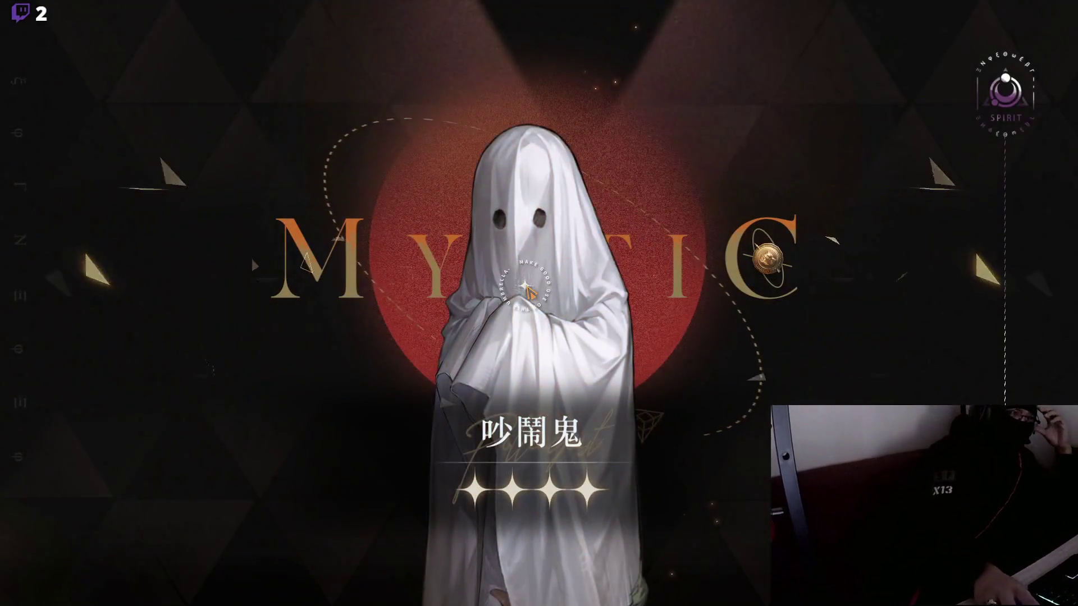
click(530, 289)
click(119, 38)
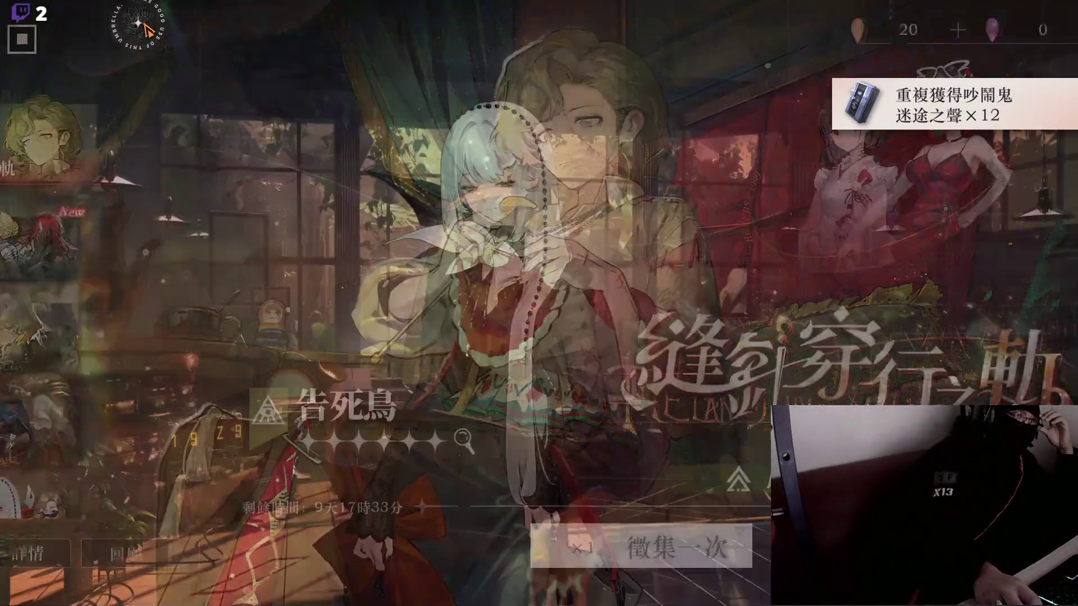
Step: Claim the completed 吼吼點唱機 diary rewards and view its weekly quests and level track
click(217, 69)
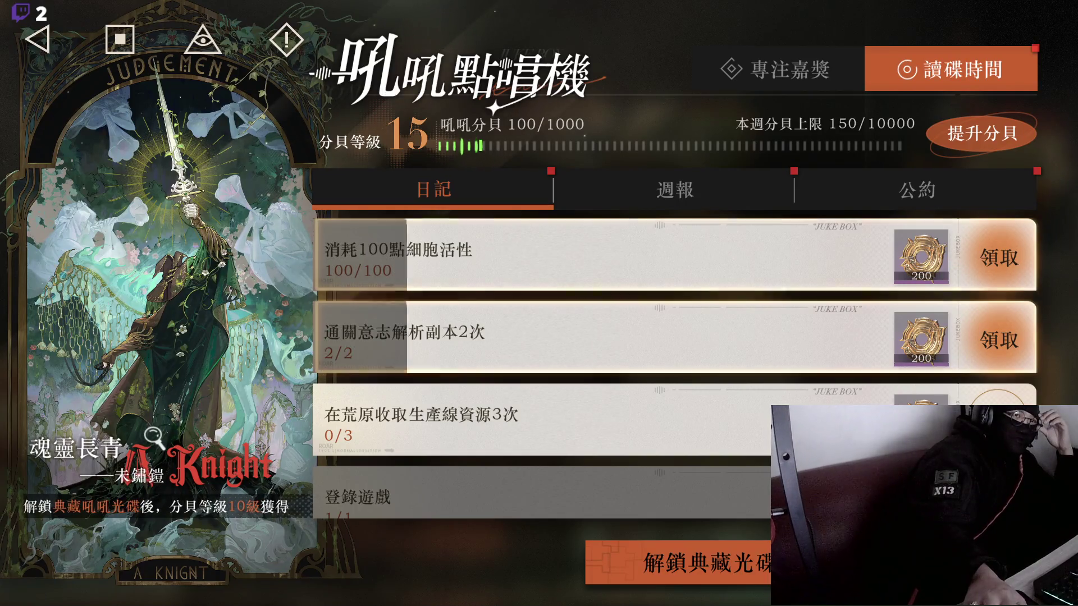
click(998, 258)
click(723, 194)
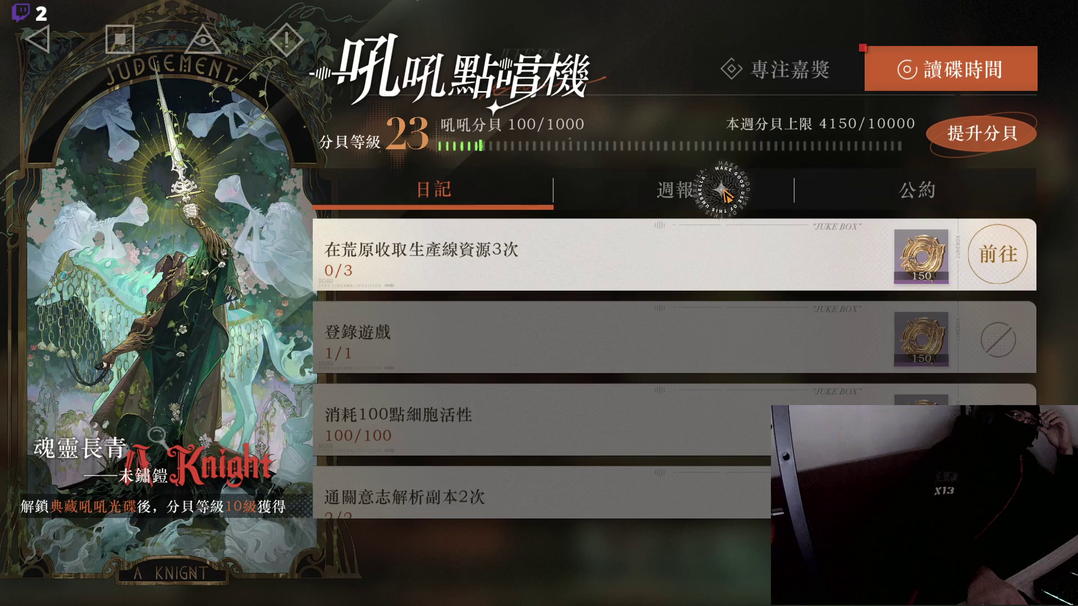
click(722, 194)
click(825, 80)
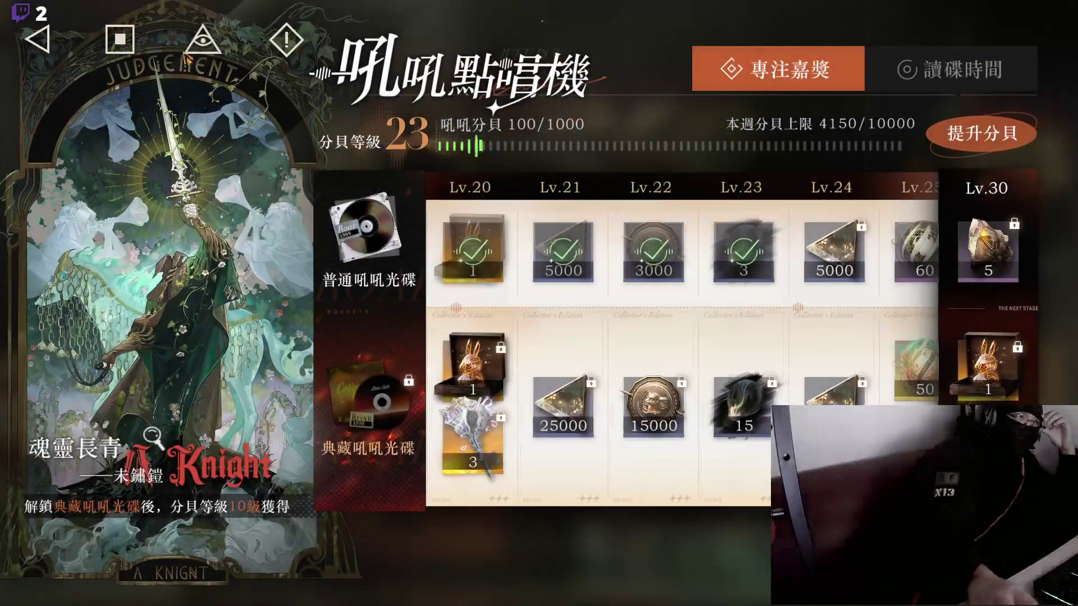
click(119, 39)
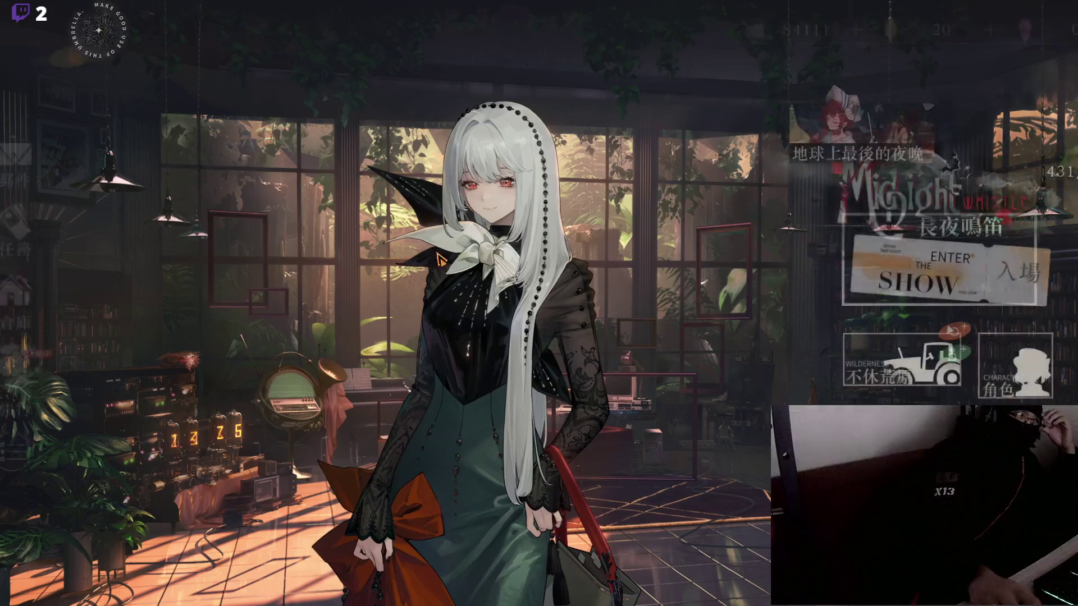
Step: Check the summon history, summon once more for a duplicate 莉拉妮, and open 吼吼狂歡夜
click(611, 316)
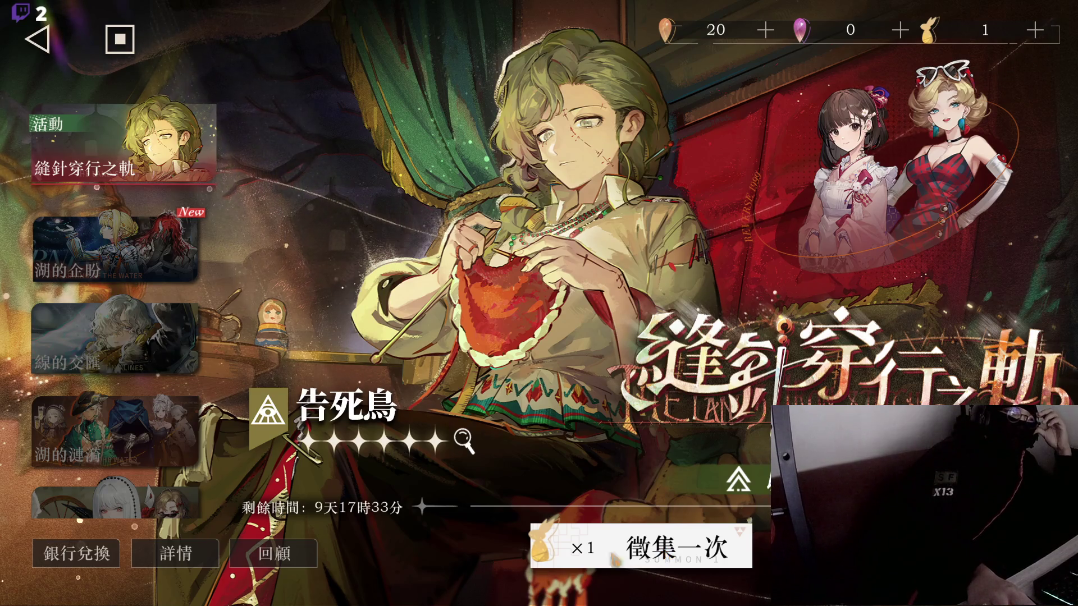
click(258, 551)
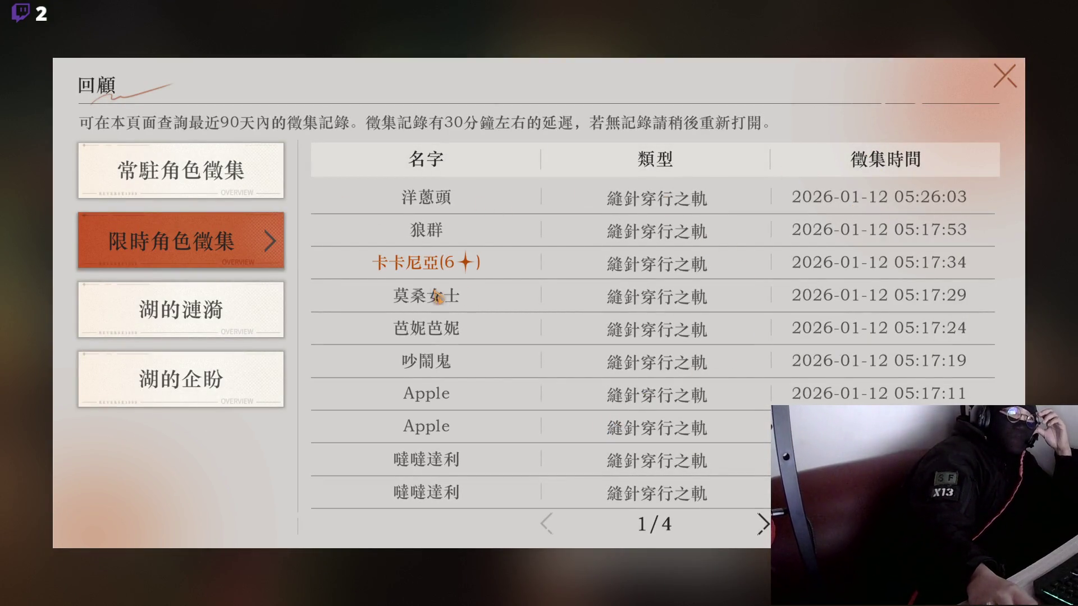
click(993, 85)
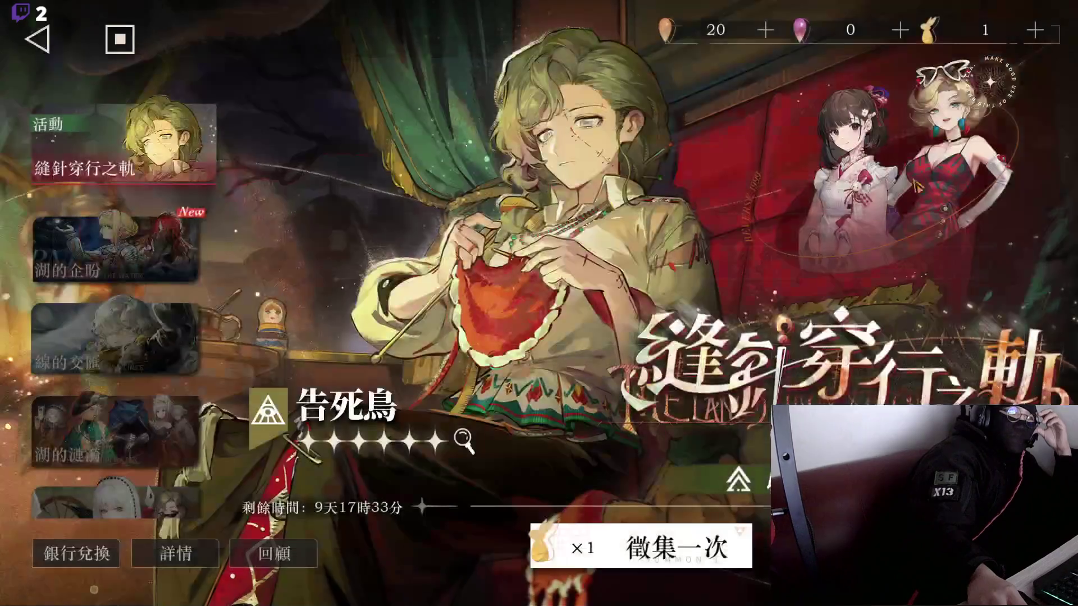
click(686, 555)
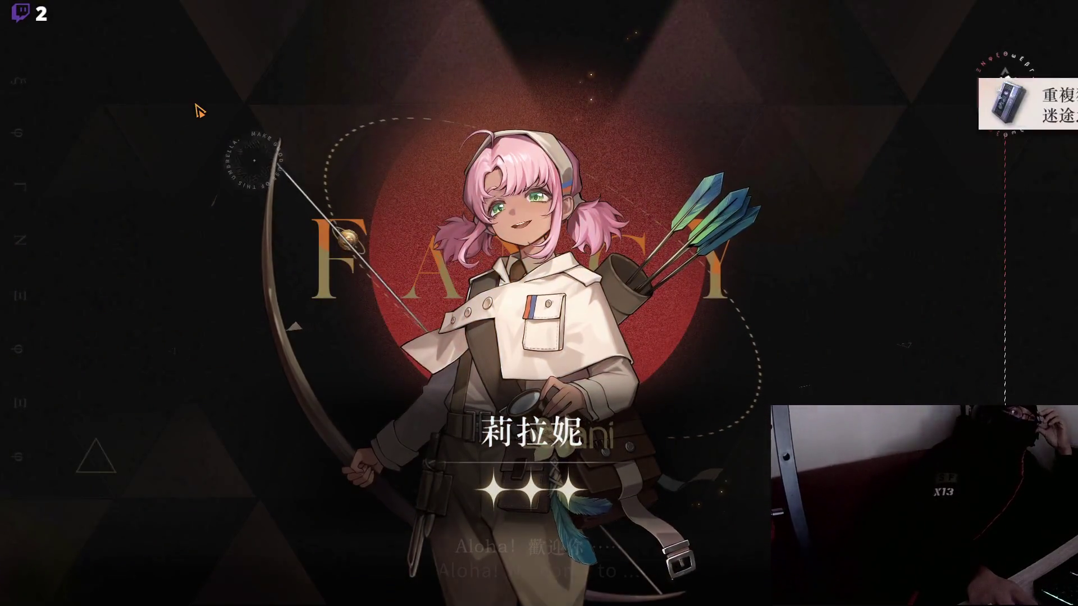
click(197, 107)
key(Escape)
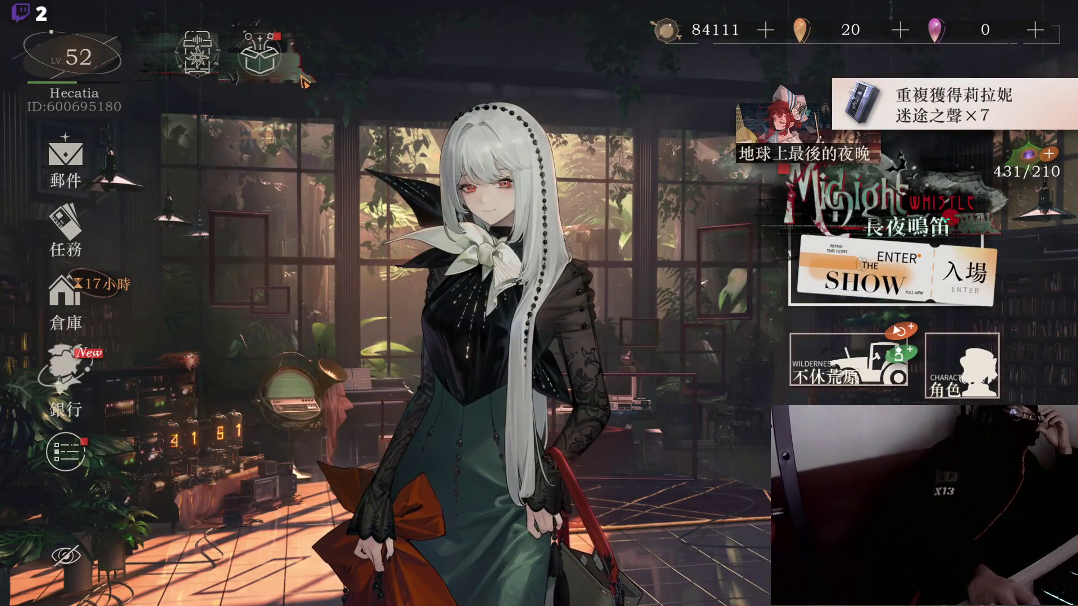
click(277, 56)
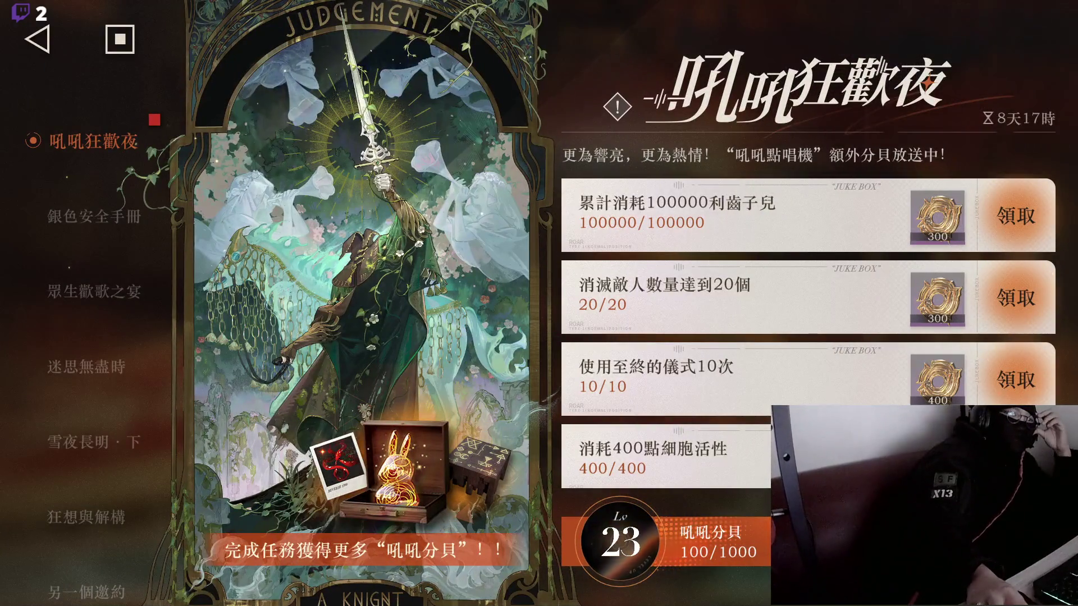
Step: Claim the 100000 利齒子兒 and 40/40 stages mission rewards, reaching jukebox Lv 25, then open 角色
click(1030, 215)
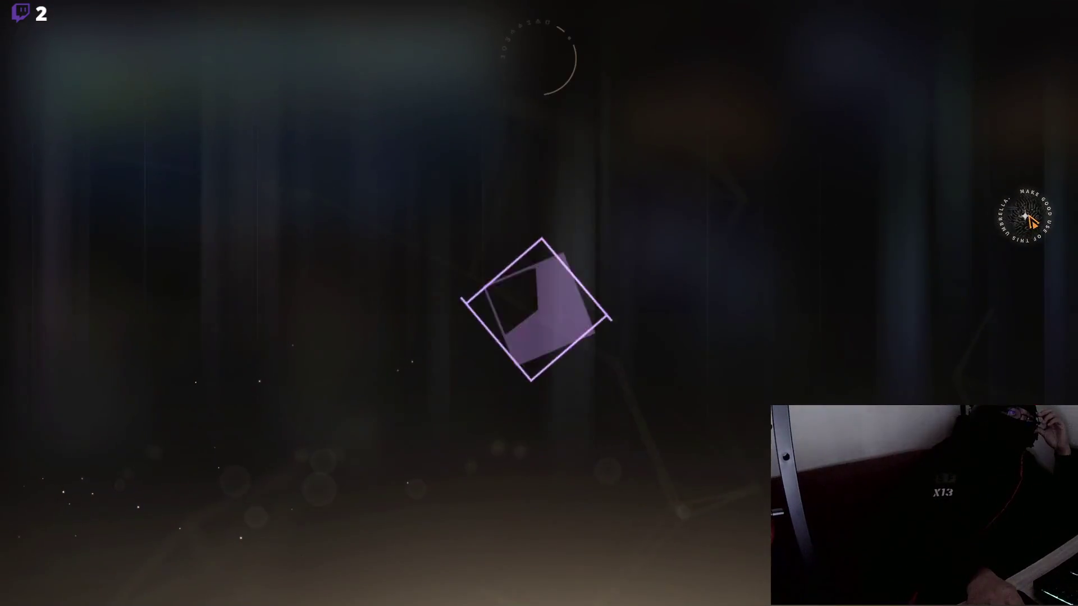
key(Escape)
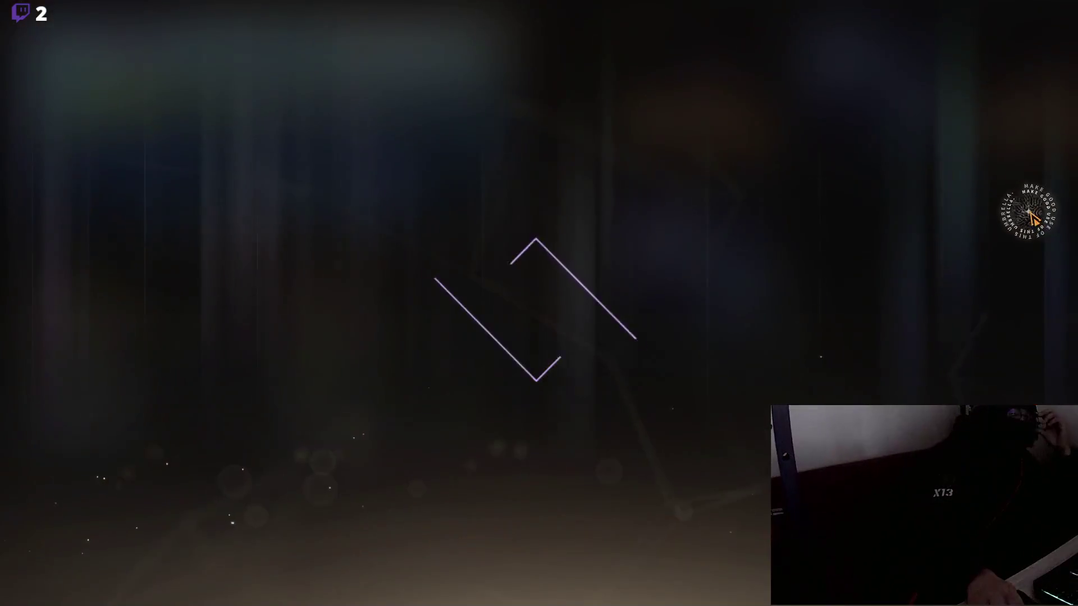
click(1030, 216)
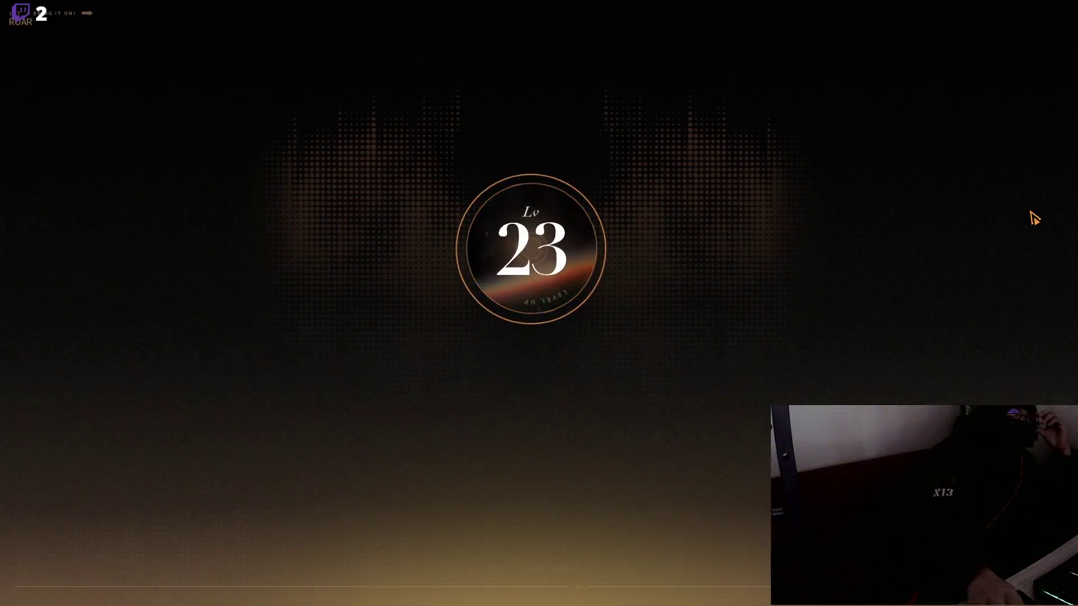
click(1031, 214)
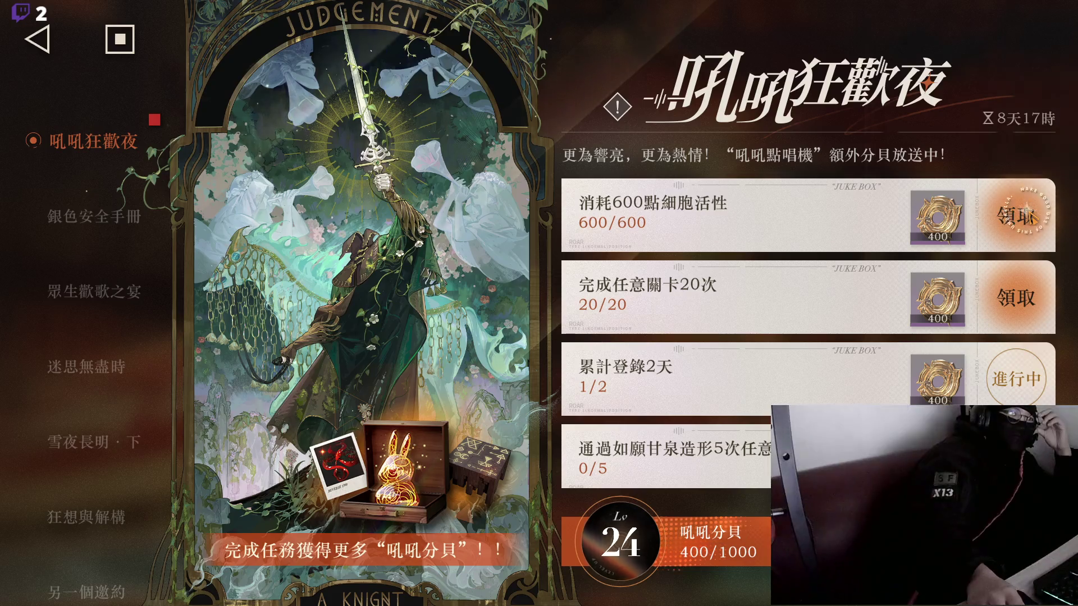
click(1031, 217)
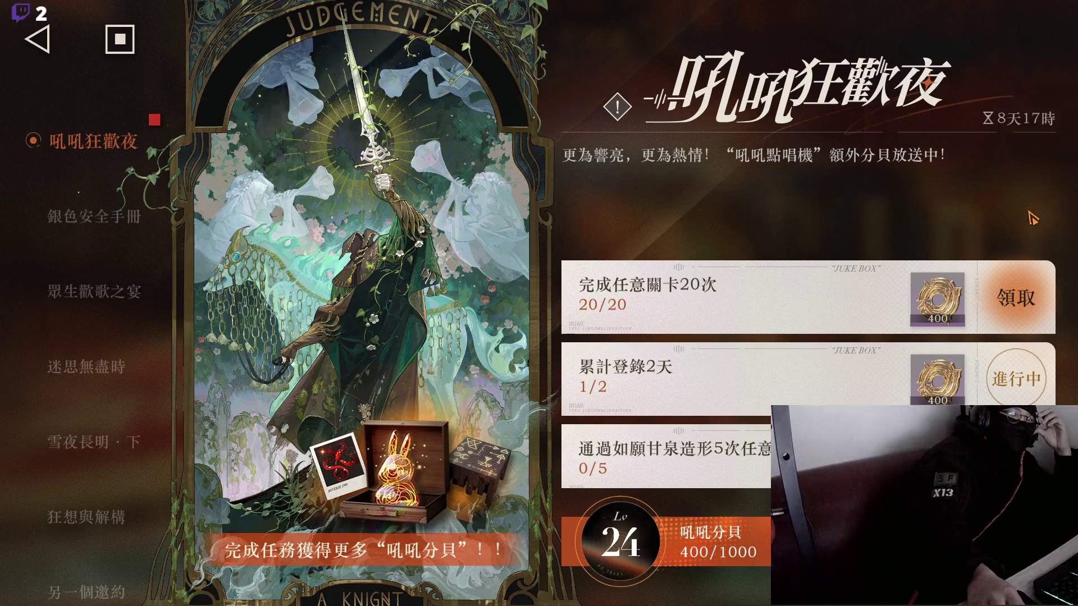
click(1032, 216)
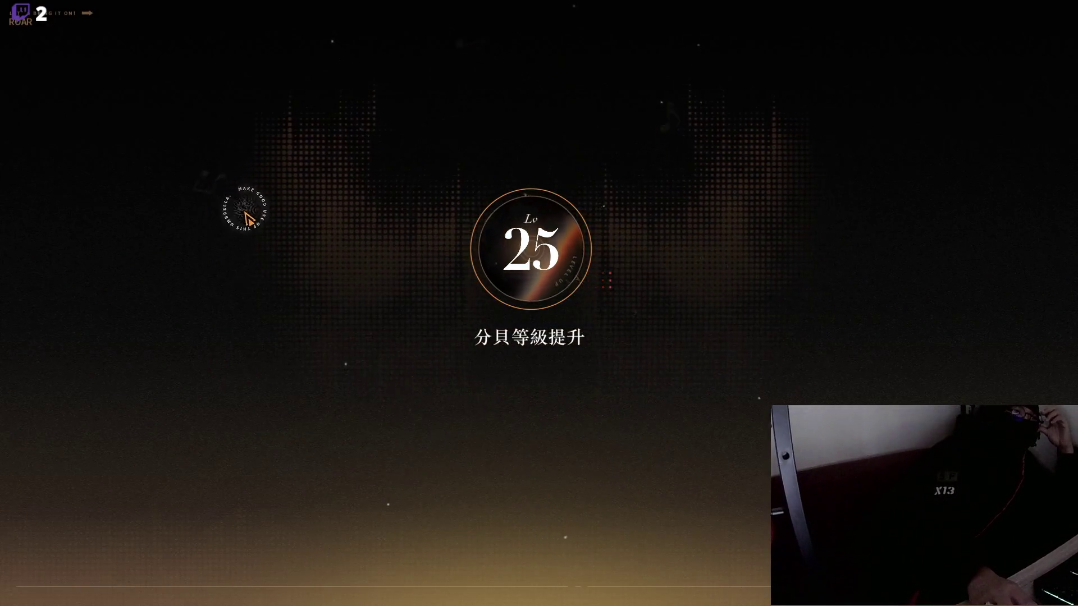
click(248, 219)
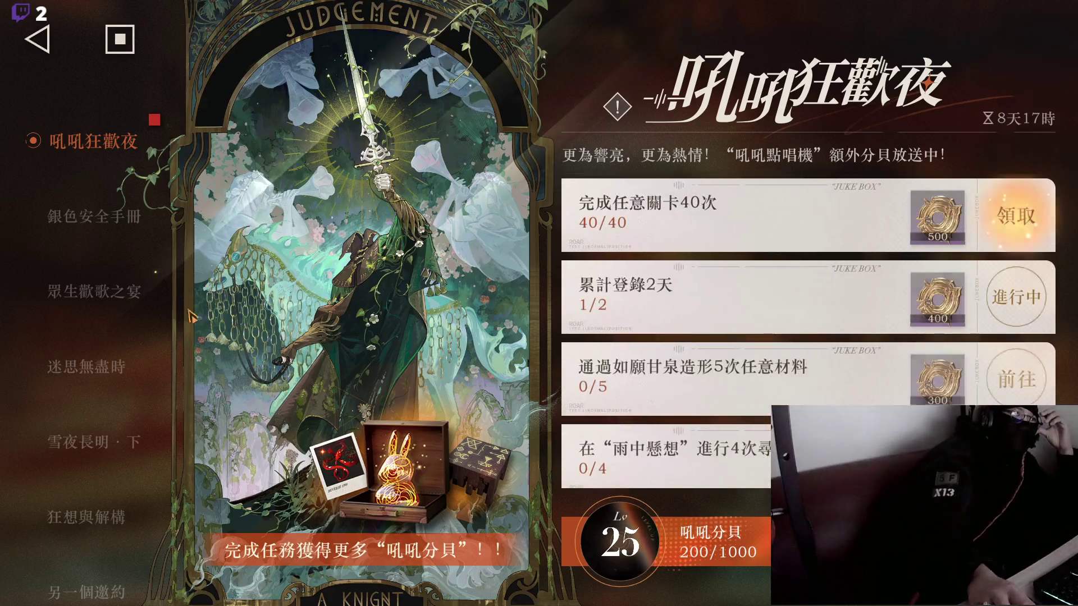
click(994, 227)
click(981, 156)
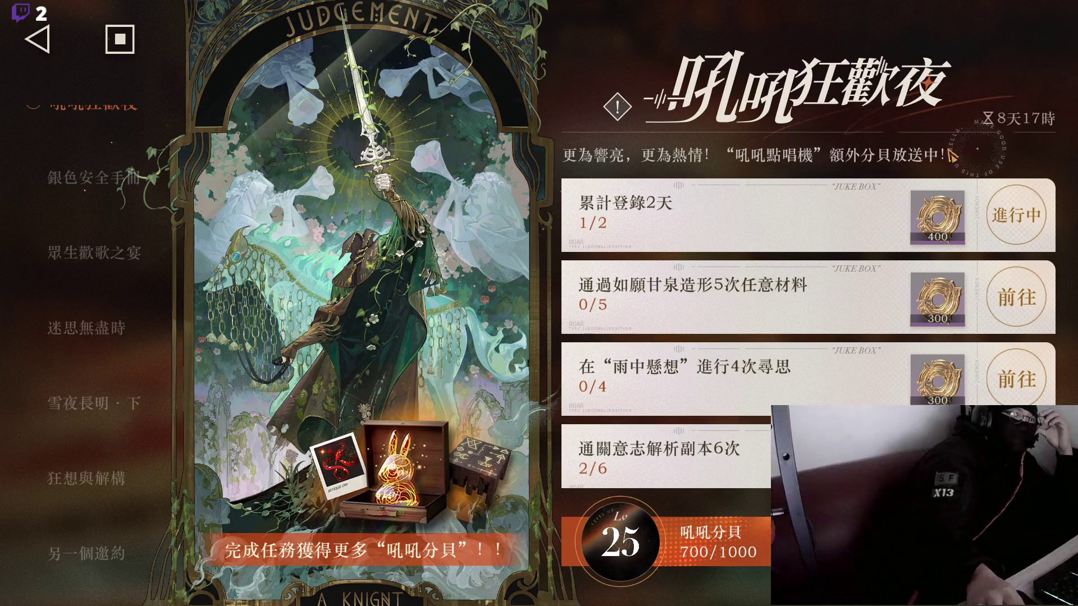
click(120, 39)
click(968, 379)
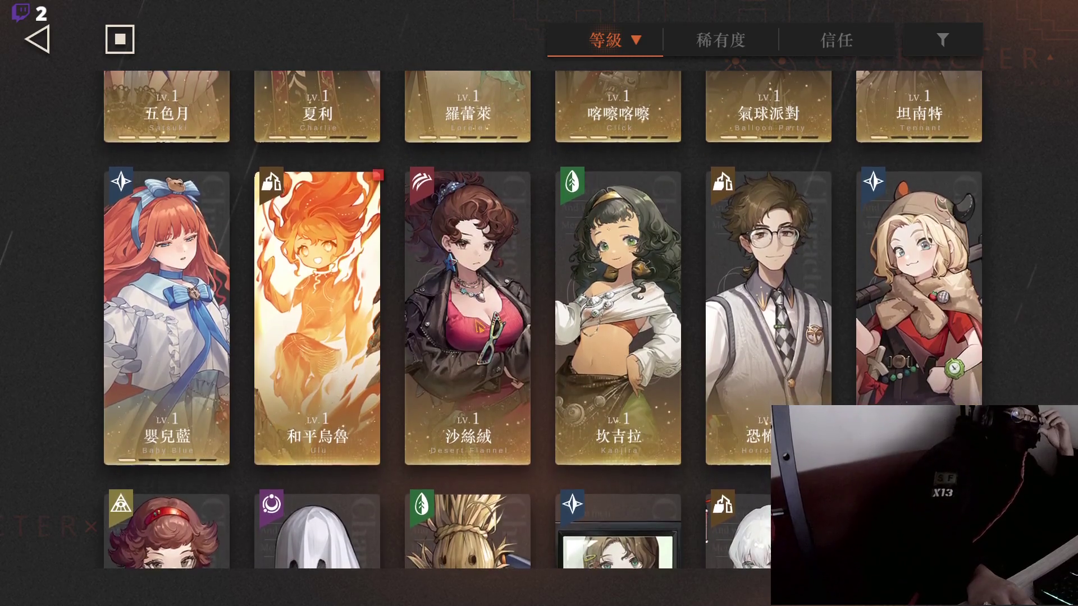
Step: Look over 沙絲絨's outfit room and the Pioneer's details, then return to the roster
click(496, 320)
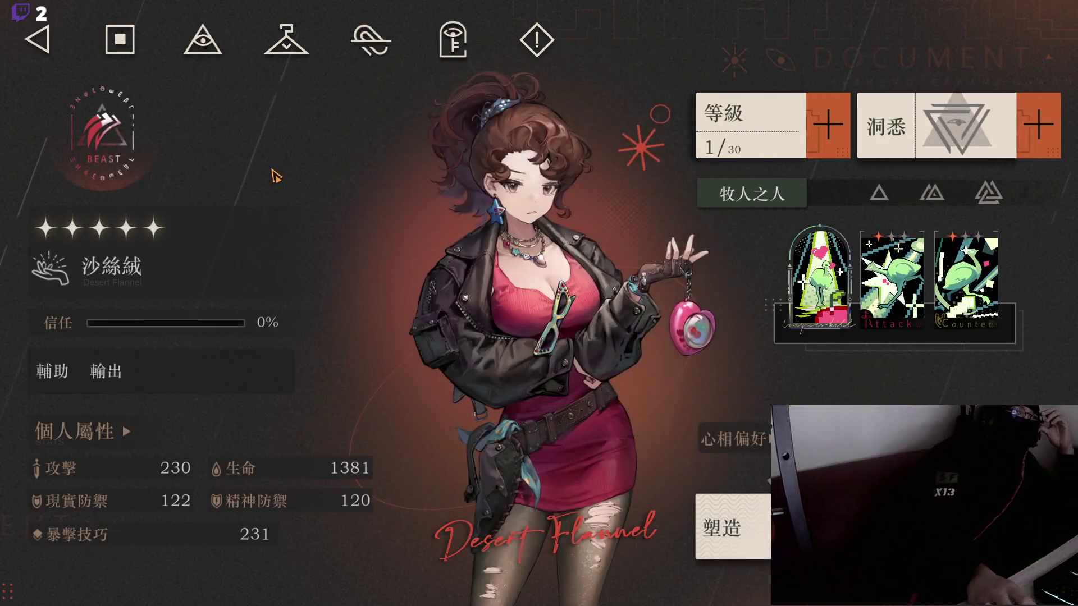
click(353, 66)
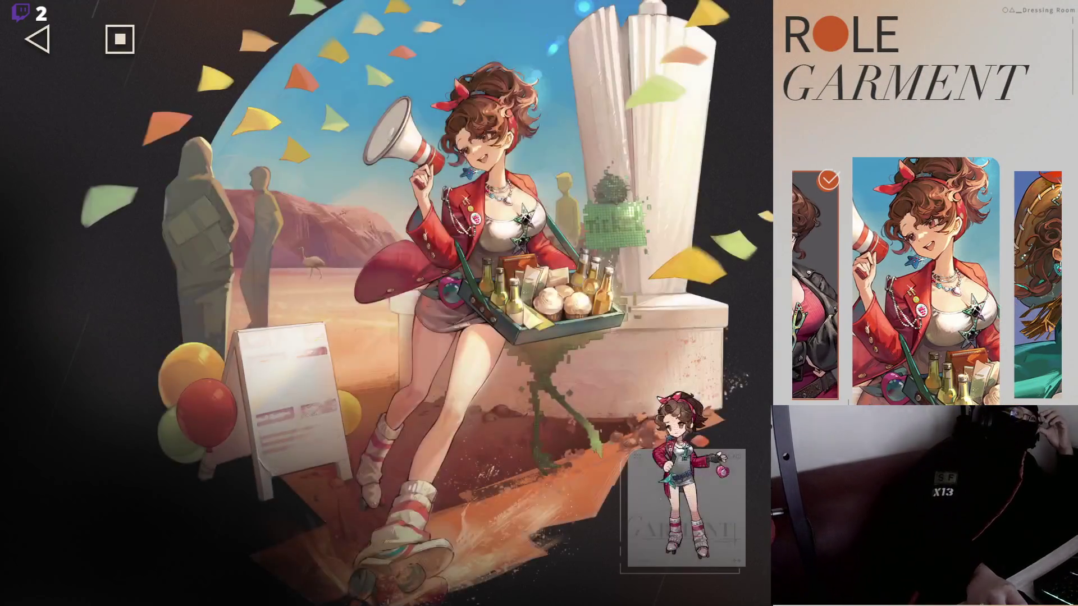
click(25, 56)
click(34, 42)
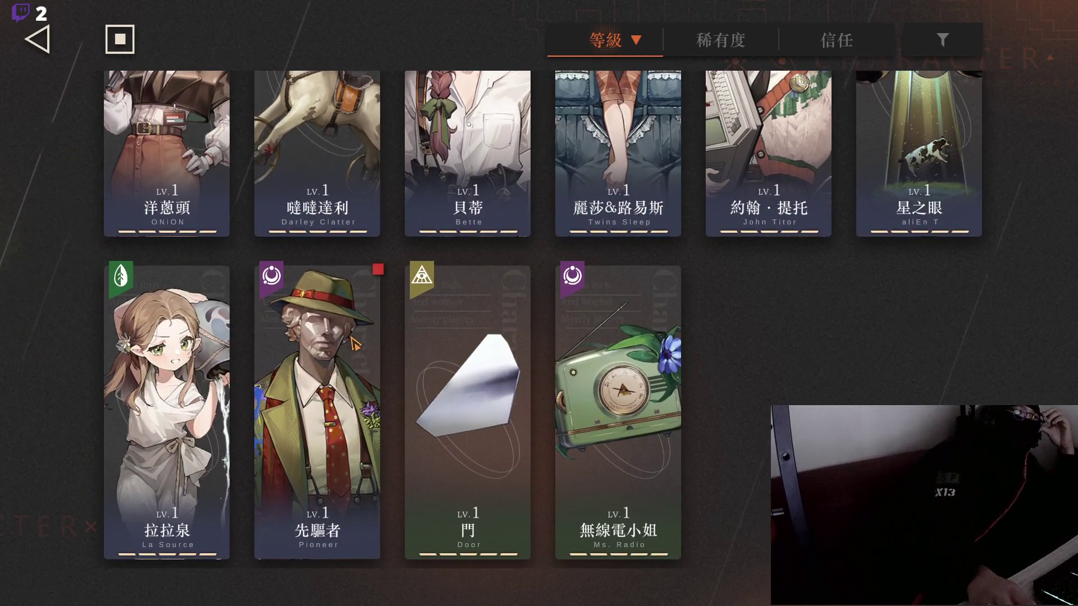
click(352, 339)
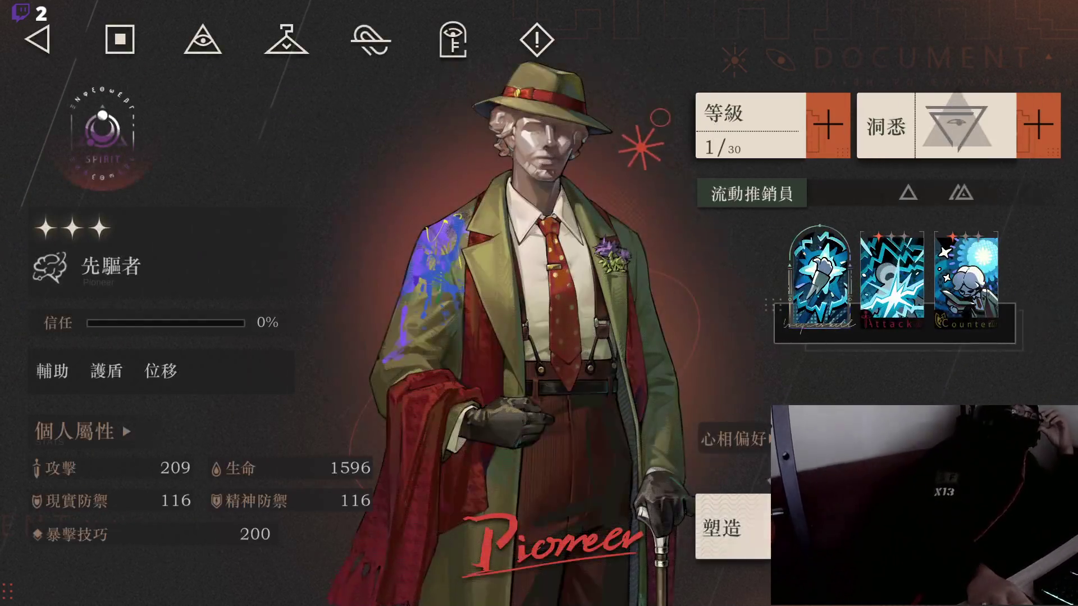
click(37, 41)
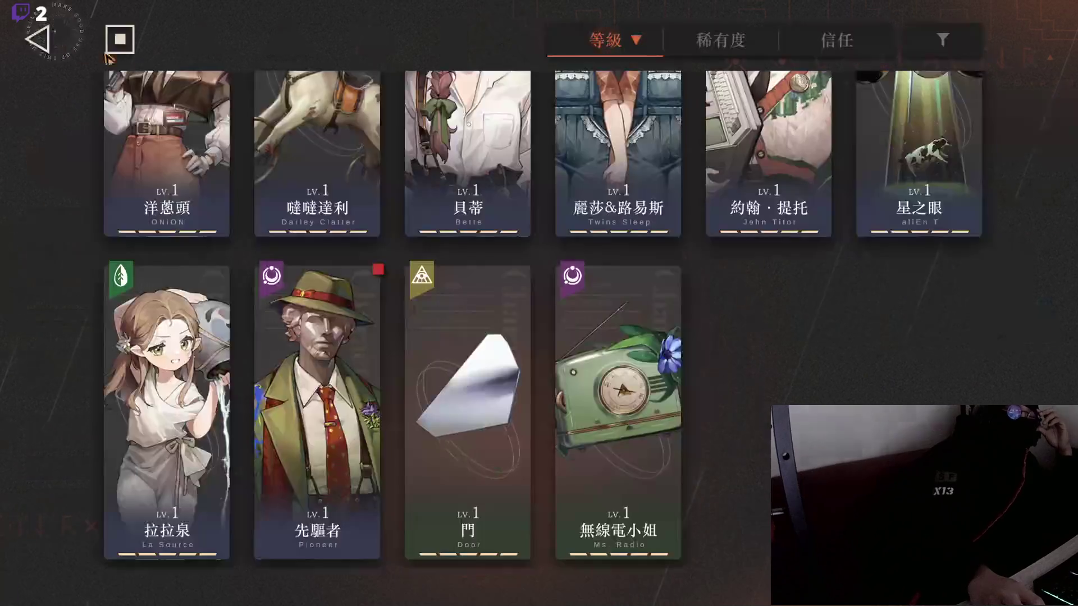
scroll(539, 314, up, 10)
scroll(564, 263, up, 3)
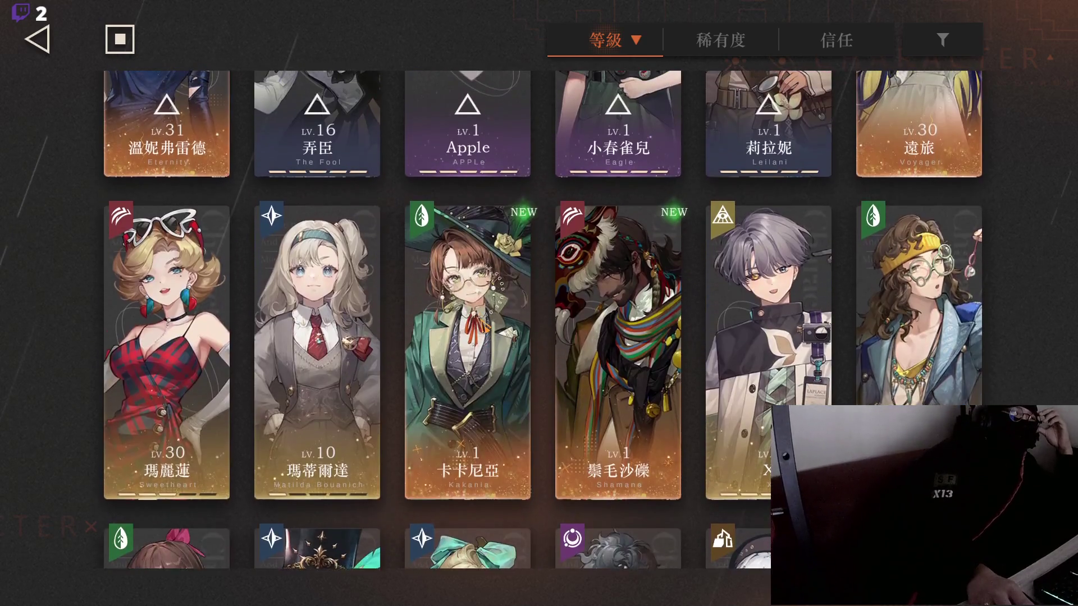
Step: Preview Kakania's white and purple salon outfits, then keep her green default outfit
click(482, 330)
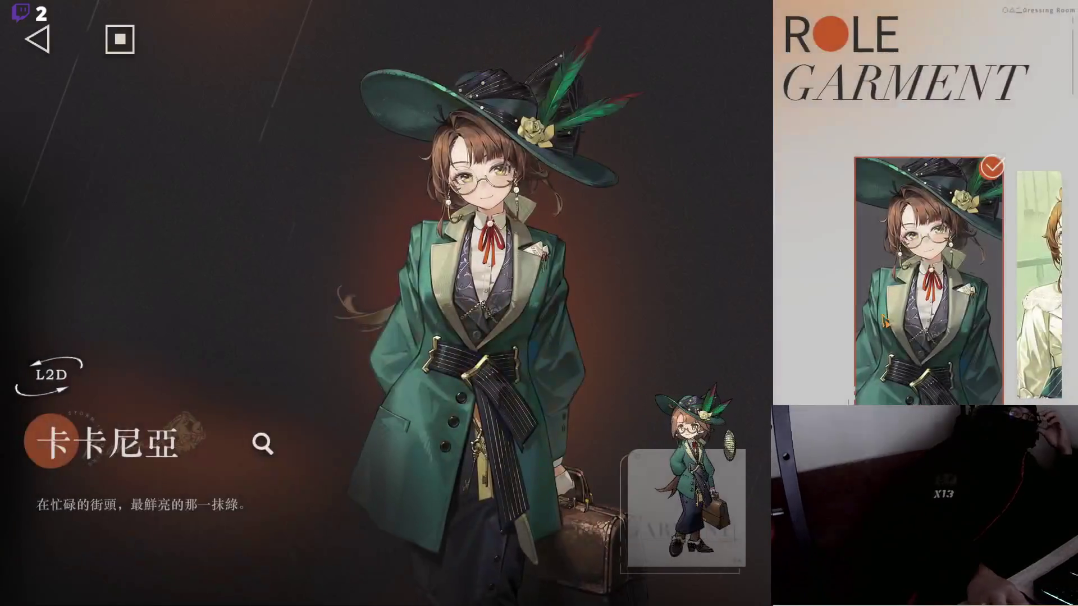
click(1038, 300)
click(1029, 307)
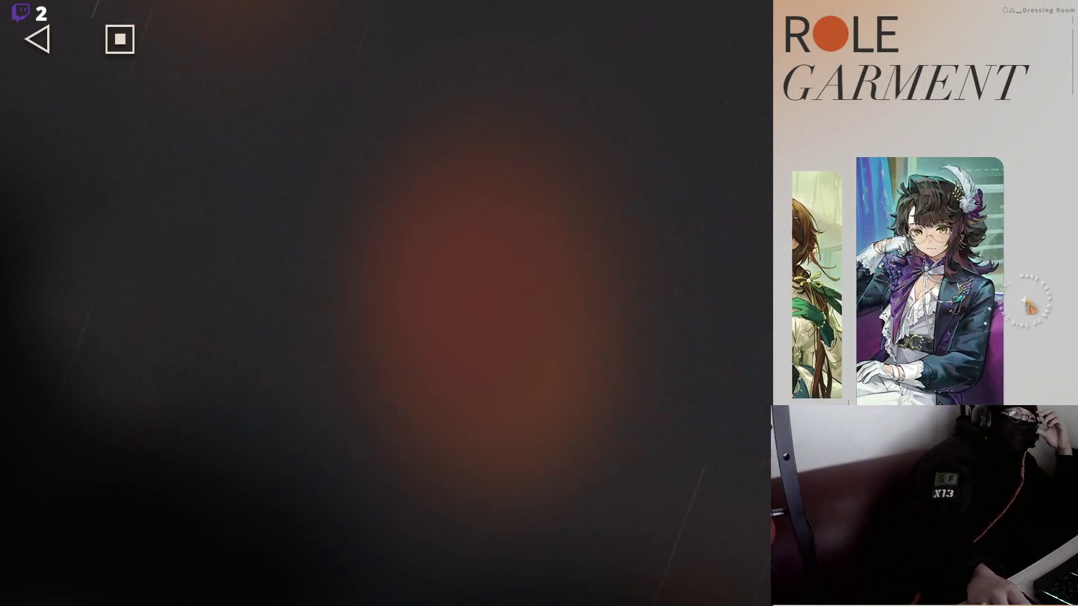
click(817, 275)
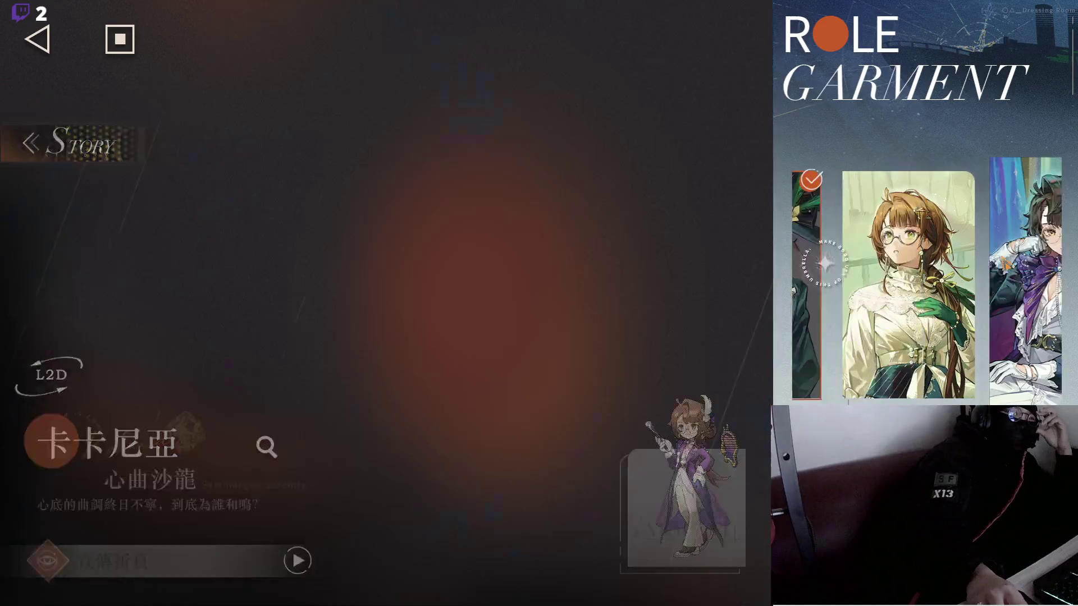
click(54, 55)
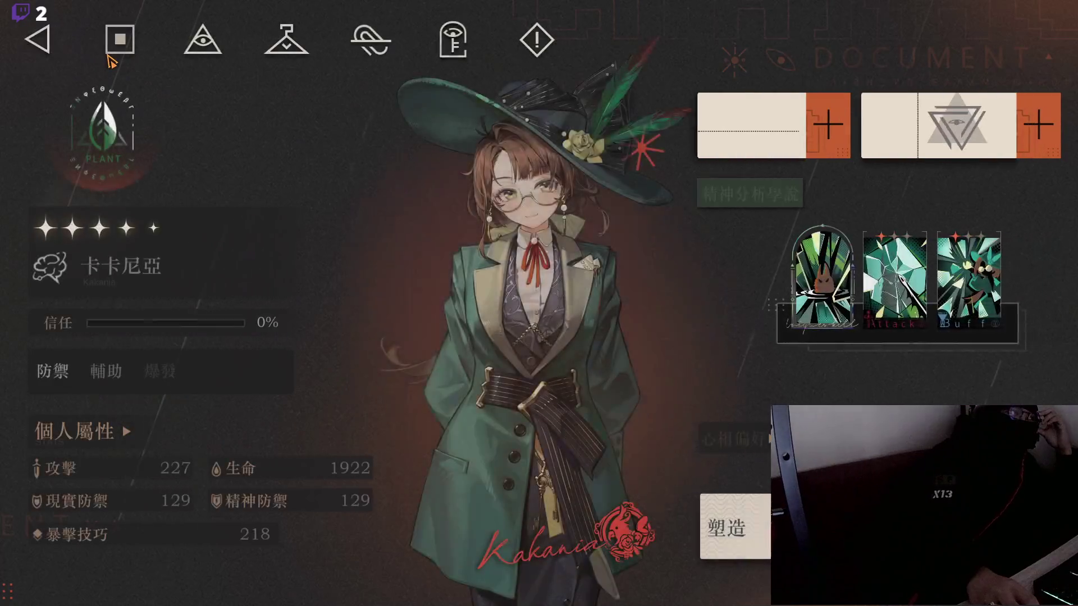
key(Escape)
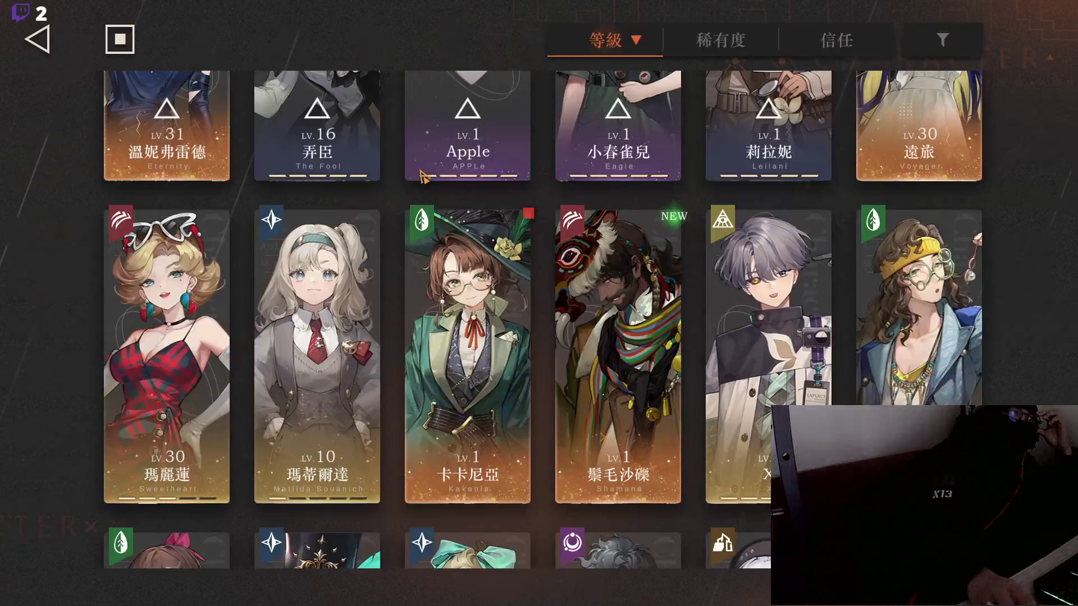
click(406, 222)
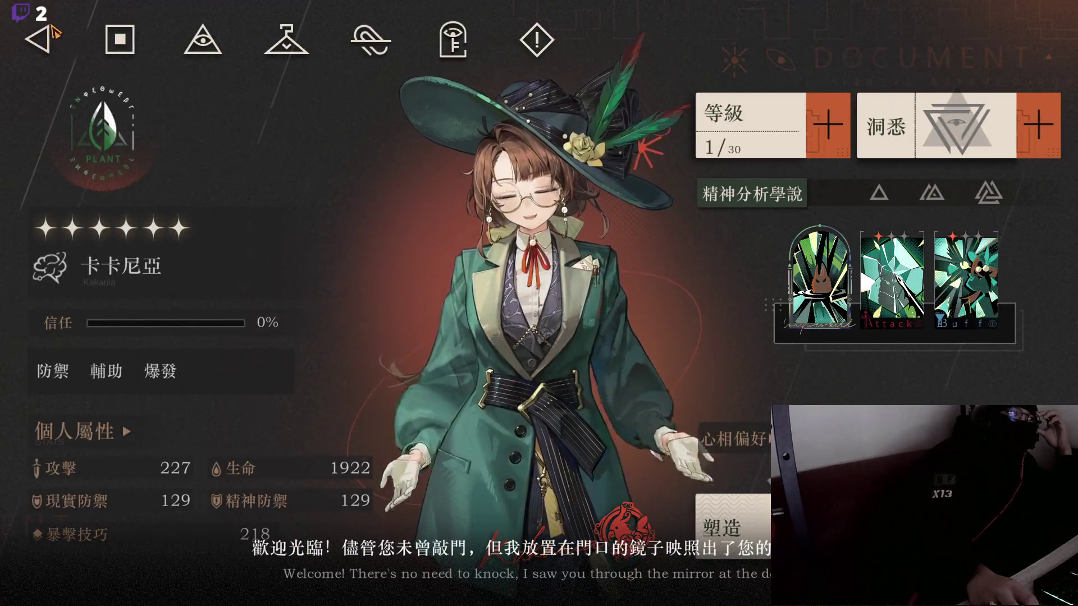
key(Escape)
Step: Cycle Semmelweis's moonlit, archer and The Mirror outfits, ending on her detail page
scroll(445, 137, up, 10)
click(168, 225)
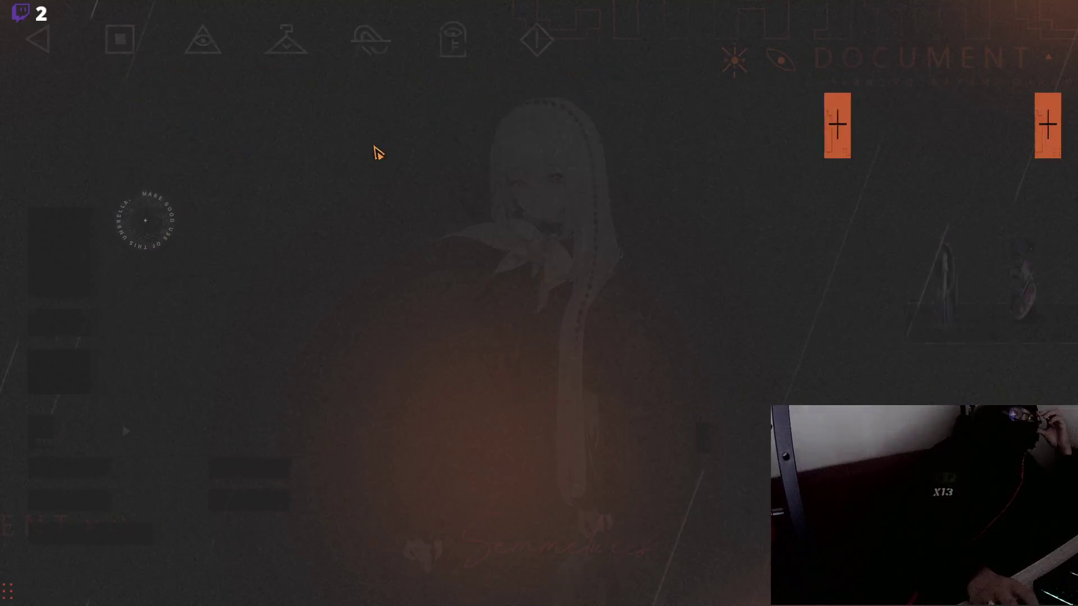
click(309, 63)
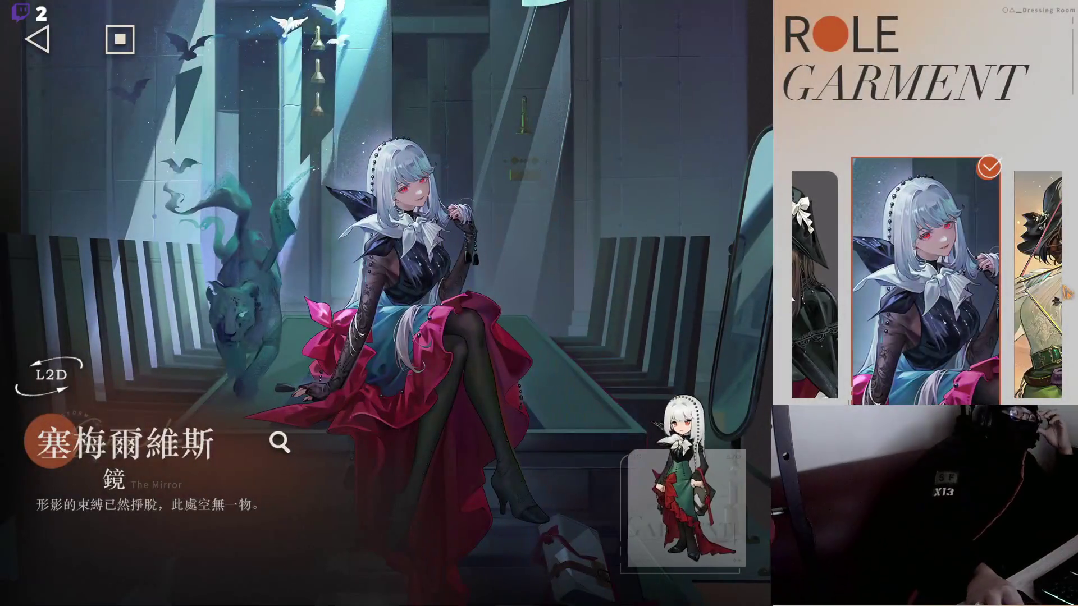
scroll(973, 289, down, 1)
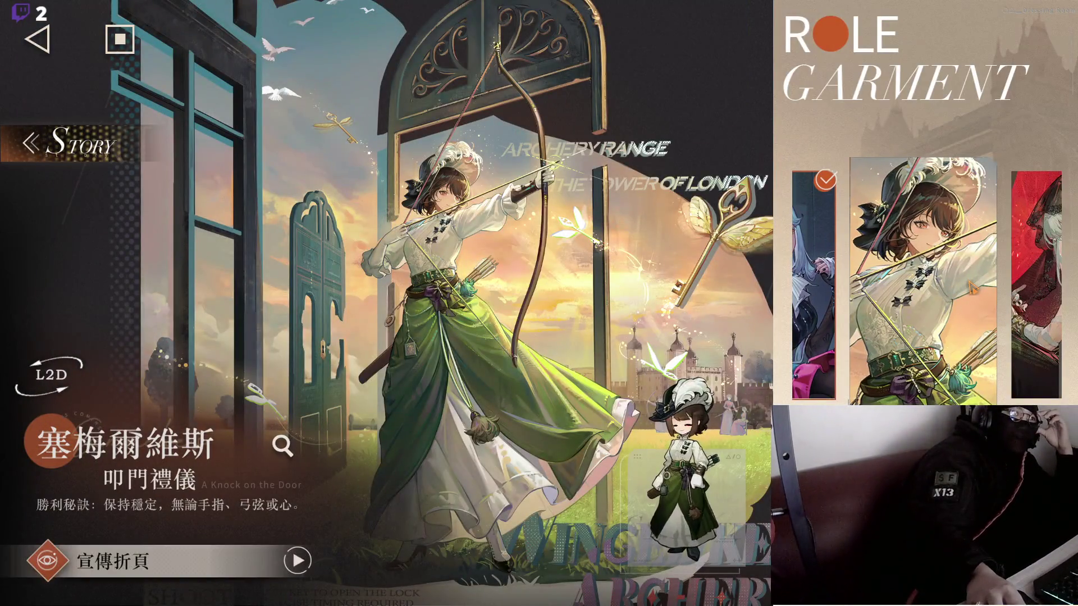
click(1018, 275)
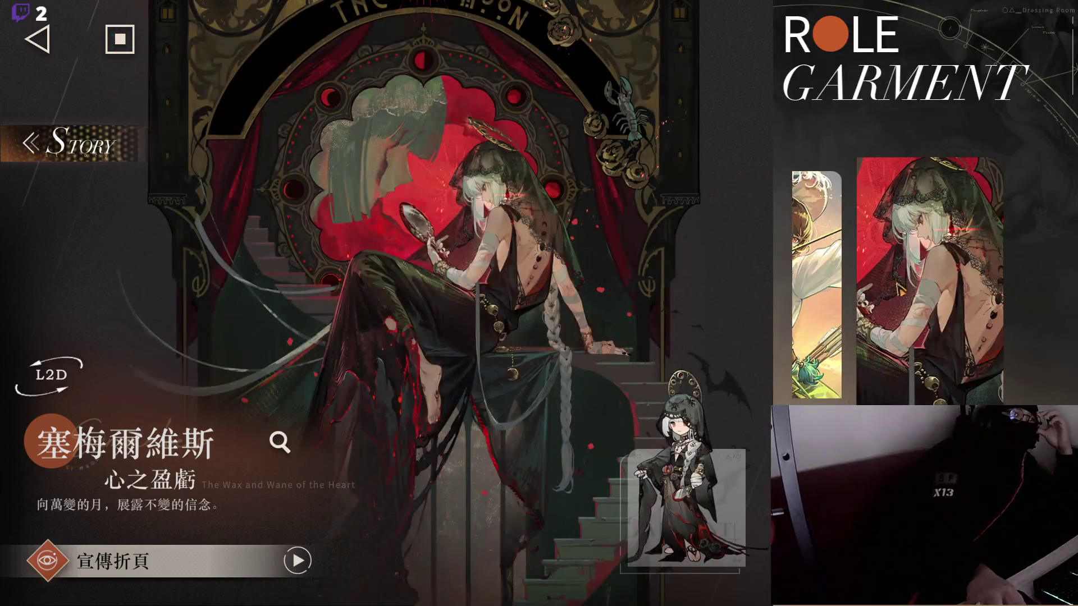
click(816, 292)
click(816, 293)
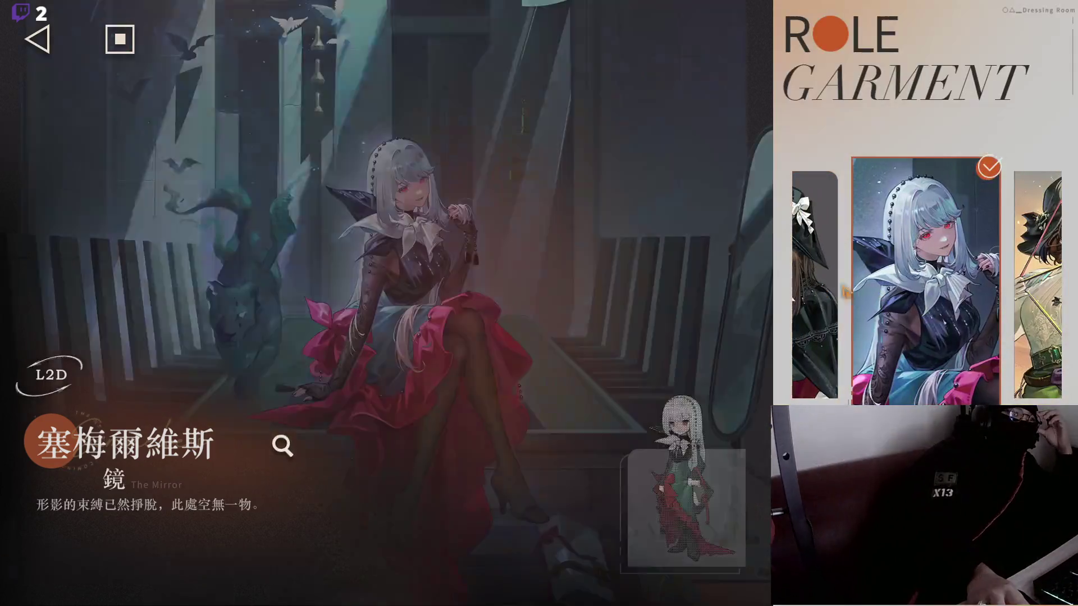
click(1027, 306)
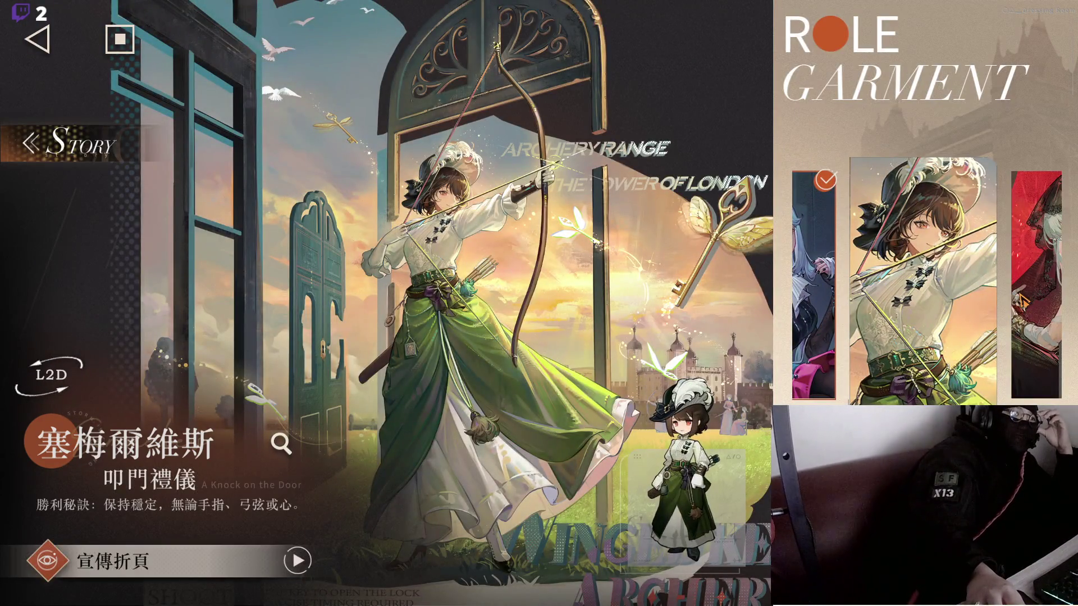
click(37, 39)
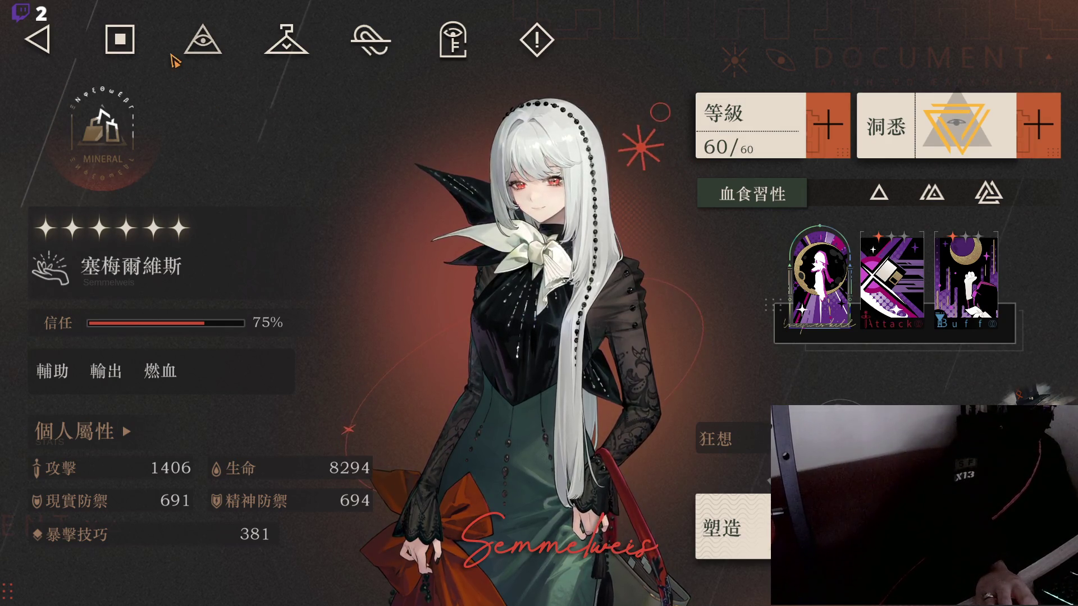
Step: Go to the Wilderness island and collect the clock tower and 利齒市集 market output
click(120, 39)
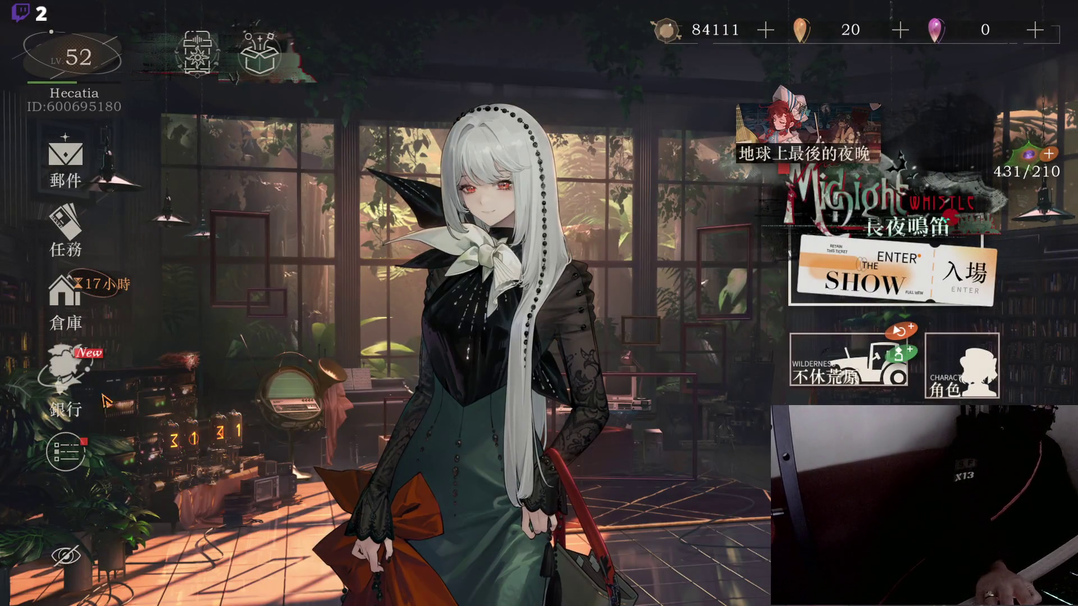
click(876, 359)
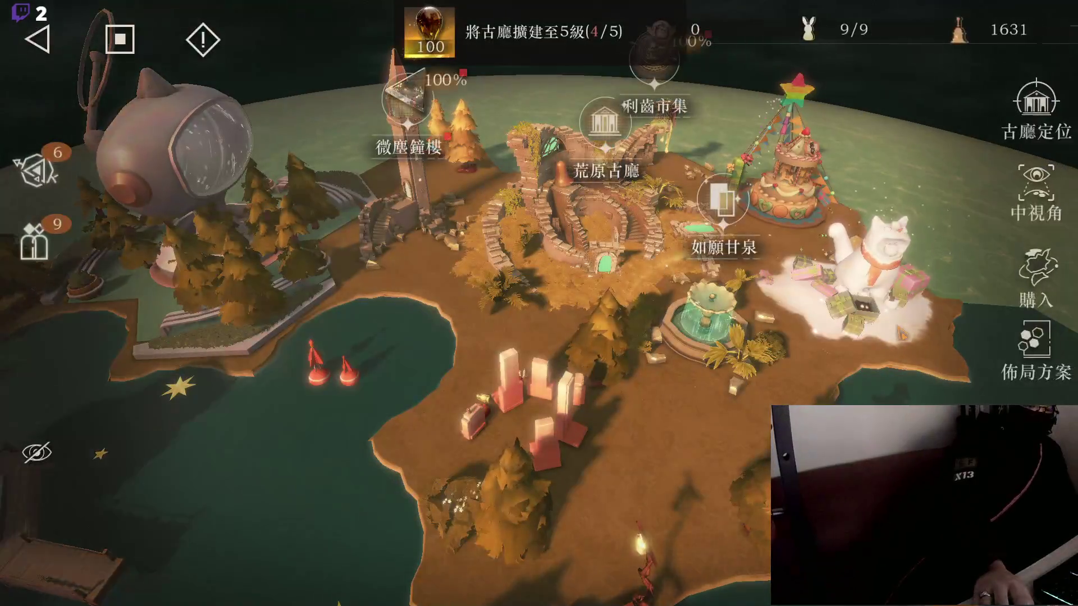
click(604, 120)
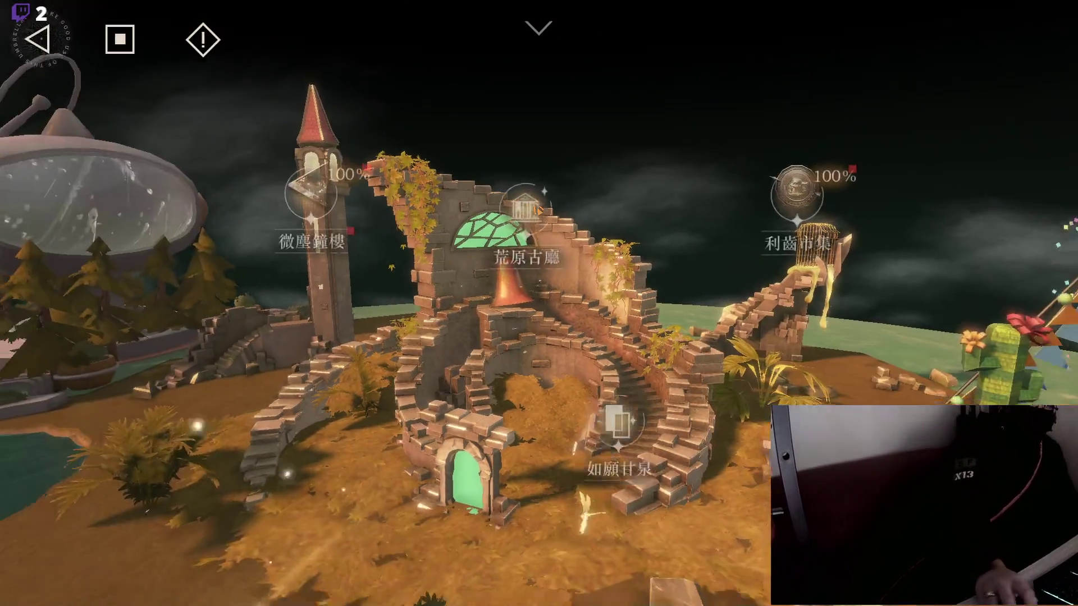
click(537, 211)
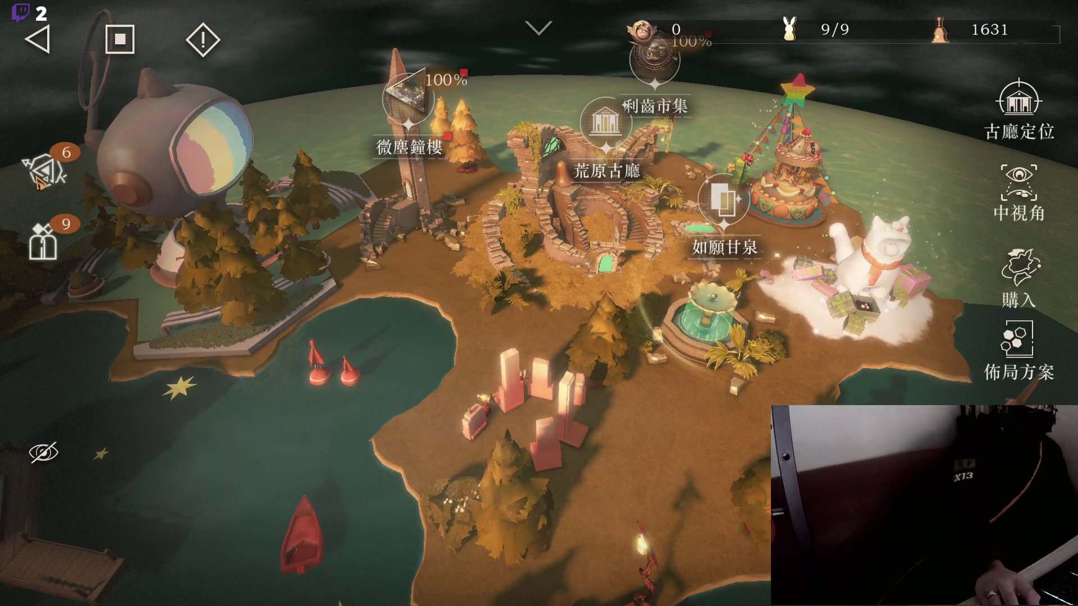
scroll(81, 229, up, 3)
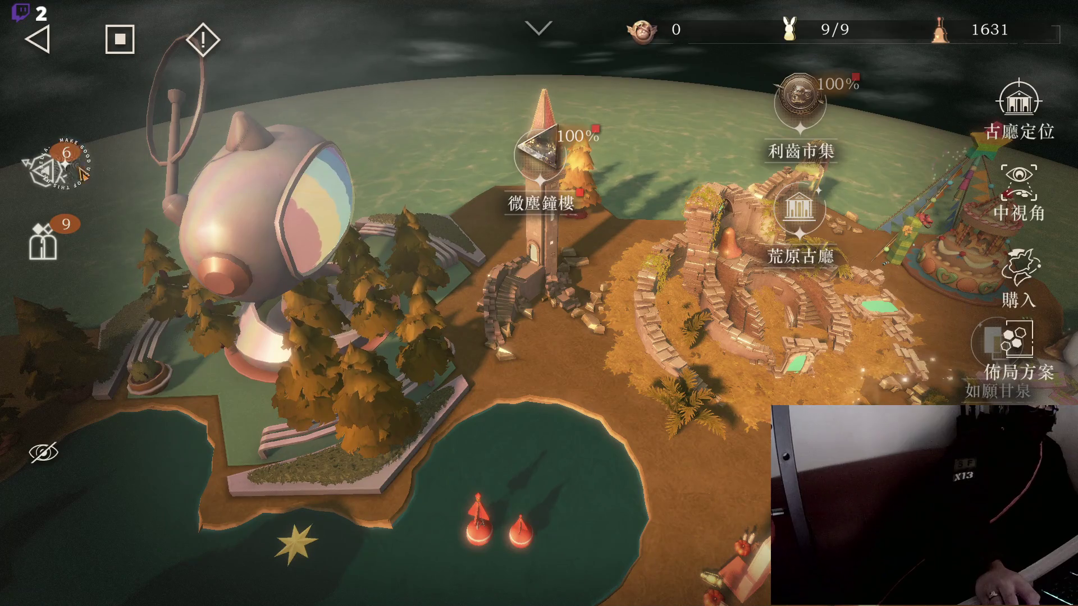
click(540, 151)
click(794, 120)
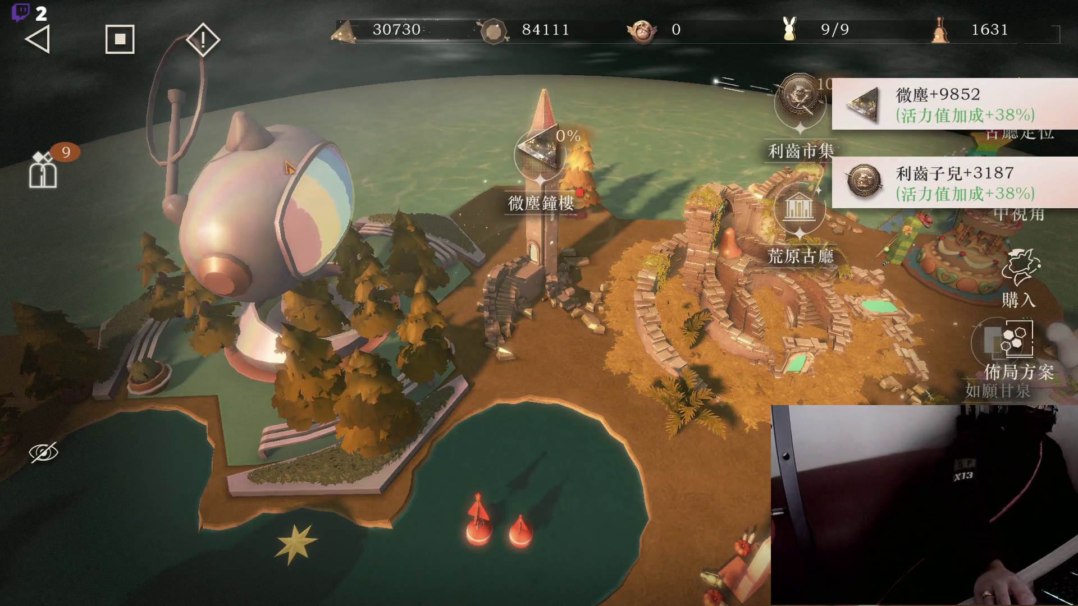
Step: Chat with the lighthouse character, answer 的確如此, and claim the 荒原齒貝 and 微塵 rewards
click(74, 162)
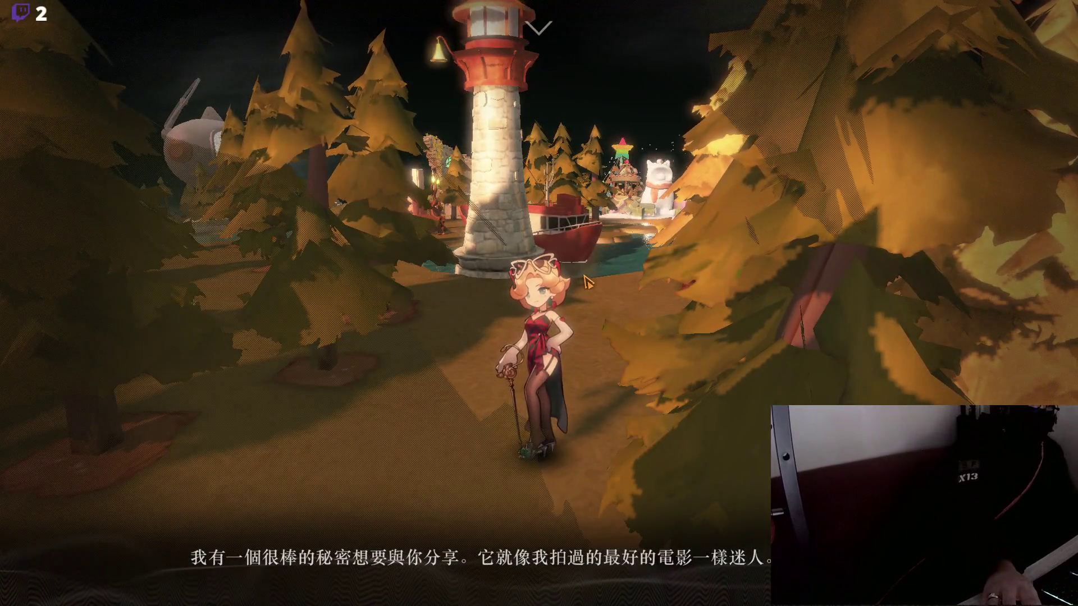
click(586, 281)
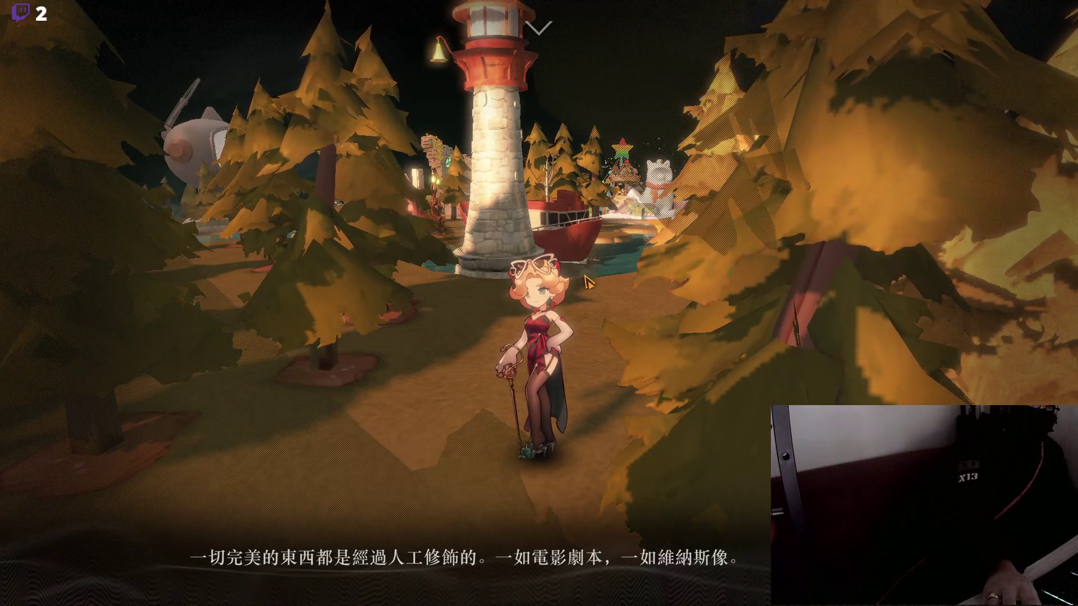
click(587, 281)
click(587, 281)
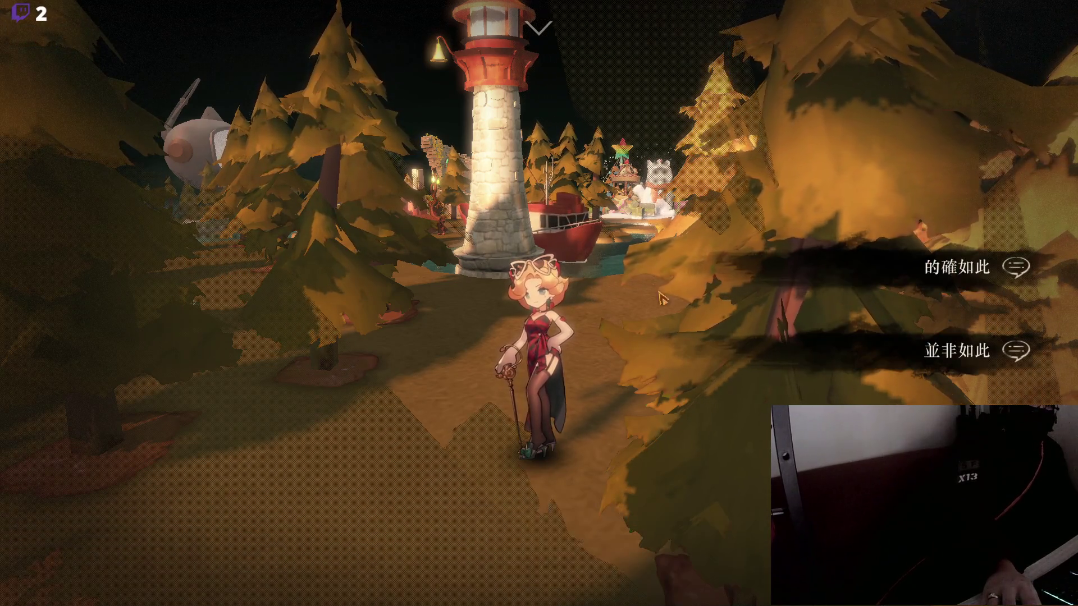
click(912, 273)
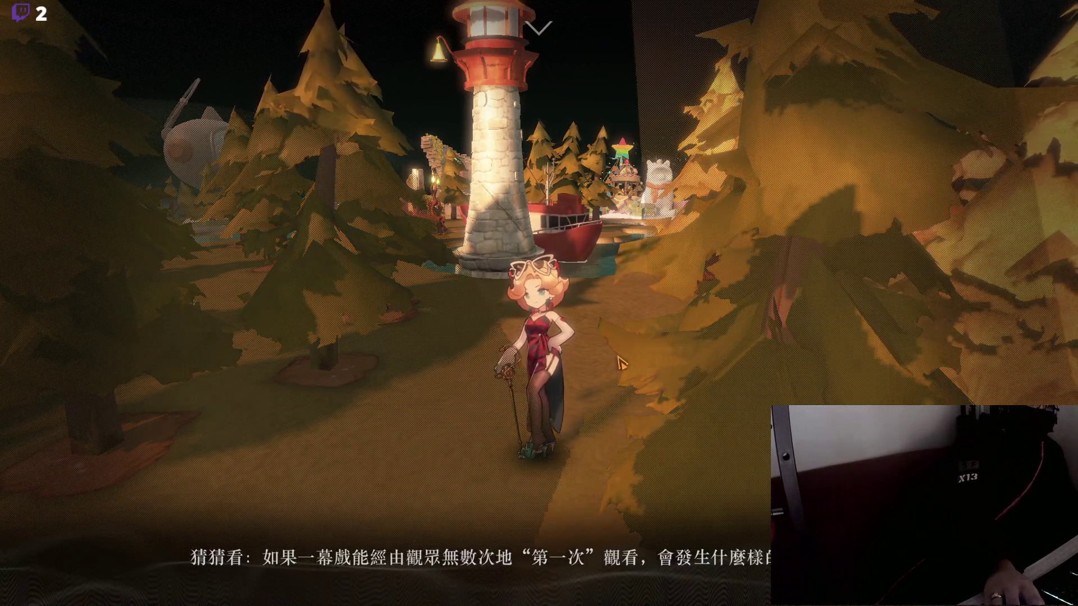
click(612, 358)
click(617, 356)
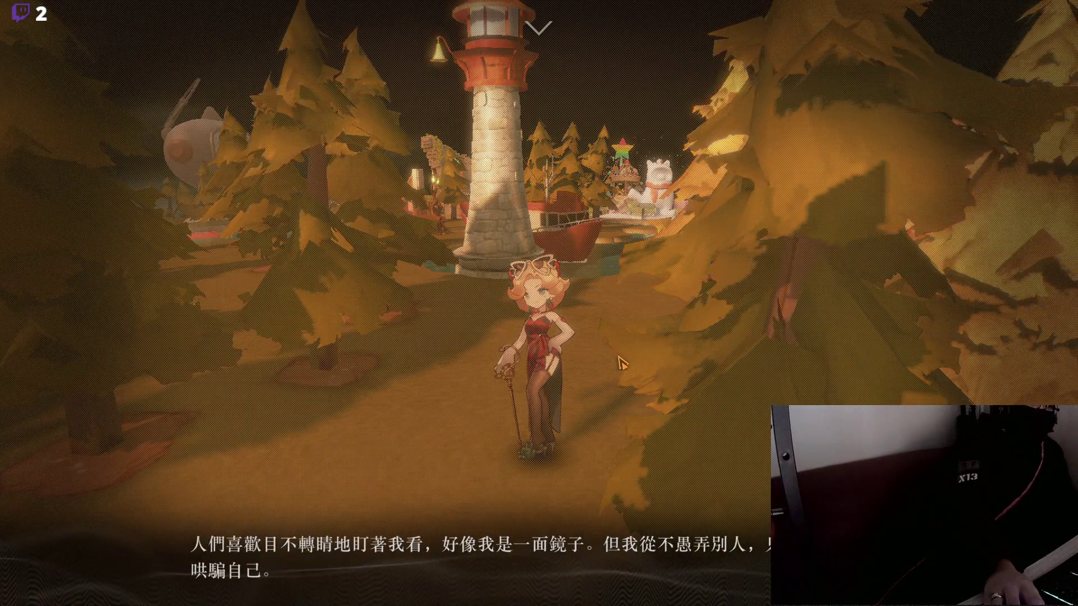
click(617, 362)
click(619, 364)
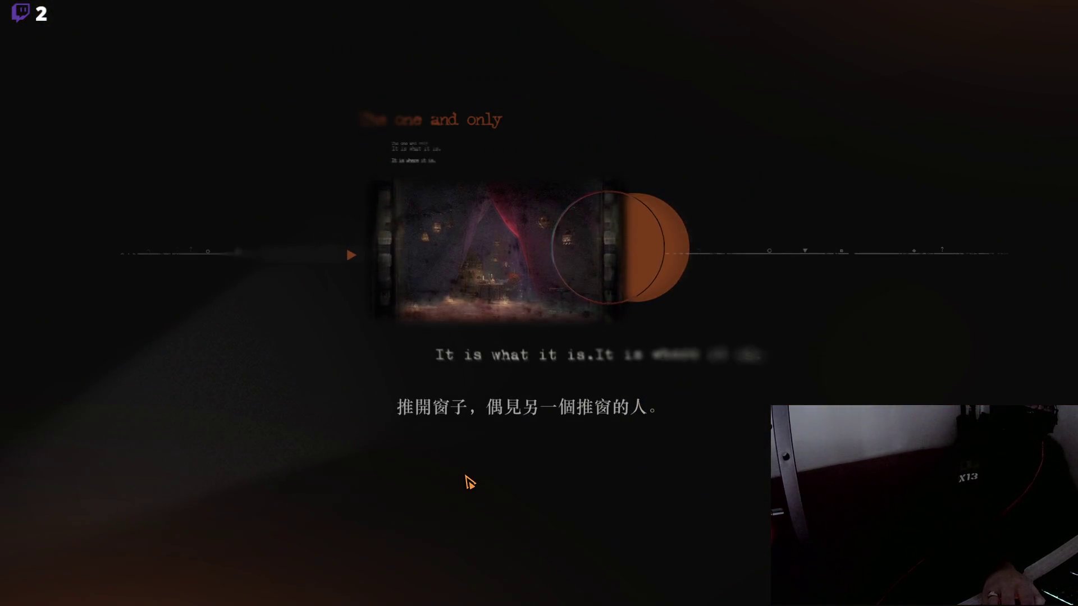
Step: Finish the story screen and bring up the 聲音 sound settings page
click(469, 476)
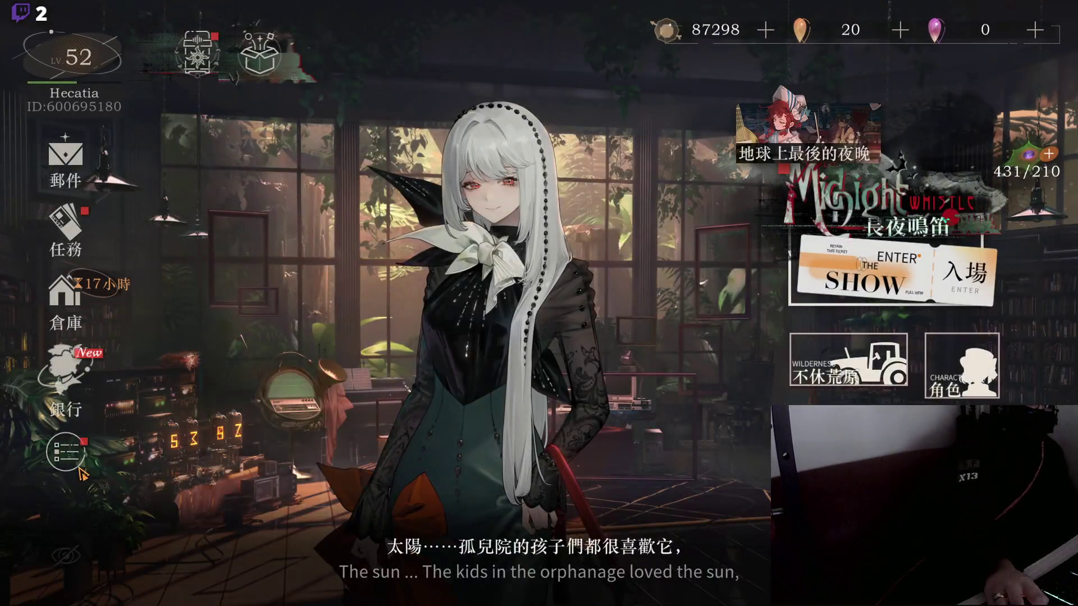
click(45, 451)
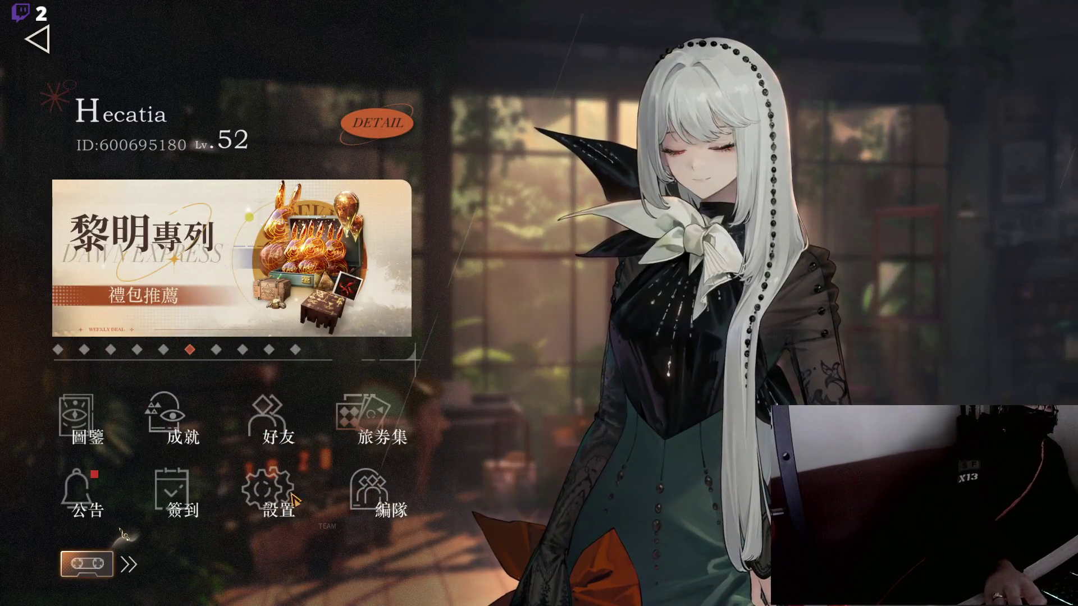
click(272, 491)
click(91, 210)
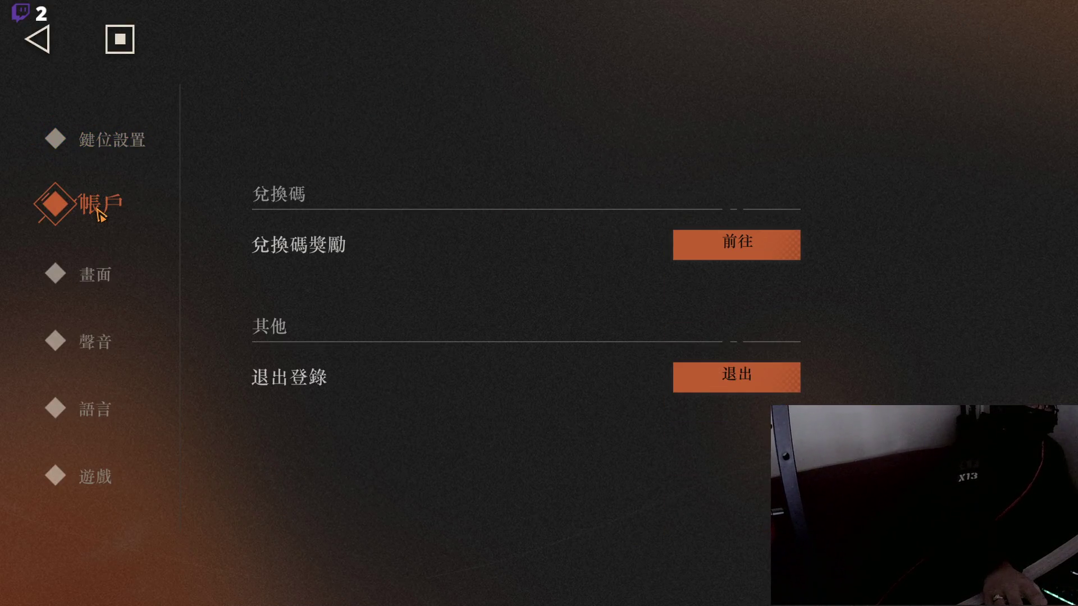
click(95, 274)
click(104, 340)
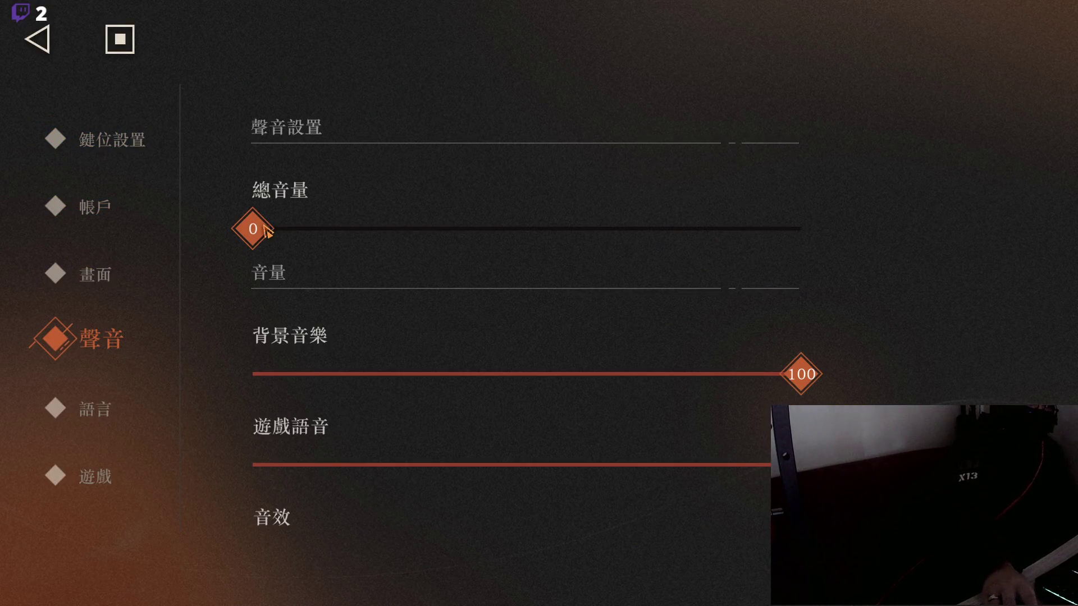
Step: Set 總音量 to 100, 背景音樂 to 0 and 音效 to 5, then exit settings
drag(252, 228, 559, 229)
drag(801, 381, 295, 409)
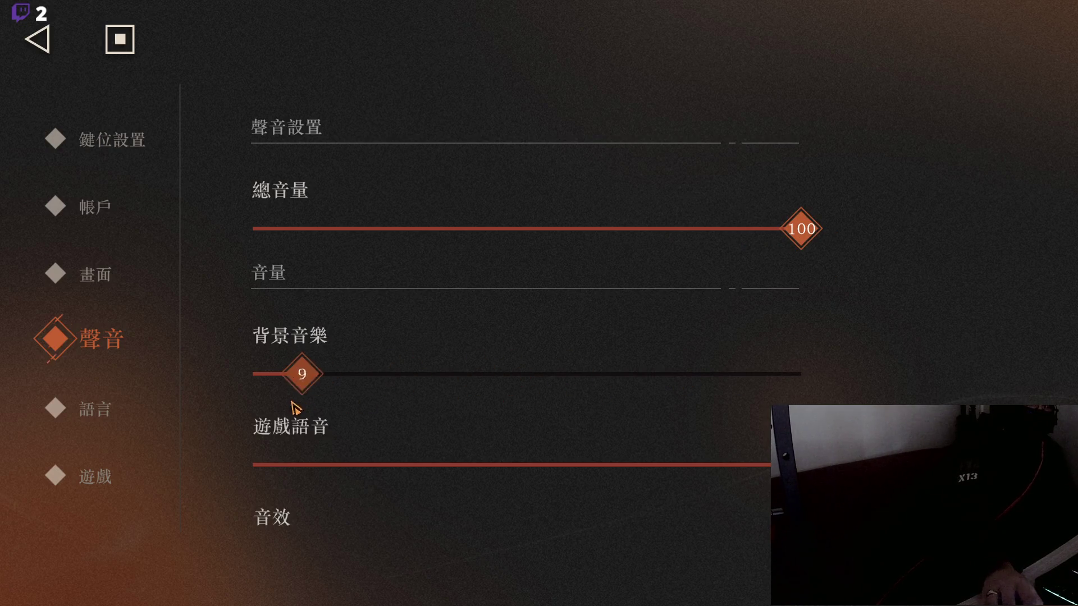
scroll(673, 435, down, 3)
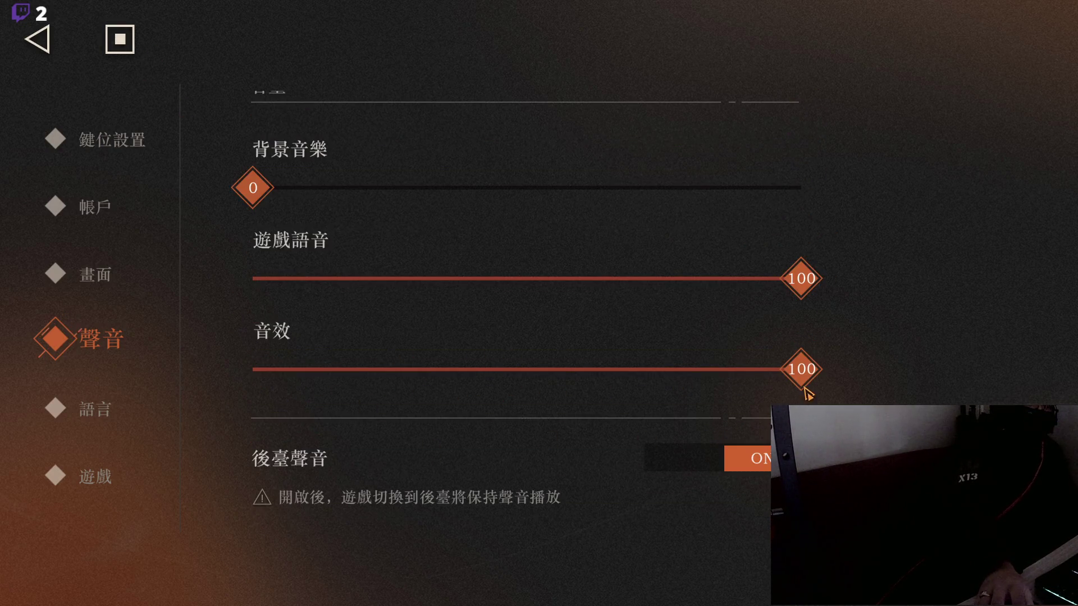
drag(803, 389, 292, 392)
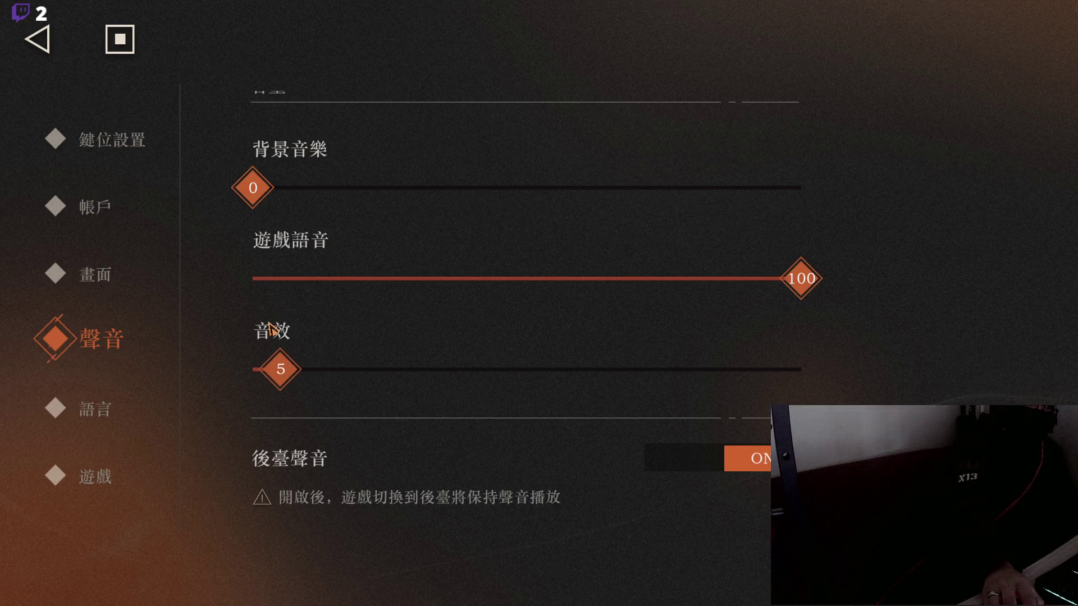
click(37, 39)
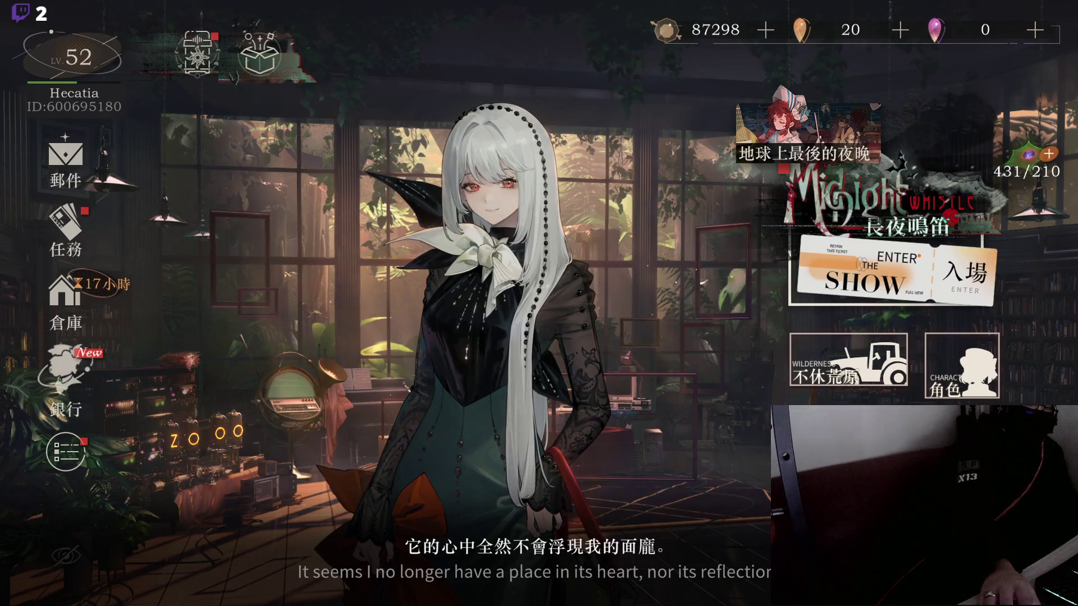
click(737, 296)
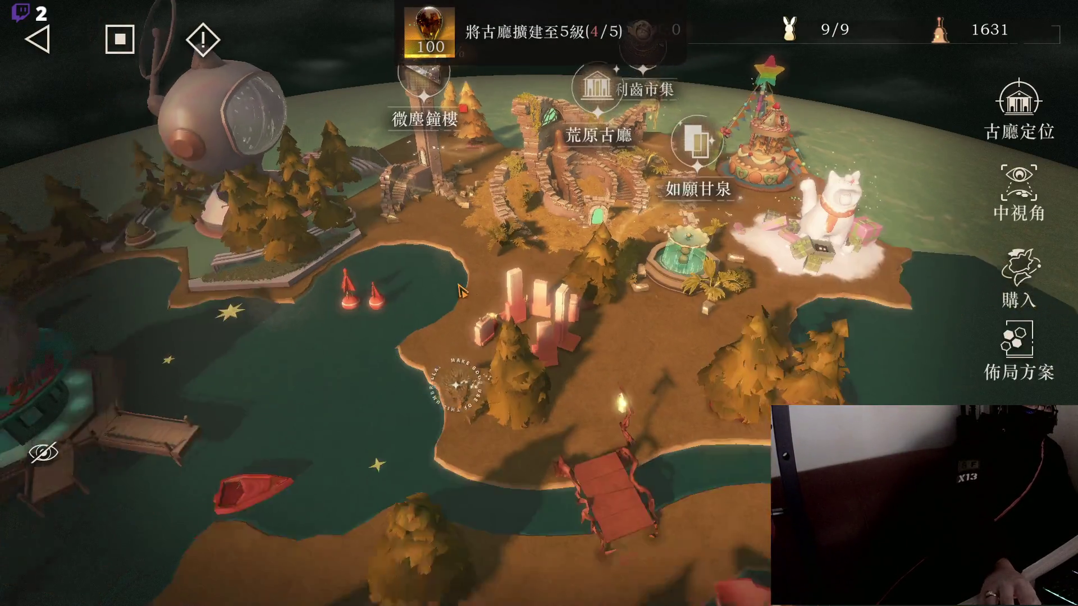
scroll(459, 289, down, 5)
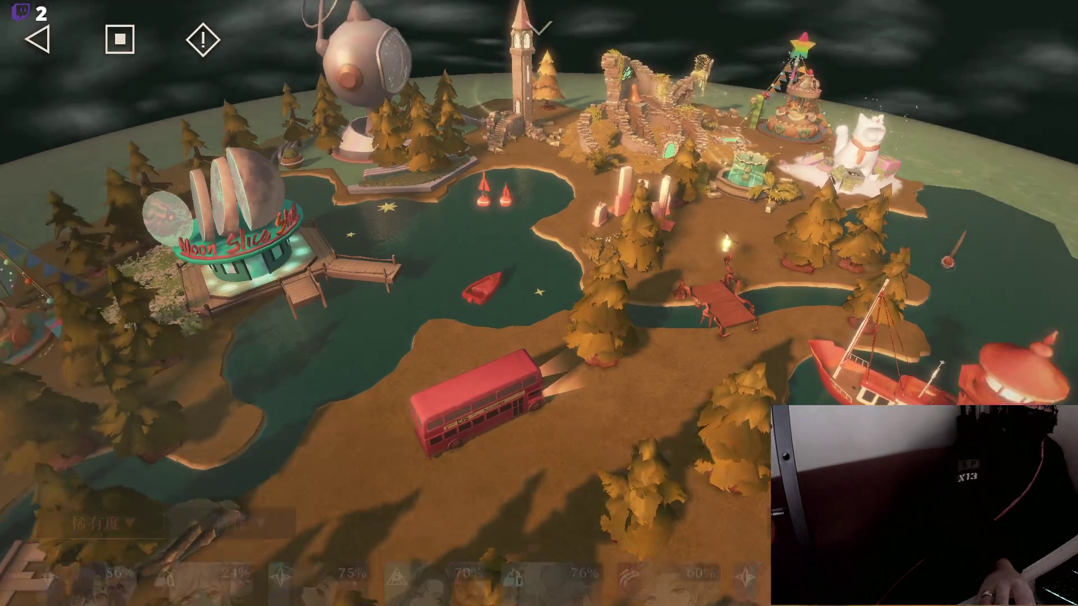
scroll(195, 557, down, 4)
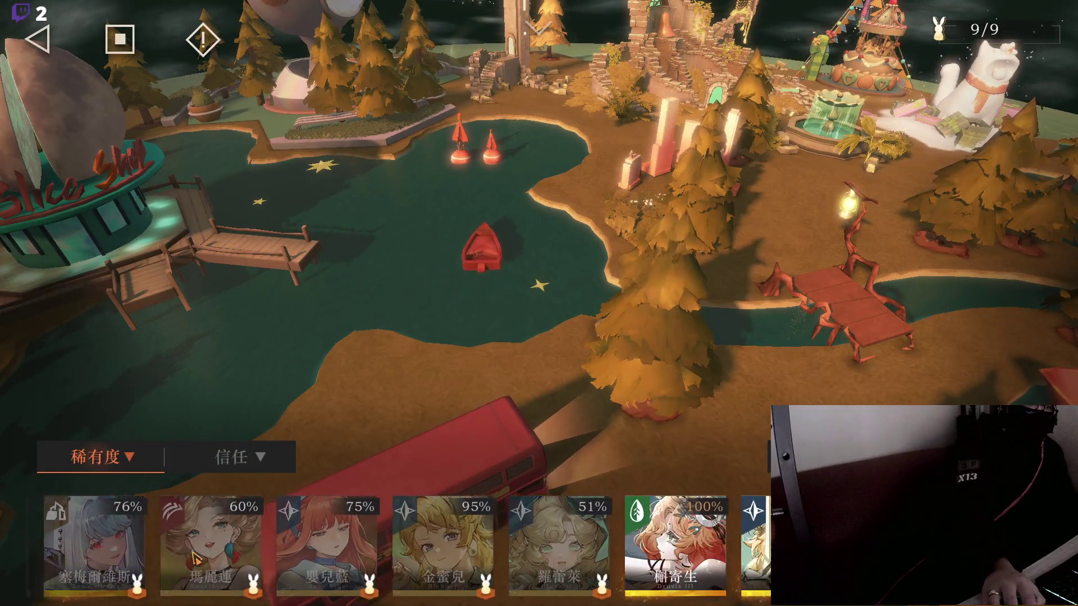
scroll(195, 557, down, 3)
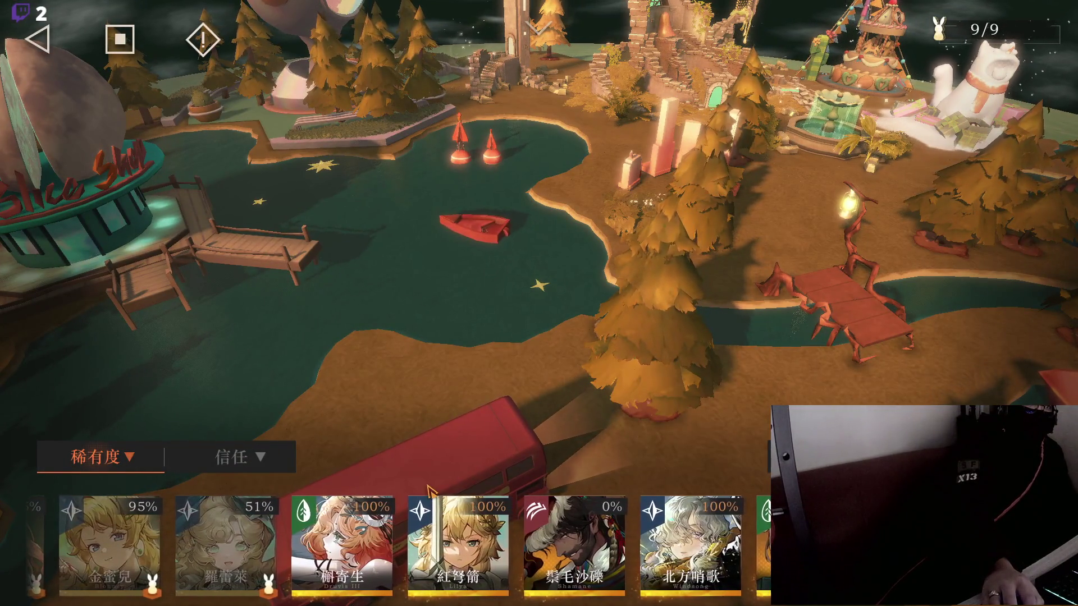
click(438, 539)
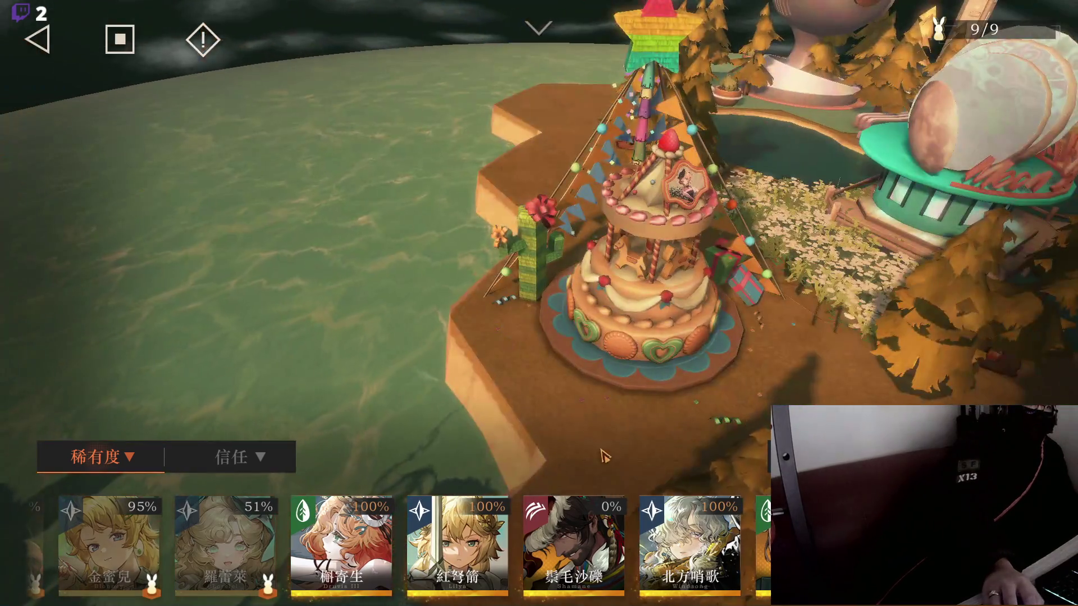
drag(602, 456, 418, 345)
click(38, 45)
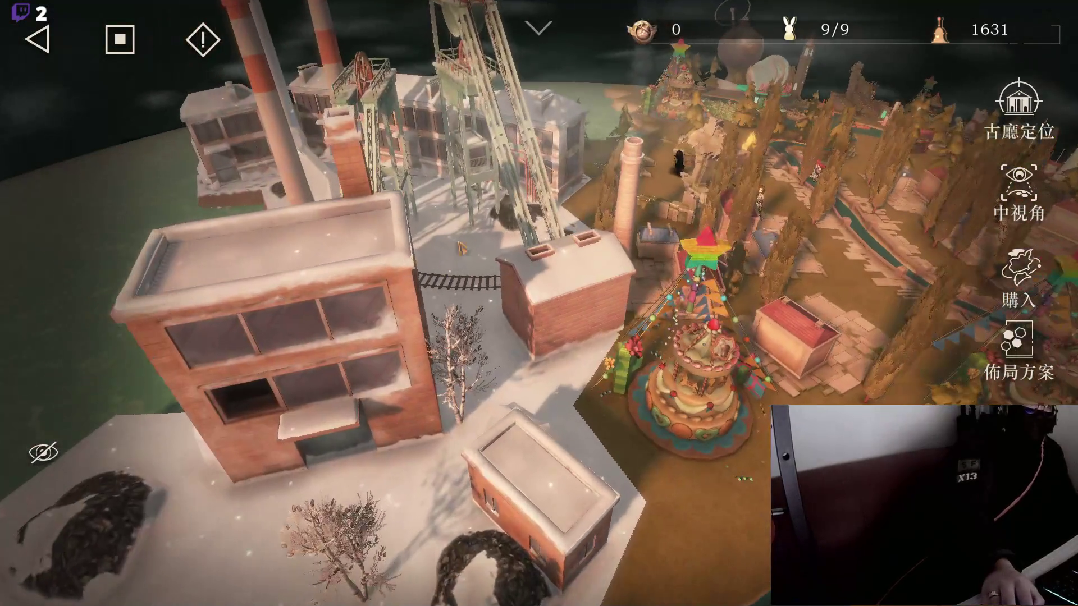
click(120, 41)
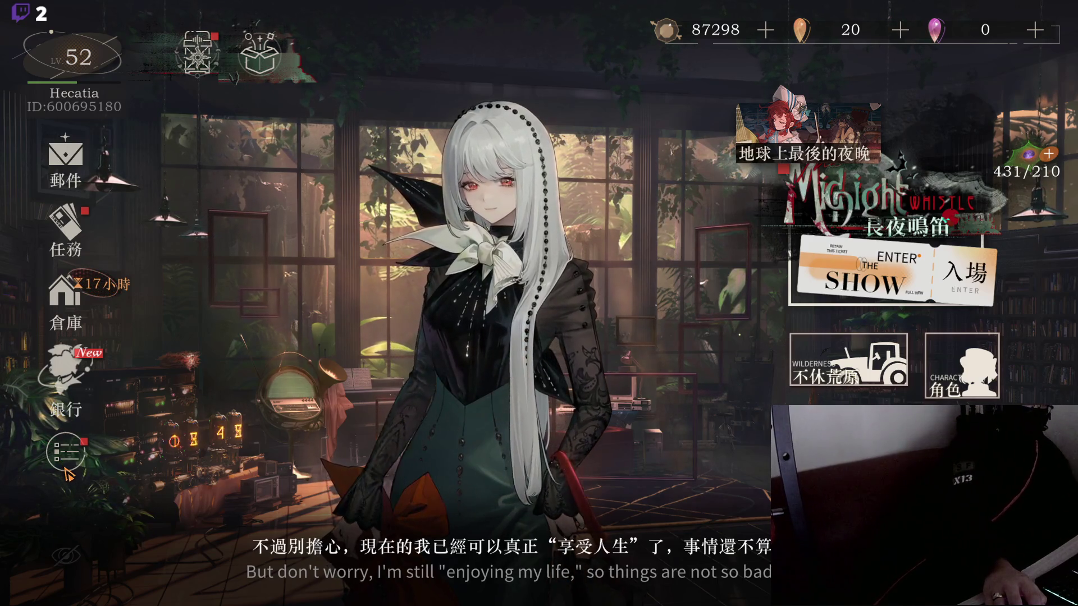
Step: Claim the completed 5/5 weekly mission reward from the 任務 list
click(113, 233)
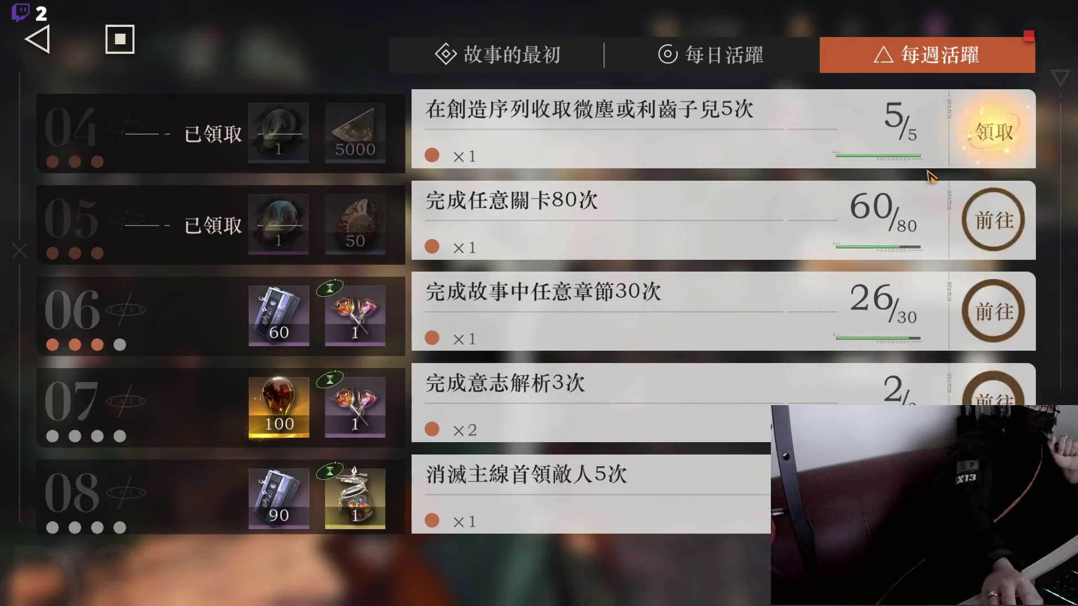
click(926, 171)
click(121, 44)
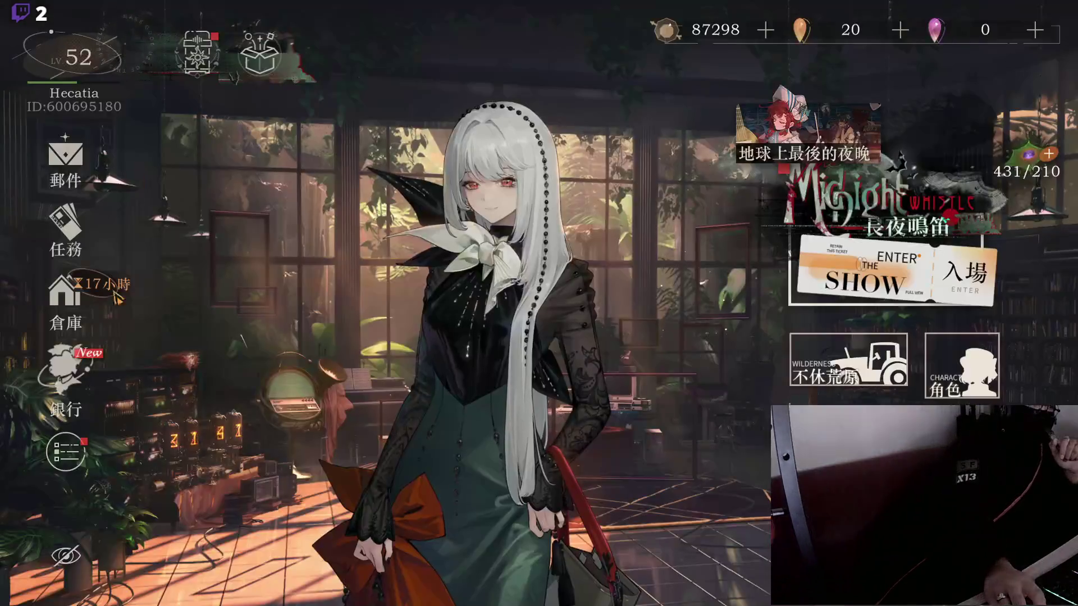
Step: Set the 音效 sound effects volume to 10 in 聲音 settings and return to the lobby
click(66, 452)
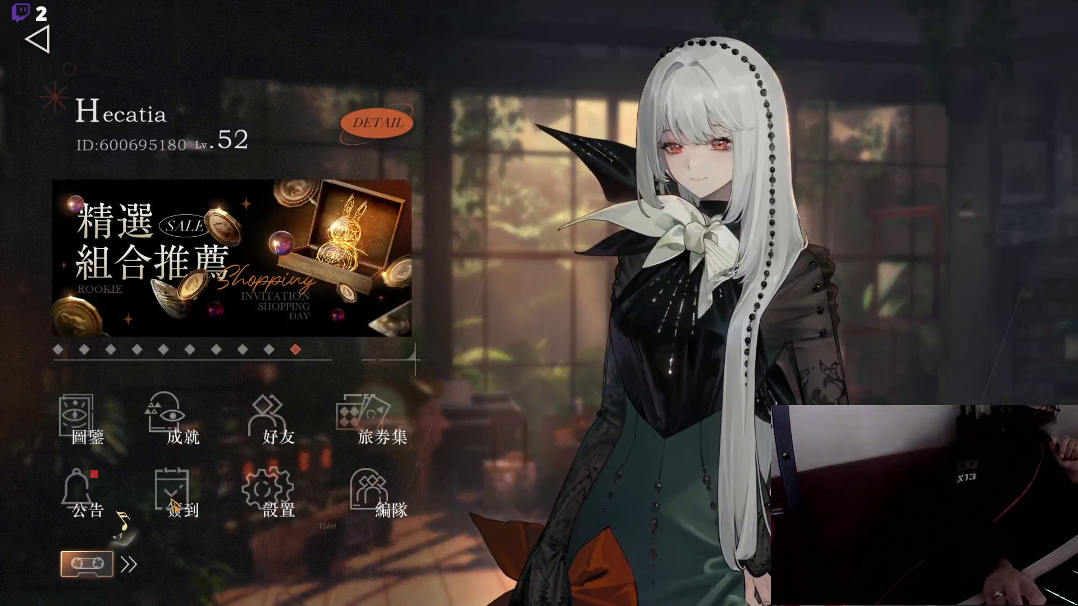
click(291, 434)
click(113, 462)
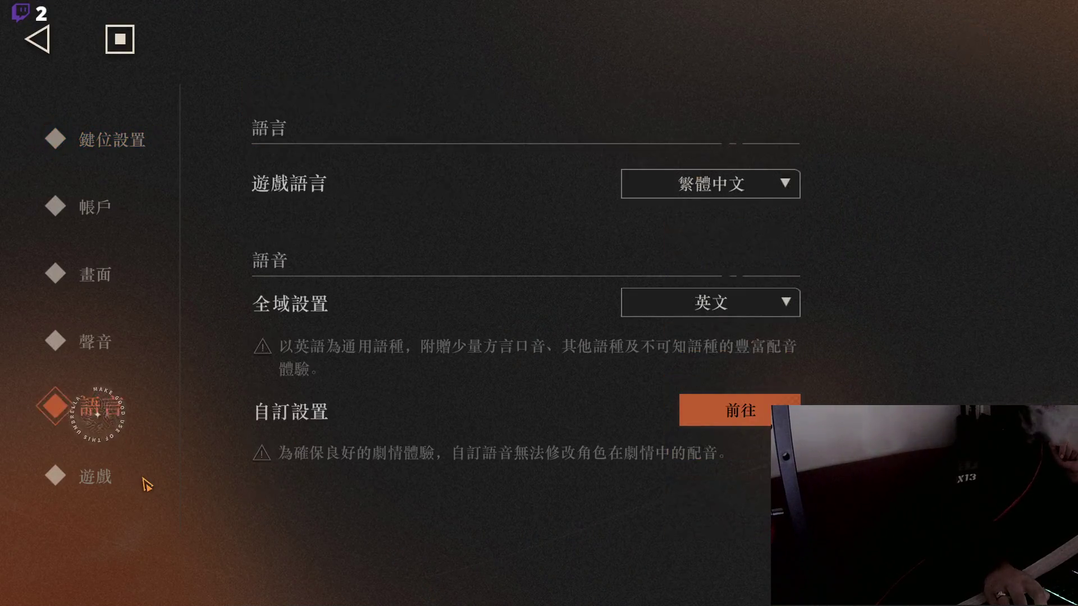
click(100, 342)
scroll(491, 471, down, 3)
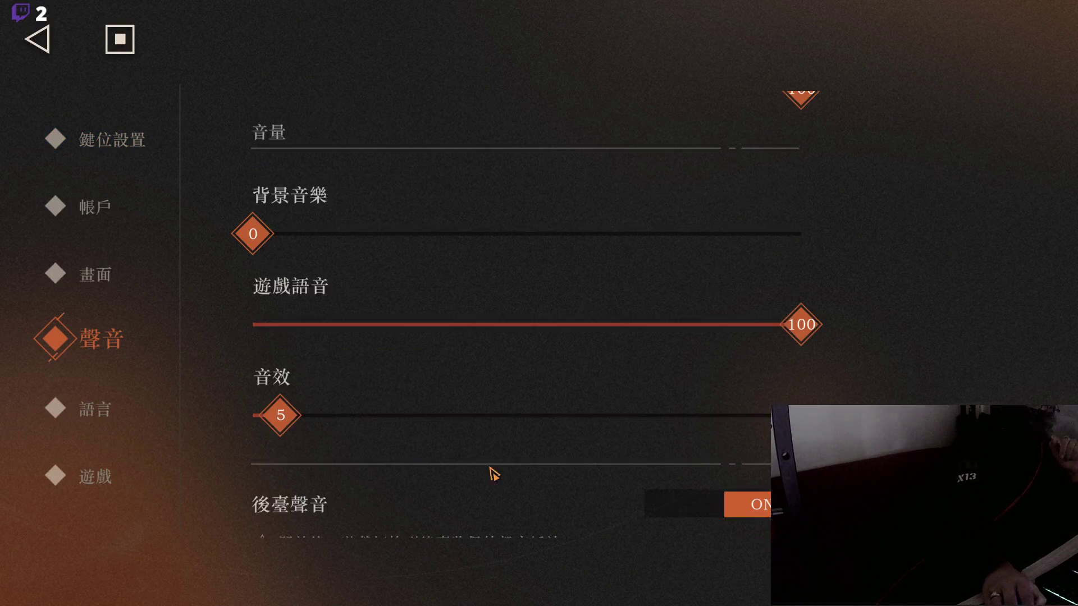
click(519, 370)
drag(553, 369, 460, 375)
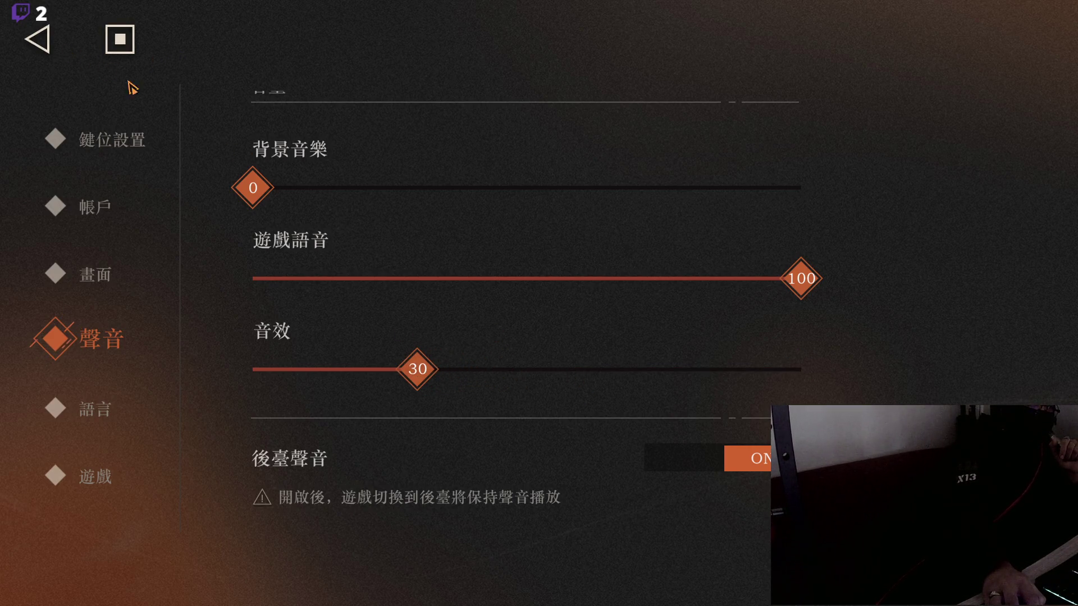
click(310, 371)
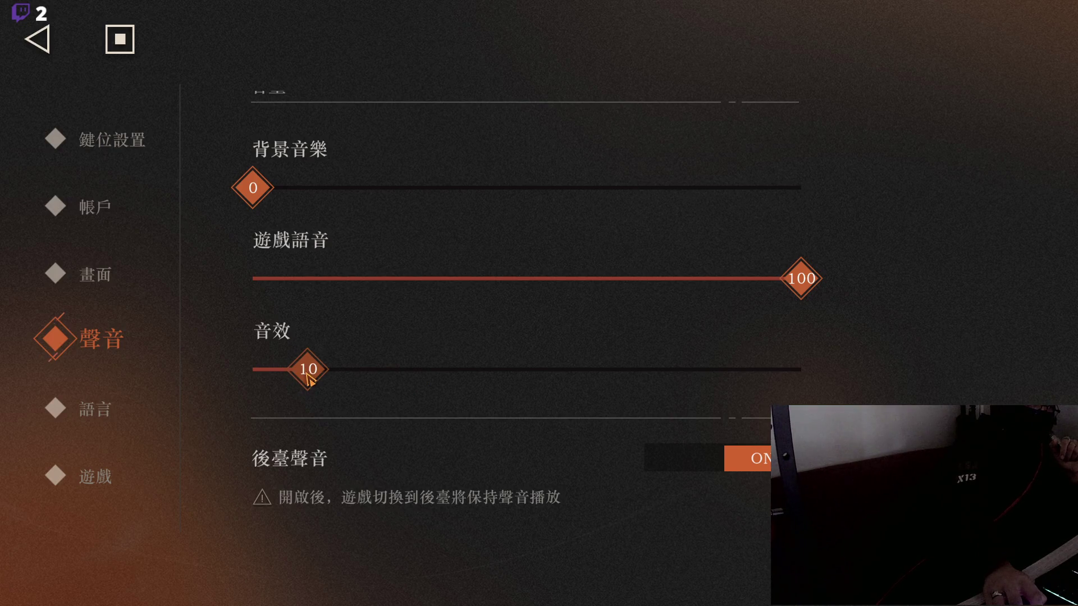
click(119, 39)
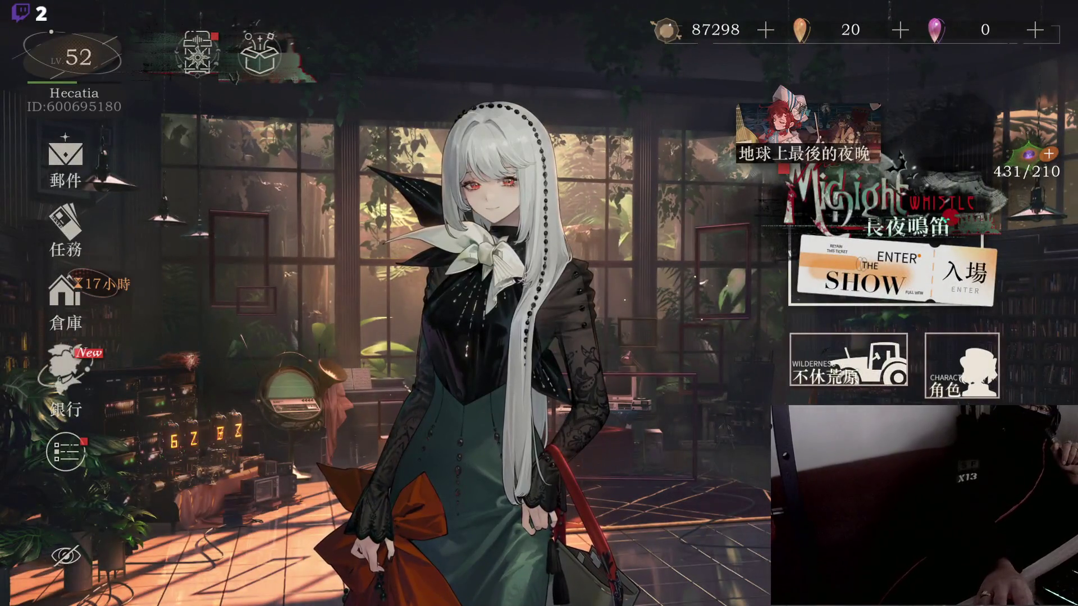
key(alt+Tab)
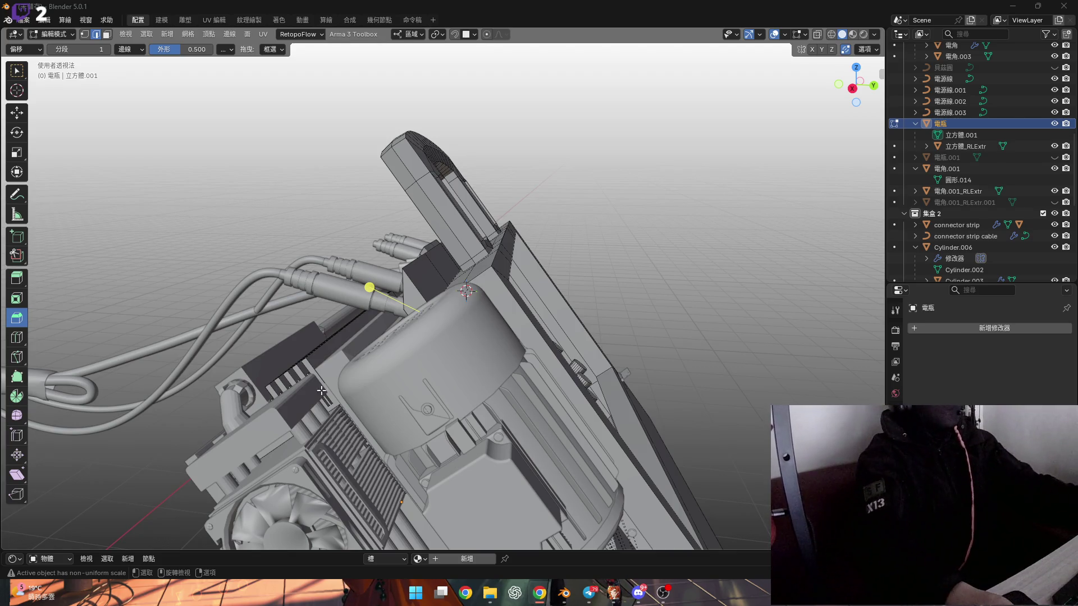
Step: Zoom in on the box's rows of cylinders and select one cylinder's end edge loop
middle_drag(321, 390, 339, 346)
scroll(343, 339, up, 5)
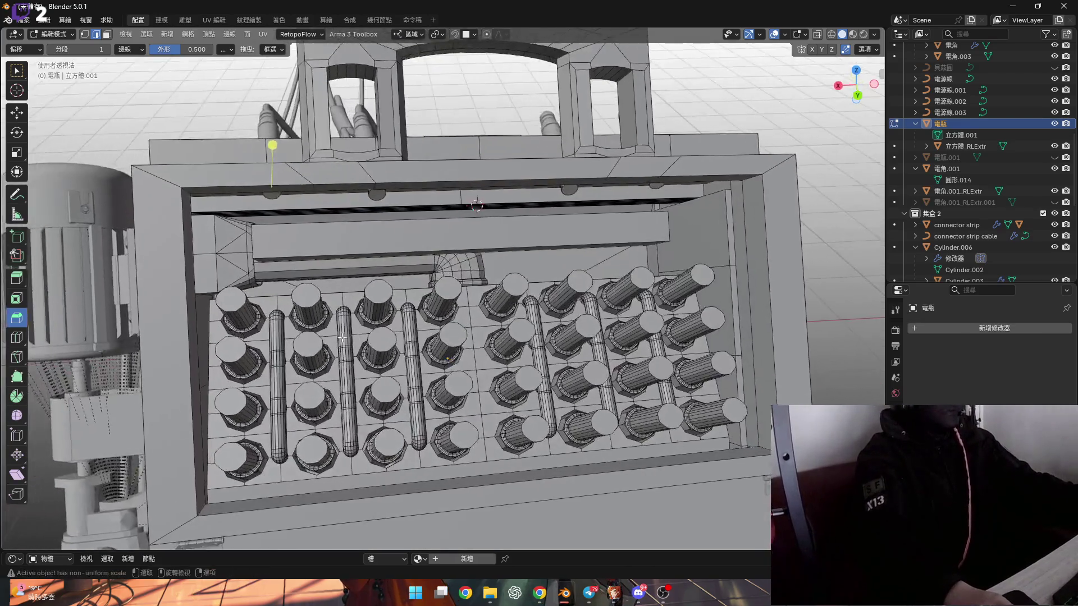
scroll(343, 338, up, 3)
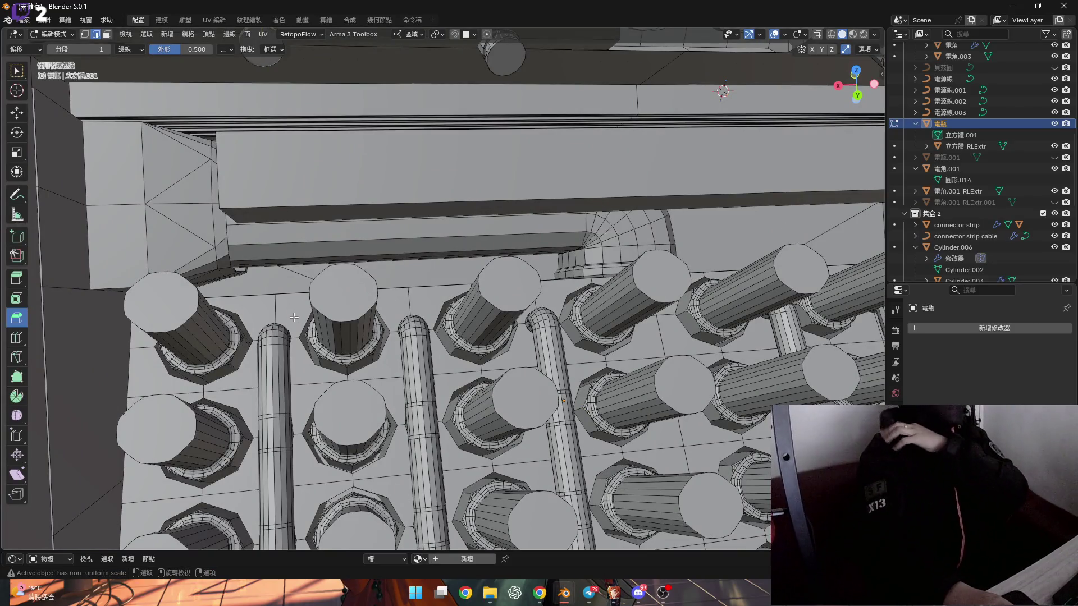
scroll(293, 318, up, 2)
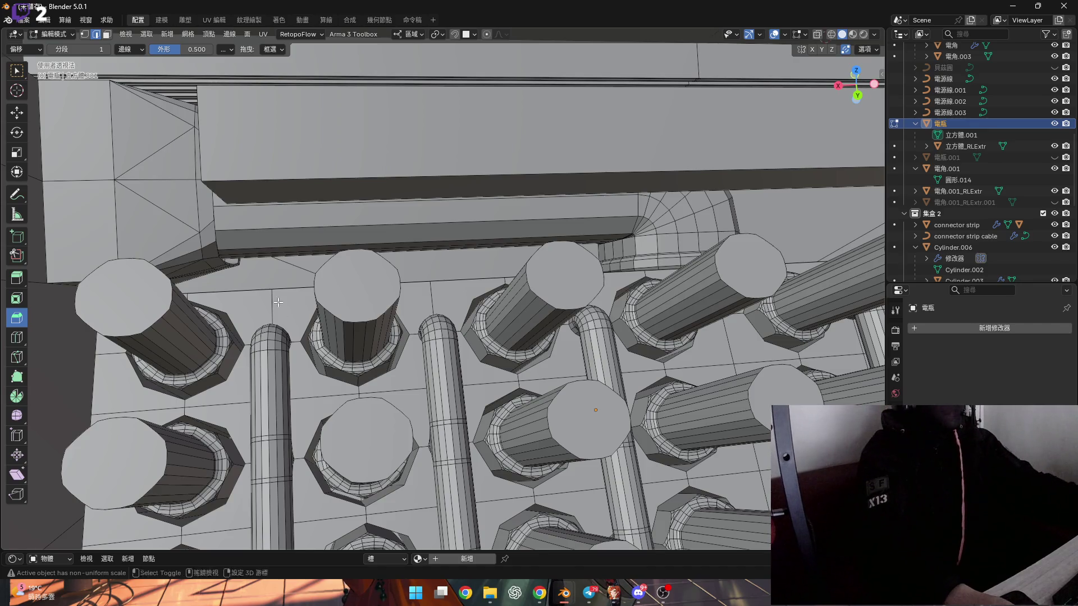
mouse_move(278, 302)
middle_down()
mouse_move(296, 223)
mouse_move(281, 219)
mouse_move(306, 166)
mouse_move(229, 373)
mouse_move(289, 258)
mouse_move(372, 206)
mouse_move(318, 192)
mouse_move(305, 211)
mouse_move(318, 221)
mouse_move(271, 274)
middle_up()
alt+click(269, 239)
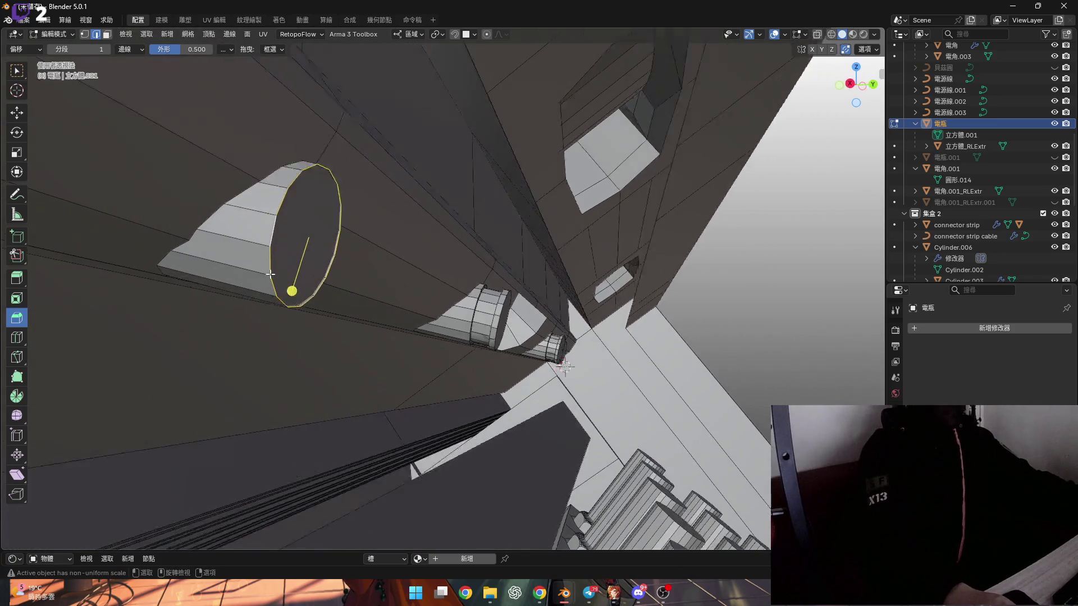
Step: Snap the 3D cursor to the end loop's bottom vertex as the spin pivot
scroll(271, 273, up, 2)
middle_drag(298, 325, 298, 323)
click(290, 328)
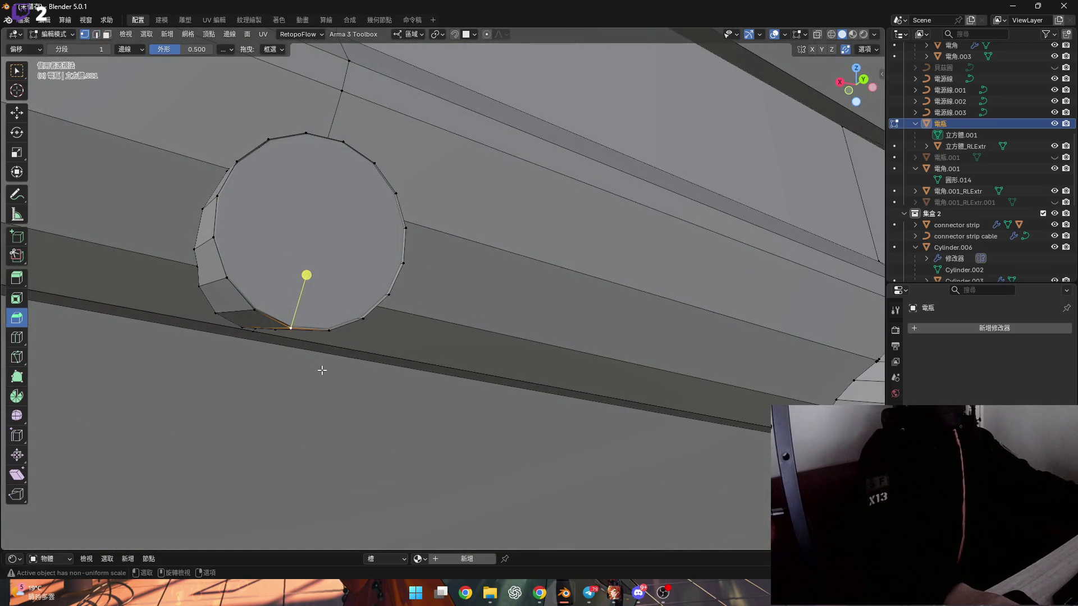
key(shift+s)
click(312, 348)
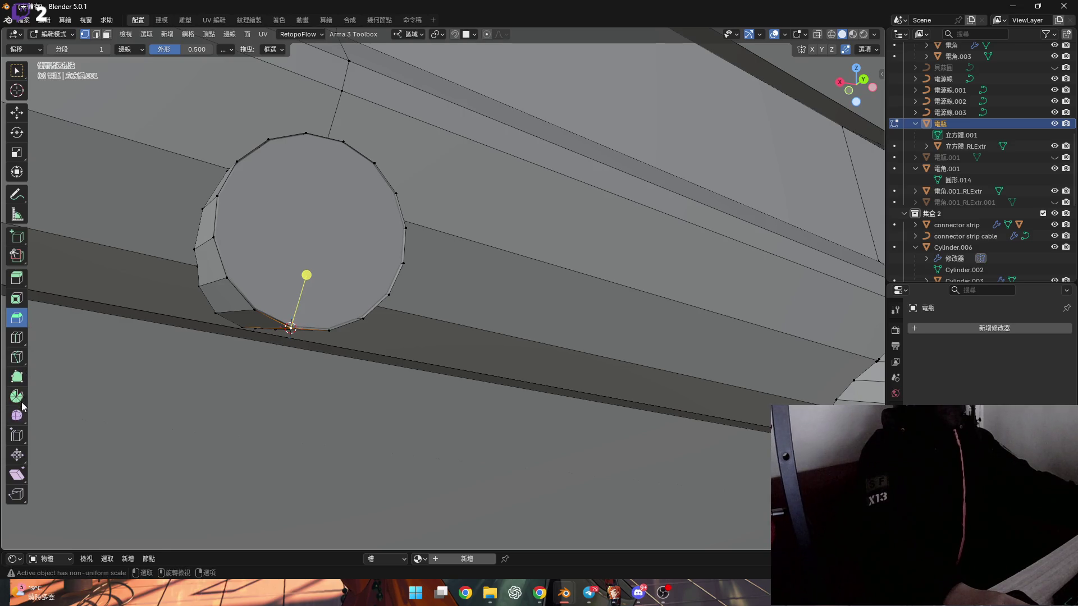
click(21, 402)
middle_drag(277, 339, 363, 332)
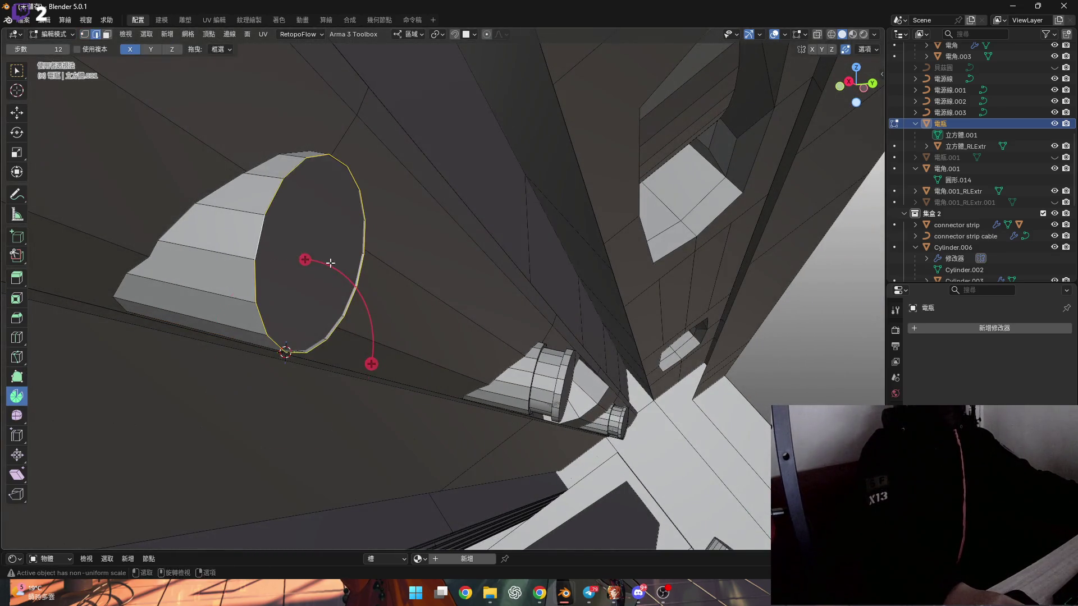
mouse_move(330, 263)
middle_down()
mouse_move(378, 234)
mouse_move(392, 205)
middle_up()
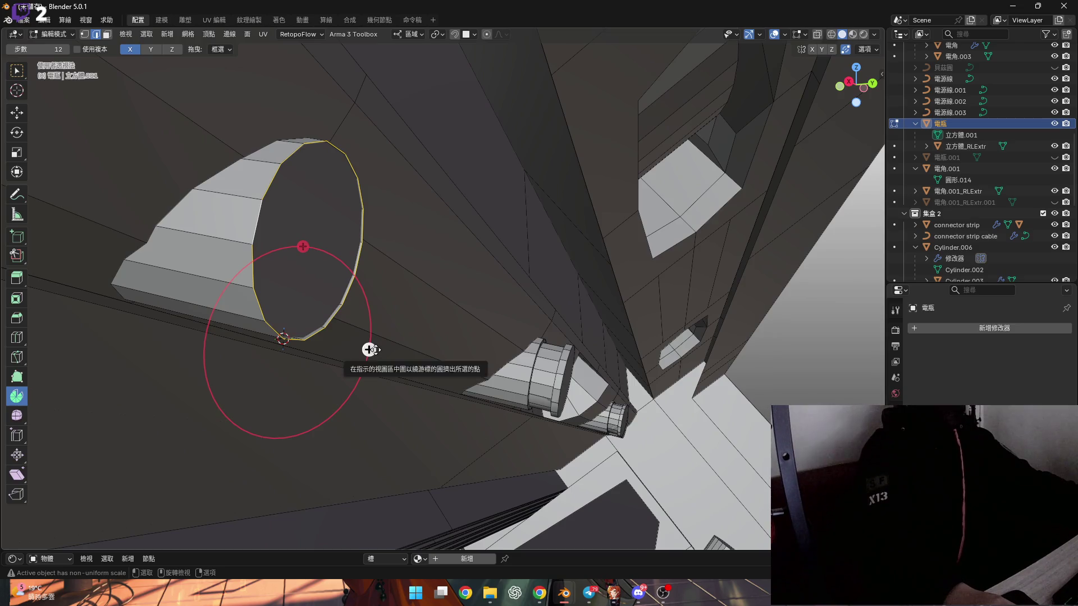
mouse_move(369, 349)
middle_down()
mouse_move(385, 270)
mouse_move(422, 277)
middle_up()
Step: Spin the end loop into a curved part with a 45° angle and 4 steps
drag(477, 292, 470, 410)
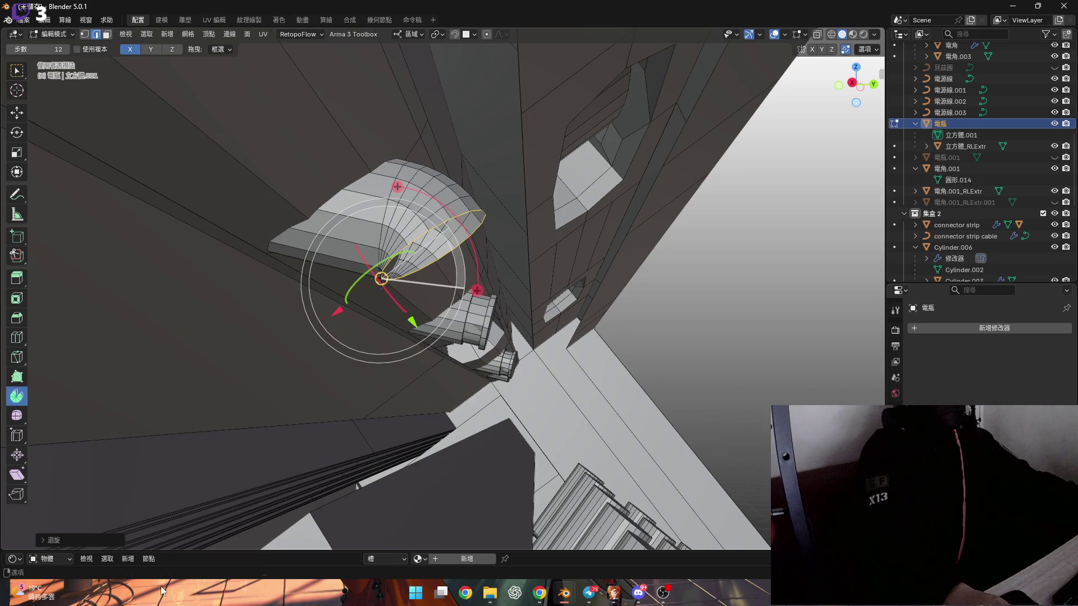
click(57, 540)
mouse_move(322, 420)
middle_down()
mouse_move(343, 417)
mouse_move(159, 426)
middle_up()
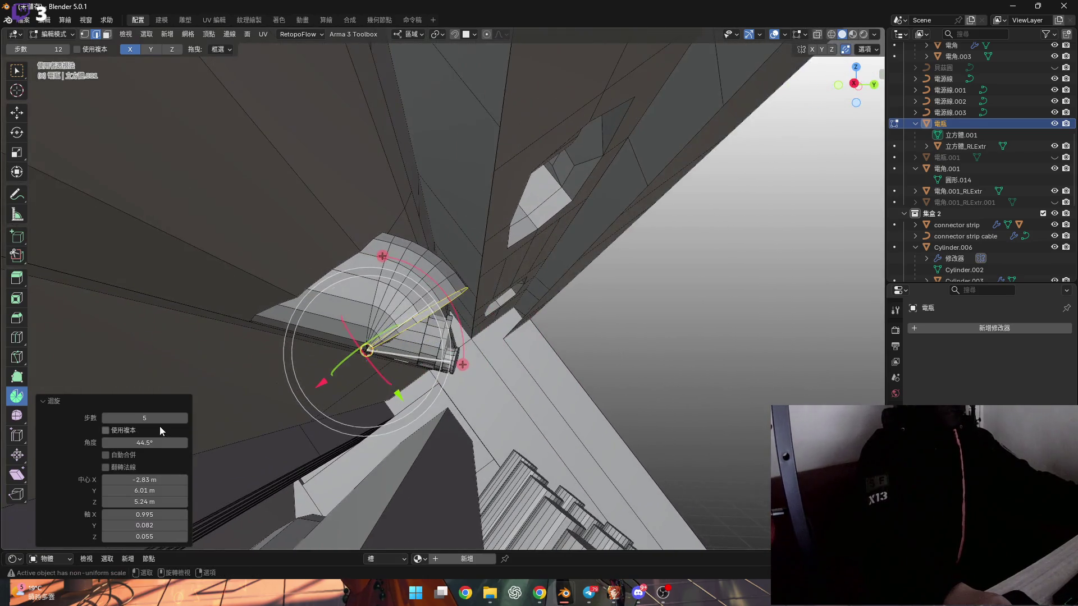
drag(156, 443, 161, 443)
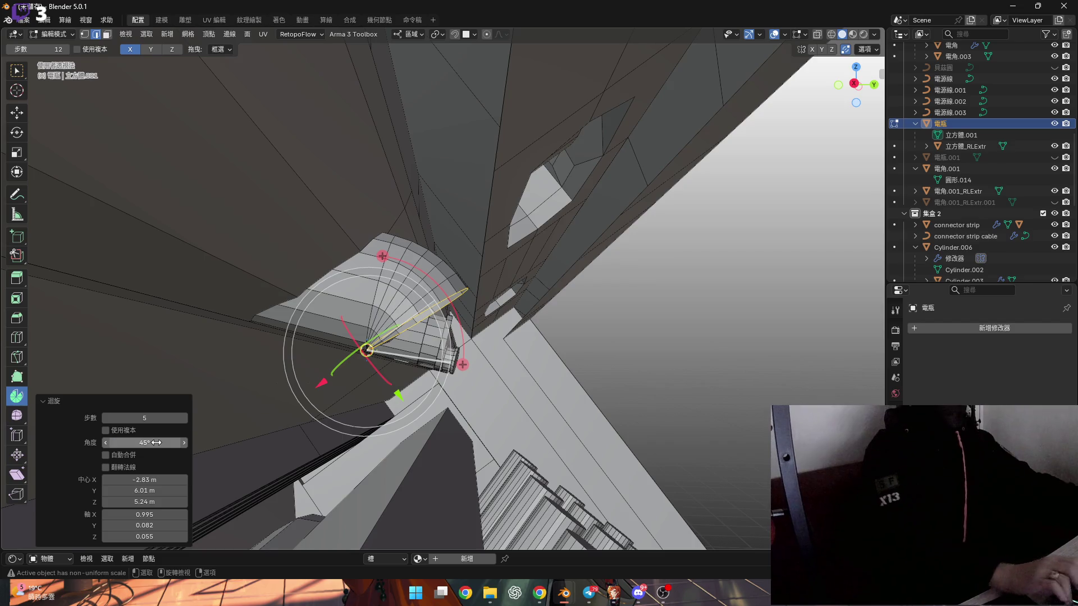
mouse_move(552, 382)
middle_down()
mouse_move(358, 317)
mouse_move(314, 348)
middle_up()
ctrl+scroll(183, 421, down, 1)
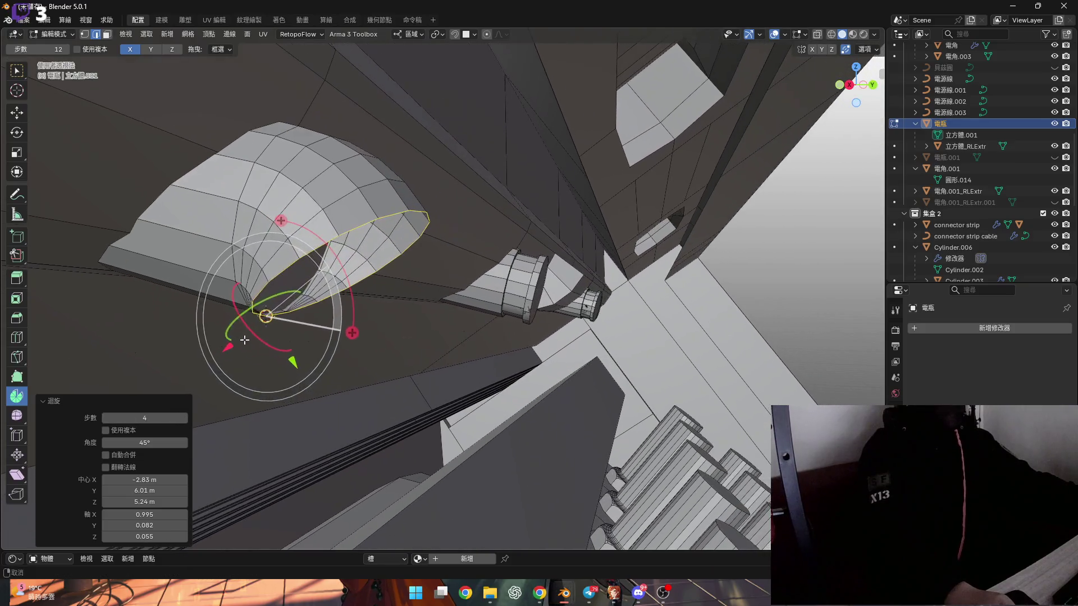
ctrl+scroll(175, 419, up, 1)
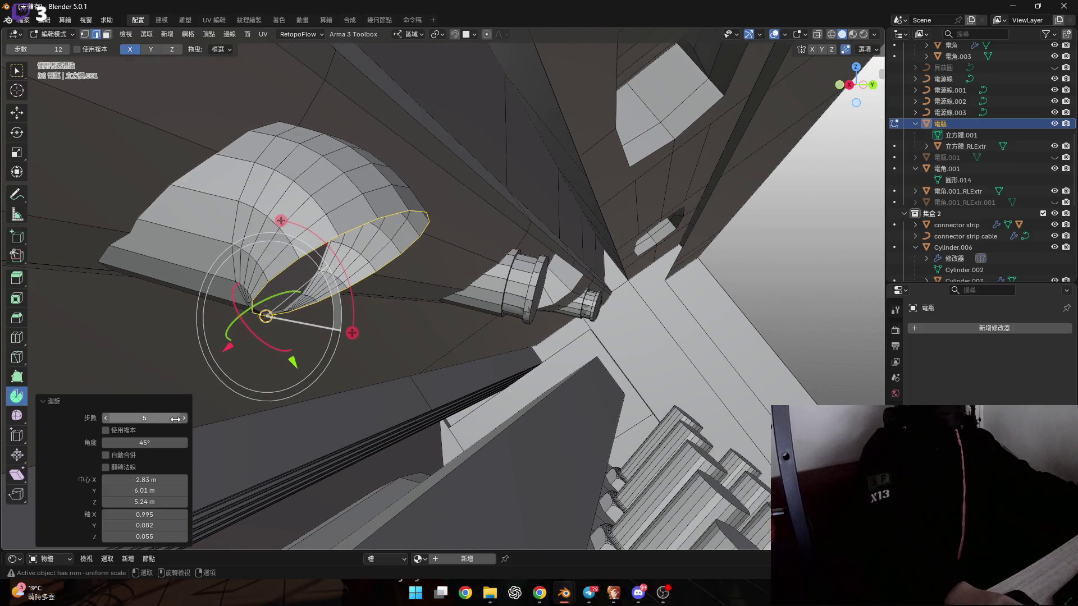
click(106, 422)
mouse_move(210, 403)
middle_down()
mouse_move(323, 288)
mouse_move(266, 310)
middle_up()
middle_drag(310, 367, 349, 365)
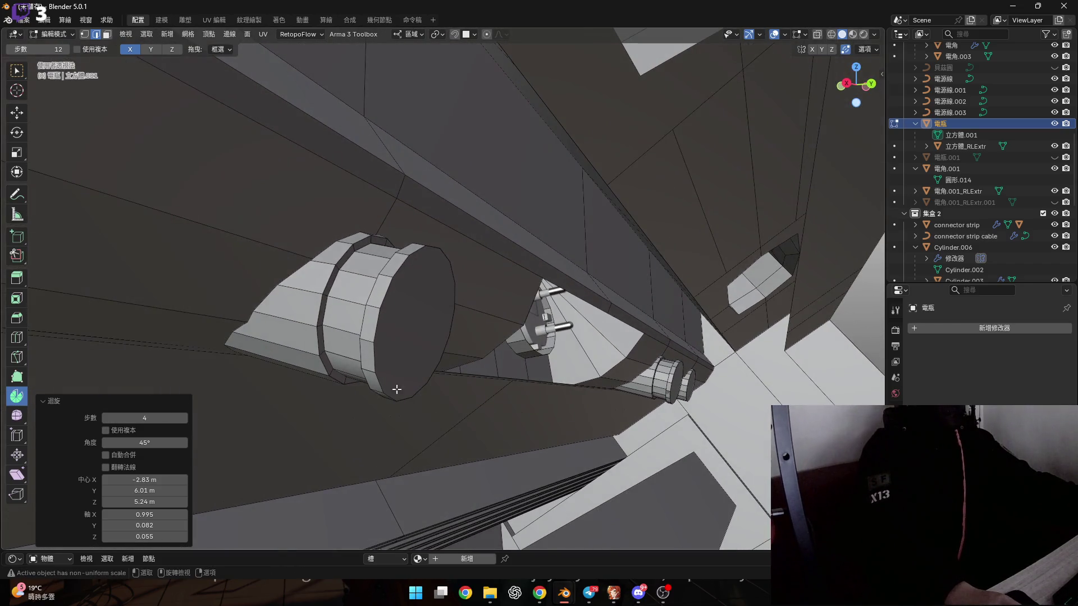
click(619, 595)
Step: Raise the background music to 100 in Sound settings, nudge master volume down, and close settings
click(79, 48)
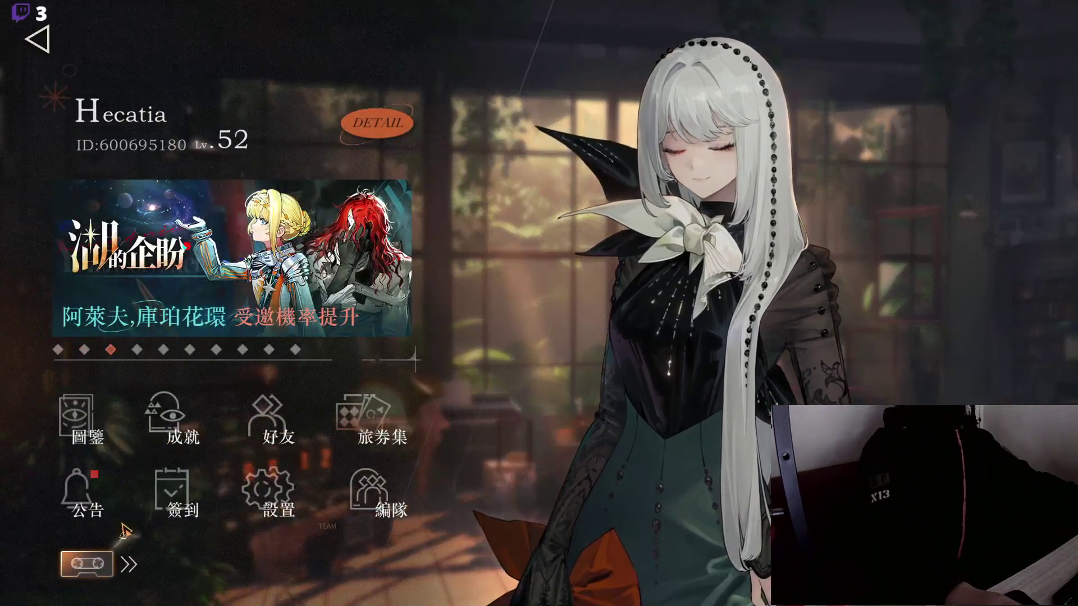
click(275, 488)
click(101, 471)
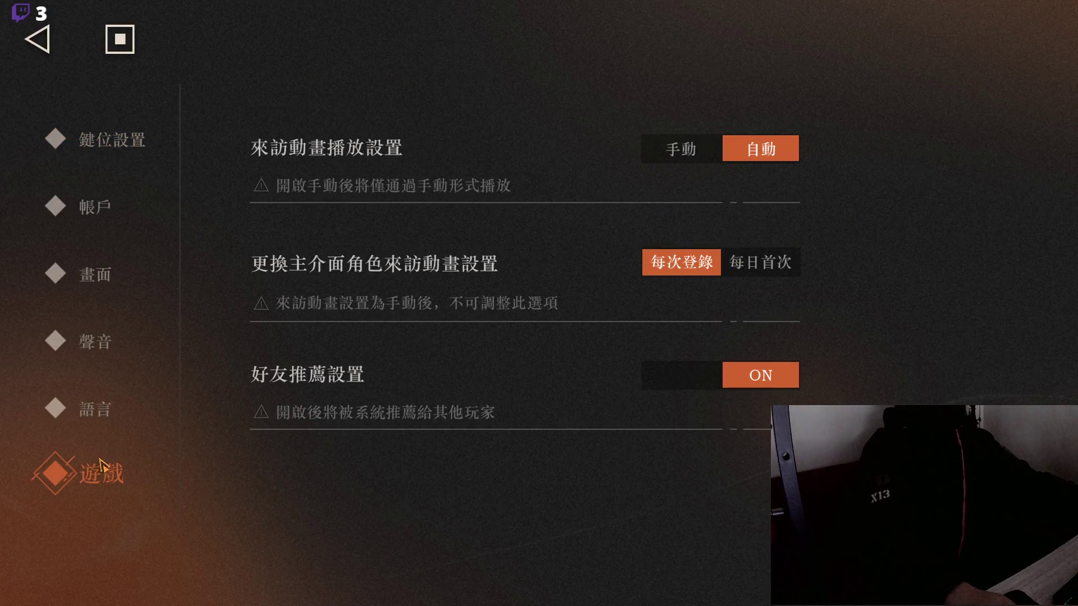
click(96, 408)
click(90, 346)
scroll(477, 413, down, 3)
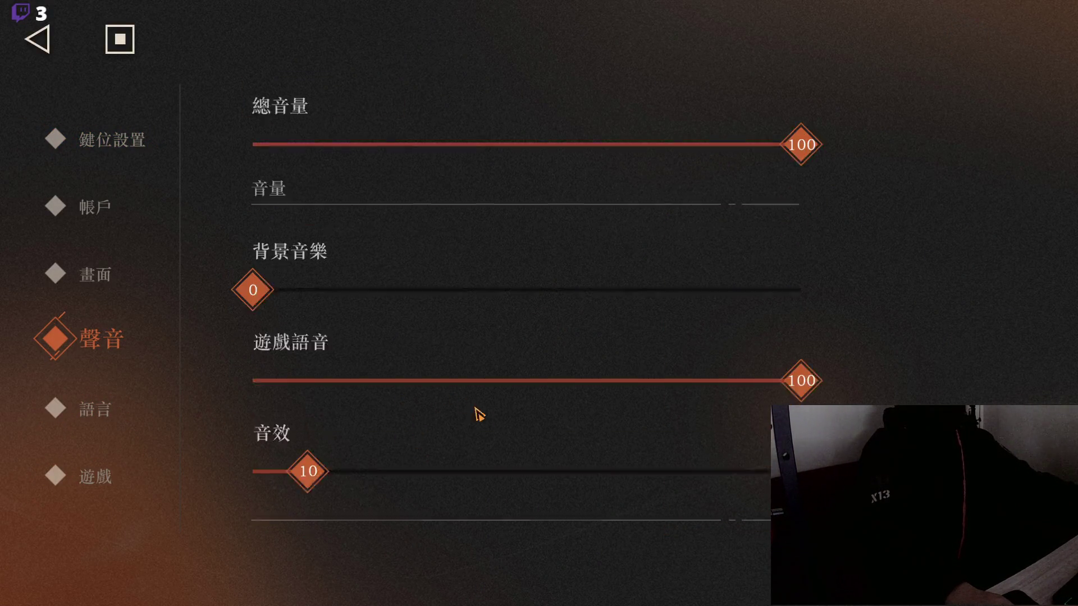
scroll(679, 365, up, 3)
drag(679, 365, 958, 386)
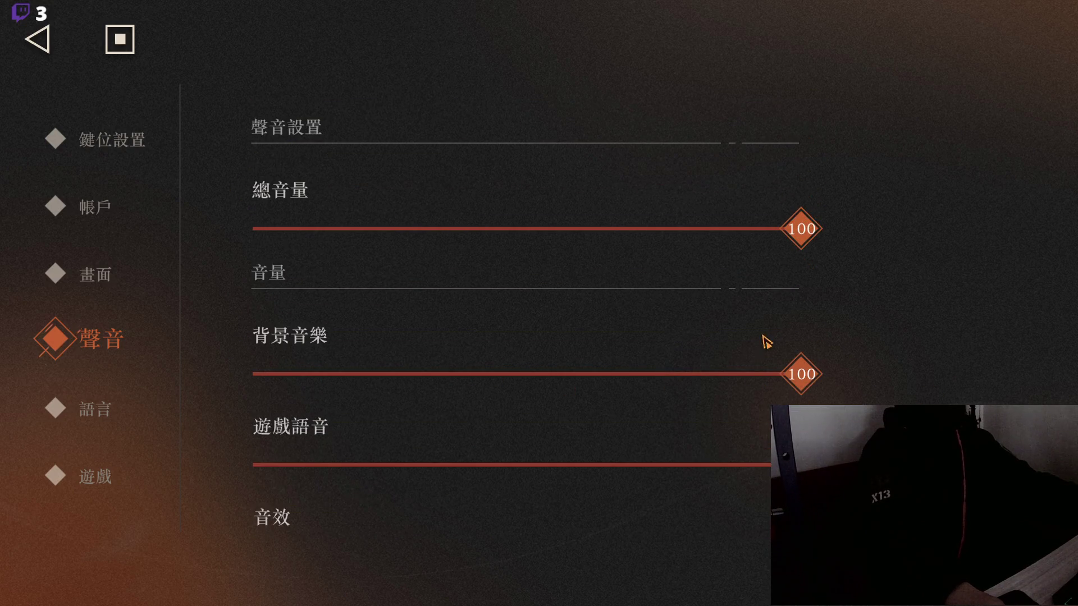
drag(285, 224, 250, 228)
click(120, 39)
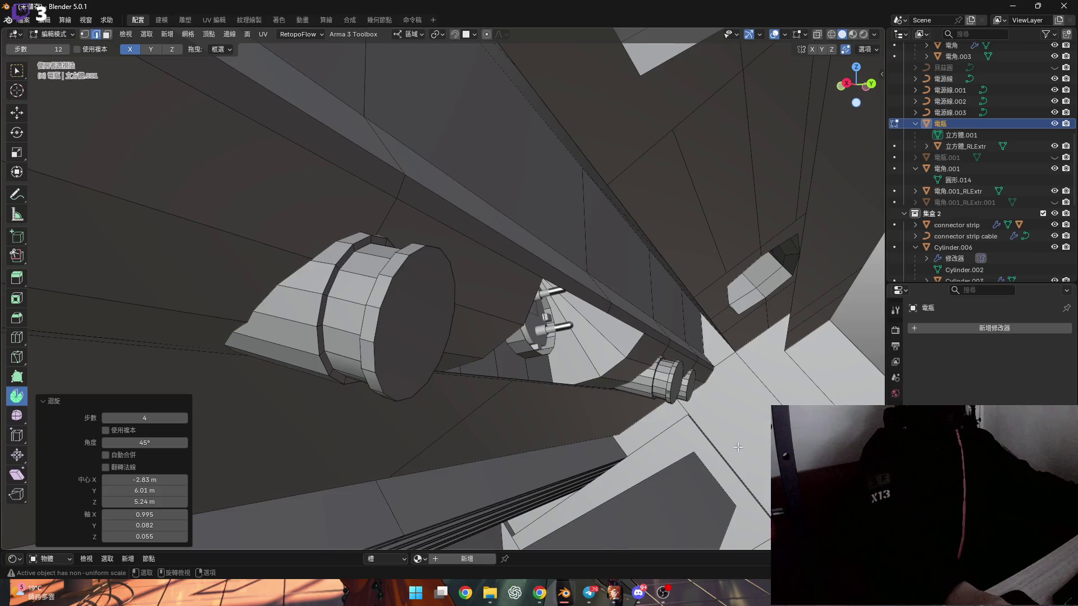
mouse_move(737, 448)
middle_down()
mouse_move(421, 305)
mouse_move(380, 317)
middle_up()
scroll(401, 329, up, 3)
Step: Snap the 3D cursor to the connector loop's bottom vertex and spin the loop 45°
alt+click(401, 329)
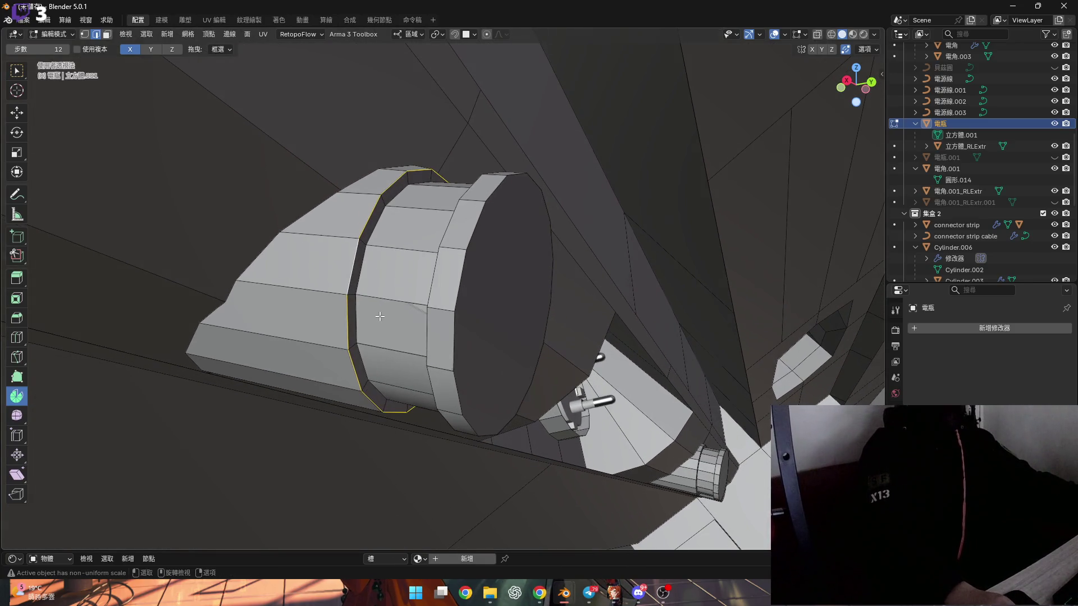
shift+right_click(383, 415)
key(shift+s)
click(365, 300)
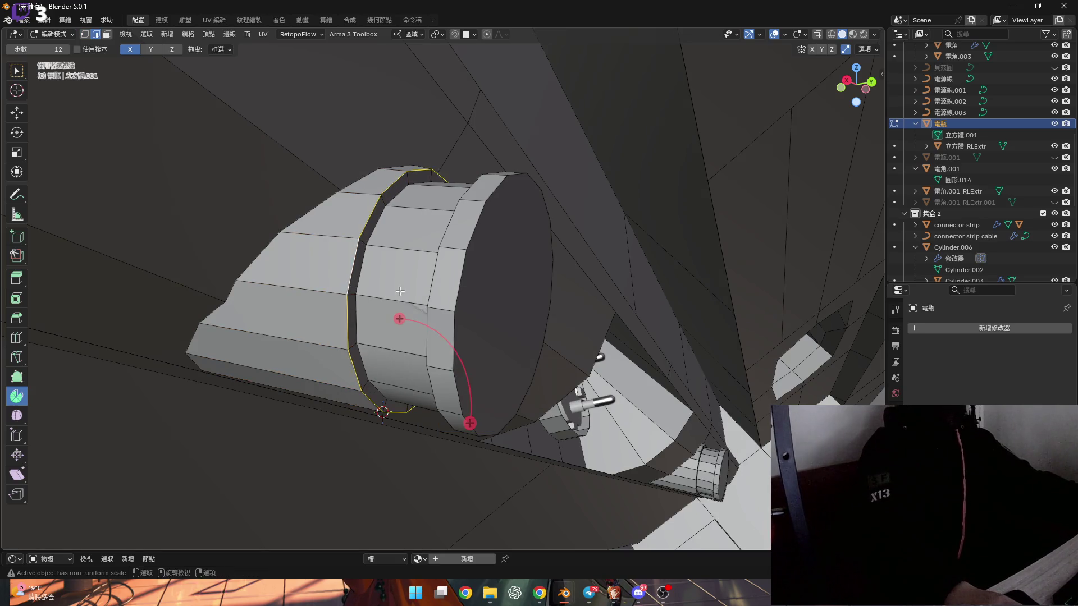
middle_drag(399, 291, 427, 329)
drag(454, 408, 358, 437)
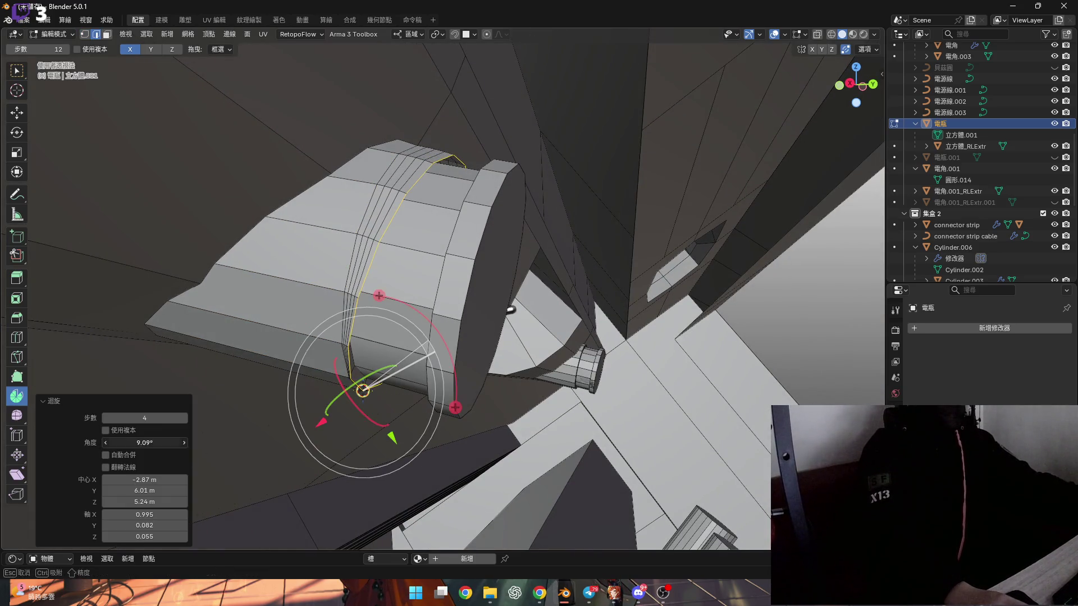
text(45)
key(Return)
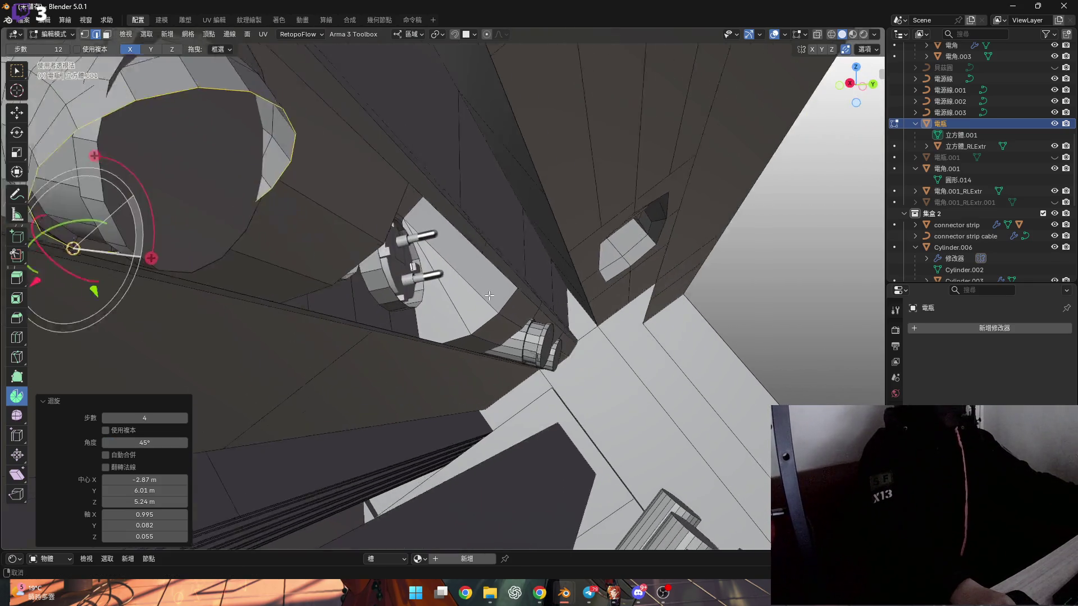
scroll(418, 283, up, 5)
mouse_move(417, 282)
middle_down()
mouse_move(469, 341)
mouse_move(494, 342)
mouse_move(446, 342)
middle_up()
scroll(449, 325, up, 5)
Step: Select the band's centre face, trial-move it without committing, then return to Object Mode
alt+click(438, 355)
key(3)
click(453, 338)
key(g)
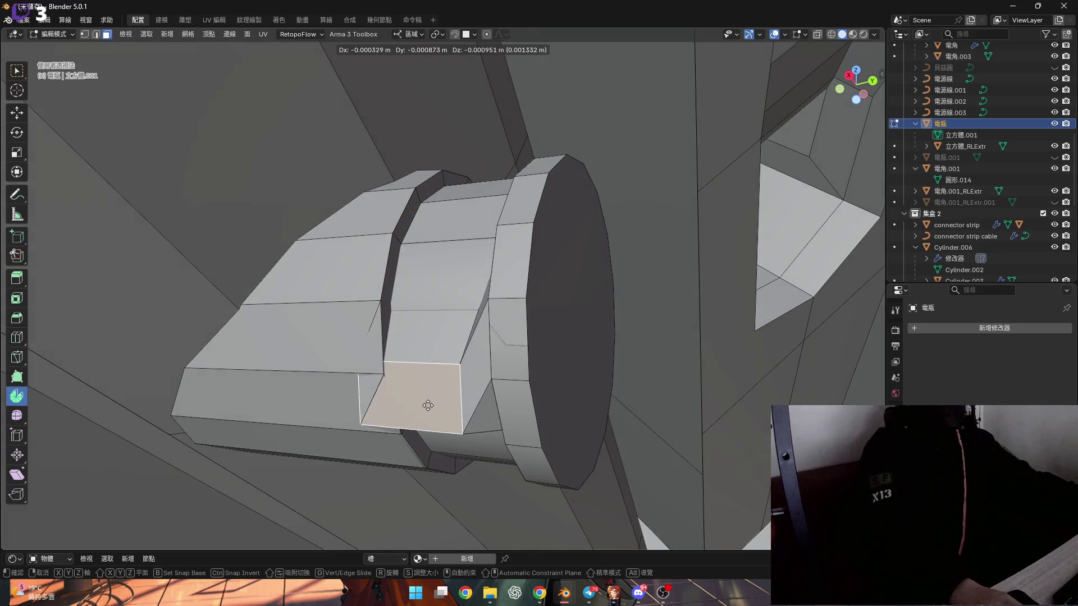
right_click(438, 365)
mouse_move(438, 365)
middle_down()
mouse_move(613, 361)
mouse_move(550, 379)
mouse_move(430, 351)
mouse_move(435, 394)
mouse_move(339, 335)
mouse_move(554, 344)
mouse_move(529, 332)
mouse_move(596, 352)
mouse_move(484, 318)
mouse_move(465, 339)
mouse_move(472, 329)
mouse_move(485, 355)
mouse_move(372, 338)
mouse_move(487, 364)
mouse_move(569, 361)
middle_up()
key(g)
right_click(609, 392)
scroll(609, 392, down, 3)
key(Tab)
scroll(457, 346, up, 3)
Step: Apply the Mirror modifier on the bolt cylinder on the rail
click(457, 347)
scroll(442, 361, up, 3)
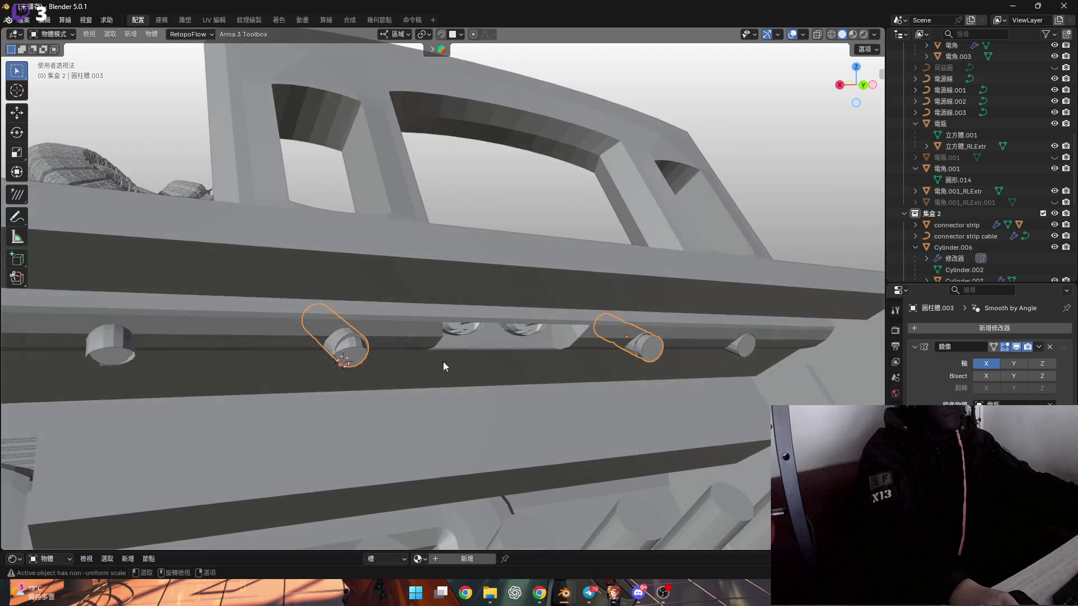
scroll(443, 361, down, 2)
scroll(477, 365, up, 1)
click(1039, 347)
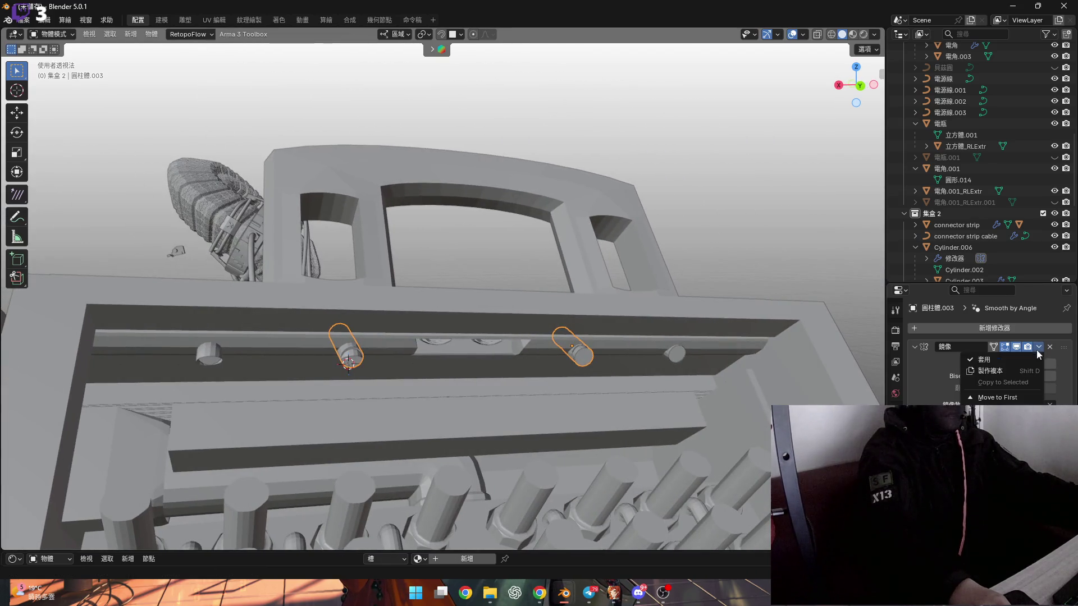
click(1019, 359)
Step: Select the other mirrored cylinder pair 圓柱體.002 and apply its Mirror modifier with Ctrl+A
middle_drag(651, 364, 577, 364)
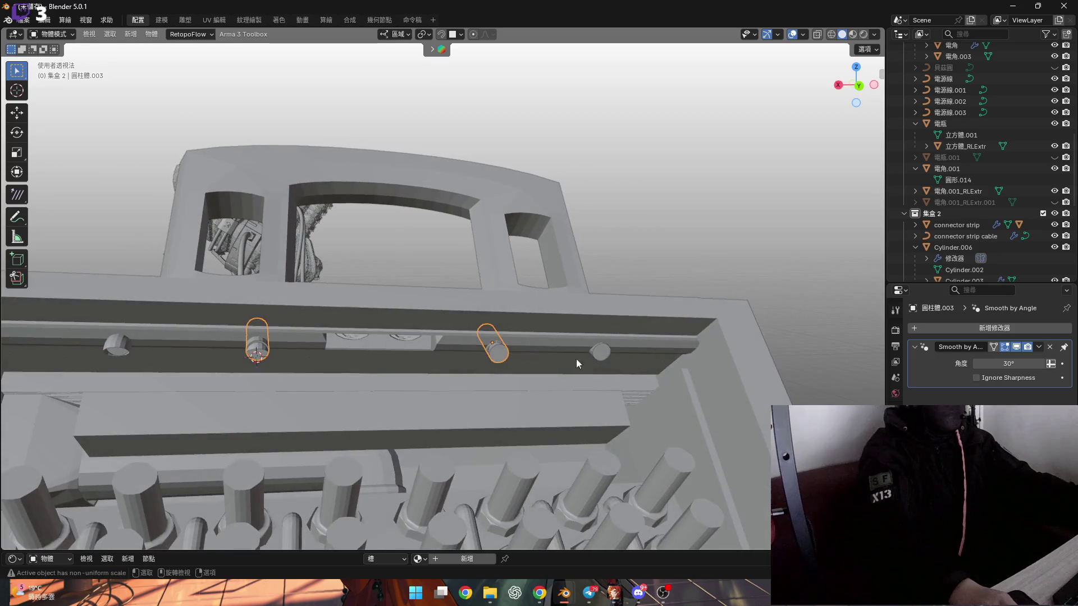
click(139, 359)
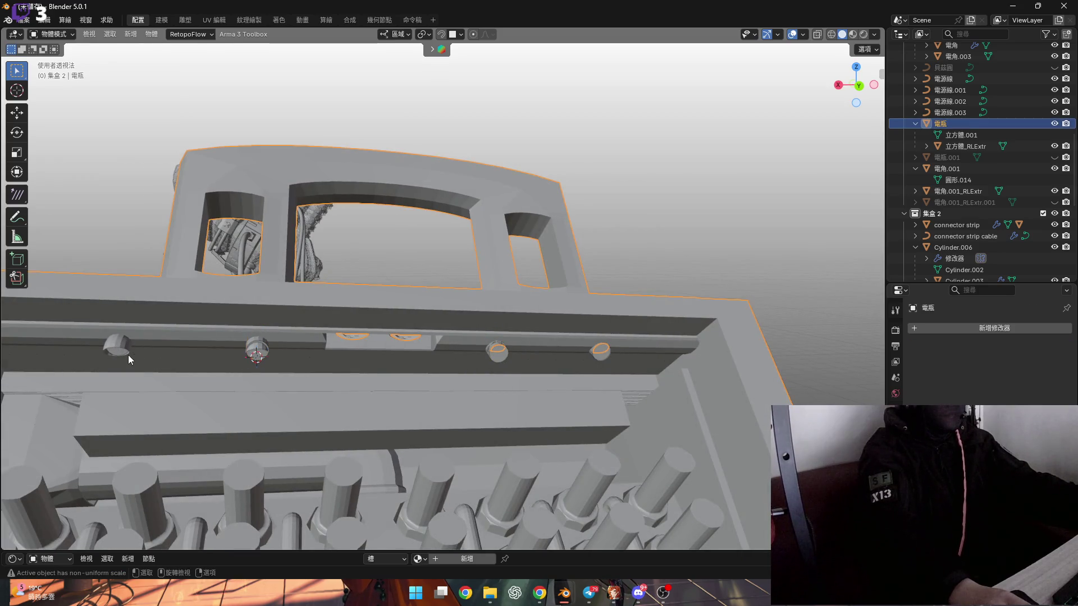
click(128, 356)
mouse_move(606, 351)
middle_down()
mouse_move(567, 361)
mouse_move(606, 361)
mouse_move(433, 252)
middle_up()
click(447, 298)
mouse_move(437, 308)
middle_down()
mouse_move(489, 338)
mouse_move(568, 359)
mouse_move(255, 322)
mouse_move(475, 335)
mouse_move(477, 361)
middle_up()
key(ctrl+z)
scroll(475, 335, up, 5)
scroll(505, 370, down, 6)
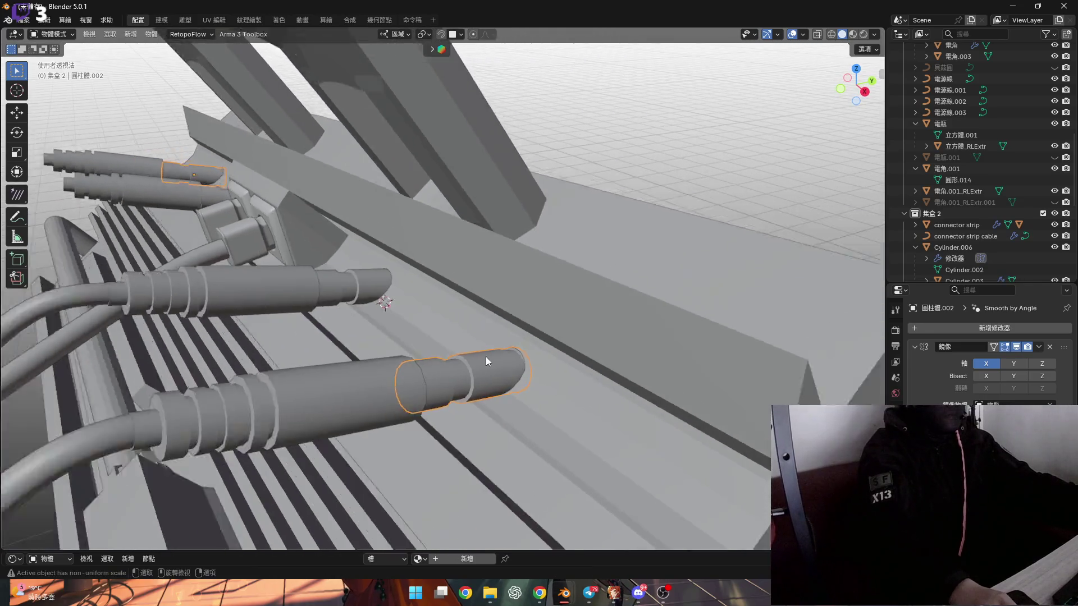
key(ctrl+a)
Step: Select the 電瓶 body object and enter Edit Mode on its mesh
mouse_move(586, 321)
middle_down()
mouse_move(649, 305)
mouse_move(510, 306)
mouse_move(399, 286)
mouse_move(397, 327)
middle_up()
click(480, 304)
key(Tab)
scroll(462, 306, up, 3)
scroll(443, 291, up, 3)
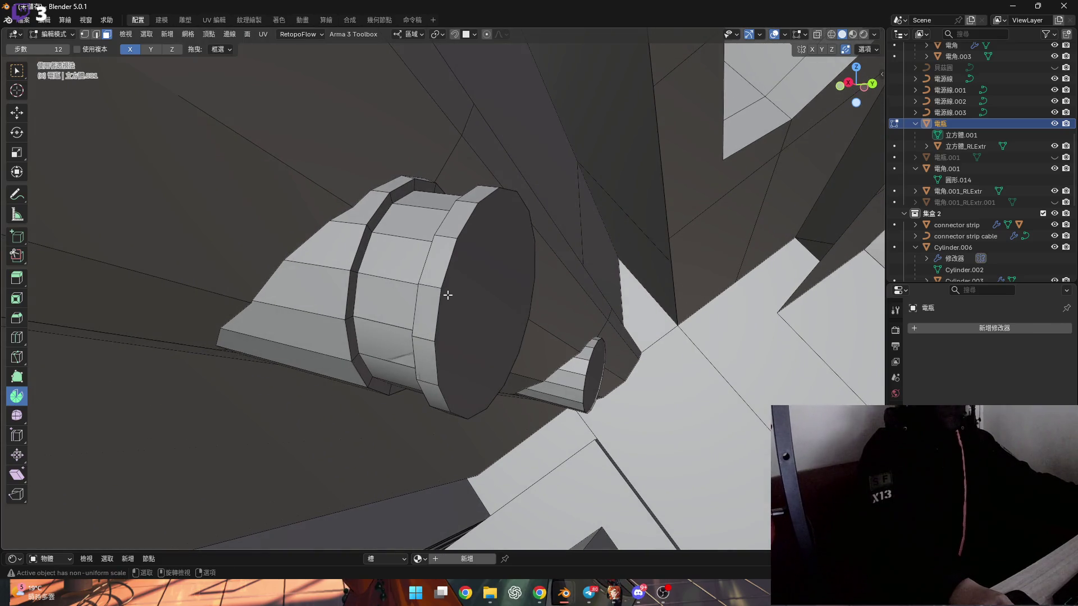
Step: Snap the 3D cursor to the selected vertex, try a 45° spin of the end loop, then undo it
mouse_move(449, 301)
middle_down()
mouse_move(440, 286)
mouse_move(452, 318)
mouse_move(422, 306)
middle_up()
scroll(440, 286, down, 4)
scroll(421, 306, up, 3)
mouse_move(472, 356)
middle_down()
mouse_move(452, 341)
mouse_move(480, 364)
middle_up()
key(1)
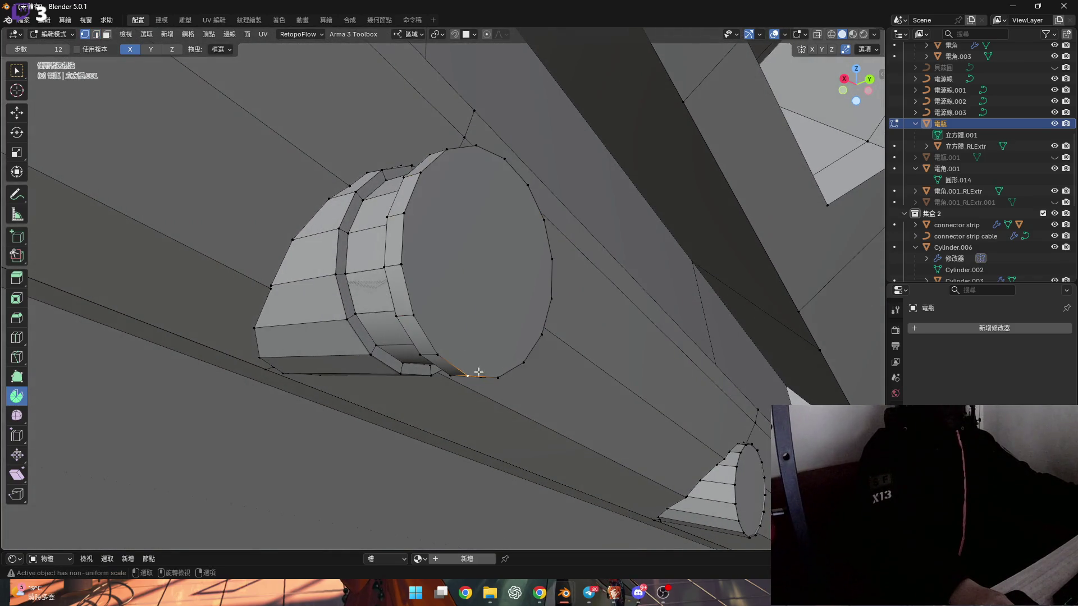
key(shift+s)
click(513, 423)
key(2)
mouse_move(456, 294)
middle_down()
mouse_move(445, 319)
mouse_move(418, 259)
mouse_move(548, 357)
middle_up()
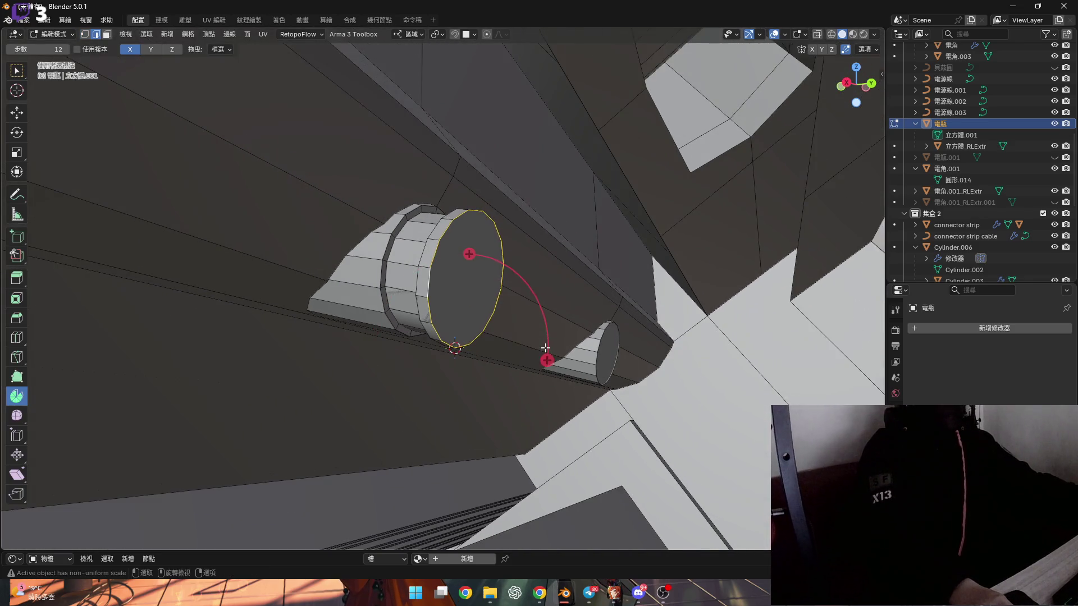
drag(548, 357, 549, 367)
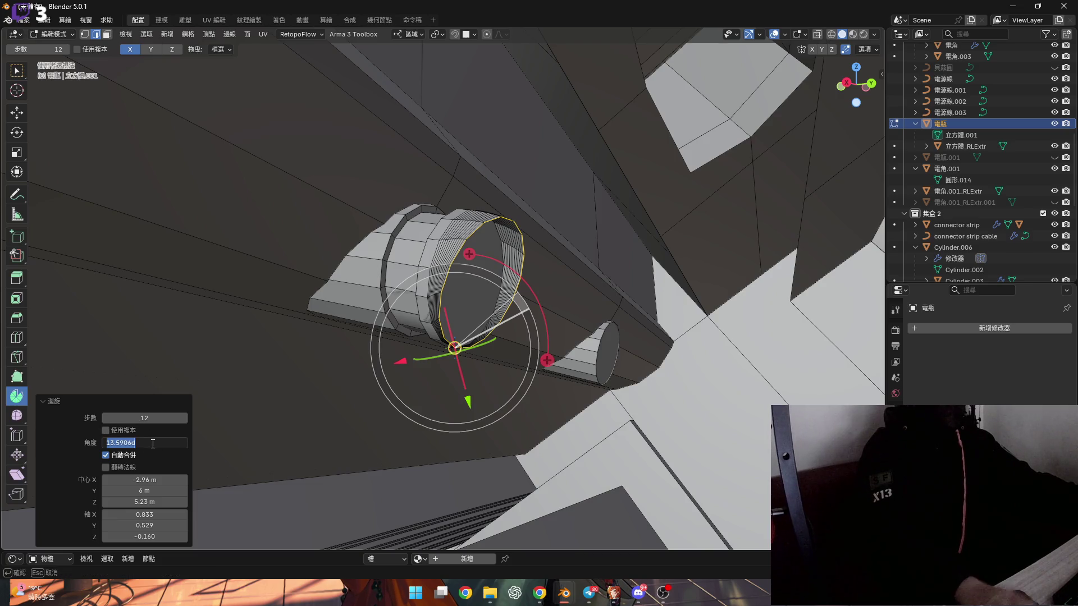
key(Return)
mouse_move(393, 314)
middle_down()
mouse_move(433, 342)
mouse_move(482, 332)
mouse_move(437, 322)
mouse_move(314, 329)
mouse_move(428, 329)
mouse_move(257, 300)
mouse_move(284, 301)
mouse_move(198, 309)
middle_up()
key(ctrl+z)
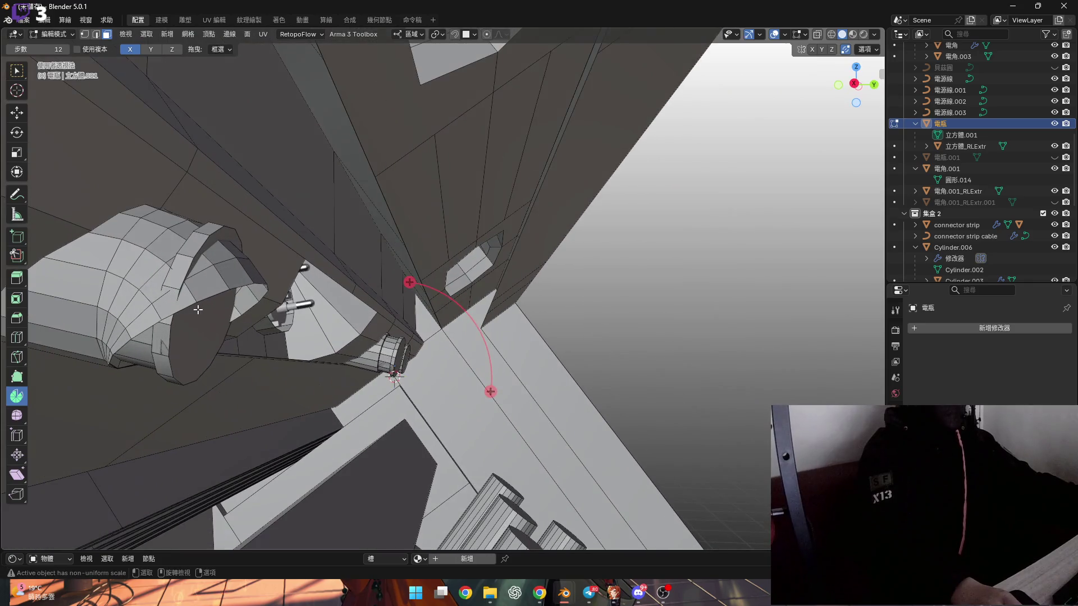
Step: Grow the selection to the cylinder's rim faces and choose an entry from their context menu
scroll(198, 309, up, 5)
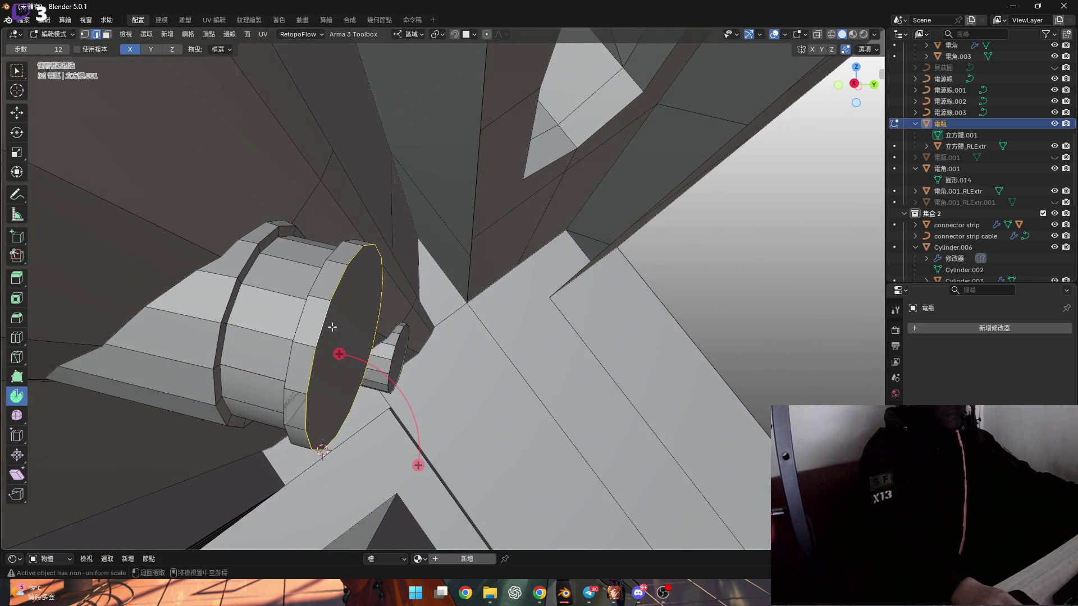
shift+middle_drag(275, 292, 308, 294)
key(ctrl+KP_Add)
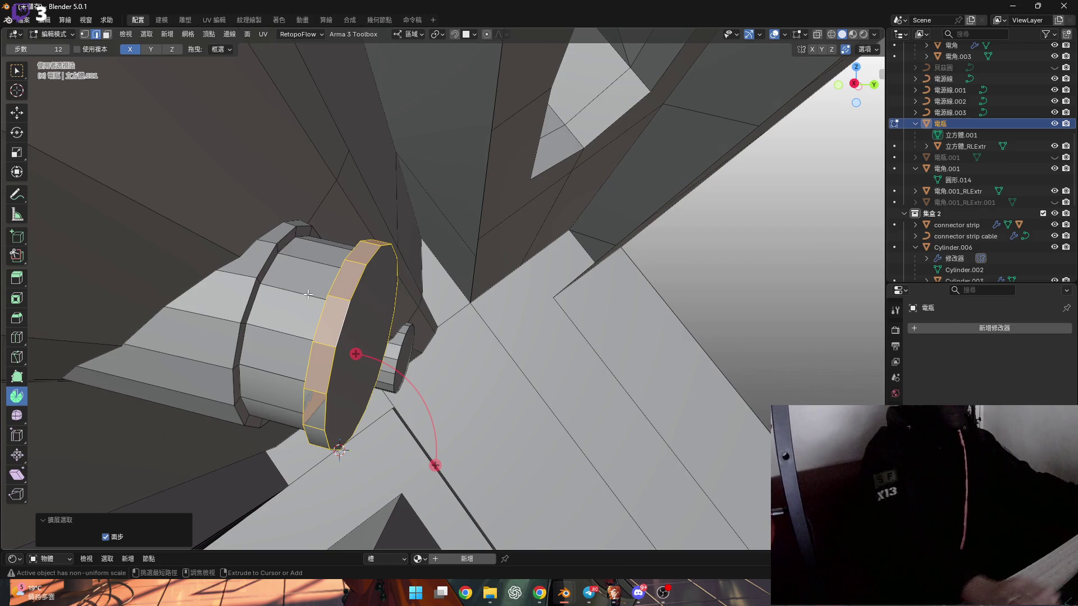
right_click(330, 303)
click(315, 302)
middle_drag(315, 302, 288, 351)
shift+scroll(304, 357, down, 3)
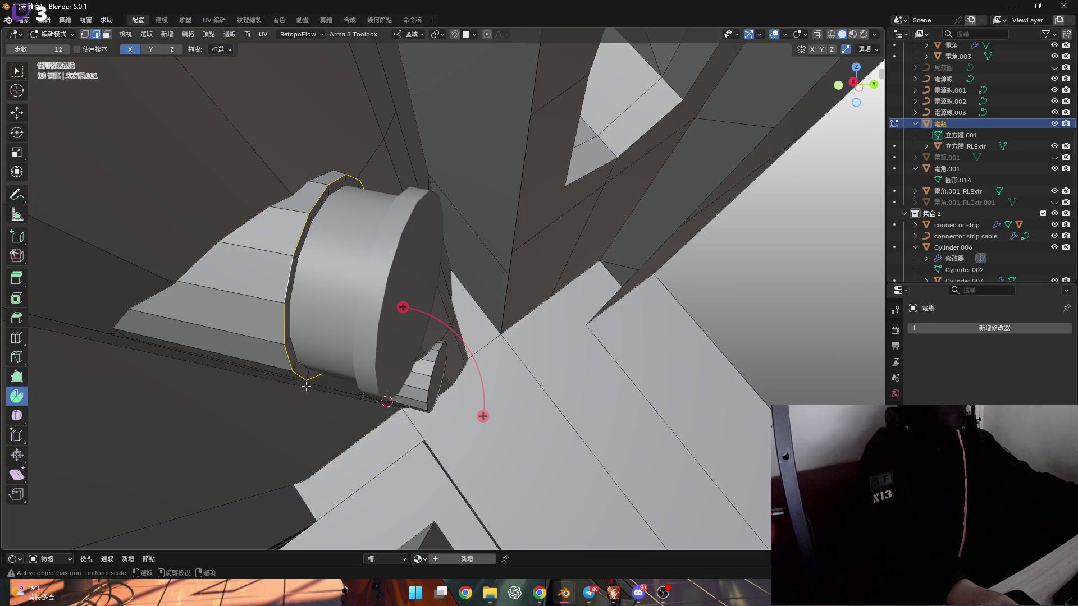
Step: Snap the 3D cursor to the vertex and spin the end loop 45° in 12 steps
key(shift+s)
click(335, 433)
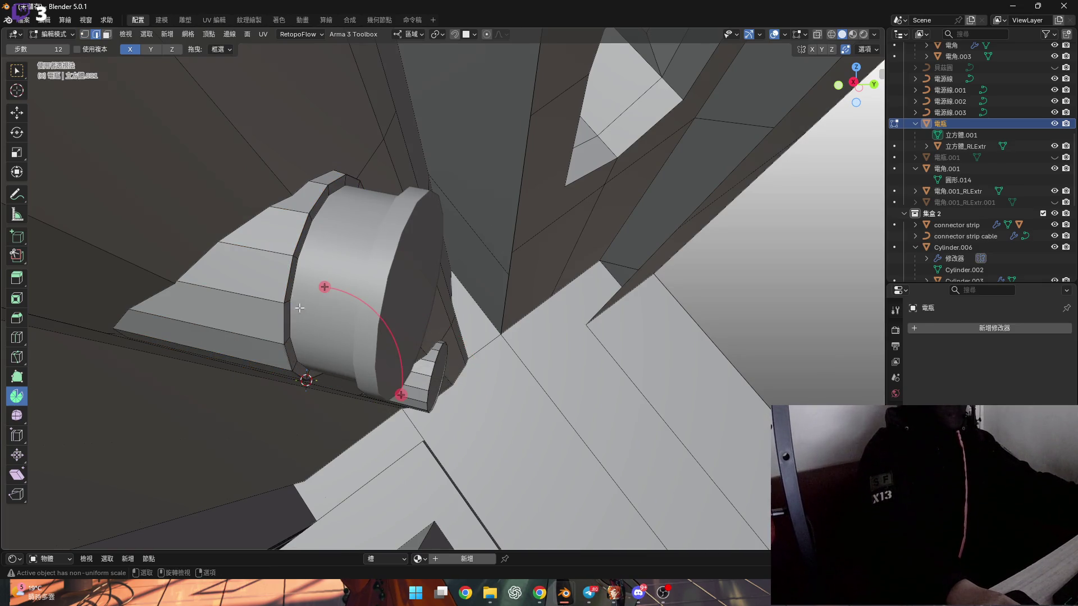
shift+middle_drag(354, 327, 397, 356)
drag(418, 423, 418, 425)
text(45)
key(Return)
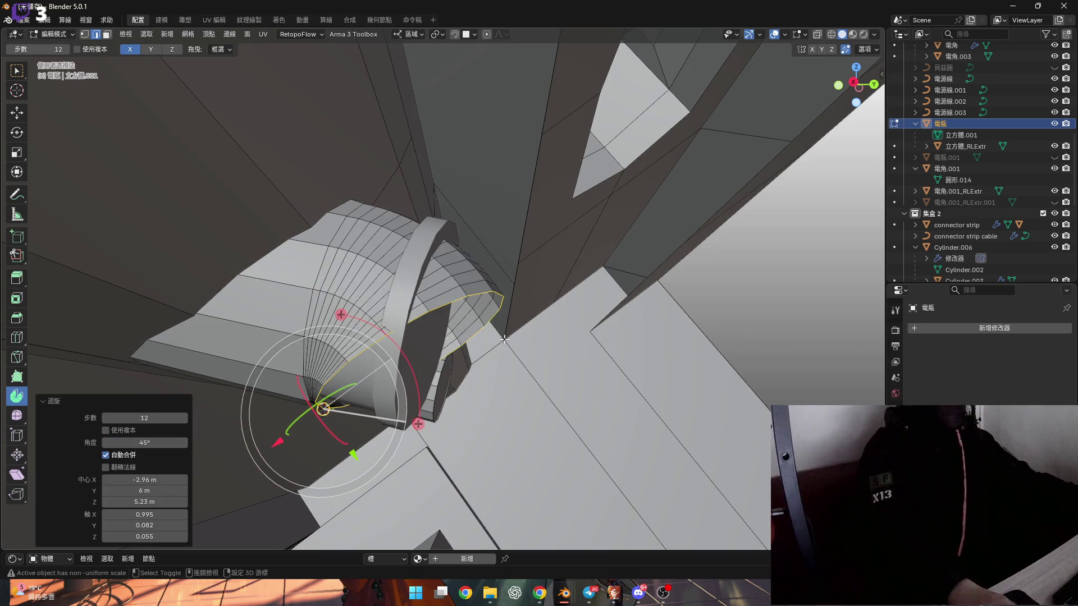
mouse_move(504, 339)
middle_down()
mouse_move(363, 332)
mouse_move(325, 305)
mouse_move(363, 378)
mouse_move(337, 365)
middle_up()
alt+click(335, 328)
key(shift+s)
key(Escape)
Step: Snap the 3D cursor to the ring's bottom vertex, try a 45° sweep, then undo it
key(shift+s)
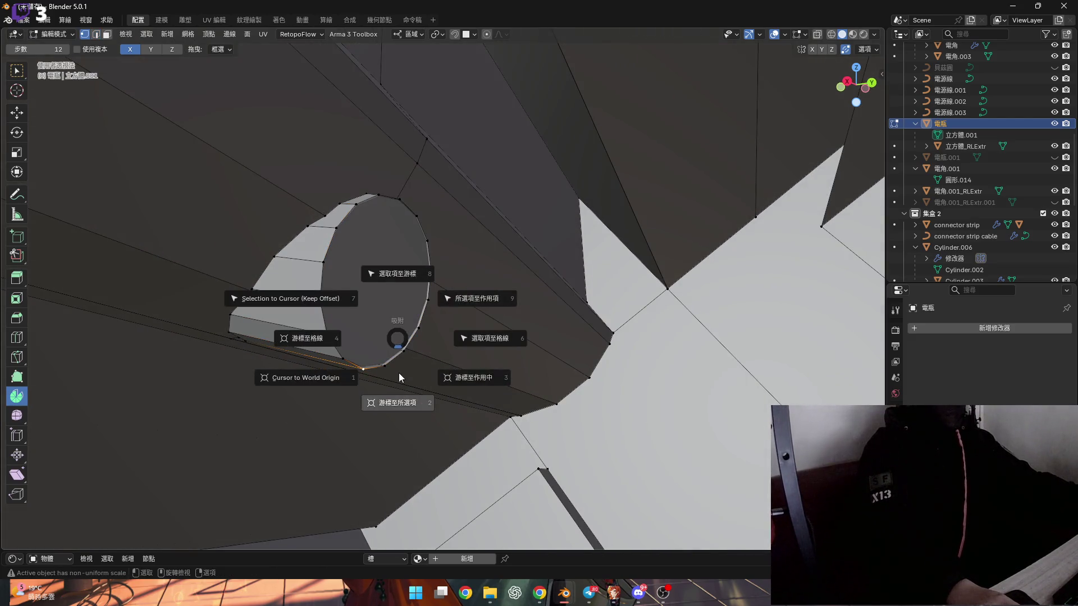
click(397, 401)
middle_drag(373, 320, 343, 306)
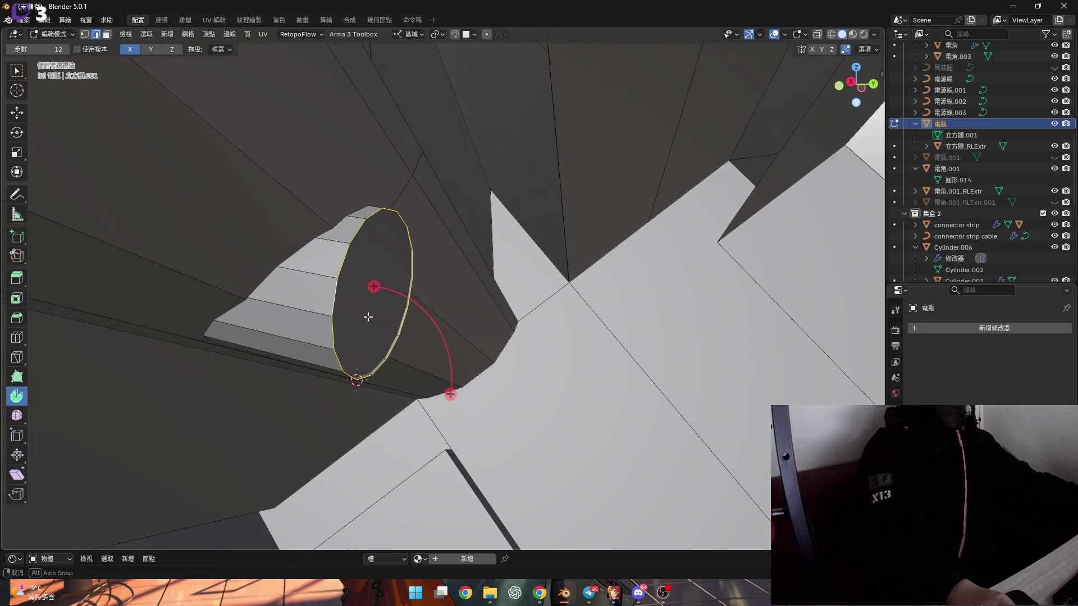
mouse_move(370, 313)
mouse_down()
mouse_move(449, 392)
mouse_move(449, 411)
mouse_up()
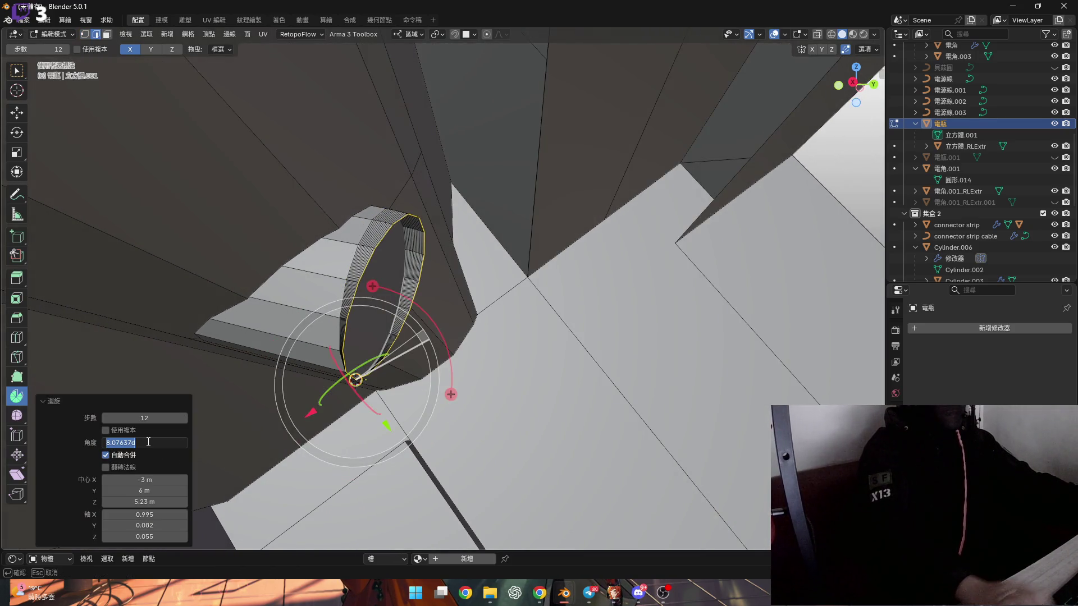
key(Return)
middle_drag(185, 404, 200, 399)
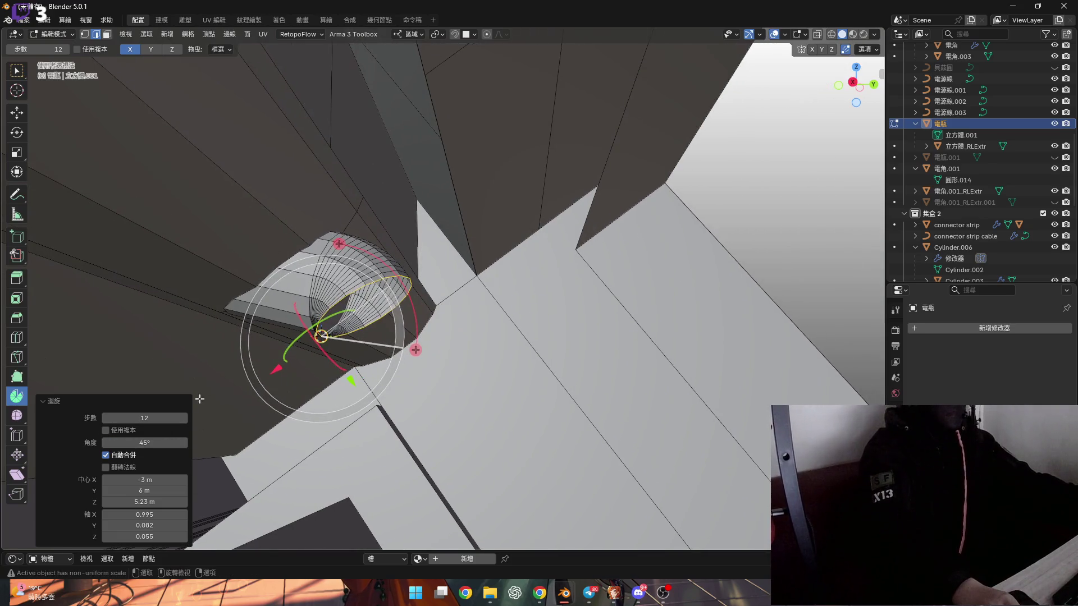
scroll(234, 260, down, 4)
shift+middle_drag(233, 259, 354, 302)
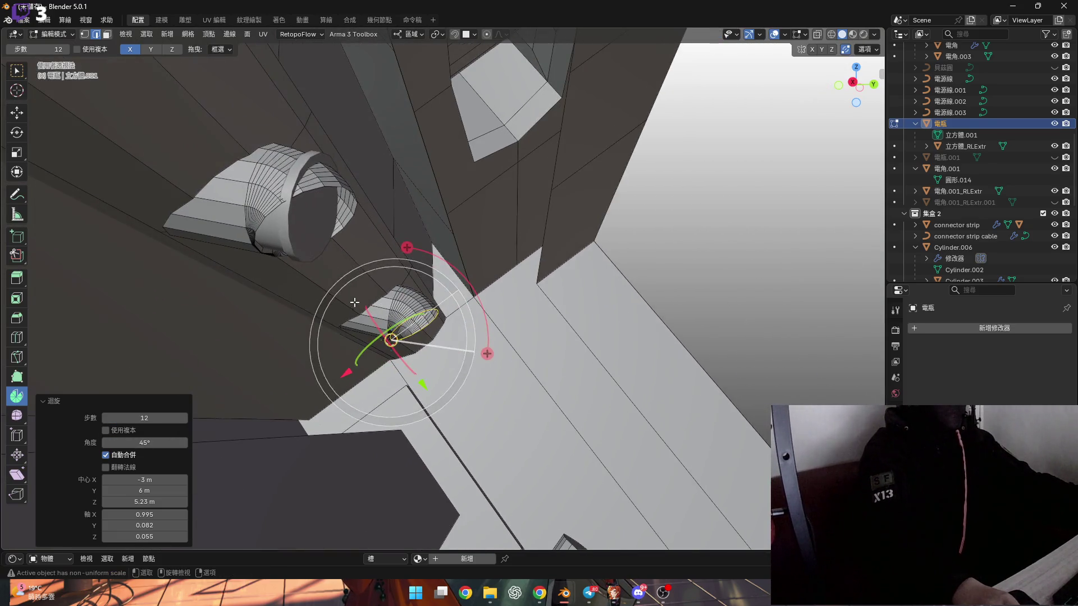
mouse_move(300, 265)
shift+middle_down()
mouse_move(234, 238)
mouse_move(301, 286)
mouse_move(289, 296)
shift+middle_up()
key(ctrl+z)
scroll(389, 368, up, 2)
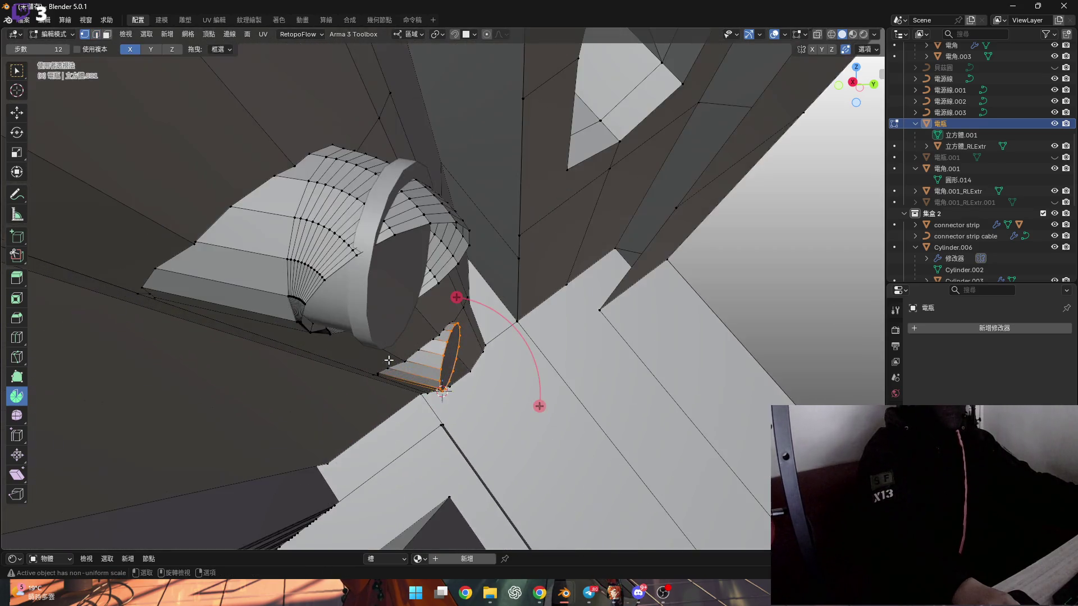
key(ctrl+z)
Step: Start another sweep of the ring edge and cancel it
shift+middle_drag(304, 321, 312, 325)
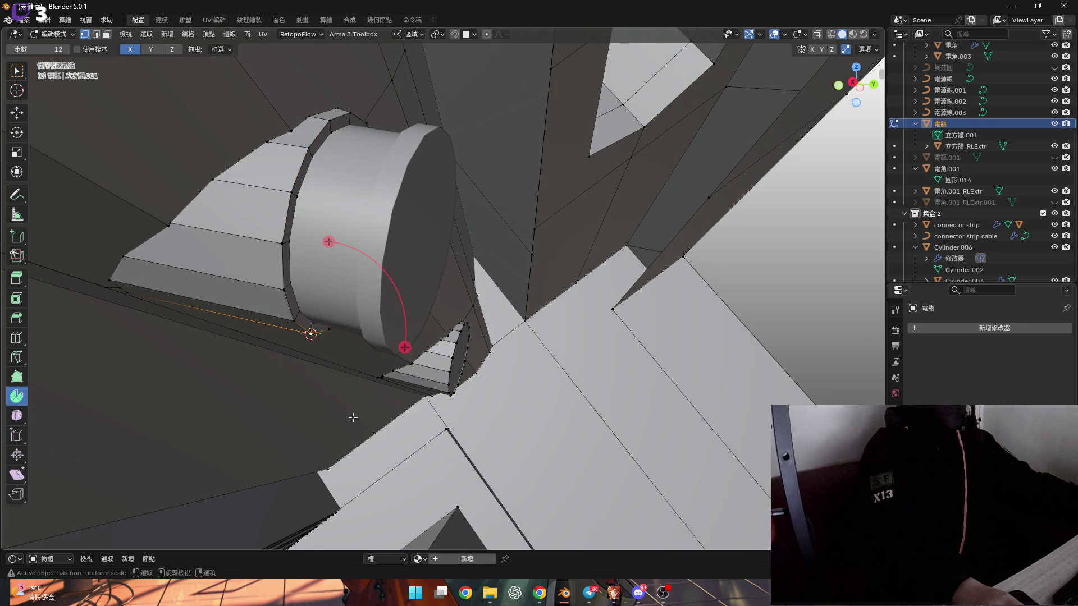
mouse_move(351, 413)
middle_down()
mouse_move(312, 354)
mouse_move(404, 368)
middle_up()
drag(404, 368, 418, 395)
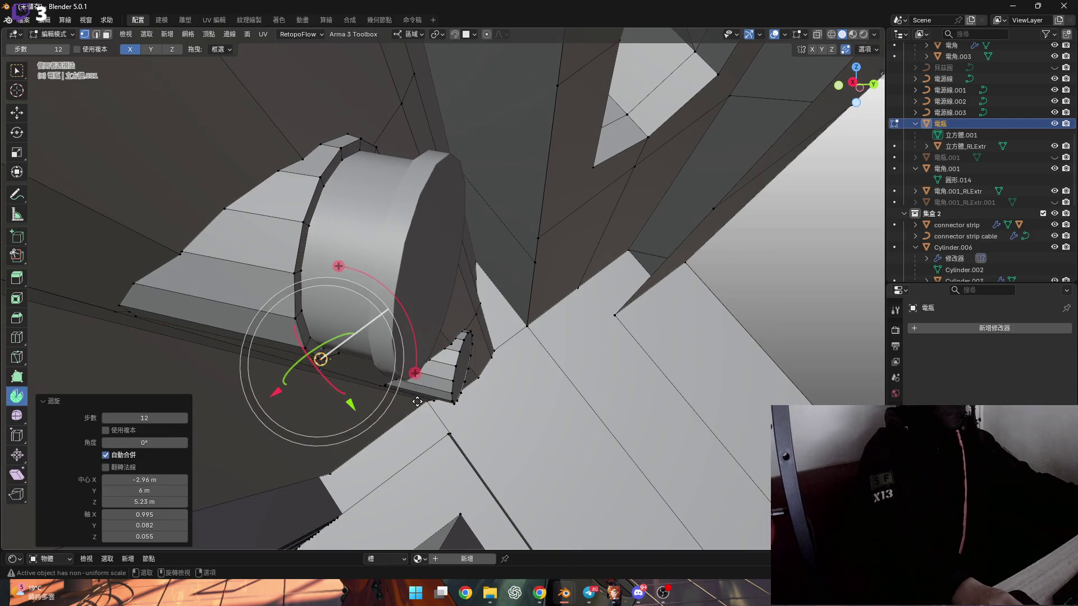
key(ctrl+z)
middle_drag(362, 315, 296, 303)
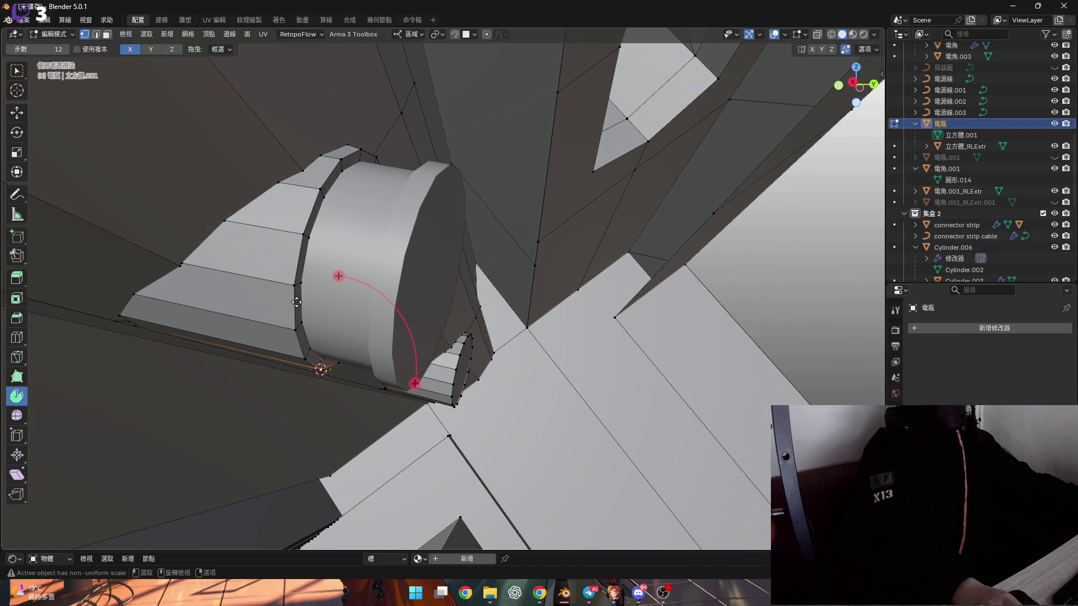
Step: Spin the rim edge loop 45° and adjust its steps from 3 to 4
alt+click(295, 303)
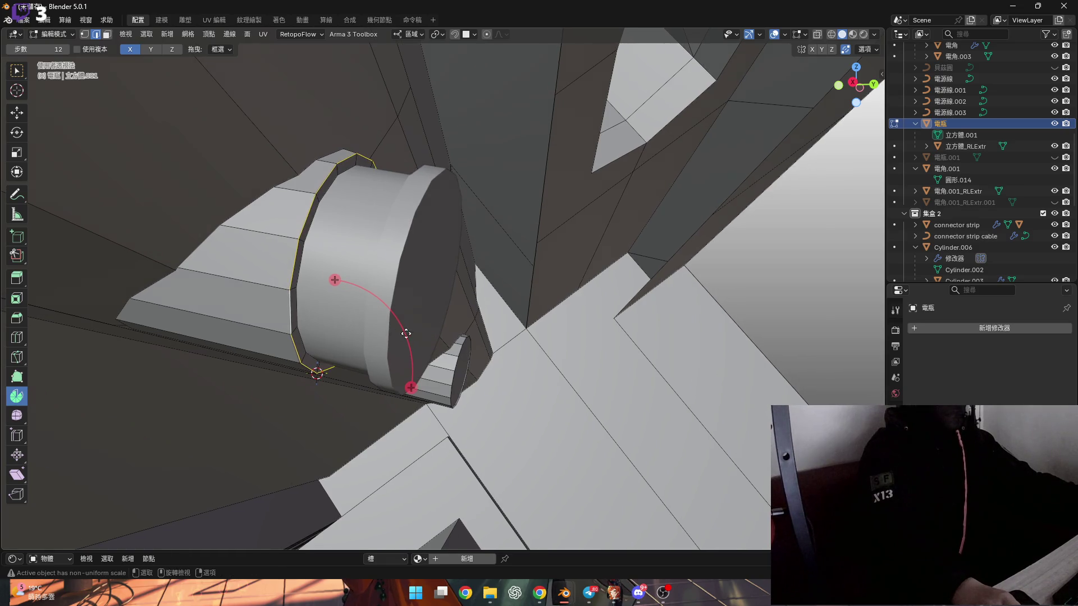
drag(411, 388, 410, 404)
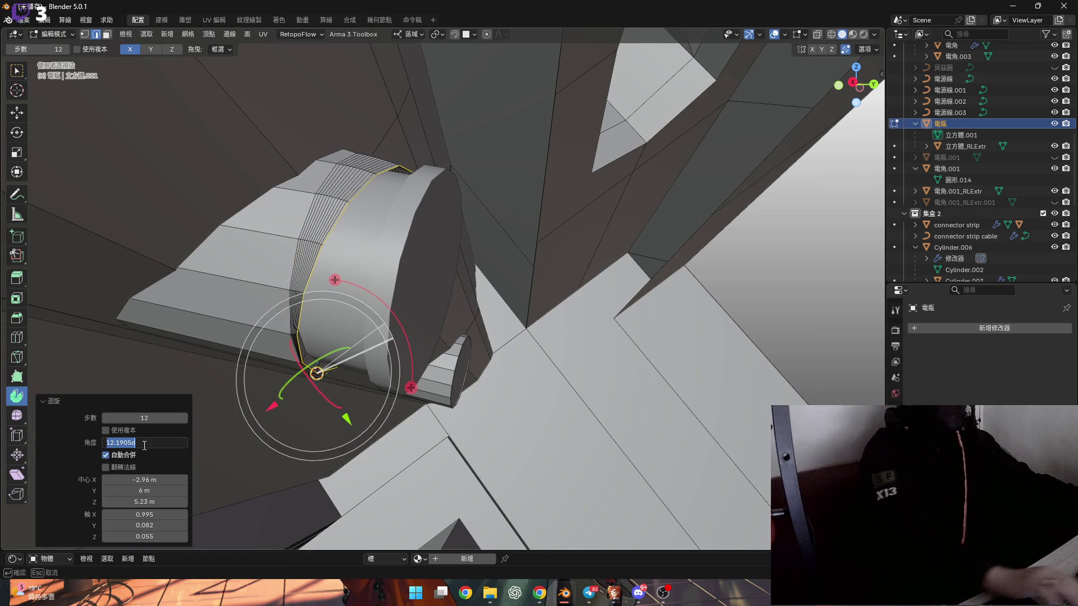
text(45)
key(Return)
text(3)
key(Return)
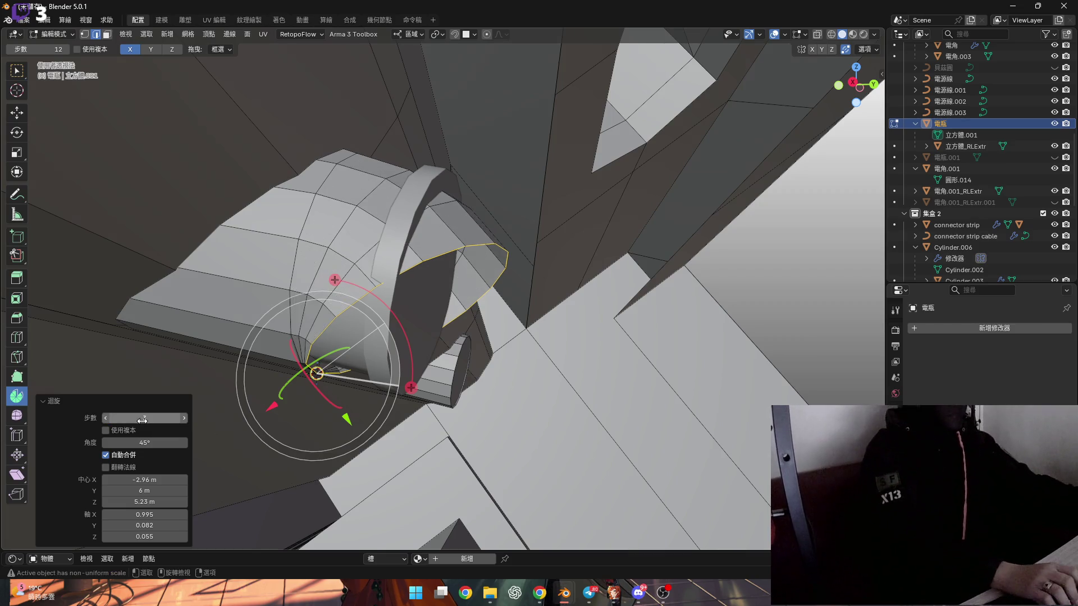
mouse_move(269, 159)
middle_down()
mouse_move(296, 235)
mouse_move(254, 238)
middle_up()
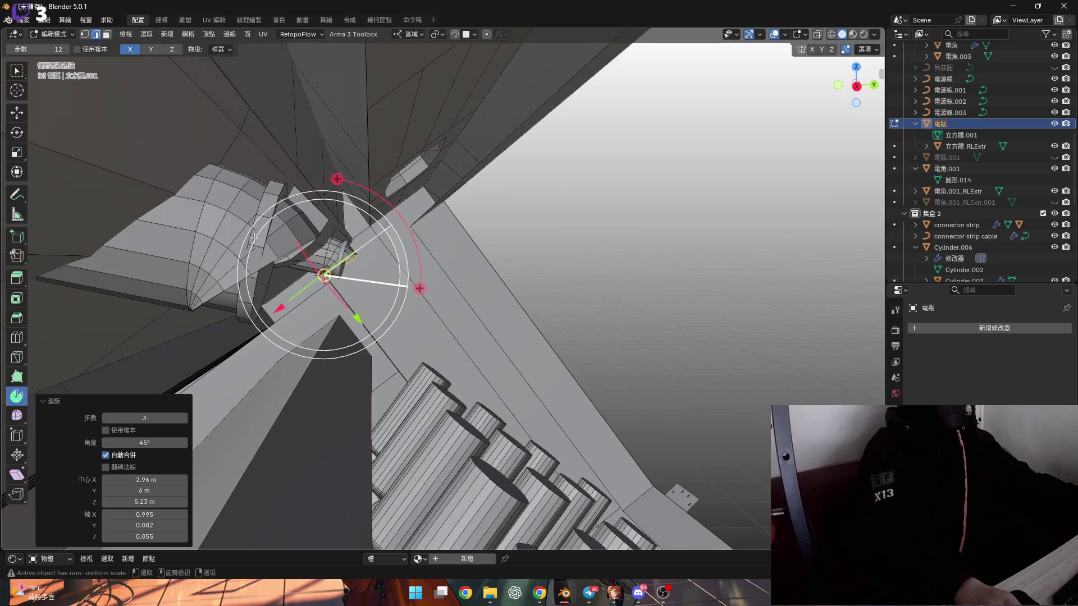
click(183, 418)
mouse_move(359, 293)
middle_down()
mouse_move(286, 266)
mouse_move(310, 275)
mouse_move(335, 334)
mouse_move(291, 241)
middle_up()
scroll(331, 269, up, 5)
scroll(311, 275, up, 2)
Step: Place the pivot on the selected vertex and redo the 45° sweep of the ring
key(1)
shift+right_click(332, 324)
key(2)
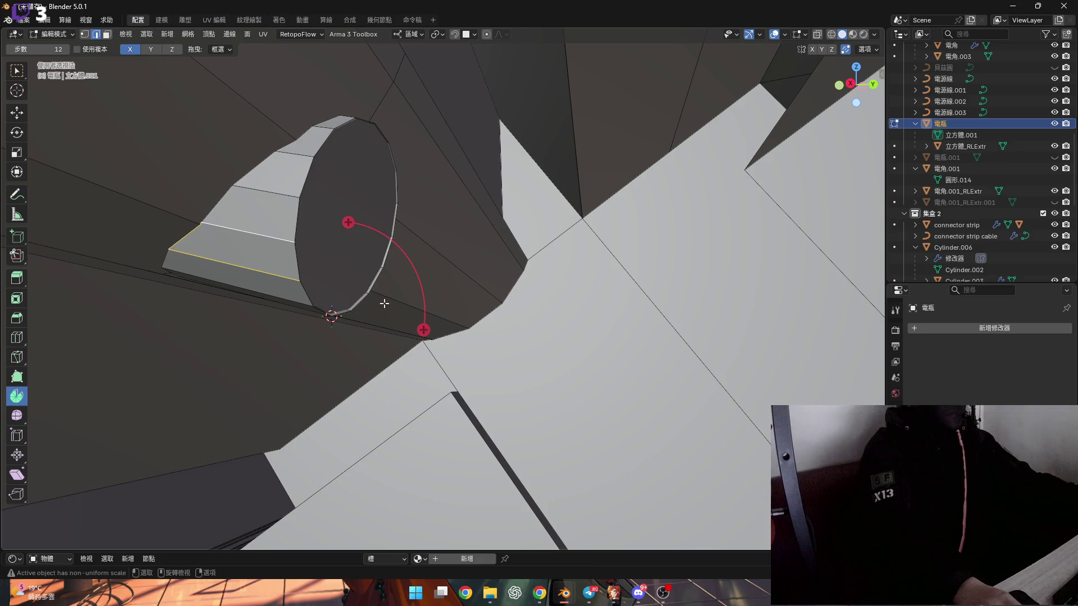
drag(423, 330, 421, 342)
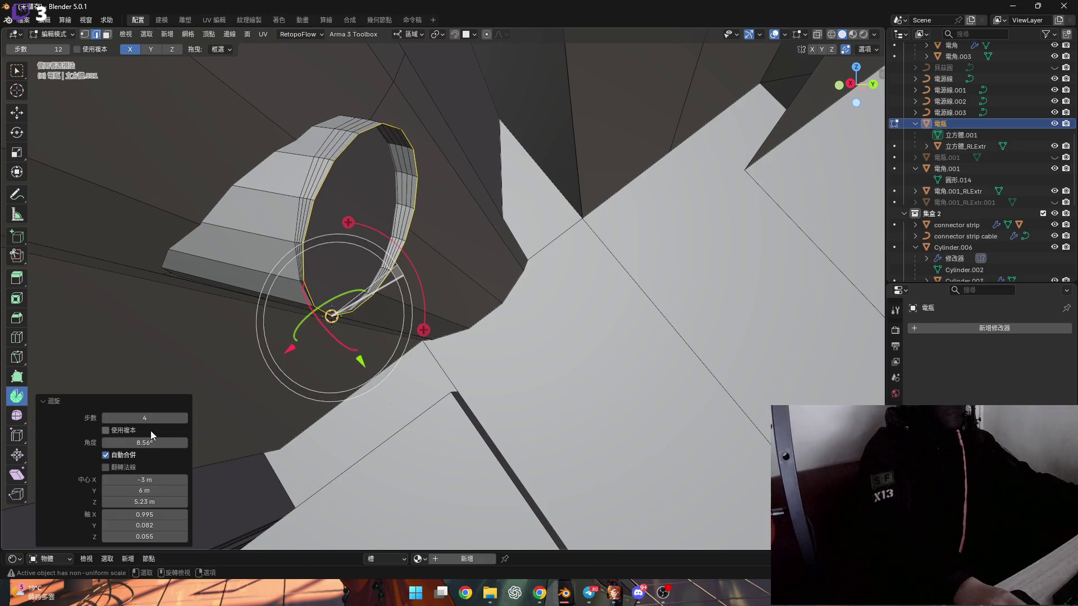
text(5)
key(Return)
mouse_move(169, 348)
middle_down()
mouse_move(253, 284)
mouse_move(54, 303)
mouse_move(286, 315)
middle_up()
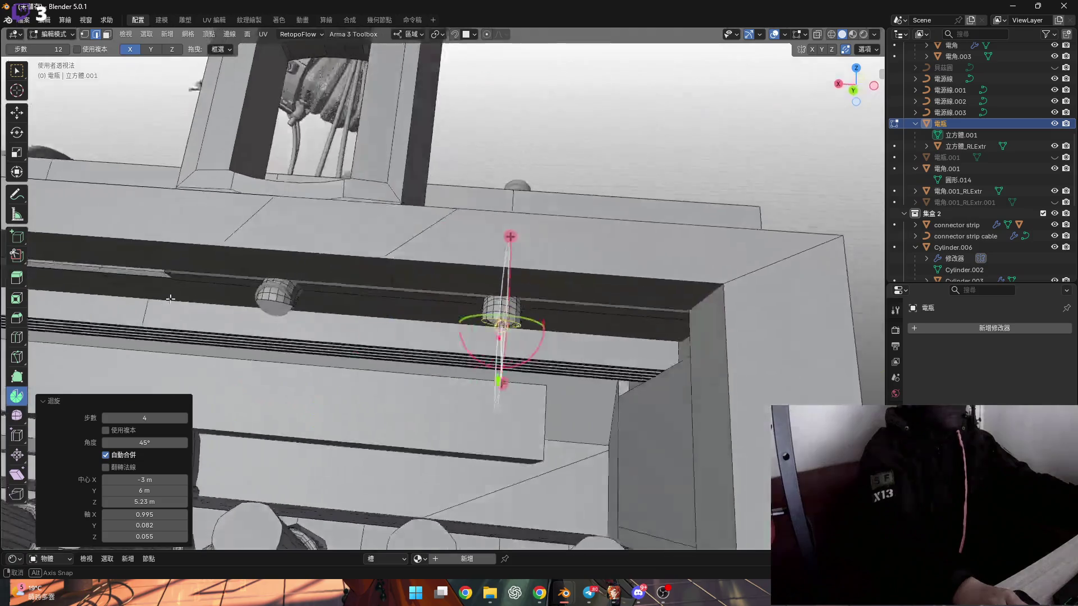
scroll(286, 314, up, 5)
Step: In Object Mode, select the two cylinder caps on the rail, including 圓柱體.002
key(Tab)
click(287, 312)
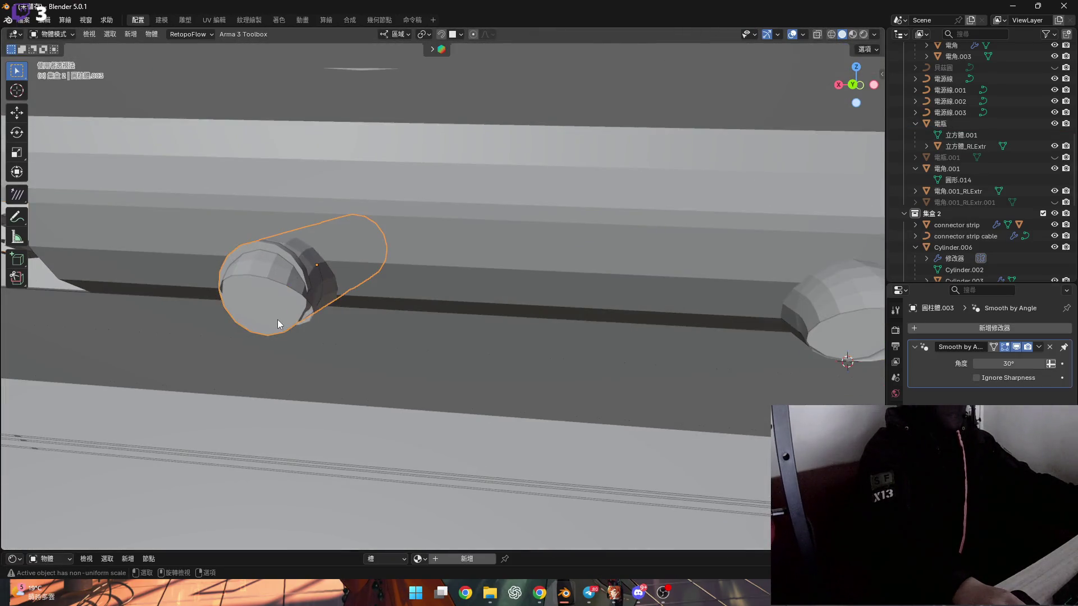
scroll(274, 317, down, 5)
key(KP_Decimal)
scroll(339, 314, down, 4)
scroll(237, 304, up, 5)
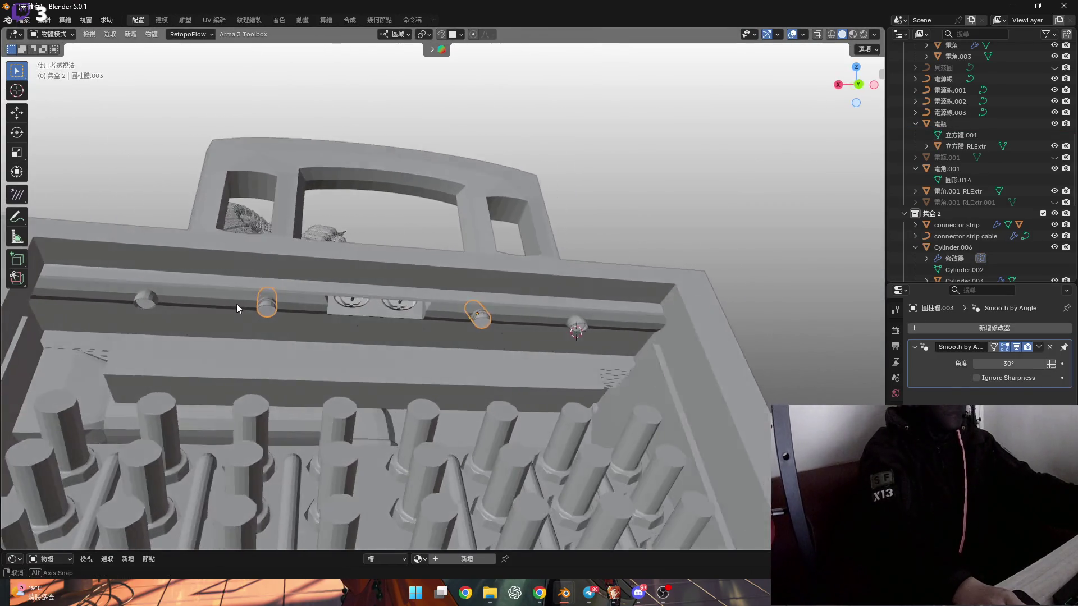
click(151, 306)
scroll(151, 303, down, 5)
mouse_move(152, 302)
middle_down()
mouse_move(163, 318)
mouse_move(274, 332)
mouse_move(308, 352)
mouse_move(202, 344)
mouse_move(146, 325)
mouse_move(188, 284)
middle_up()
scroll(146, 325, up, 5)
scroll(204, 325, down, 4)
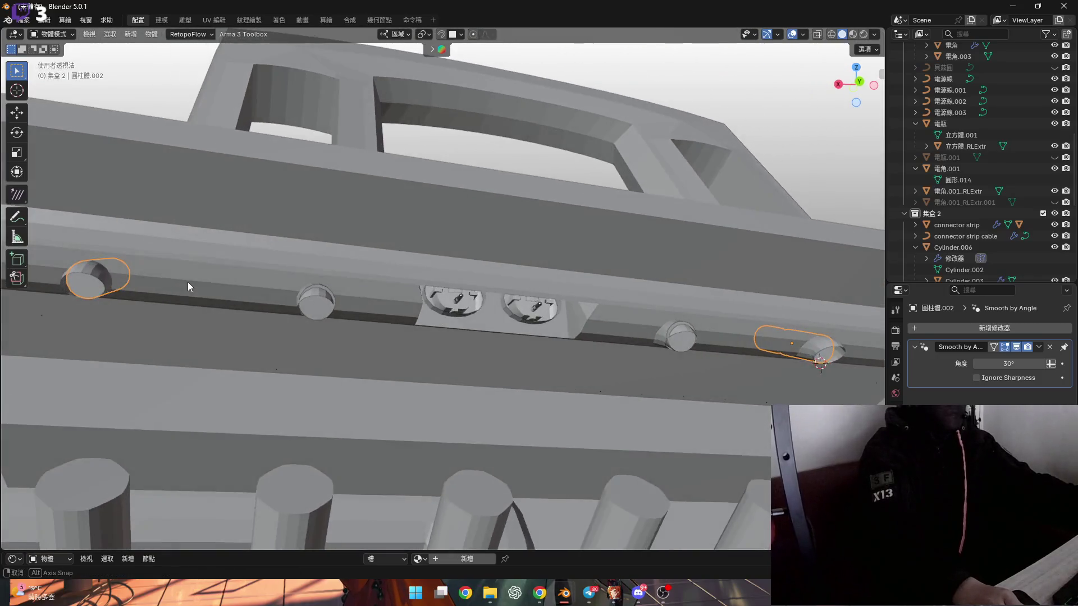
scroll(328, 304, up, 5)
mouse_move(327, 305)
middle_down()
mouse_move(348, 311)
mouse_move(294, 338)
middle_up()
shift+click(323, 328)
Step: In the caps' Edit Mode, grow the face selection by one ring, then return to Object Mode
key(Tab)
scroll(323, 316, up, 3)
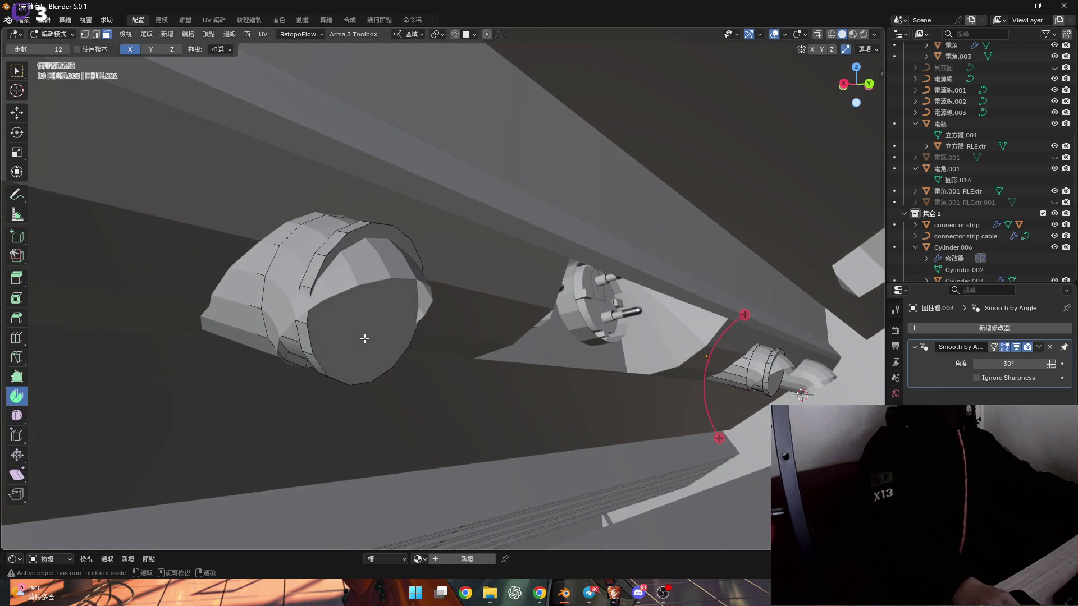
scroll(365, 339, down, 4)
middle_drag(365, 339, 385, 356)
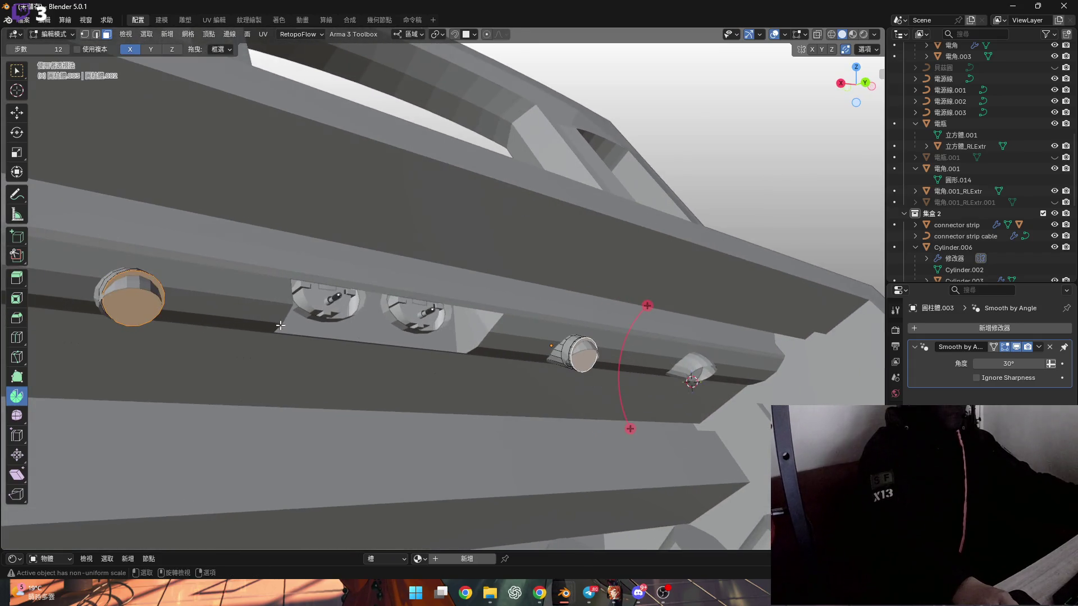
middle_drag(280, 325, 295, 326)
key(ctrl+KP_Add)
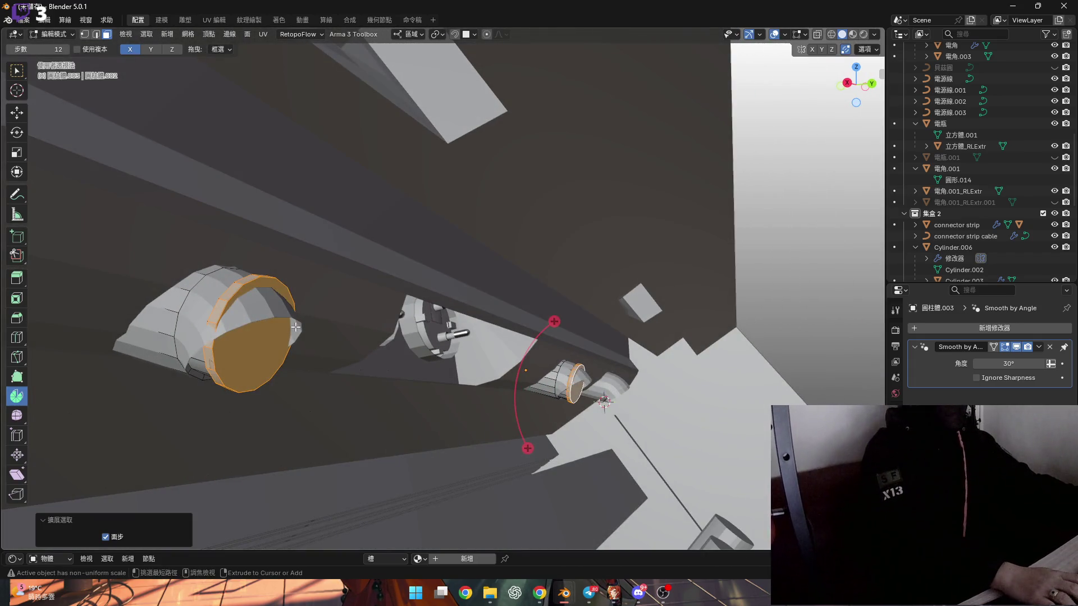
right_click(298, 316)
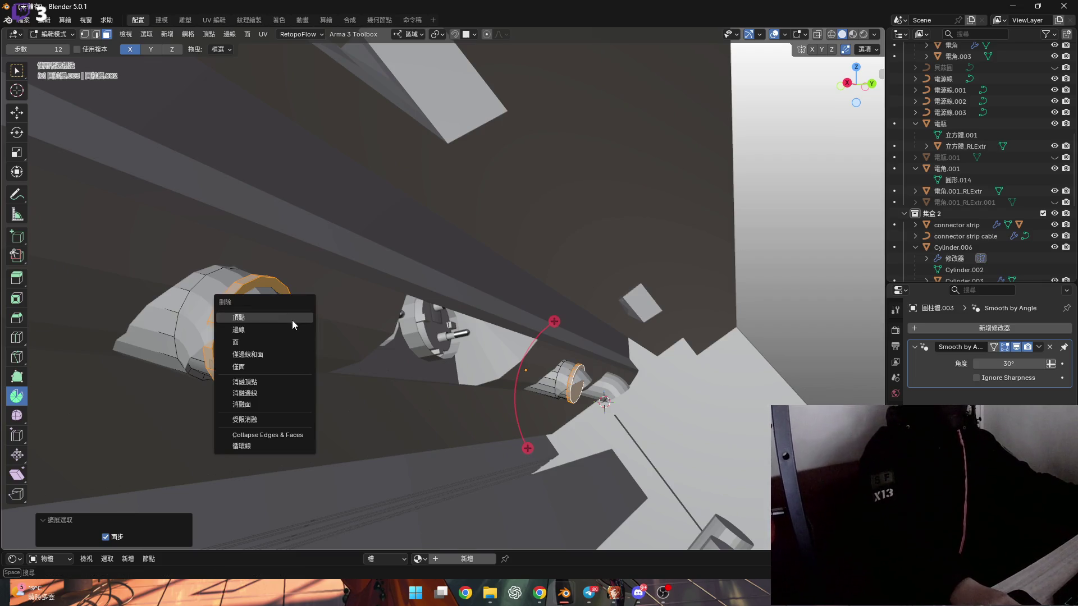
mouse_move(298, 316)
middle_down()
mouse_move(320, 329)
mouse_move(336, 306)
mouse_move(280, 323)
mouse_move(289, 330)
middle_up()
scroll(322, 333, up, 3)
key(Tab)
Step: Edit the 電瓶 mesh, grow the selection to the face ring, and rework it from the context menu
click(289, 327)
key(Tab)
key(ctrl+KP_Add)
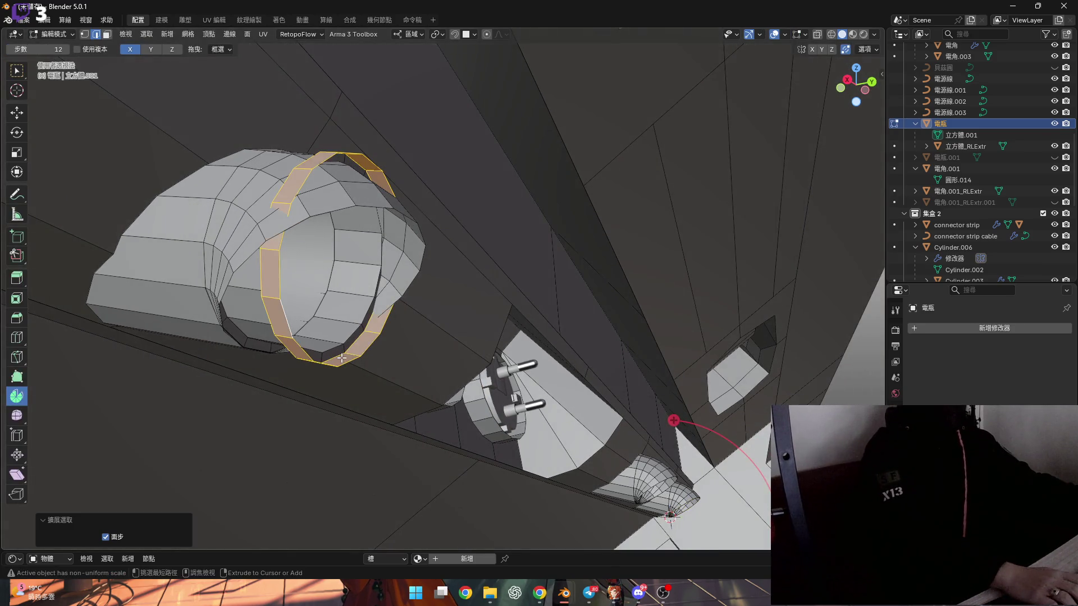
right_click(341, 358)
click(341, 359)
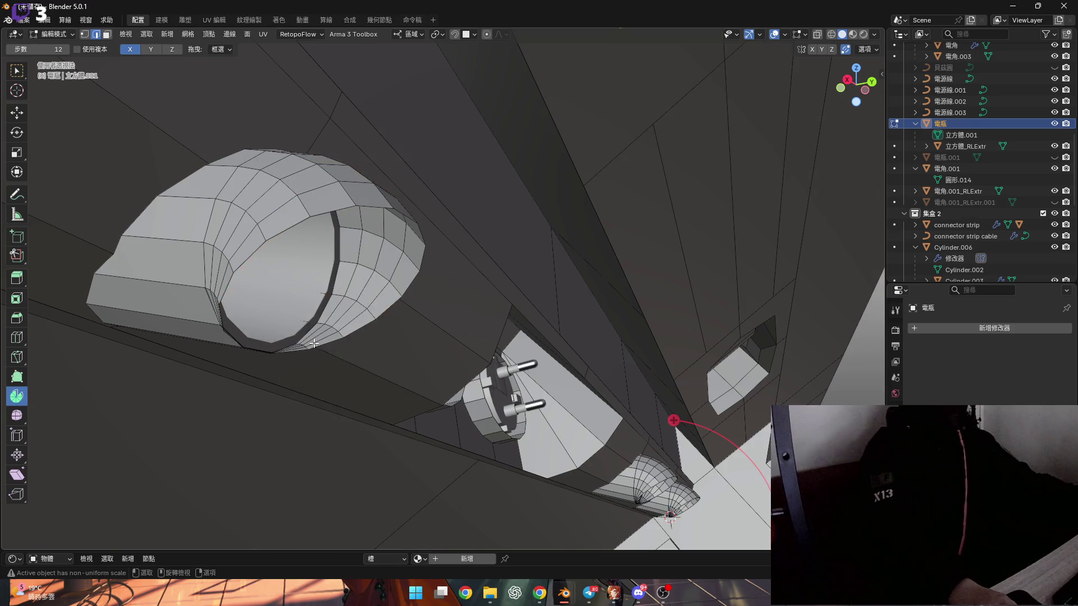
mouse_move(342, 359)
middle_down()
mouse_move(159, 348)
mouse_move(380, 371)
mouse_move(184, 373)
mouse_move(475, 400)
middle_up()
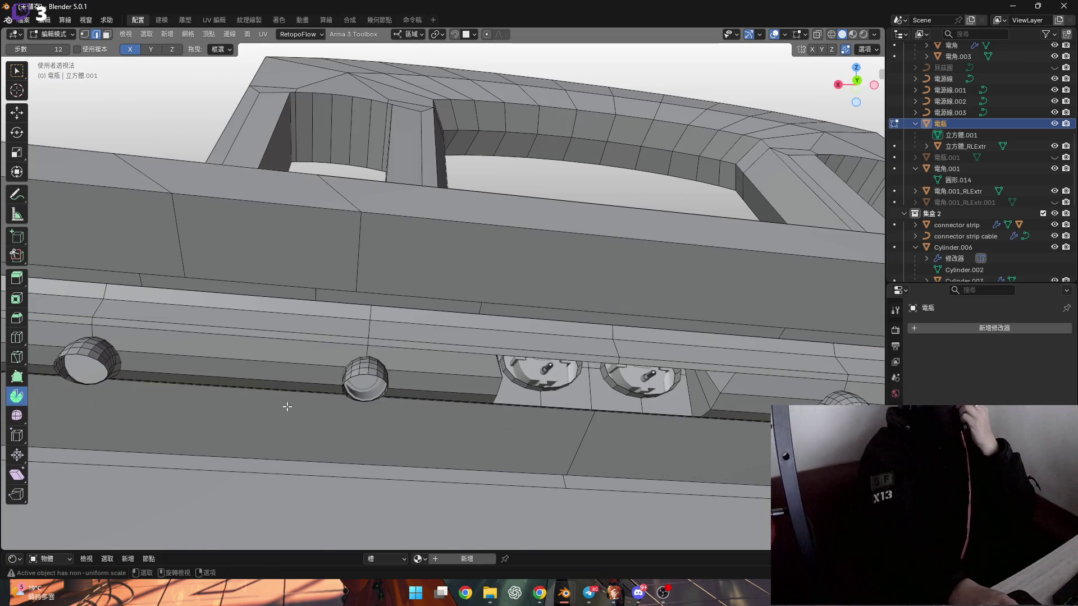
mouse_move(94, 381)
middle_down()
mouse_move(205, 383)
mouse_move(327, 412)
middle_up()
key(Tab)
mouse_move(429, 352)
middle_down()
mouse_move(372, 382)
mouse_move(490, 398)
middle_up()
middle_drag(399, 402, 297, 345)
scroll(298, 346, up, 6)
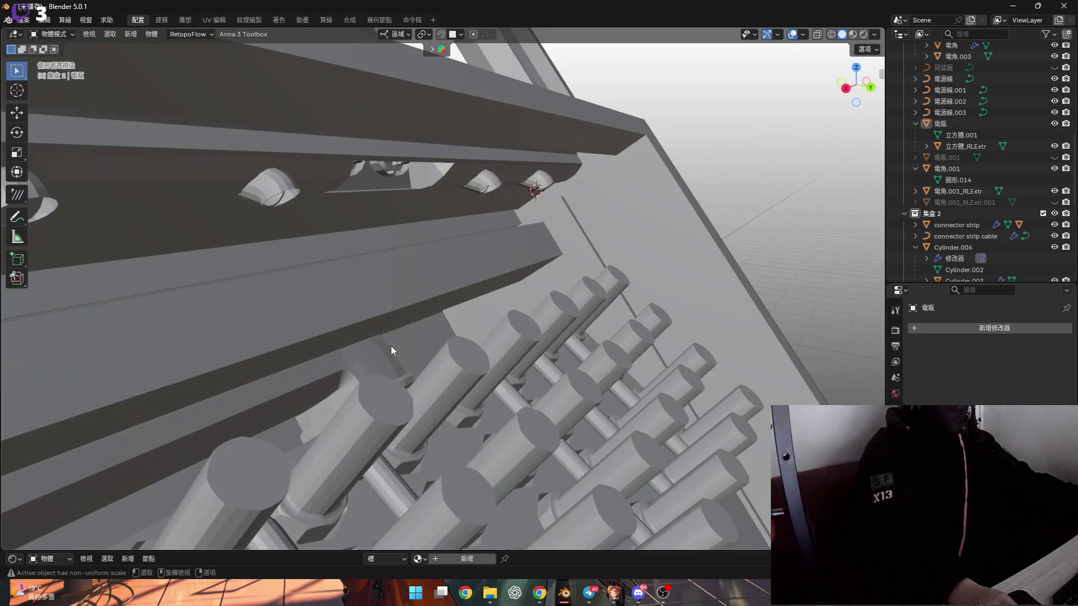
mouse_move(390, 346)
middle_down()
mouse_move(406, 324)
mouse_move(339, 322)
mouse_move(355, 345)
mouse_move(342, 355)
mouse_move(269, 361)
mouse_move(445, 351)
mouse_move(457, 325)
mouse_move(366, 243)
mouse_move(320, 229)
mouse_move(301, 243)
mouse_move(421, 267)
mouse_move(364, 229)
mouse_move(351, 305)
mouse_move(321, 275)
middle_up()
key(Tab)
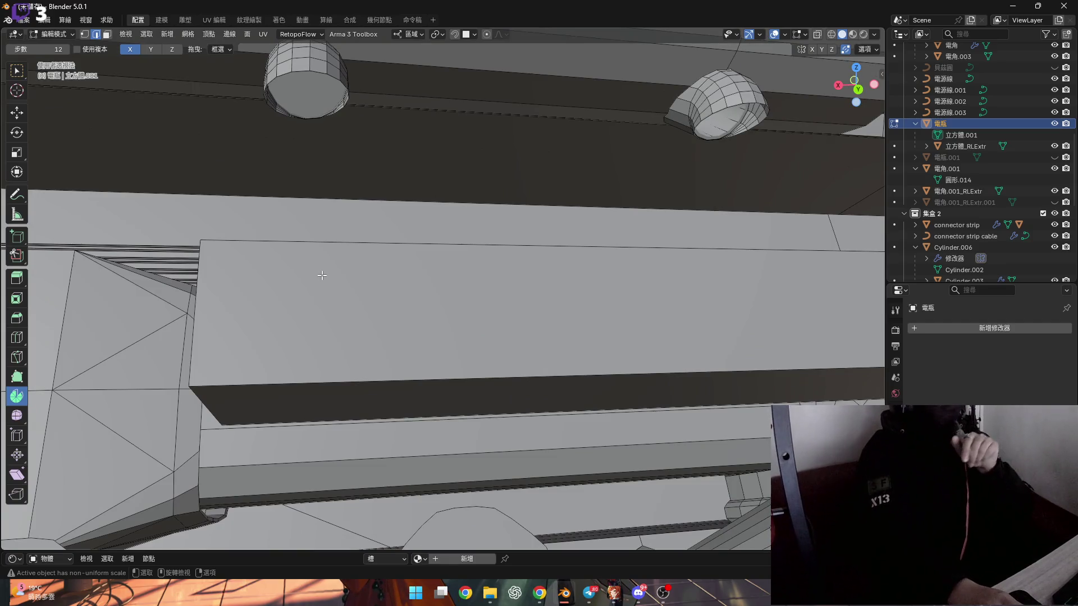
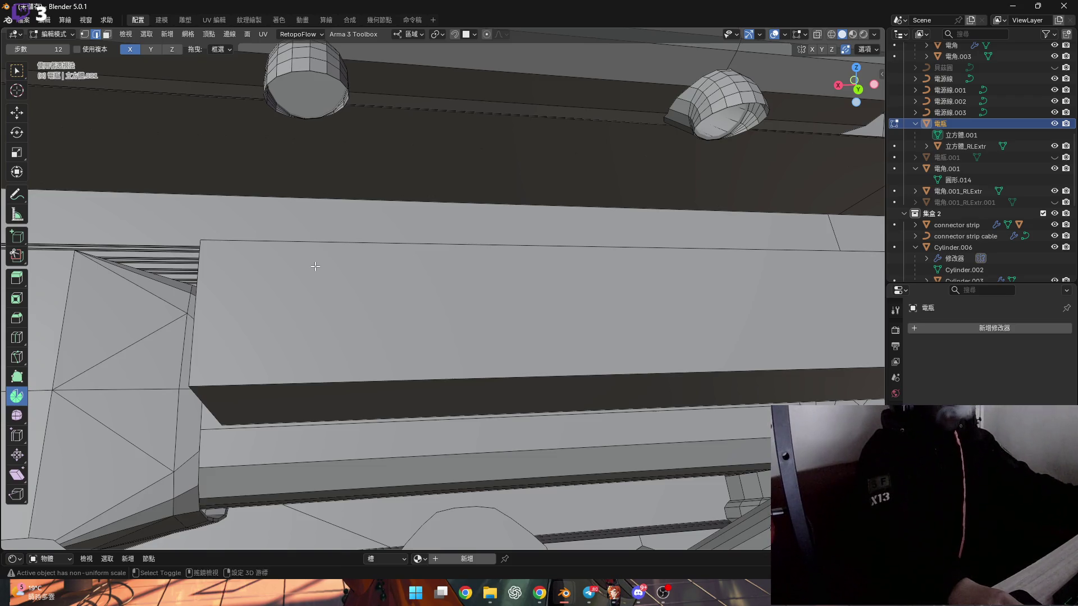
Step: Loop-cut the beam face once lengthwise, centred, then add four crosswise cuts along it
scroll(315, 266, down, 8)
key(ctrl+r)
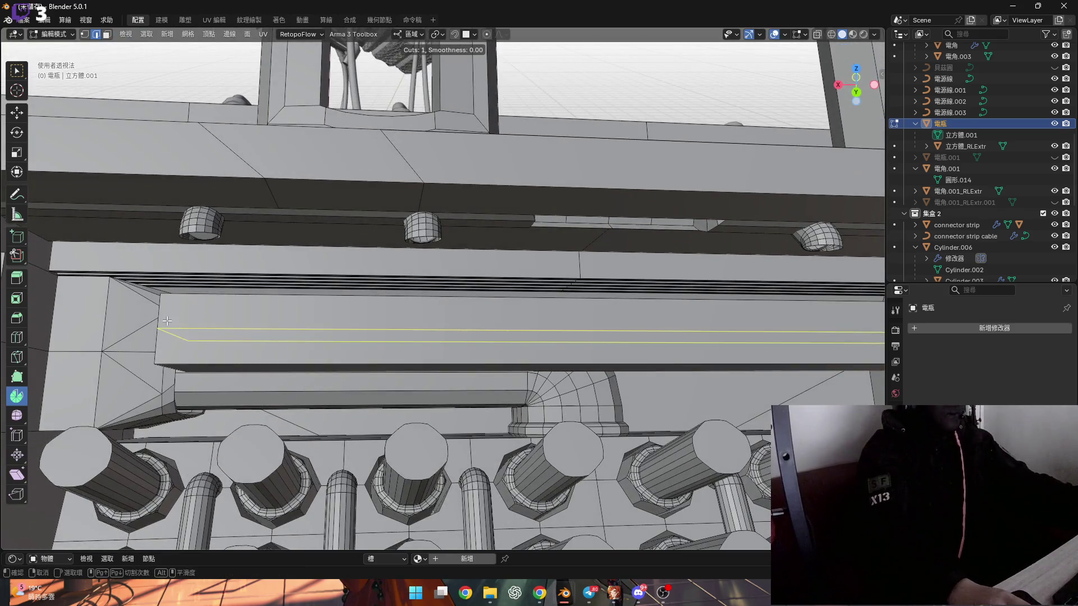
click(166, 321)
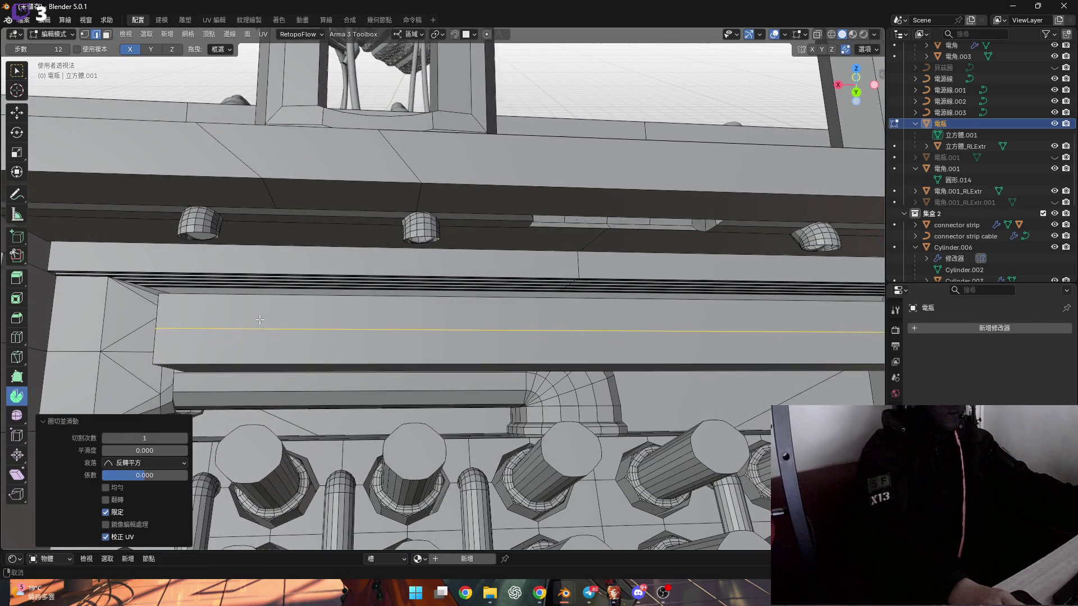
shift+middle_drag(324, 298, 310, 301)
key(ctrl+r)
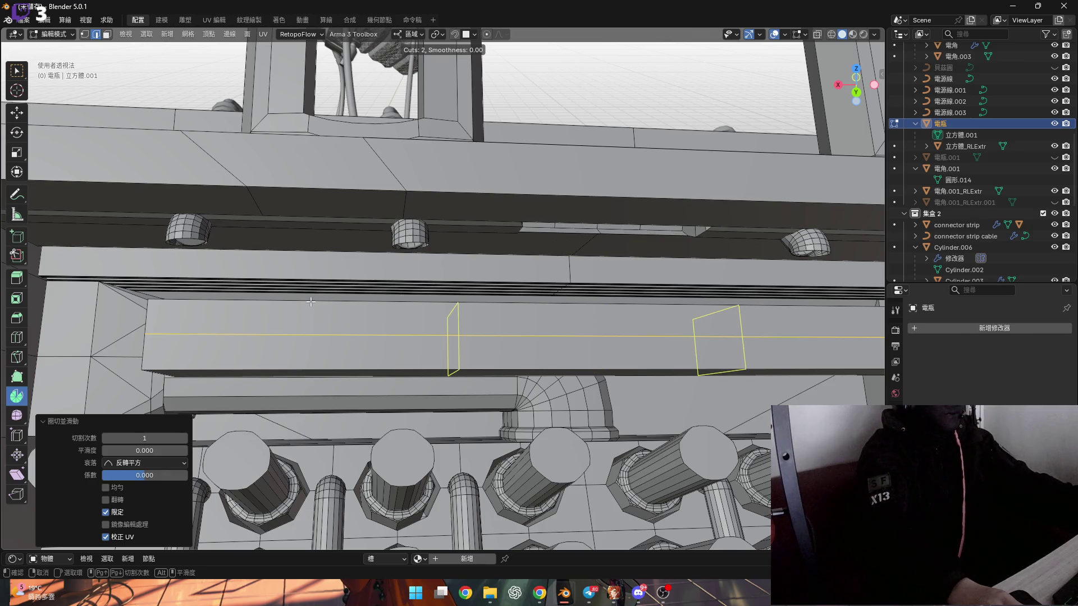
click(310, 301)
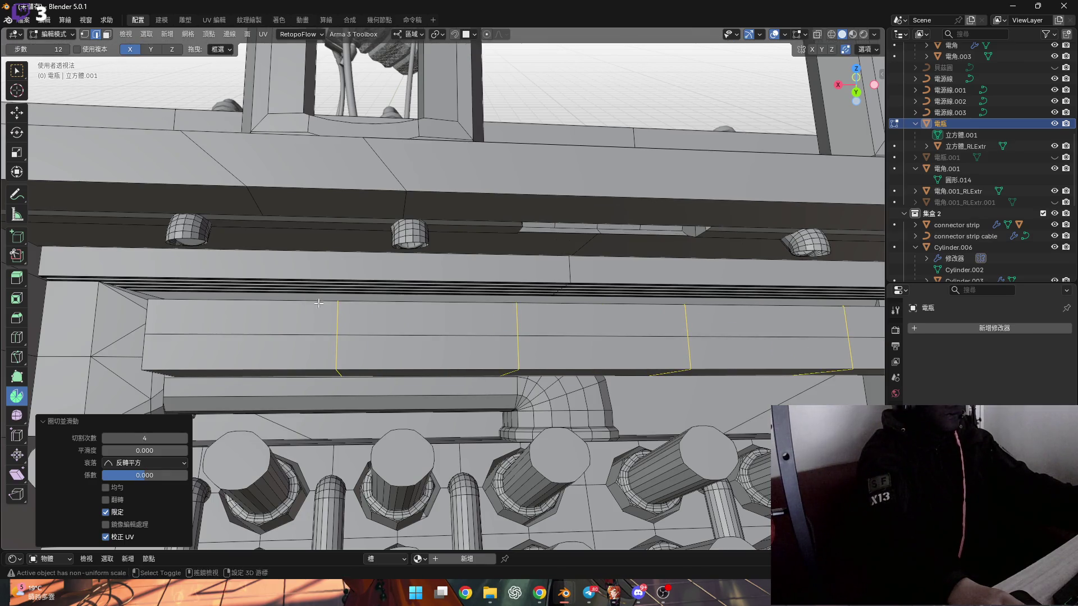
scroll(435, 339, up, 5)
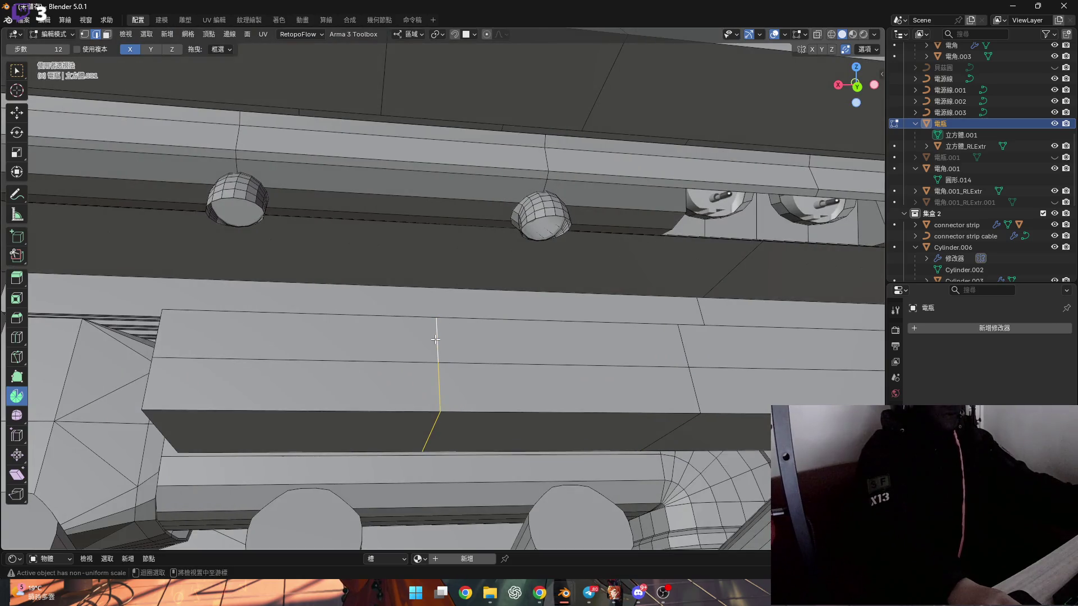
shift+middle_drag(436, 339, 484, 351)
scroll(248, 209, up, 3)
mouse_move(247, 209)
shift+middle_down()
mouse_move(304, 222)
mouse_move(335, 251)
mouse_move(300, 231)
mouse_move(317, 213)
mouse_move(320, 252)
shift+middle_up()
scroll(305, 221, up, 3)
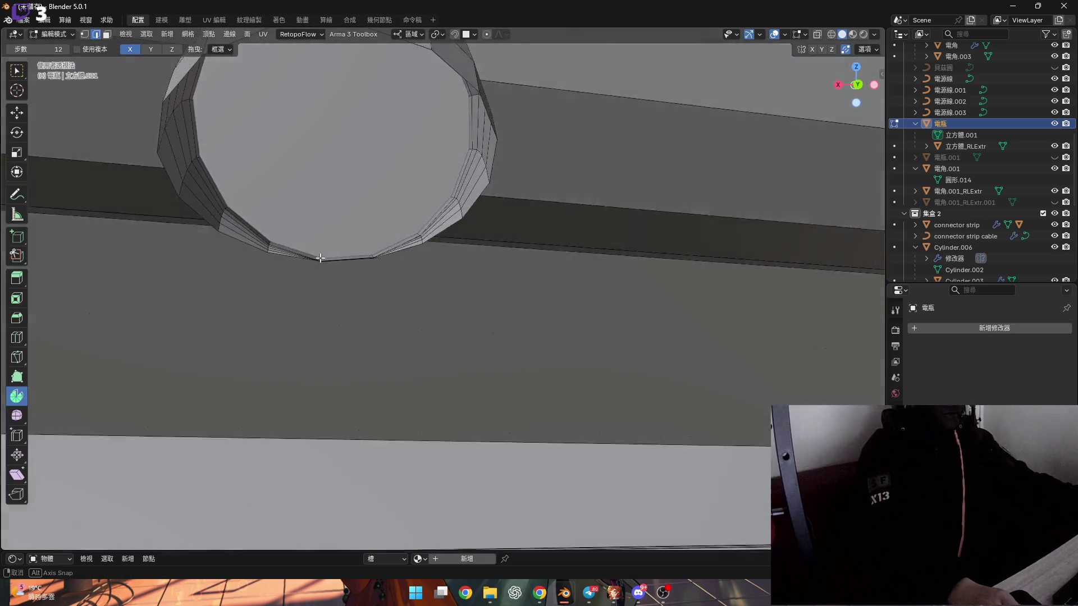
scroll(323, 250, up, 3)
scroll(336, 277, down, 5)
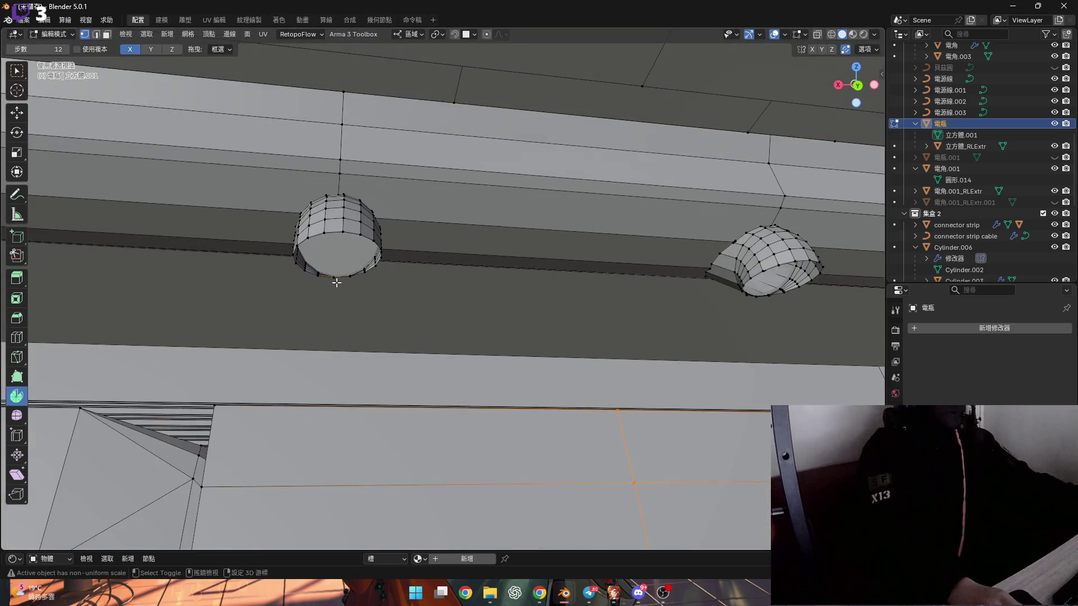
scroll(335, 273, up, 5)
middle_drag(335, 277, 346, 203)
scroll(336, 289, up, 3)
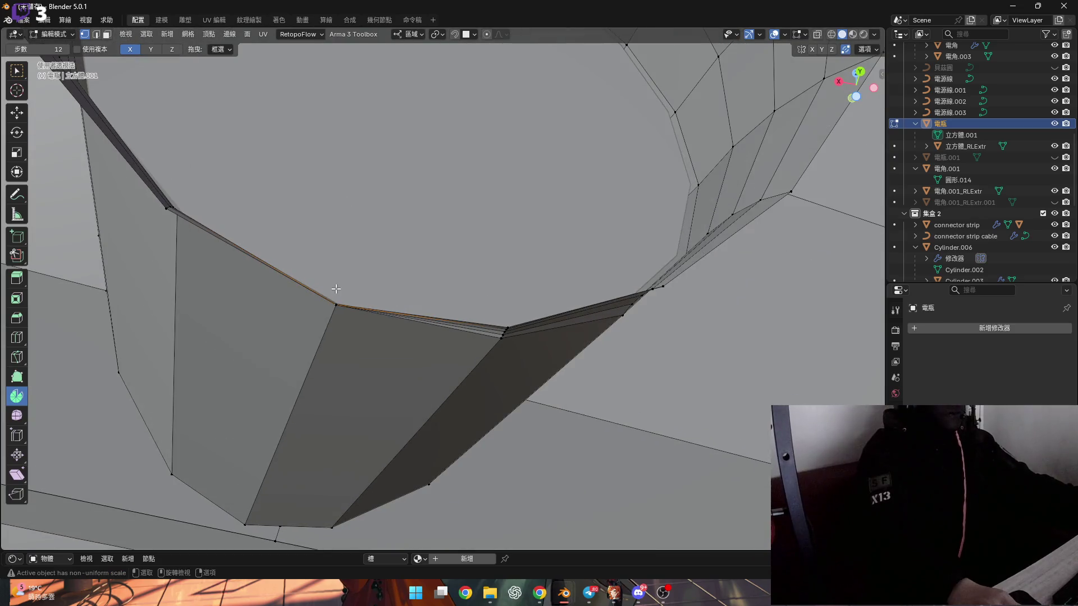
scroll(351, 285, down, 3)
middle_drag(334, 361, 405, 355)
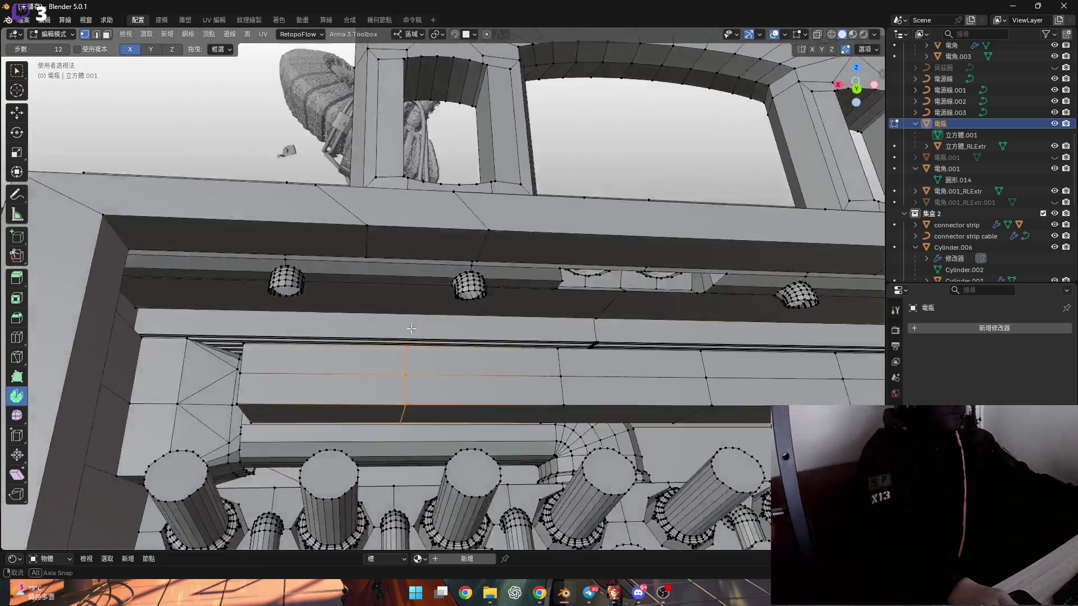
scroll(405, 355, up, 3)
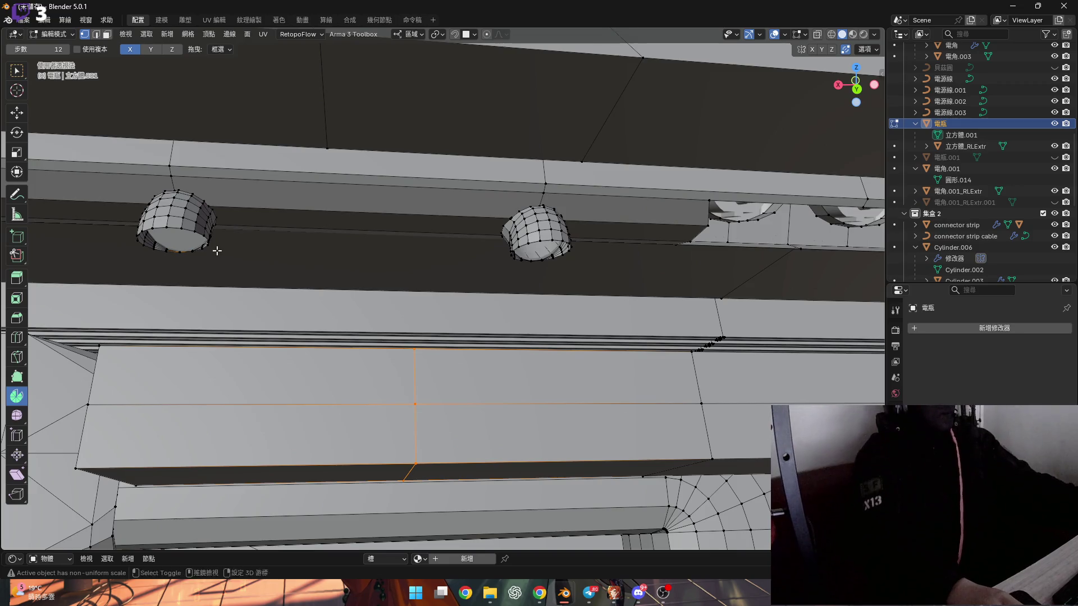
scroll(315, 259, up, 8)
scroll(327, 234, down, 8)
middle_drag(356, 272, 366, 256)
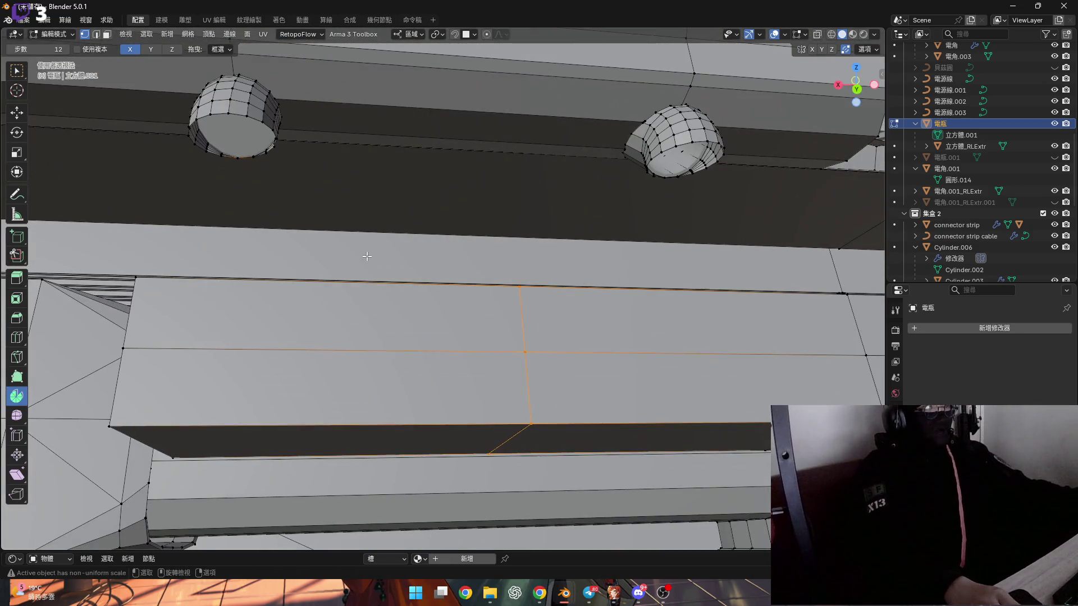
click(522, 297)
mouse_move(522, 298)
middle_down()
mouse_move(375, 241)
mouse_move(308, 191)
middle_up()
Step: Set the pivot point to Active Element so scaling centres on the socket's vertex
key(shift+s)
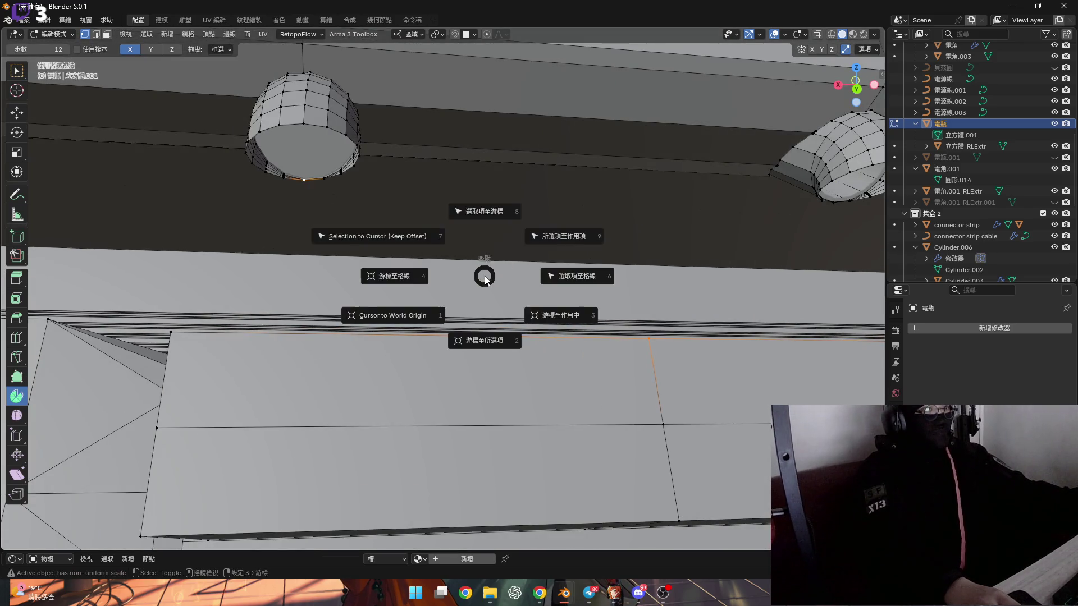
key(s)
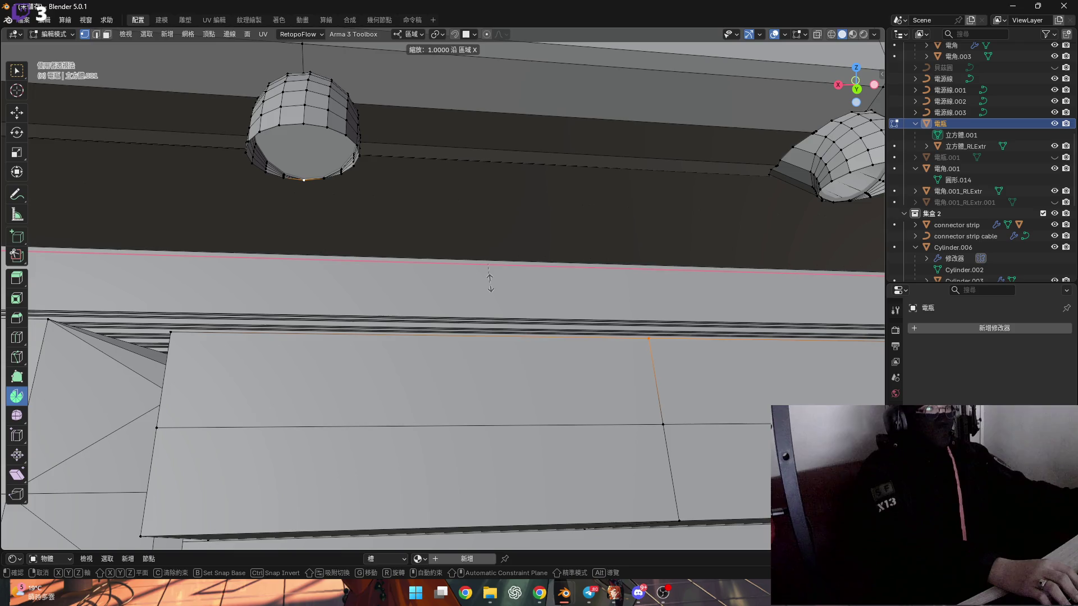
key(Return)
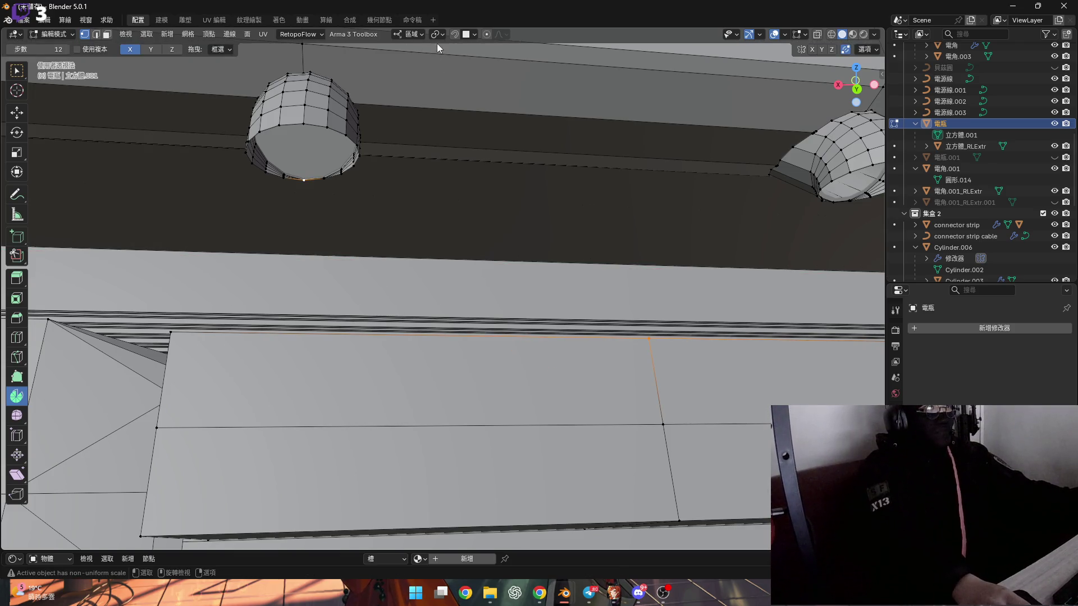
click(436, 35)
click(463, 113)
Step: Scale the selected edge vertices to 0 along X, redoing the misaligned attempt
key(s)
key(x)
text(0)
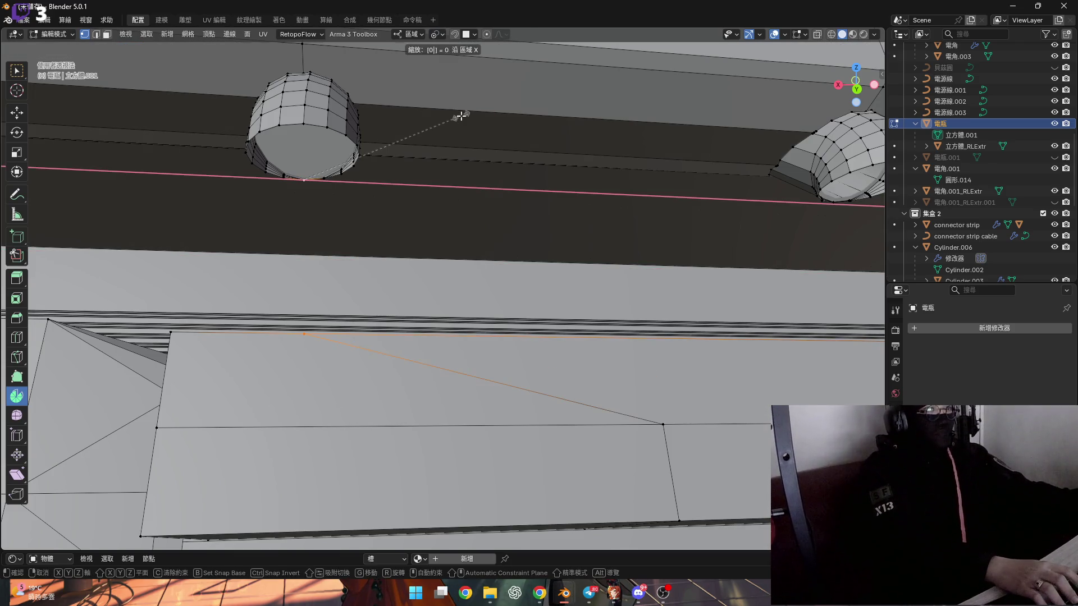
key(Return)
middle_drag(486, 121, 599, 321)
key(ctrl+z)
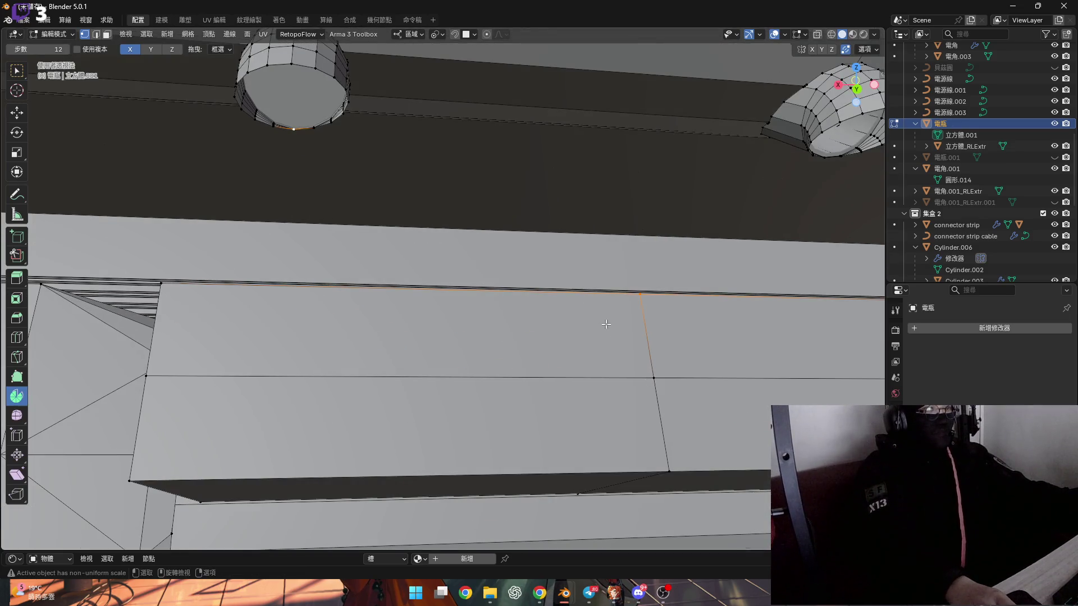
shift+middle_drag(471, 242, 393, 281)
scroll(364, 209, up, 4)
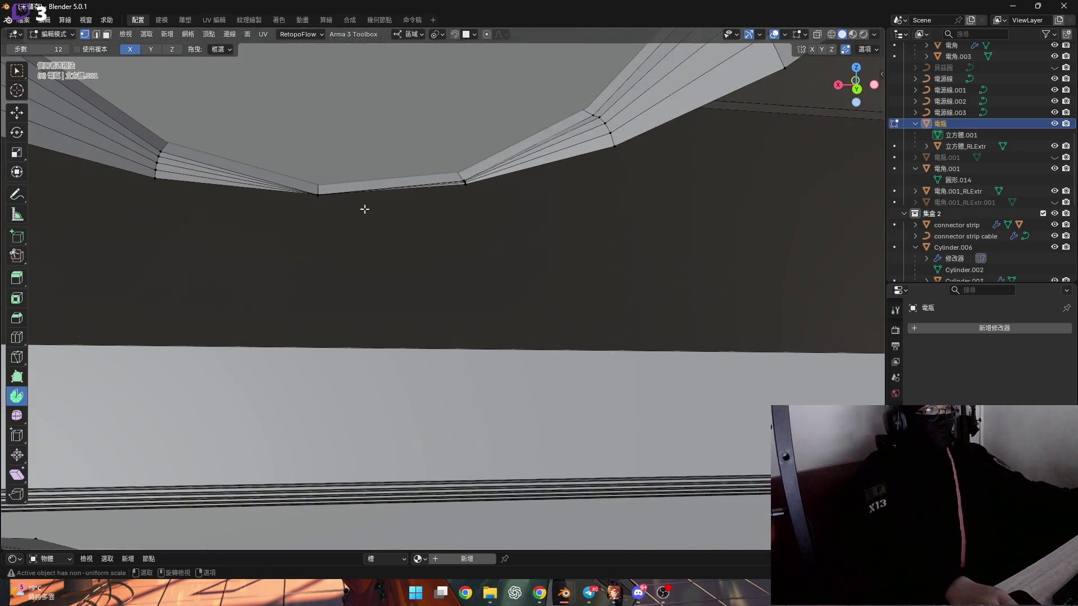
scroll(428, 272, down, 6)
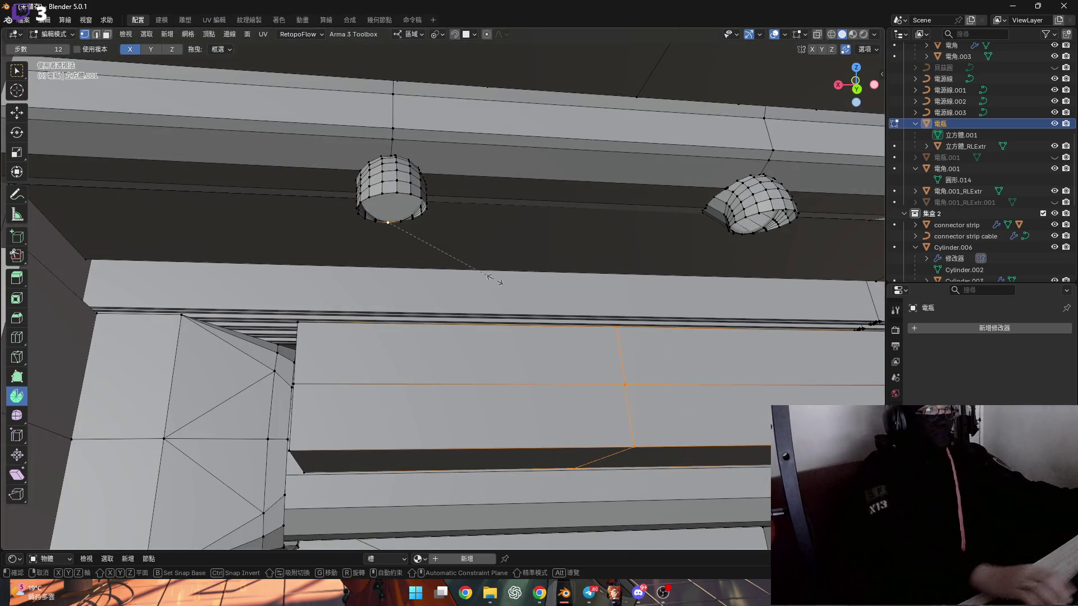
text(x0)
key(Return)
Step: Clear the selection and align the next crosswise edge's vertices to zero X
mouse_move(493, 279)
shift+middle_down()
mouse_move(426, 247)
mouse_move(397, 211)
shift+middle_up()
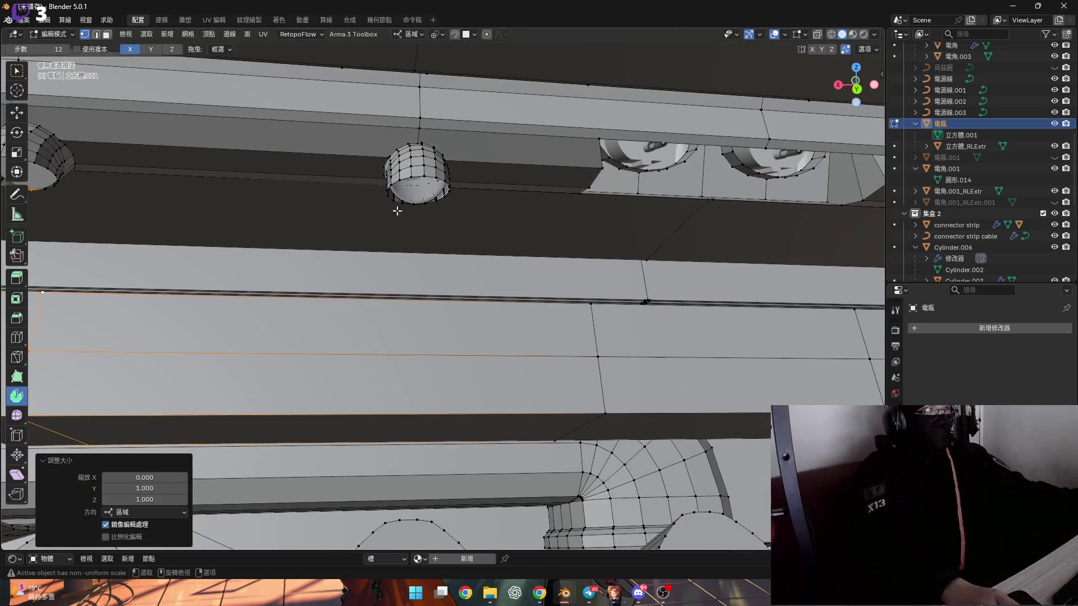
scroll(427, 213, up, 5)
scroll(460, 236, down, 5)
scroll(482, 258, up, 6)
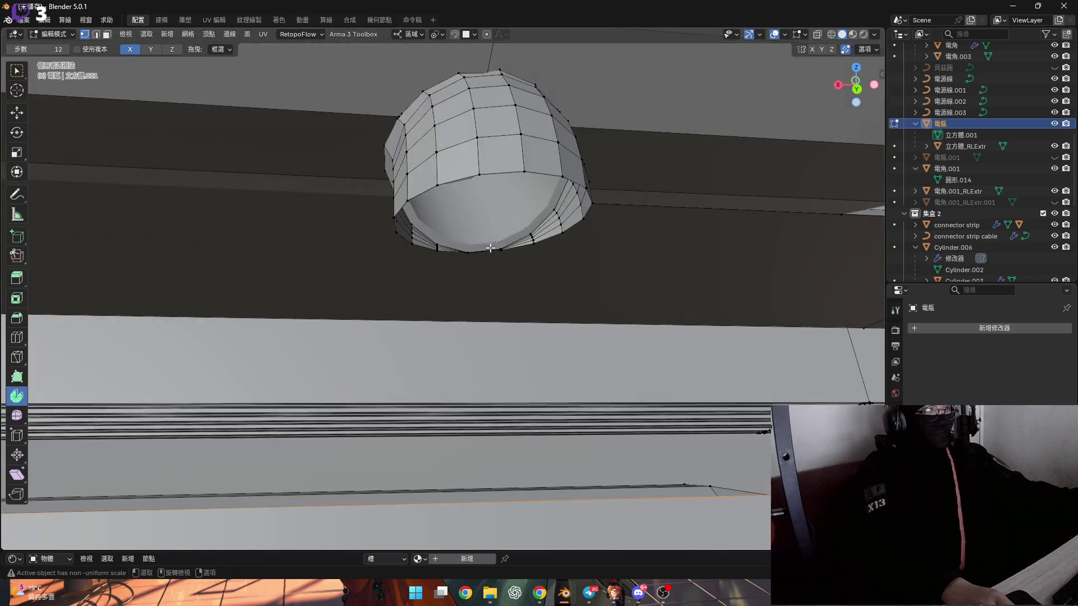
scroll(490, 248, up, 4)
scroll(464, 257, down, 4)
mouse_move(471, 264)
middle_down()
mouse_move(500, 318)
mouse_move(483, 242)
mouse_move(565, 118)
mouse_move(533, 169)
mouse_move(523, 130)
middle_up()
scroll(478, 276, down, 3)
scroll(491, 303, down, 4)
scroll(500, 317, up, 6)
key(alt+a)
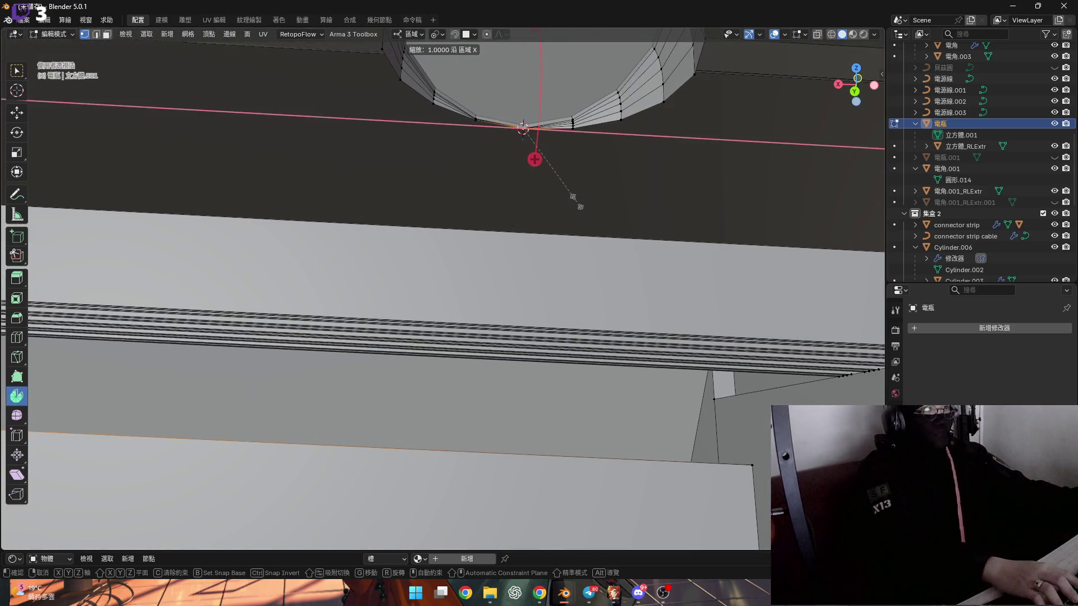
scroll(577, 202, down, 4)
shift+middle_drag(576, 202, 337, 281)
scroll(234, 310, up, 4)
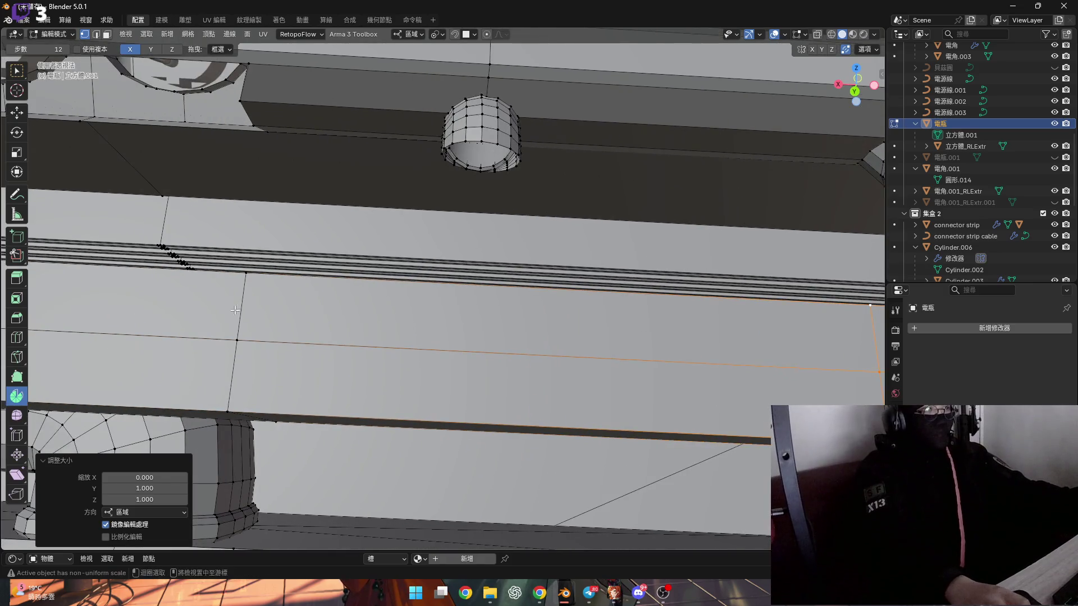
scroll(489, 177, up, 5)
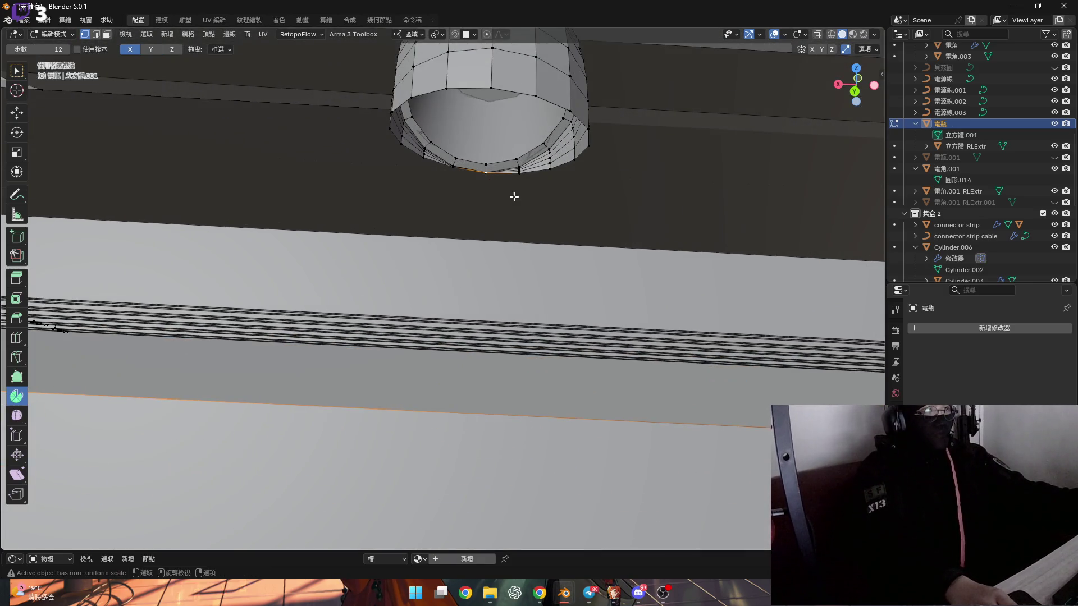
text(0)
key(Return)
scroll(598, 248, down, 3)
scroll(548, 230, down, 2)
Step: Select the whole mesh and merge vertices by distance, removing 12 duplicates
key(a)
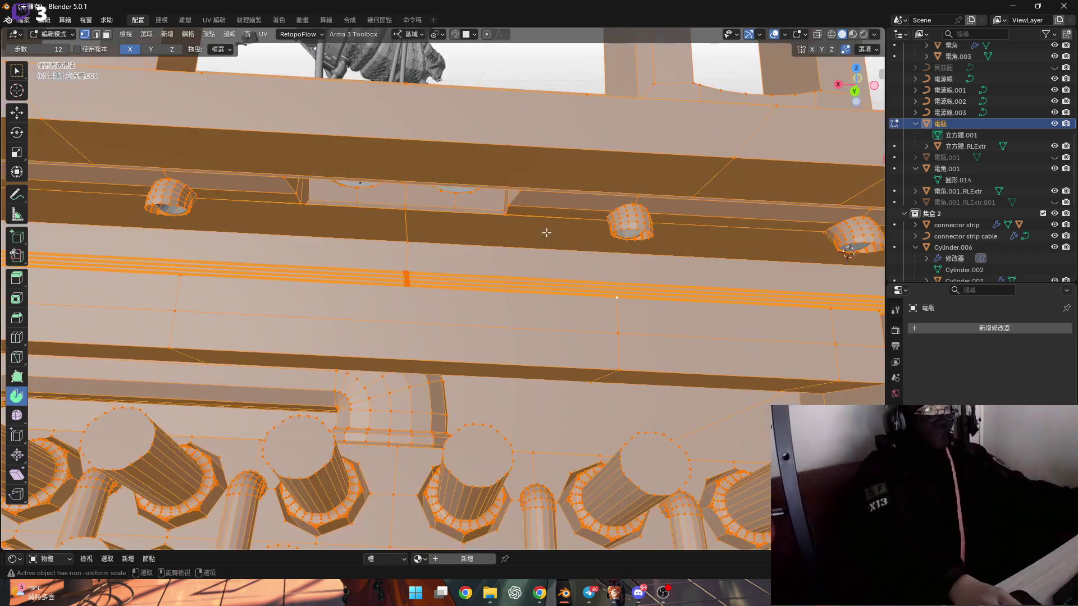
key(m)
click(548, 232)
scroll(361, 249, up, 5)
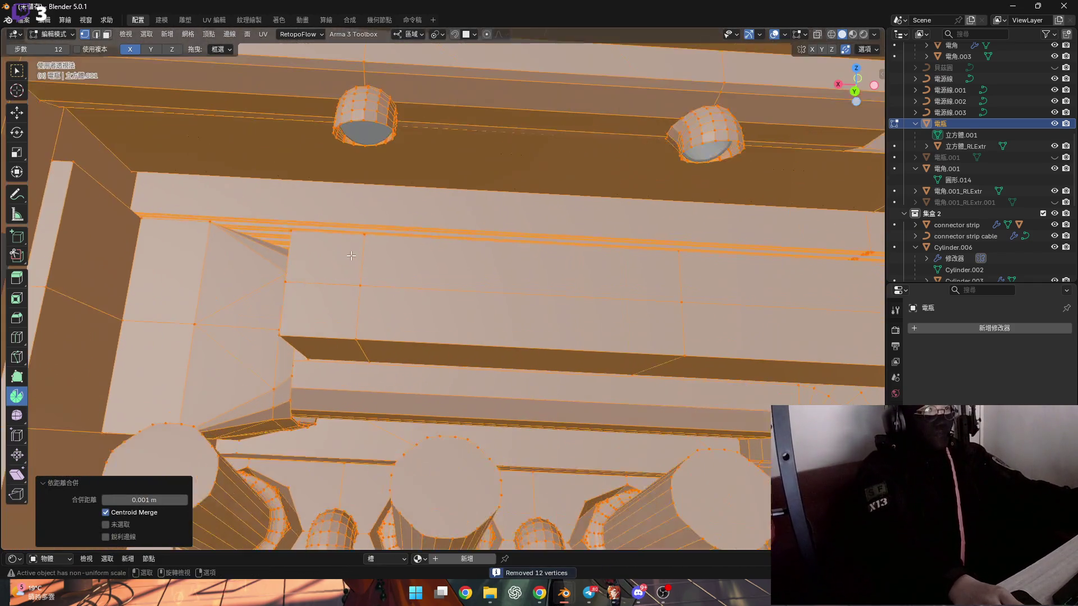
Step: Select a vertex on the beam's middle edge and bring the beam face into view
click(360, 249)
mouse_move(360, 249)
middle_down()
mouse_move(393, 185)
mouse_move(466, 171)
mouse_move(361, 173)
mouse_move(380, 205)
mouse_move(360, 176)
mouse_move(337, 213)
middle_up()
middle_drag(422, 247, 415, 279)
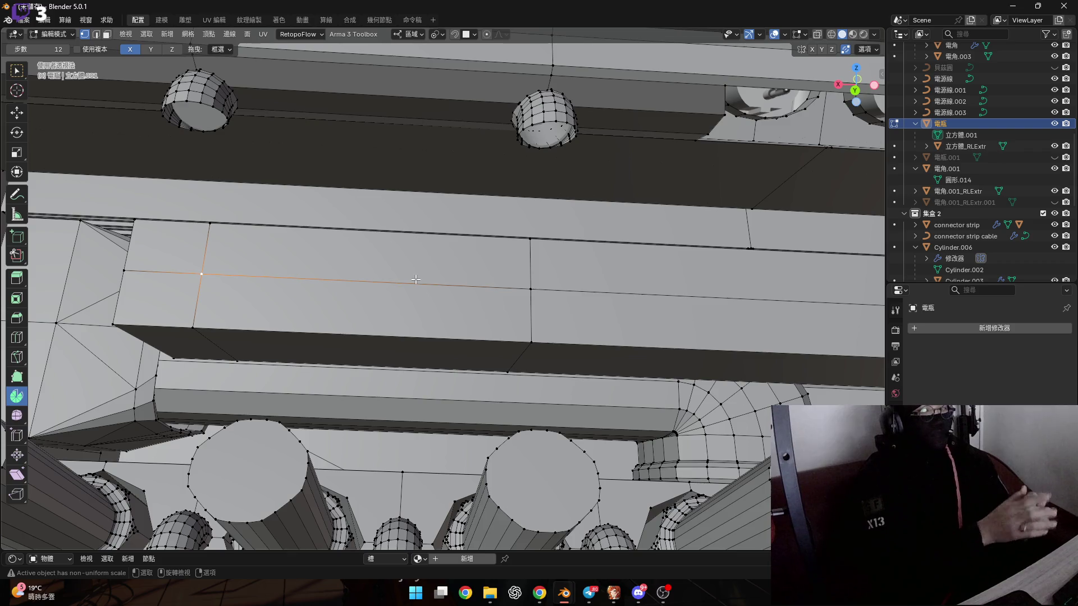
scroll(500, 292, down, 5)
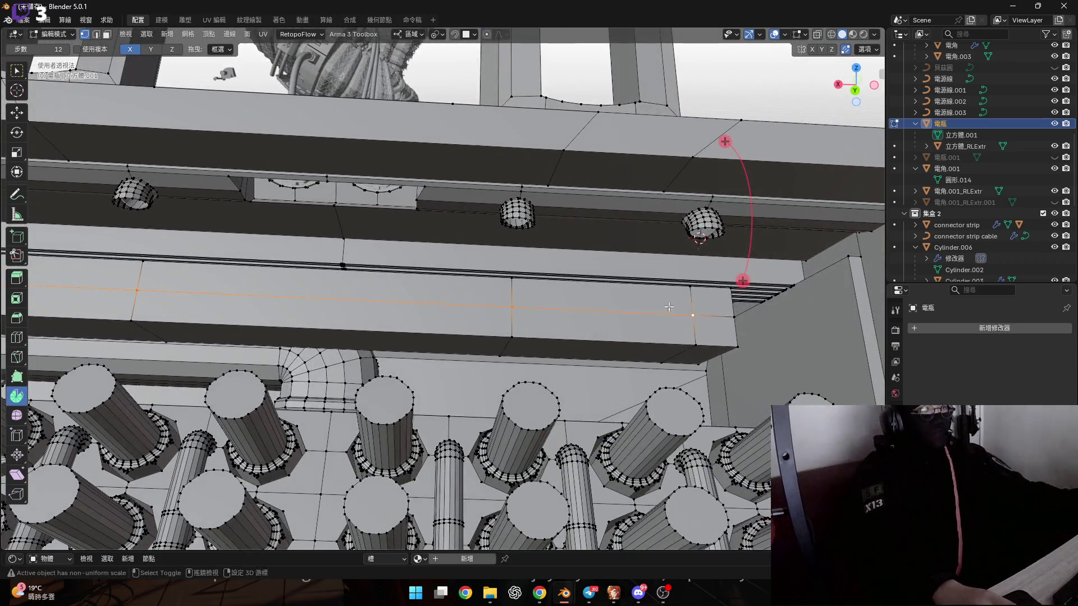
shift+middle_drag(669, 307, 734, 312)
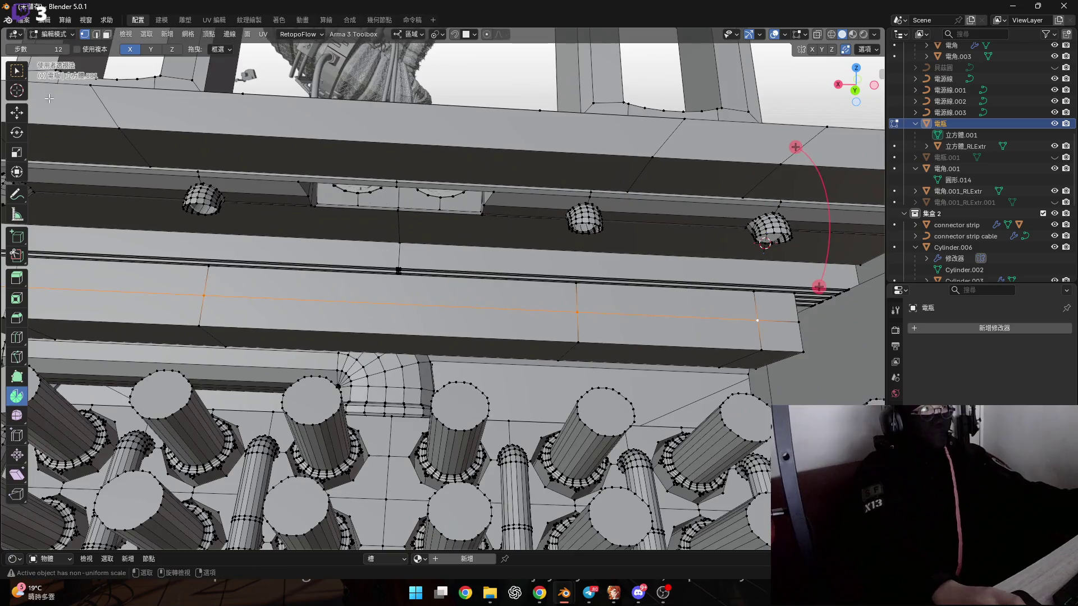
scroll(464, 315, up, 5)
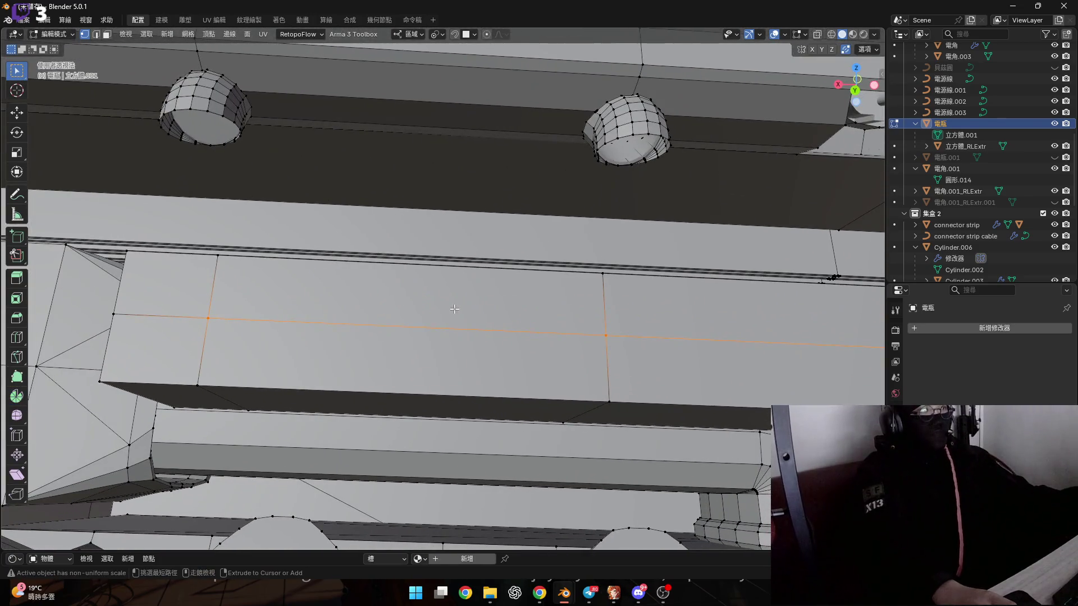
Step: Vertex-bevel the selected vertices into circles, 0.415 m width with 4 segments
key(ctrl+b)
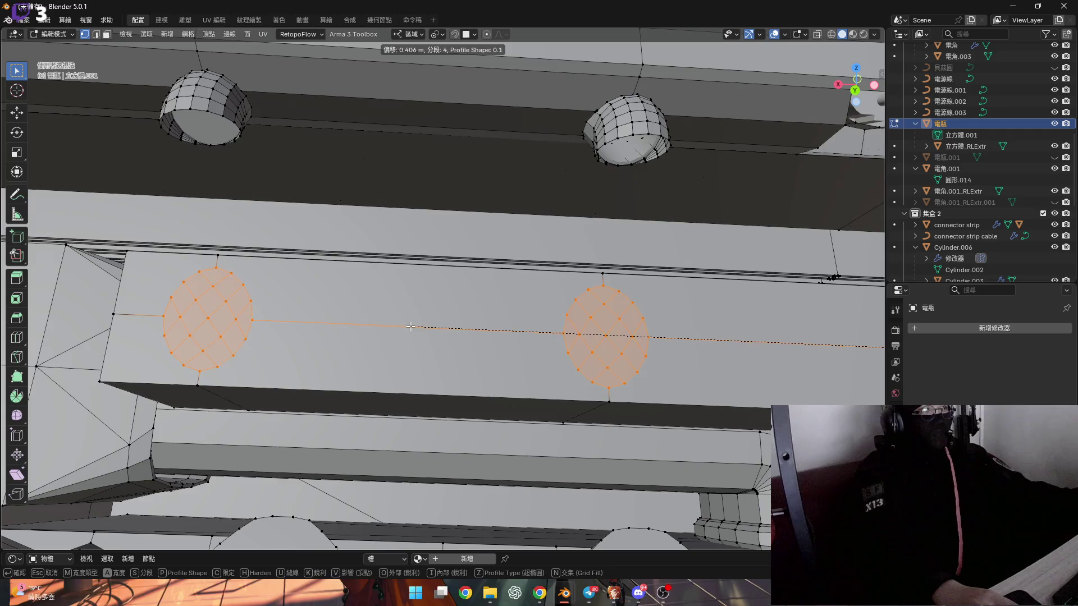
click(404, 327)
middle_drag(404, 327, 405, 363)
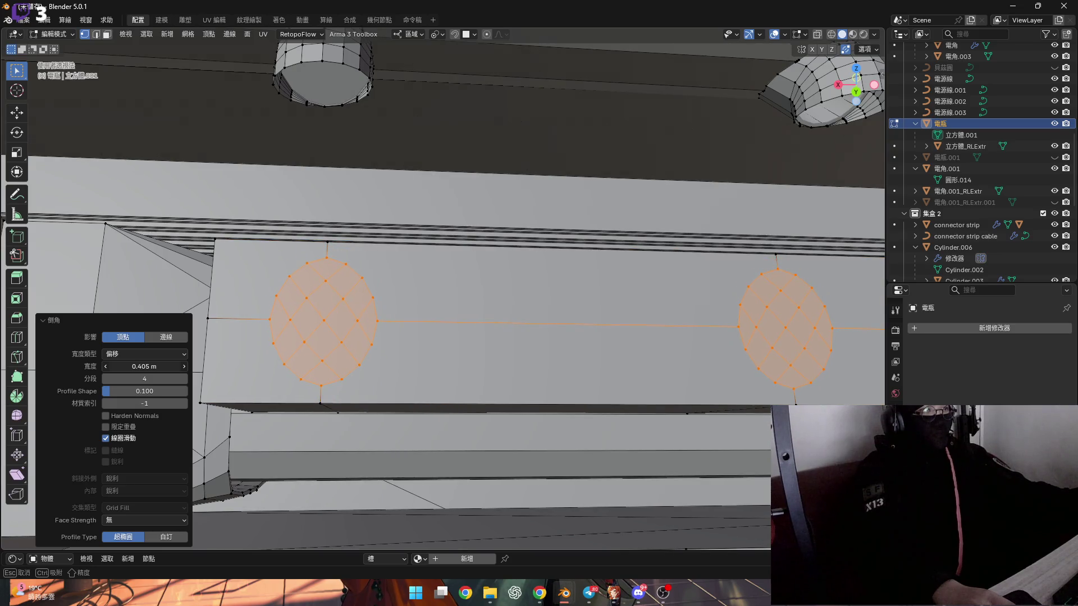
drag(144, 366, 146, 392)
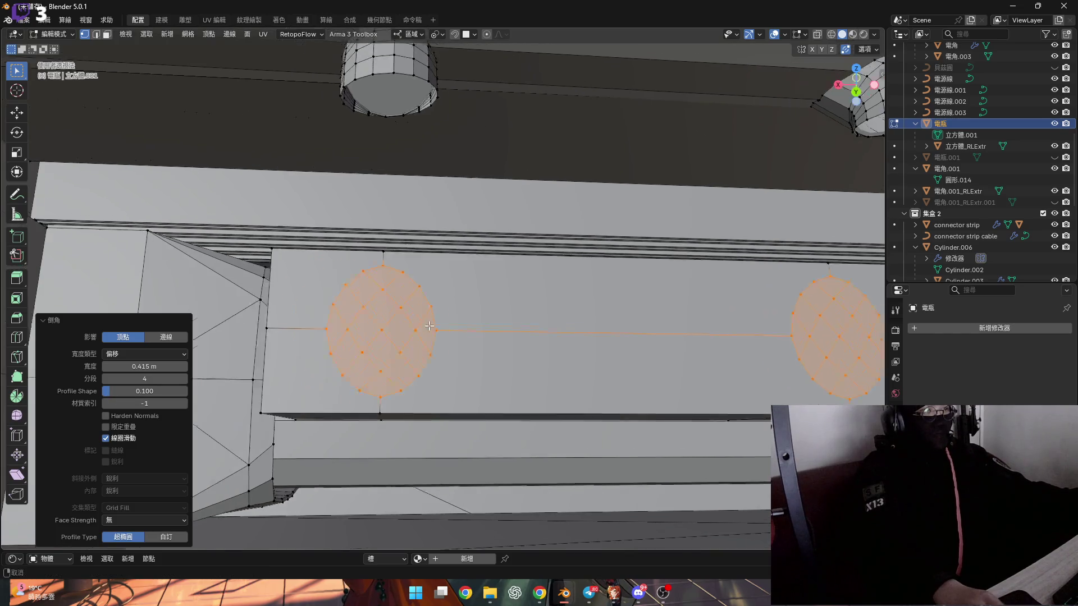
scroll(481, 408, up, 3)
scroll(481, 408, down, 2)
Step: Set the pivot point to Individual Origins so each circle scales about its centre
key(s)
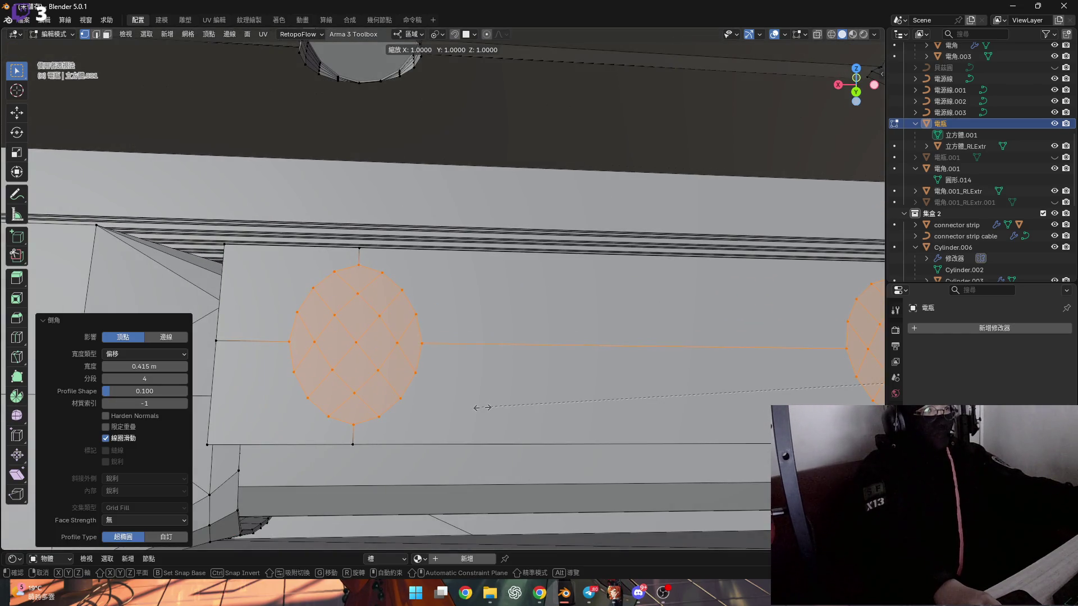
key(Escape)
scroll(481, 408, down, 3)
click(437, 34)
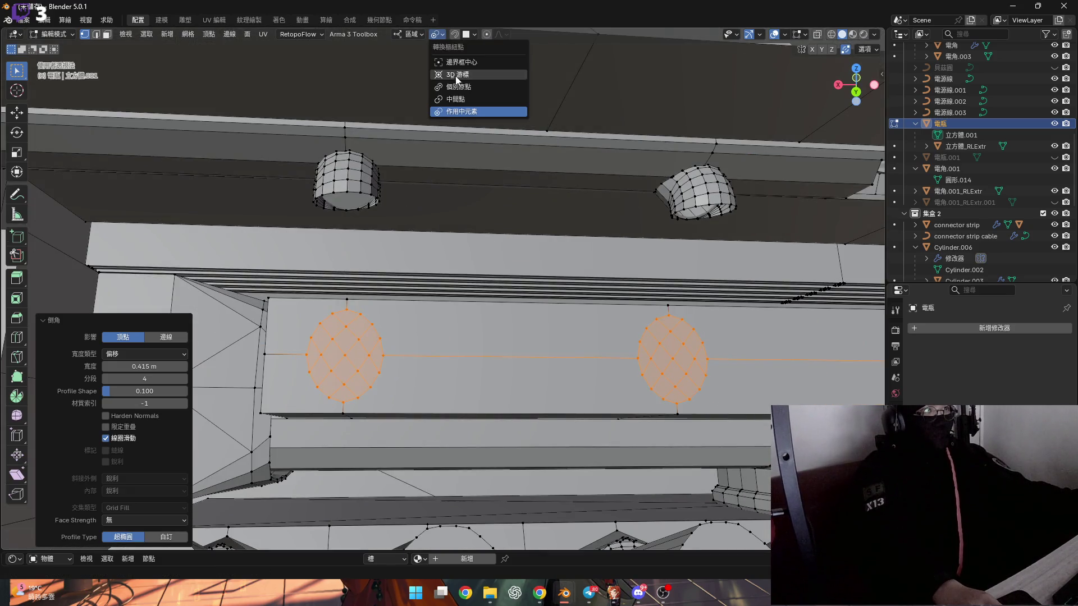
click(457, 87)
click(437, 34)
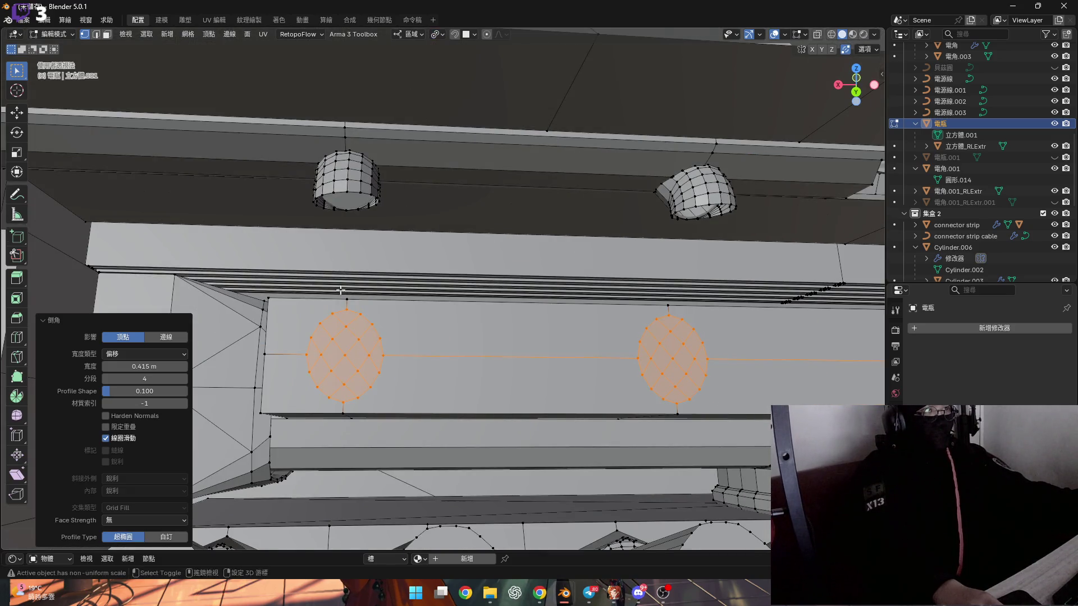
scroll(437, 350, up, 3)
Step: Test-scale the circles along Z and X, cancel, then undo the vertex bevel
key(s)
key(z)
key(z)
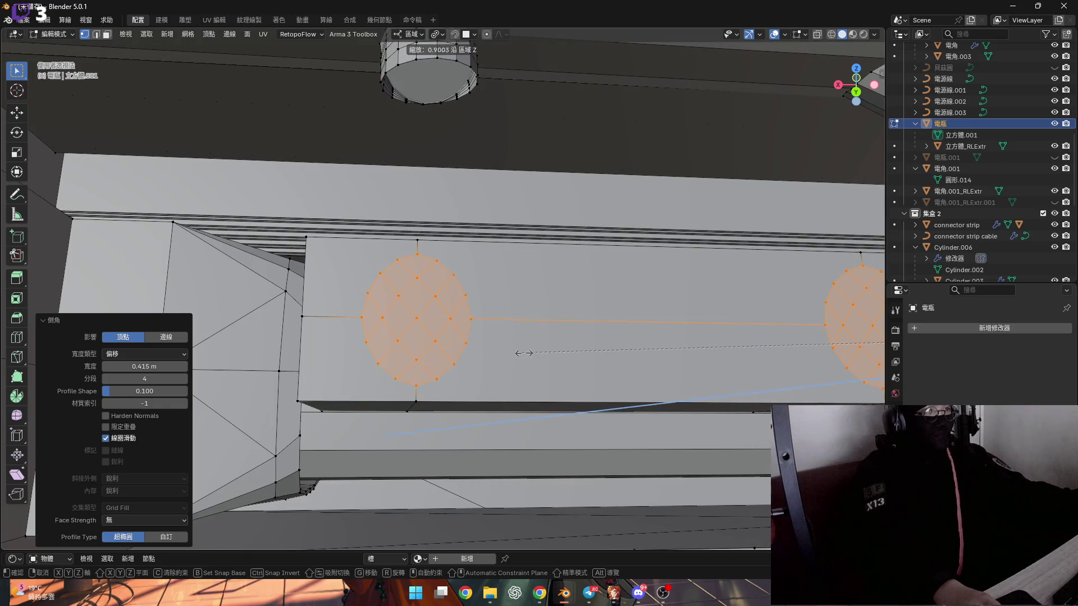
key(z)
key(x)
key(x)
key(x)
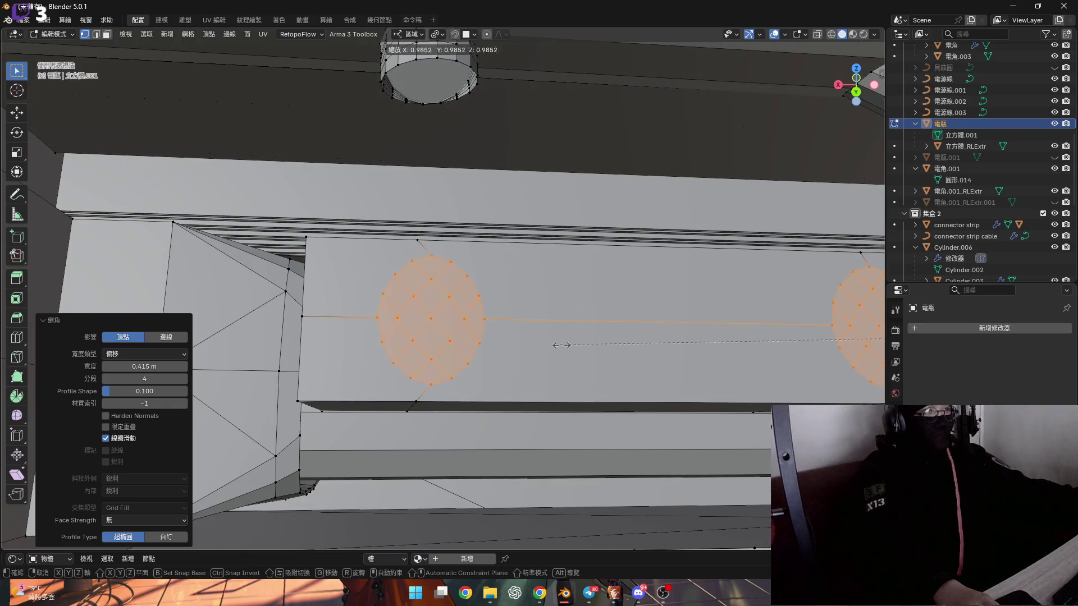
click(561, 345)
scroll(485, 340, down, 5)
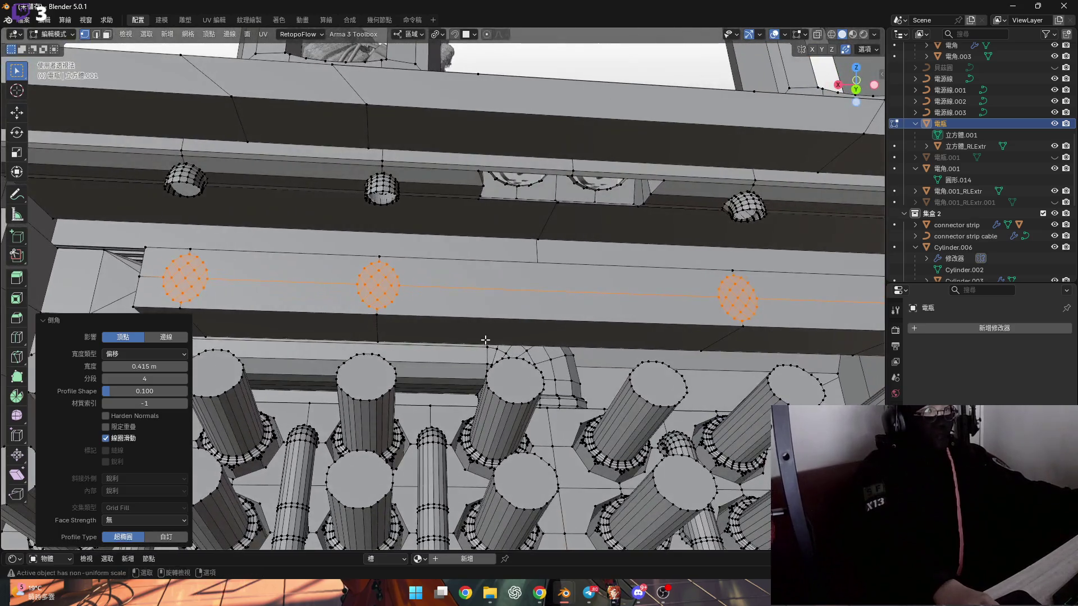
scroll(485, 340, down, 3)
key(s)
right_click(363, 356)
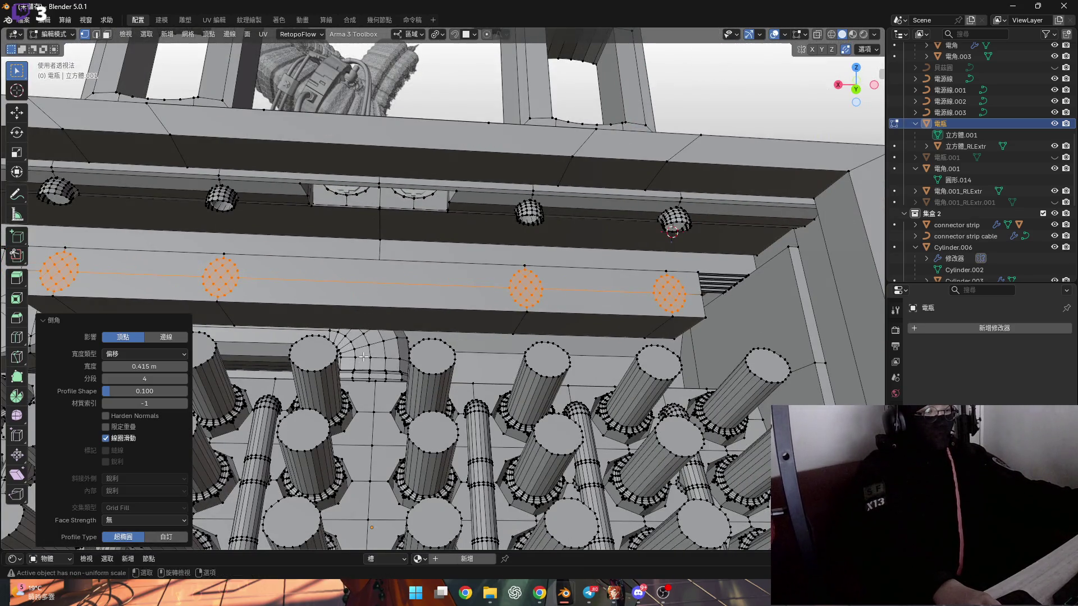
scroll(372, 298, up, 6)
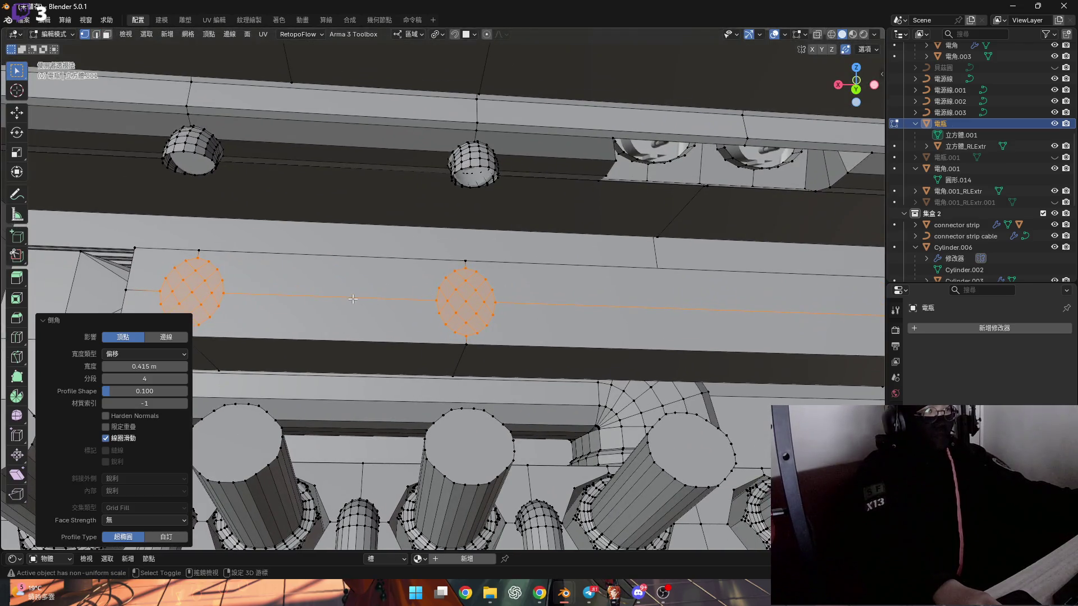
key(ctrl+z)
shift+middle_drag(383, 298, 185, 305)
Step: Scale the two circle patches along local Y, ending at 0.972
scroll(615, 355, up, 3)
shift+middle_drag(614, 355, 577, 385)
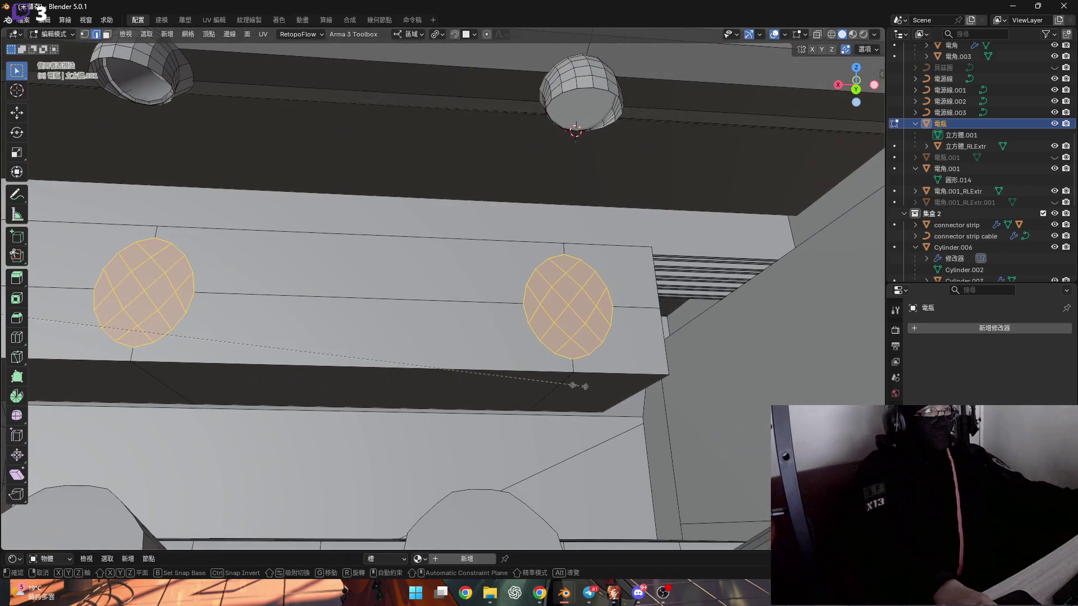
key(s)
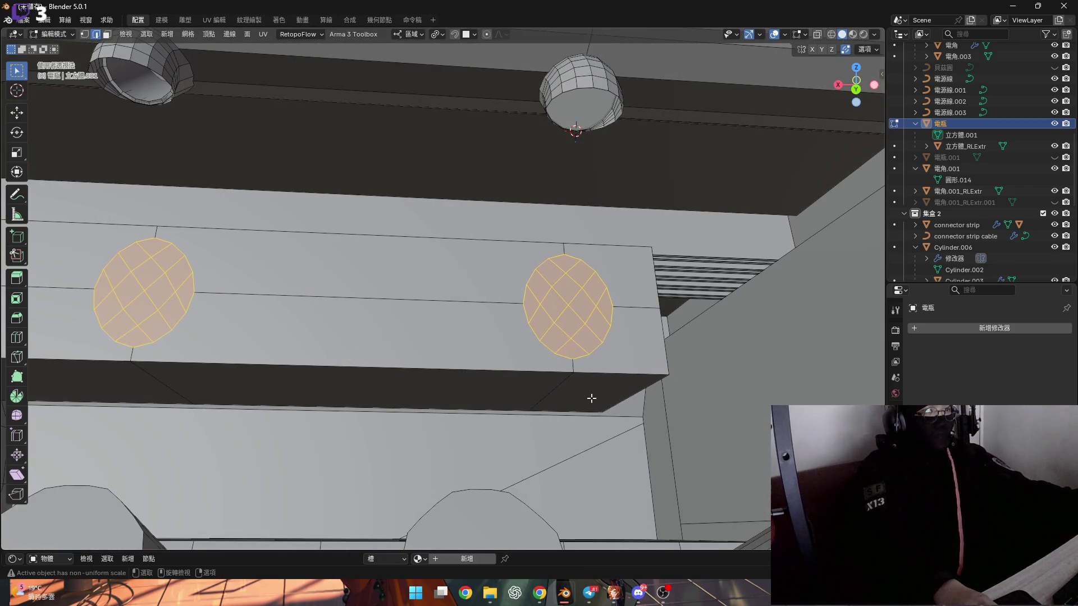
scroll(589, 390, down, 4)
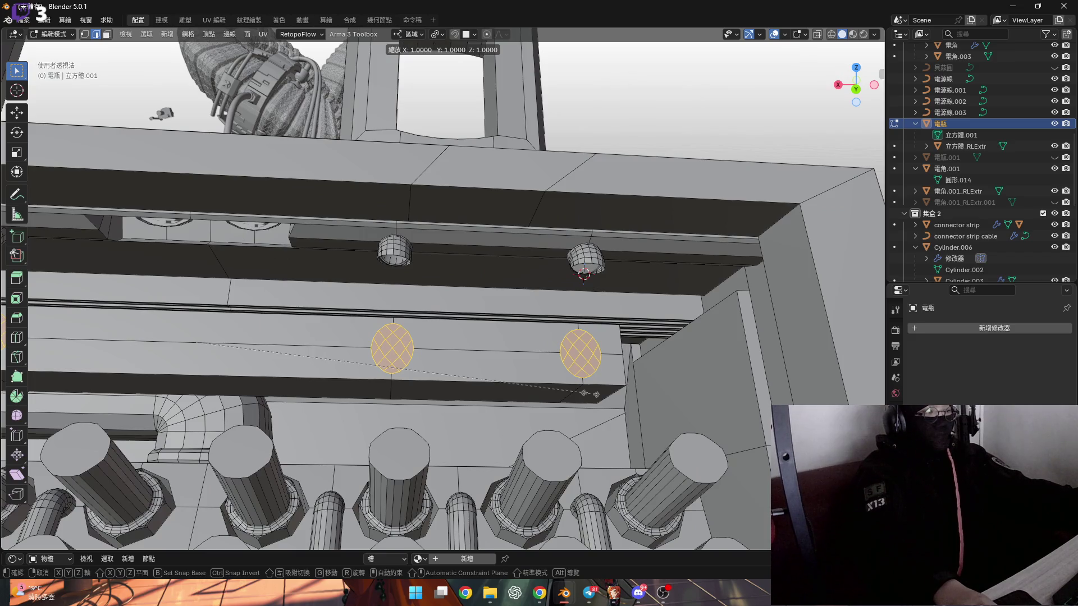
key(y)
scroll(589, 391, up, 3)
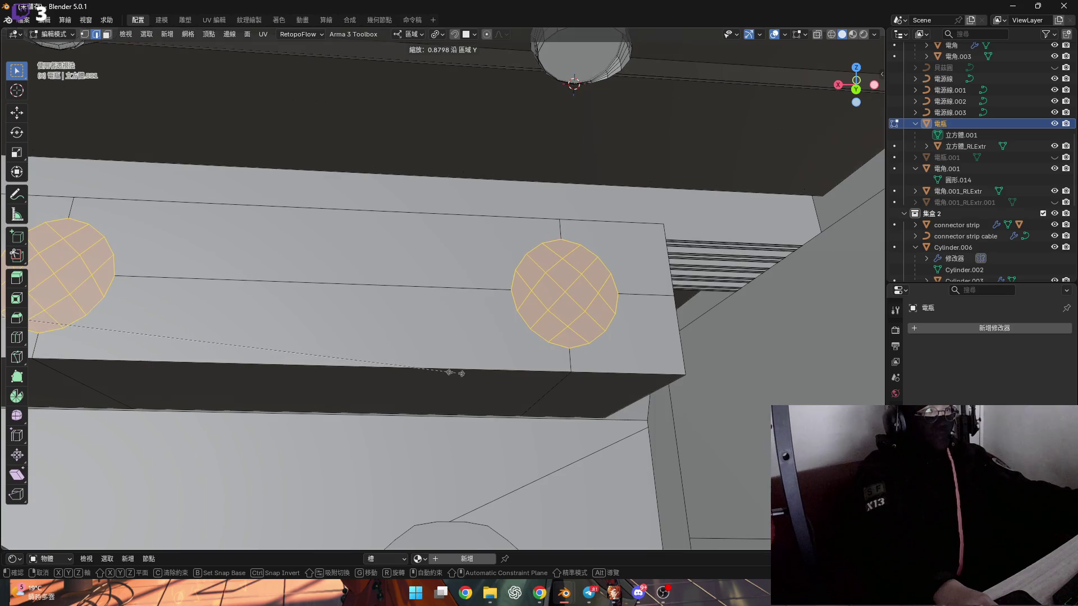
click(456, 373)
middle_drag(456, 373, 654, 404)
key(s)
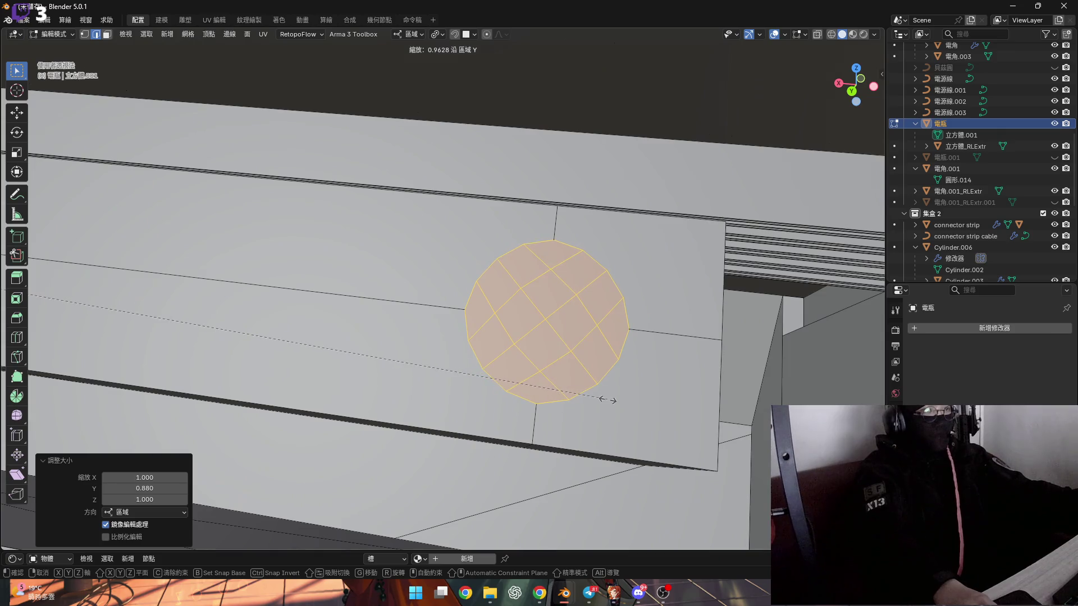
click(609, 400)
scroll(389, 319, down, 8)
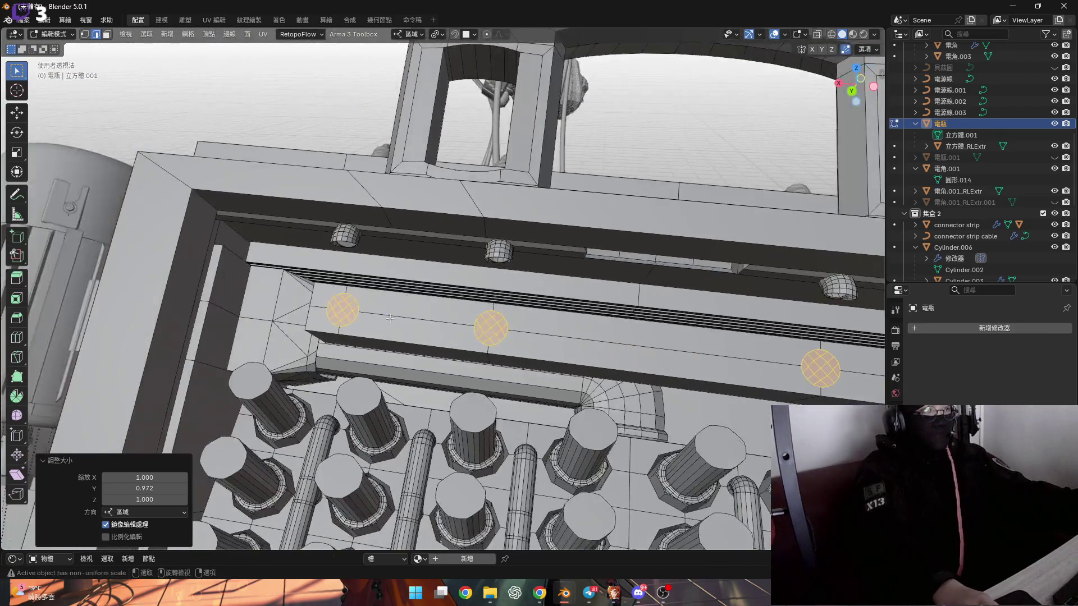
scroll(390, 319, up, 6)
mouse_move(389, 318)
middle_down()
mouse_move(337, 327)
mouse_move(345, 342)
mouse_move(390, 329)
mouse_move(308, 325)
mouse_move(399, 275)
mouse_move(415, 278)
mouse_move(366, 289)
mouse_move(473, 294)
mouse_move(298, 318)
mouse_move(185, 315)
mouse_move(476, 314)
mouse_move(452, 337)
mouse_move(612, 374)
middle_up()
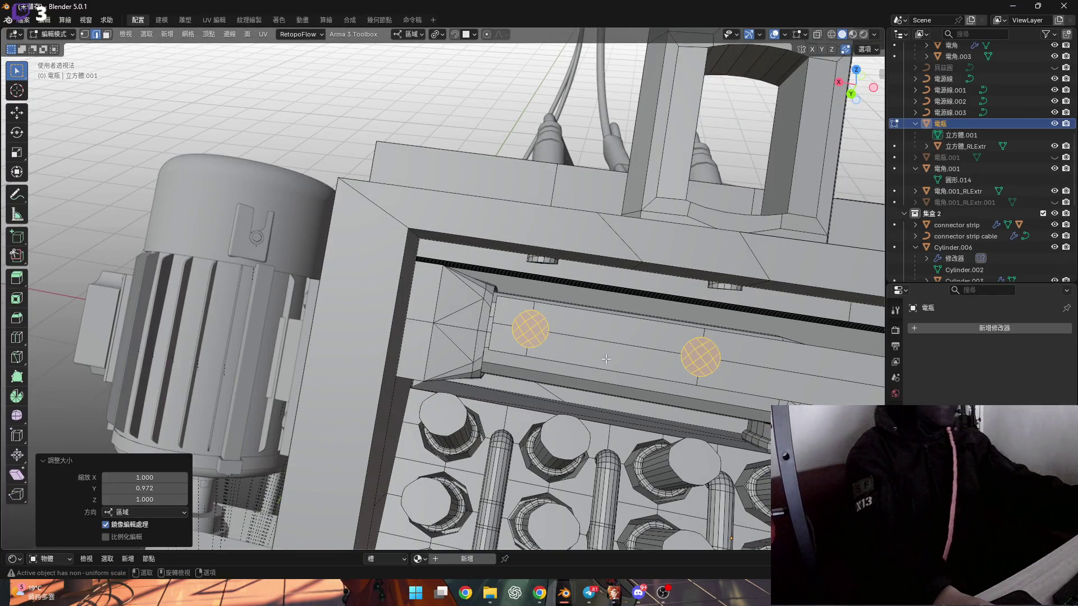
Step: Delete the circle faces to open round holes in the beam
mouse_move(606, 359)
middle_down()
mouse_move(505, 337)
mouse_move(570, 356)
mouse_move(630, 279)
mouse_move(514, 335)
middle_up()
scroll(470, 323, up, 5)
key(x)
click(620, 303)
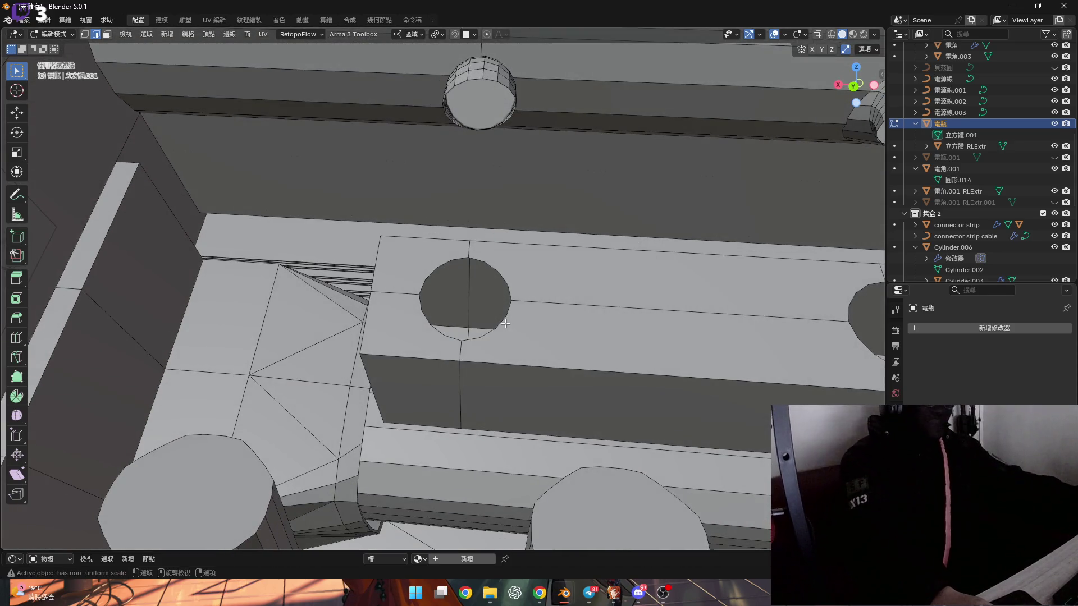
scroll(520, 319, down, 5)
scroll(495, 303, up, 5)
Step: Select the rim edge loops of the holes along the beam
alt+click(495, 304)
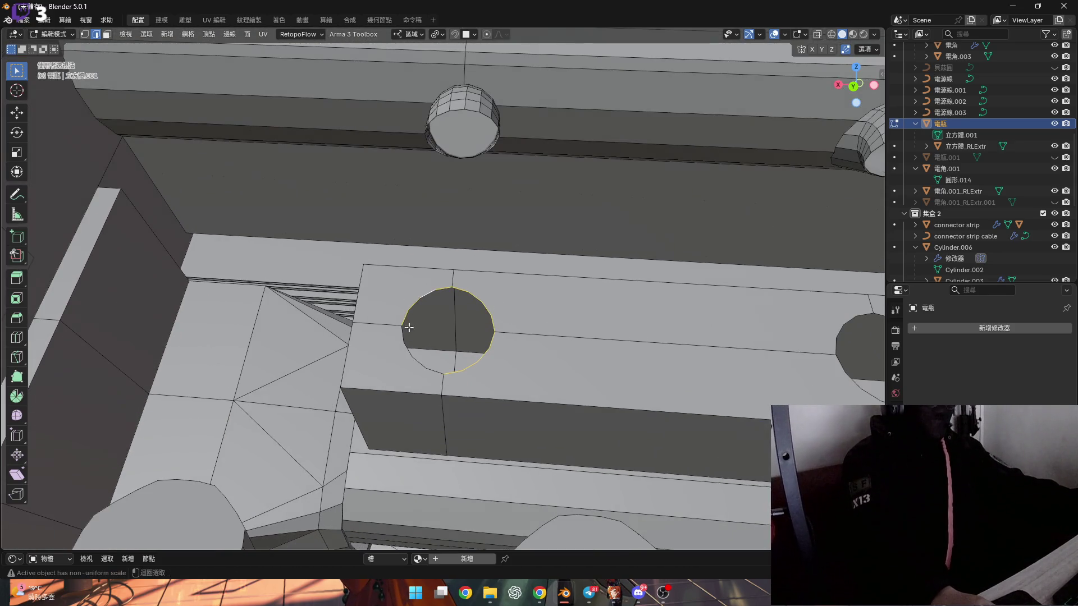
shift+middle_drag(613, 345, 577, 349)
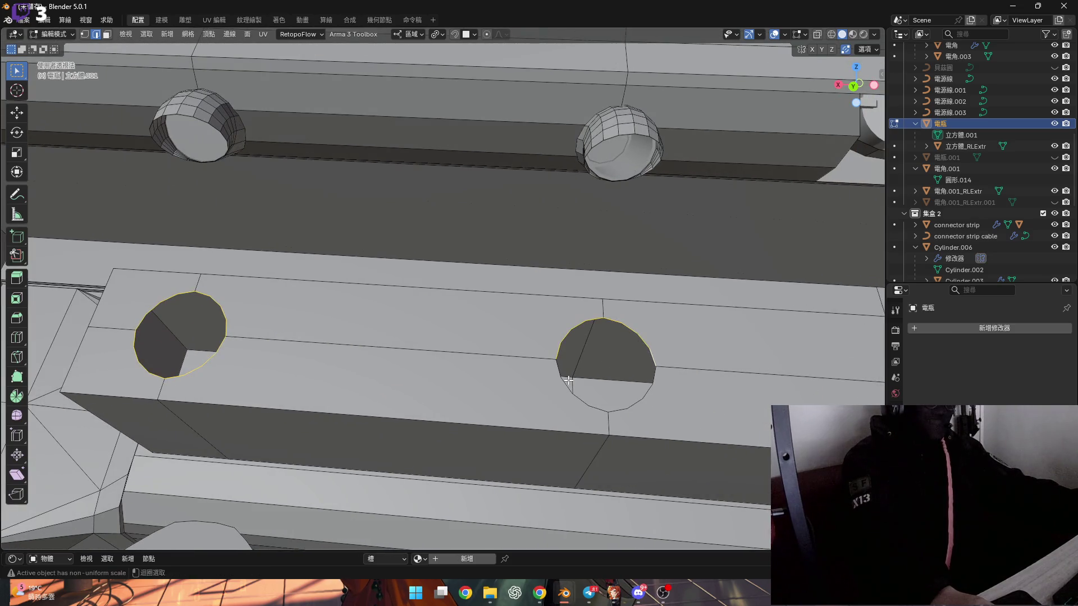
scroll(663, 398, down, 5)
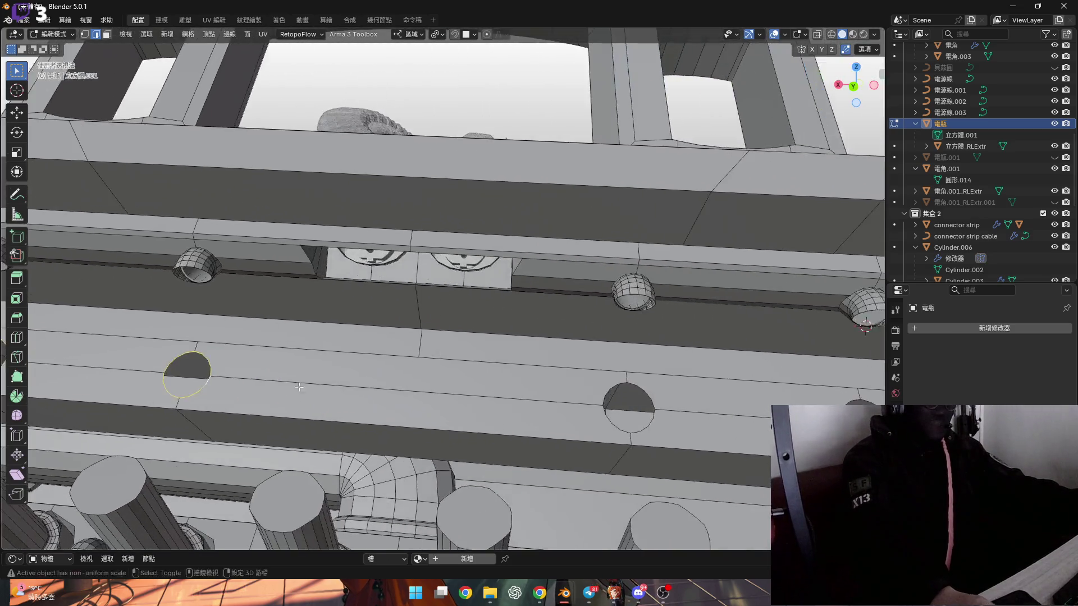
scroll(536, 390, up, 5)
alt+click(536, 390)
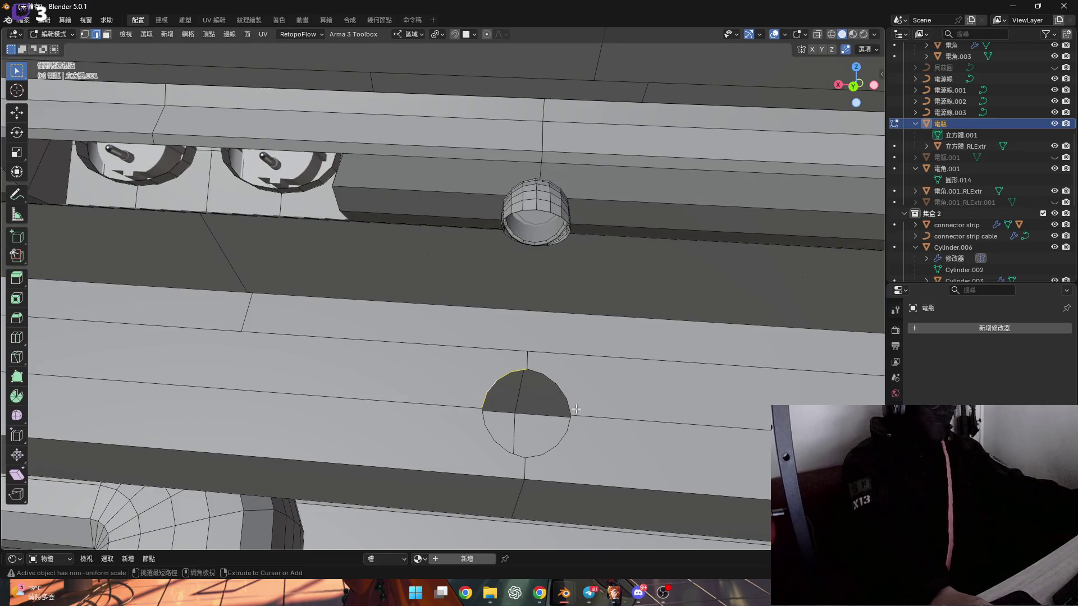
scroll(466, 438, down, 5)
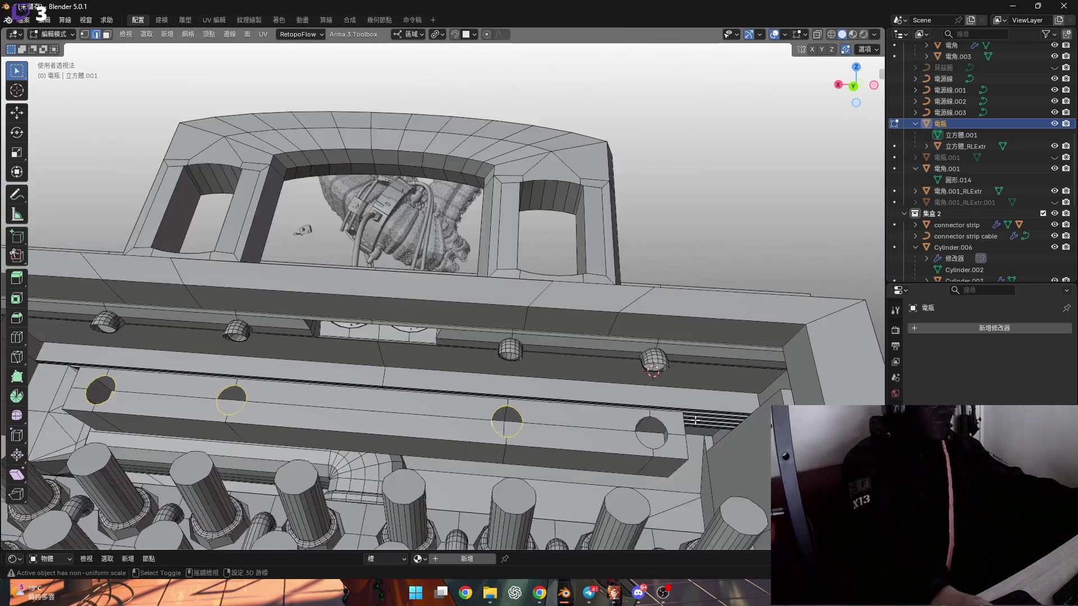
scroll(309, 387, up, 5)
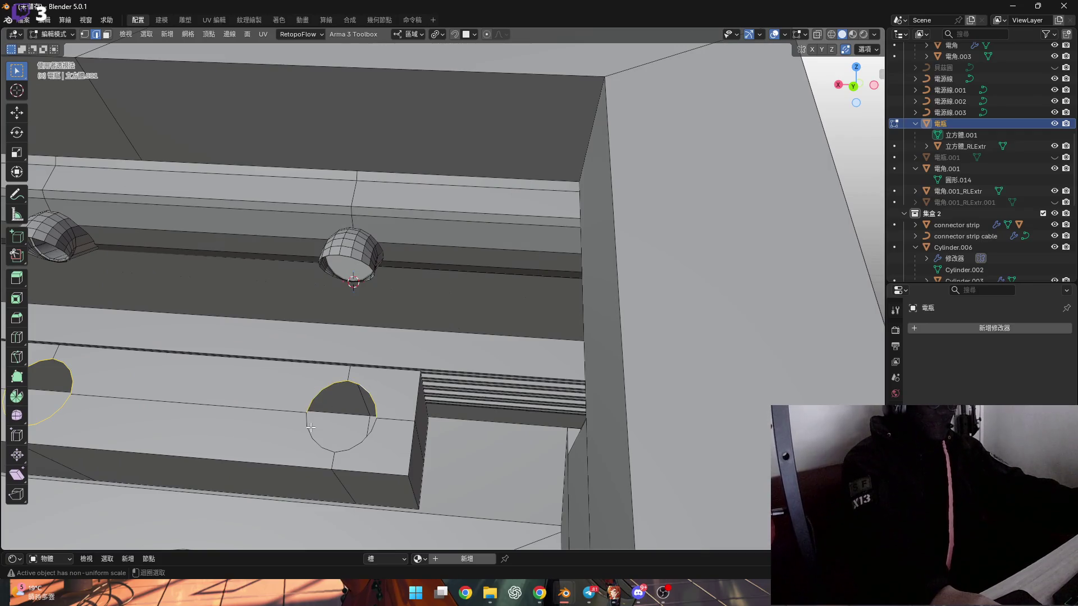
scroll(361, 437, down, 5)
mouse_move(360, 438)
middle_down()
mouse_move(428, 385)
mouse_move(393, 387)
mouse_move(400, 393)
middle_up()
scroll(425, 389, up, 5)
scroll(426, 389, down, 3)
scroll(415, 392, up, 3)
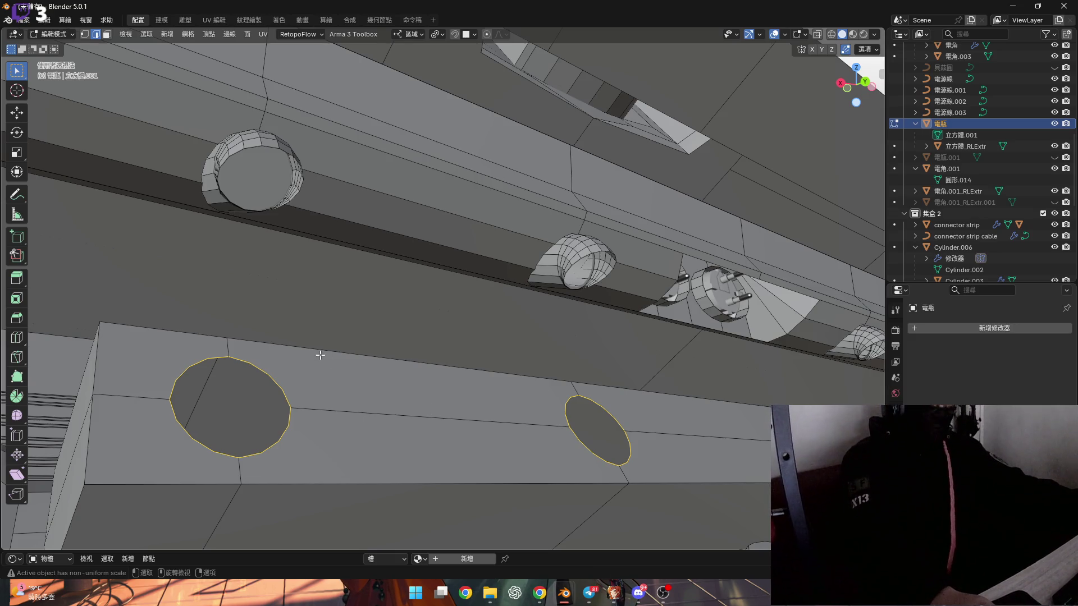
mouse_move(266, 247)
middle_down()
mouse_move(315, 344)
mouse_move(385, 313)
mouse_move(339, 353)
mouse_move(389, 359)
middle_up()
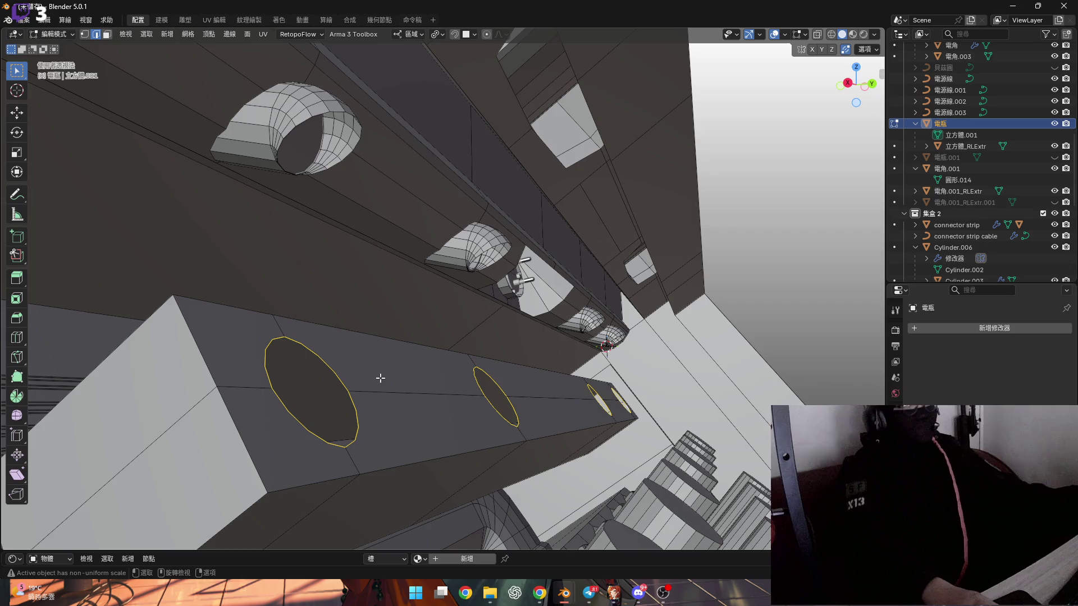
Step: Extrude the hole rim loops into short rings, redoing the first attempt
key(e)
key(z)
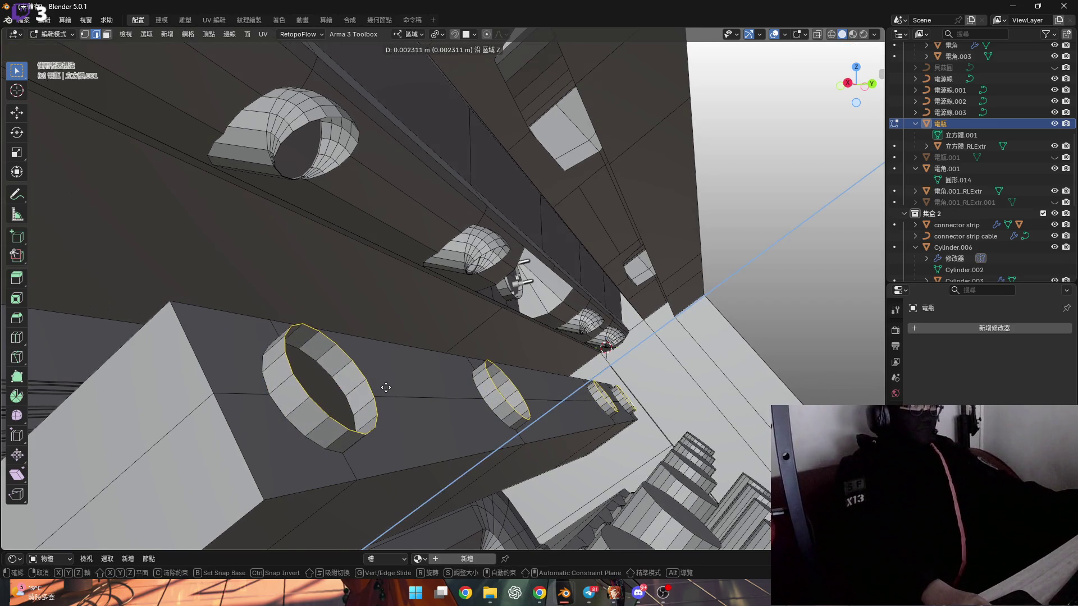
click(382, 379)
mouse_move(381, 379)
middle_down()
mouse_move(341, 372)
mouse_move(414, 362)
middle_up()
key(ctrl+z)
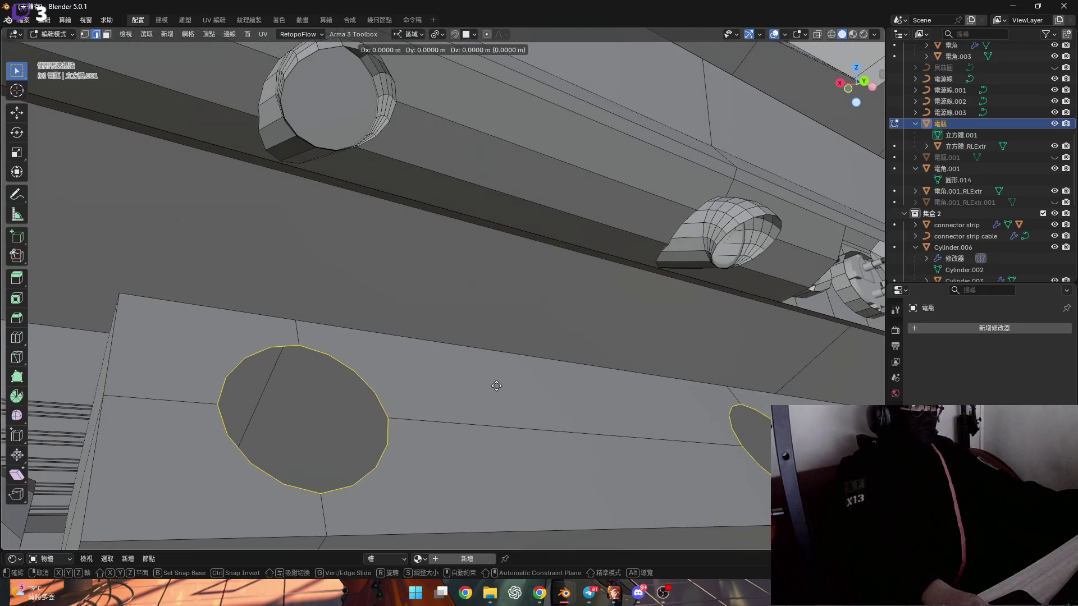
key(ctrl+z)
scroll(501, 379, down, 10)
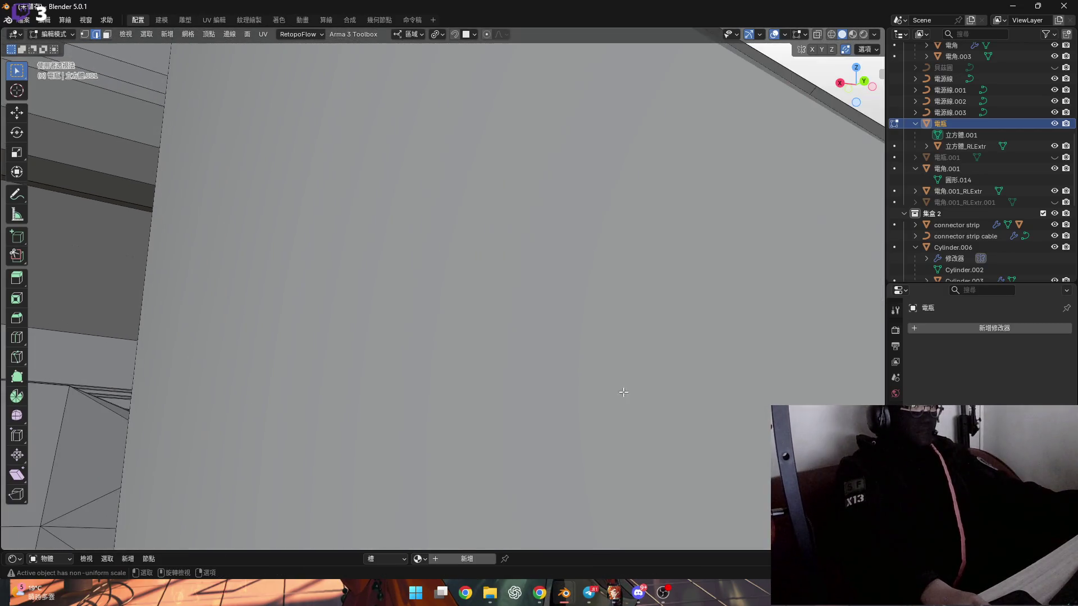
scroll(775, 397, up, 6)
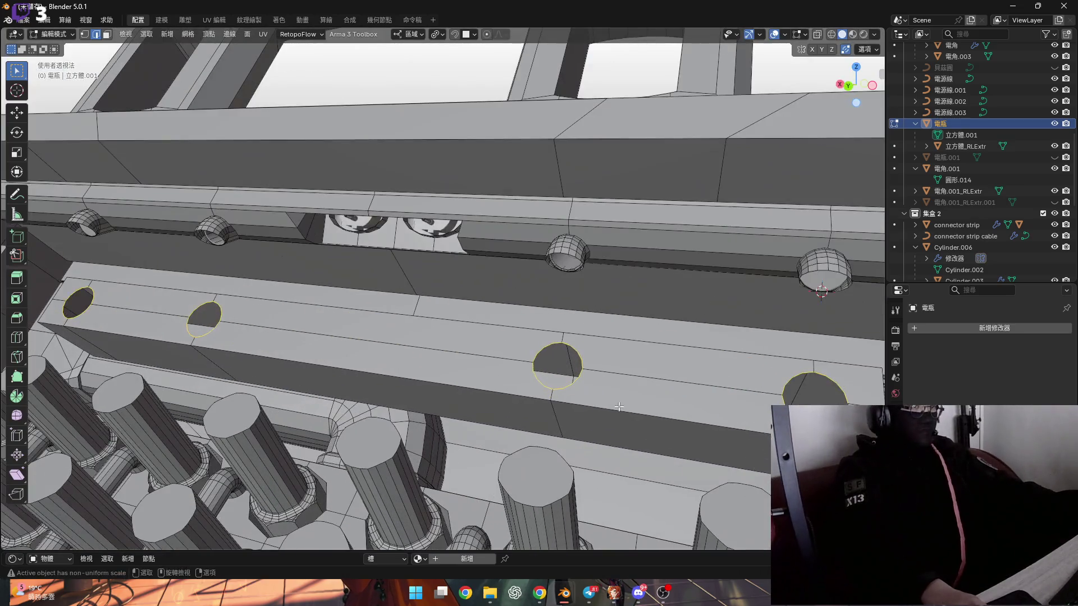
scroll(618, 406, up, 2)
key(e)
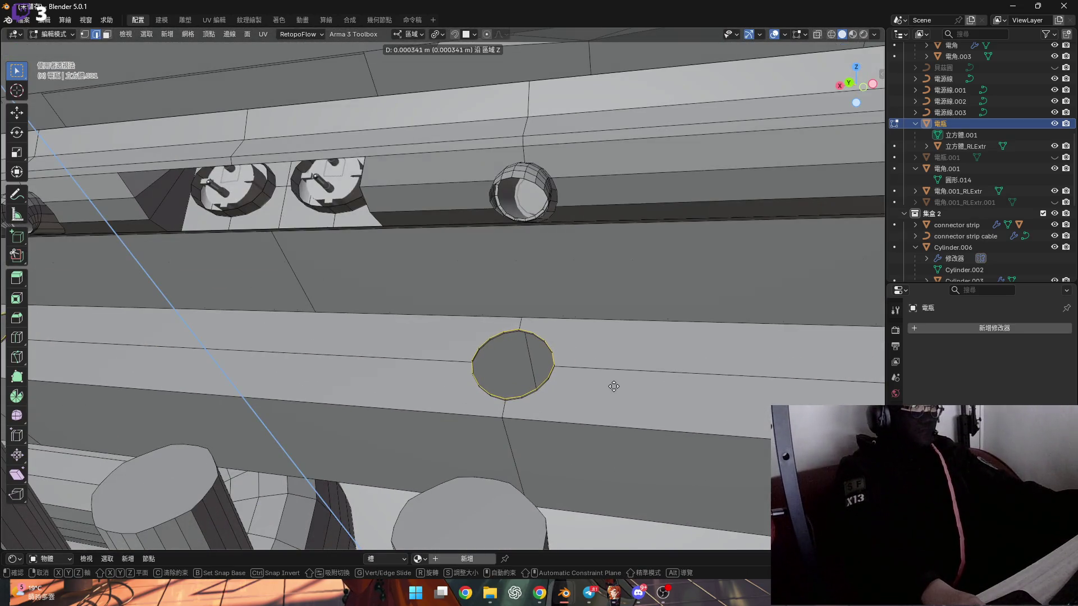
click(612, 383)
scroll(613, 383, down, 5)
scroll(223, 386, up, 5)
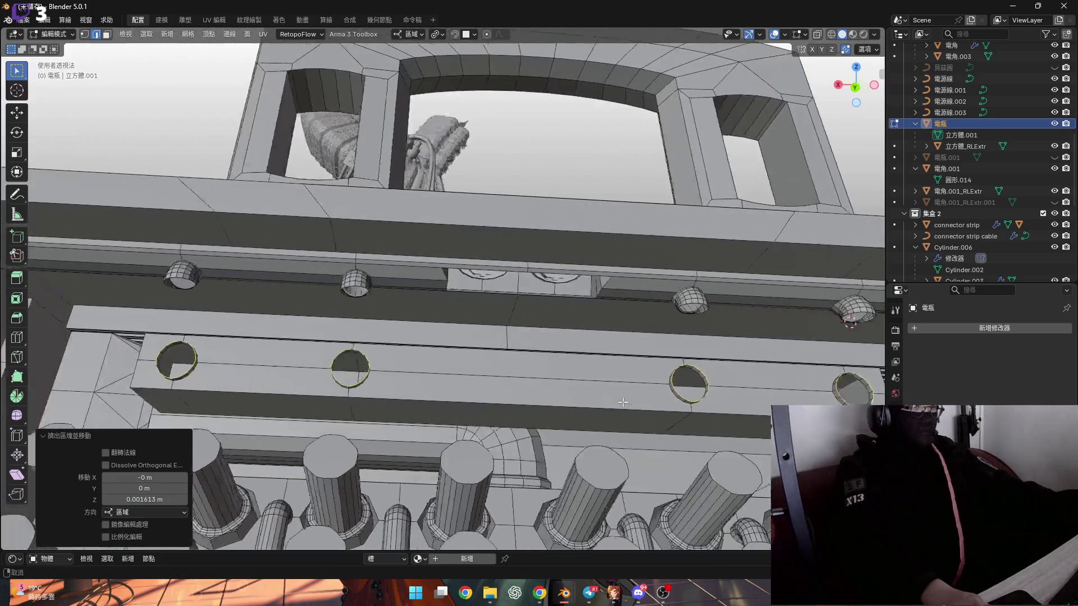
middle_drag(223, 386, 236, 410)
scroll(236, 410, up, 4)
mouse_move(393, 365)
middle_down()
mouse_move(689, 372)
mouse_move(623, 387)
middle_up()
scroll(689, 372, up, 2)
Step: Narrow the hole loop by scaling it down to about 0.84
key(i)
key(Escape)
key(s)
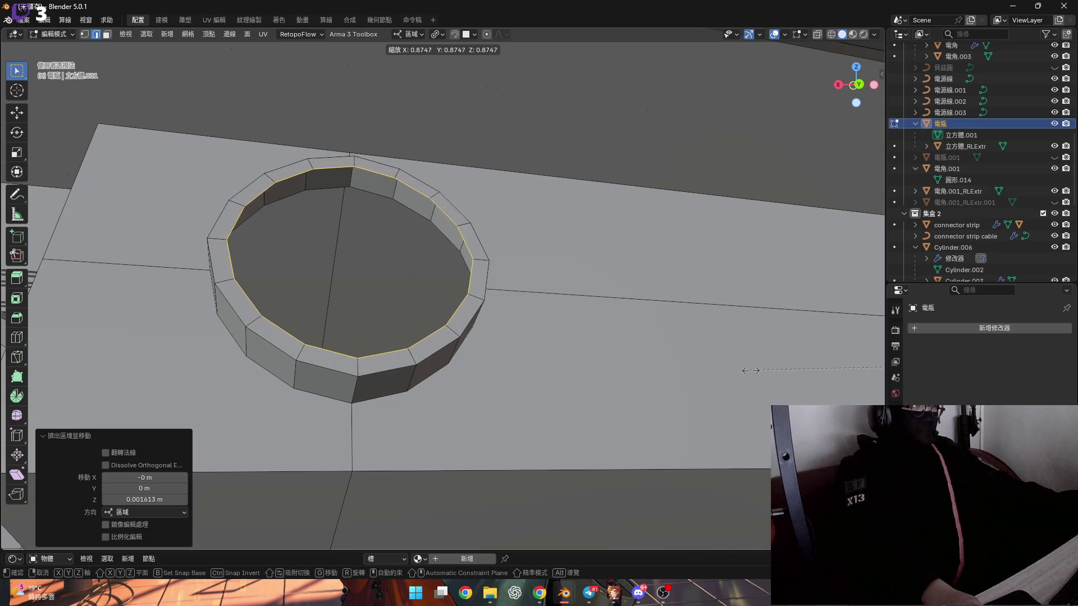
click(788, 364)
Step: Lower the ring loop slightly and fill it with a face
mouse_move(645, 372)
middle_down()
mouse_move(645, 344)
mouse_move(621, 354)
mouse_move(673, 378)
mouse_move(697, 372)
mouse_move(548, 389)
mouse_move(709, 354)
mouse_move(578, 404)
mouse_move(332, 386)
mouse_move(377, 378)
middle_up()
key(g)
click(710, 381)
key(g)
click(706, 357)
key(f)
scroll(578, 404, down, 5)
scroll(265, 260, up, 5)
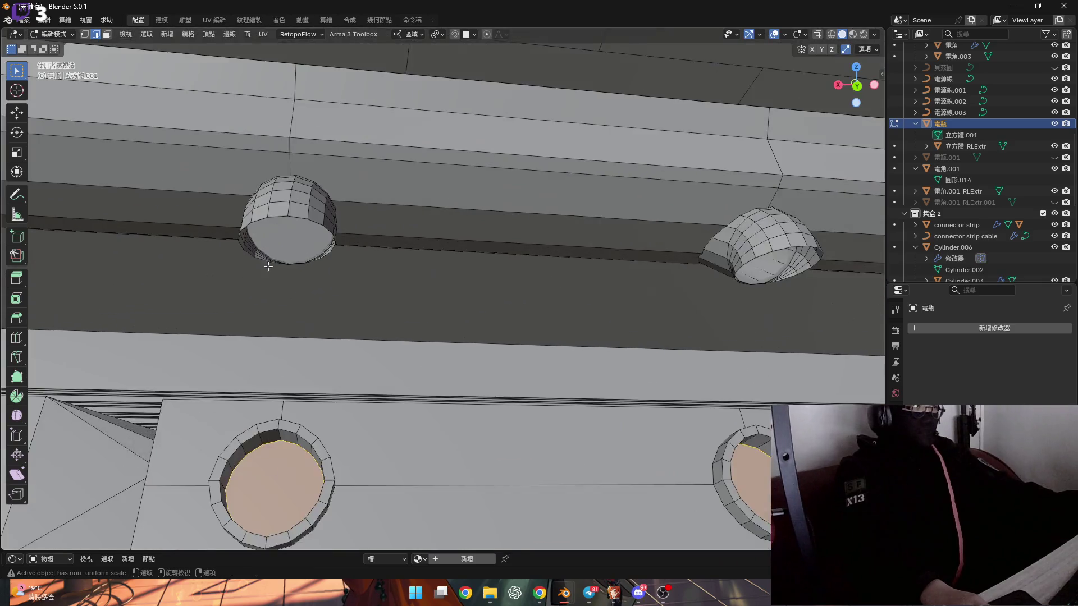
mouse_move(264, 260)
middle_down()
mouse_move(310, 249)
mouse_move(294, 267)
mouse_move(322, 287)
mouse_move(323, 372)
mouse_move(337, 320)
mouse_move(380, 289)
mouse_move(376, 246)
mouse_move(482, 326)
mouse_move(256, 326)
middle_up()
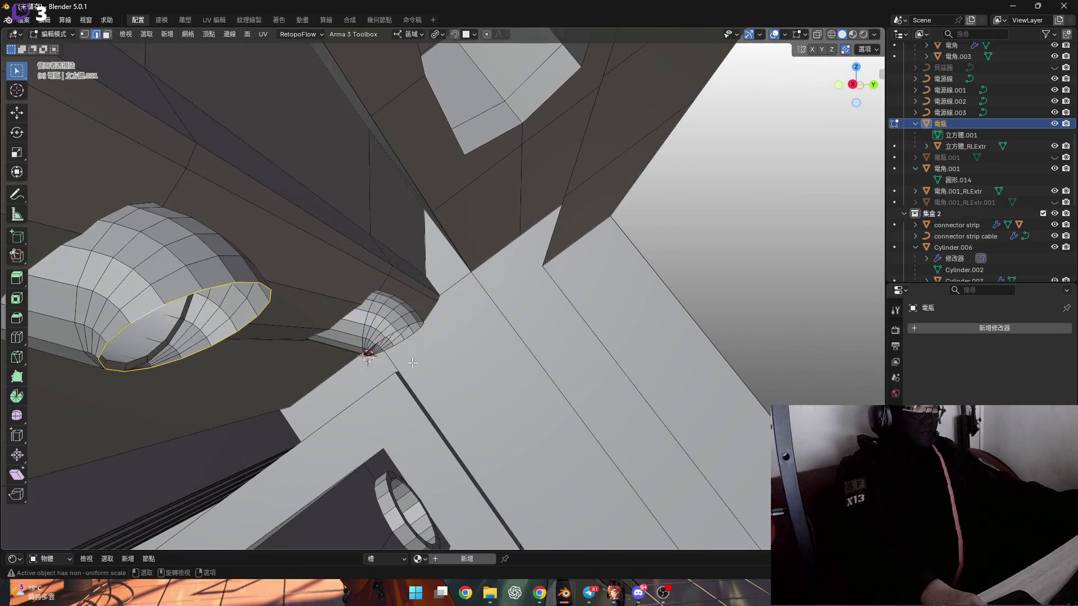
Step: Pull the tube's open end down toward the lower beam and check it against the holes
ctrl+middle_drag(412, 363, 394, 288)
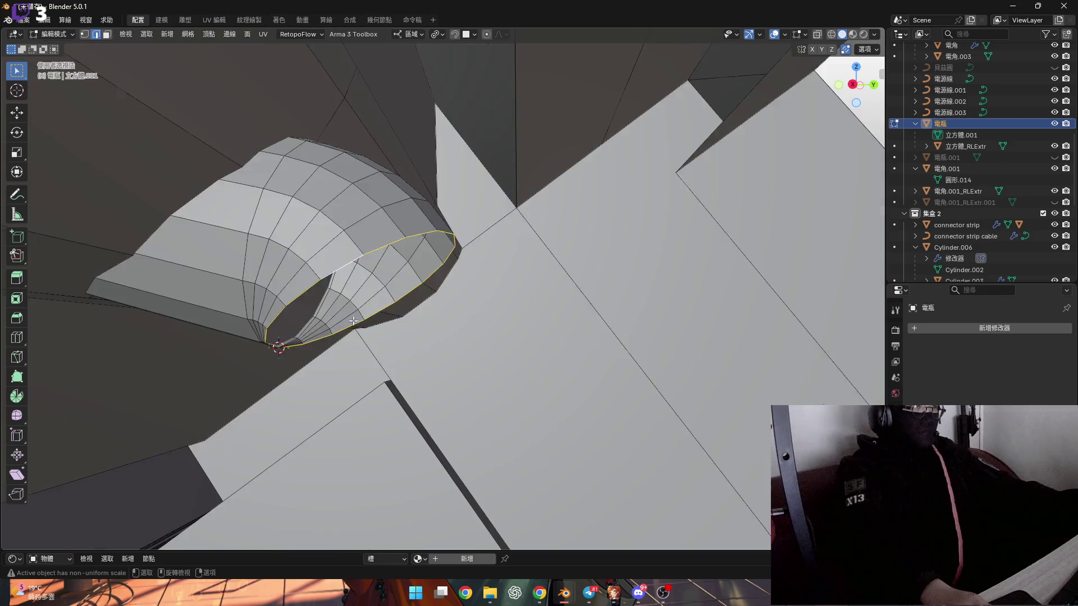
scroll(353, 321, down, 5)
mouse_move(257, 332)
middle_down()
mouse_move(354, 308)
mouse_move(315, 315)
mouse_move(359, 292)
mouse_move(351, 273)
mouse_move(339, 313)
mouse_move(455, 288)
mouse_move(423, 329)
middle_up()
key(g)
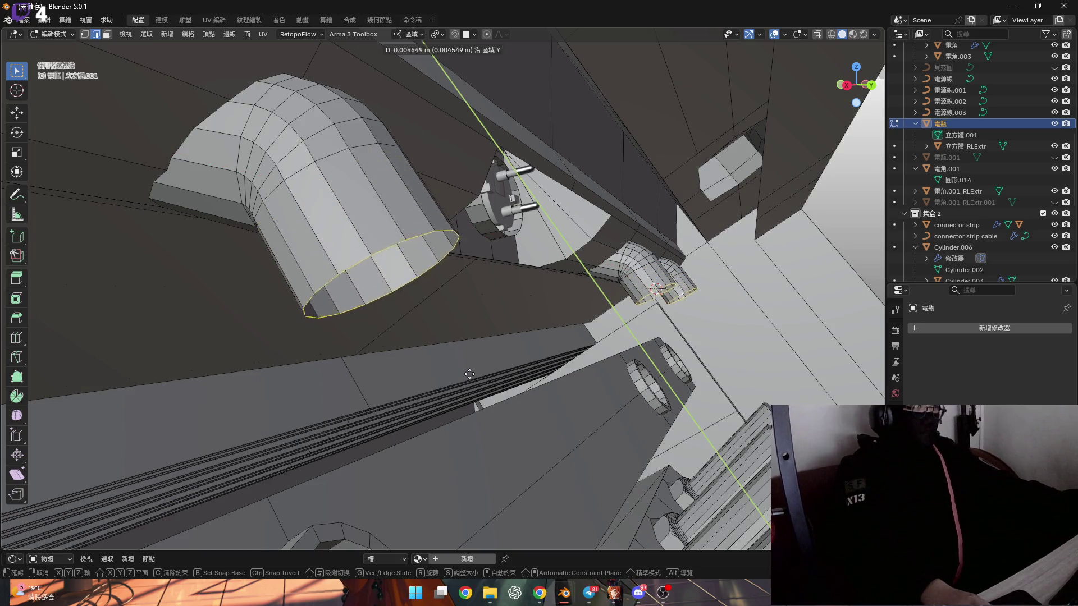
click(486, 402)
mouse_move(486, 402)
middle_down()
mouse_move(510, 356)
mouse_move(389, 360)
mouse_move(414, 346)
middle_up()
scroll(414, 345, up, 8)
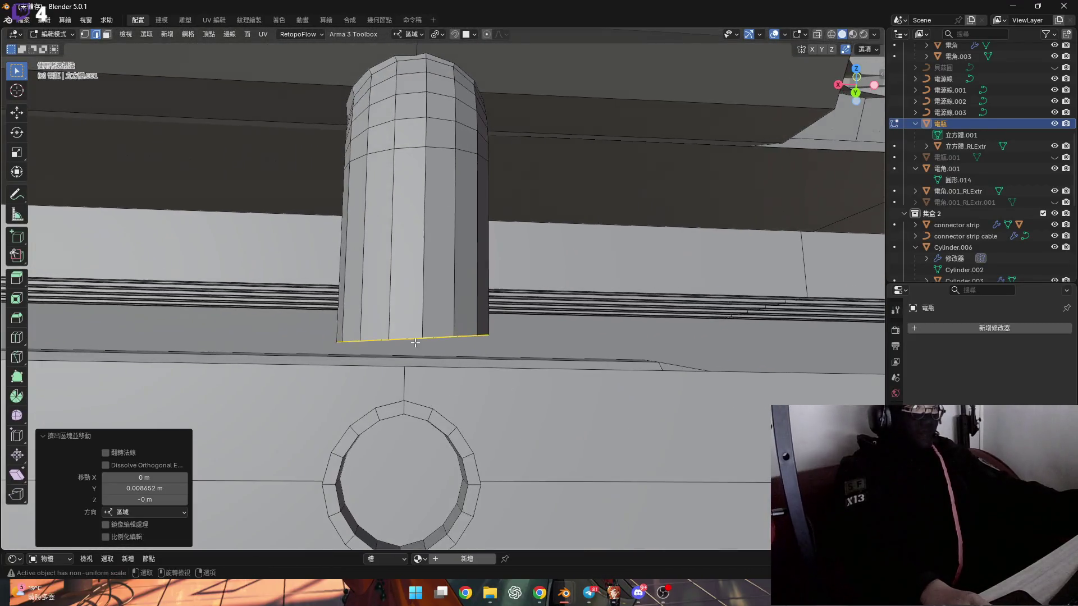
scroll(414, 345, down, 4)
scroll(415, 345, down, 2)
scroll(416, 337, up, 5)
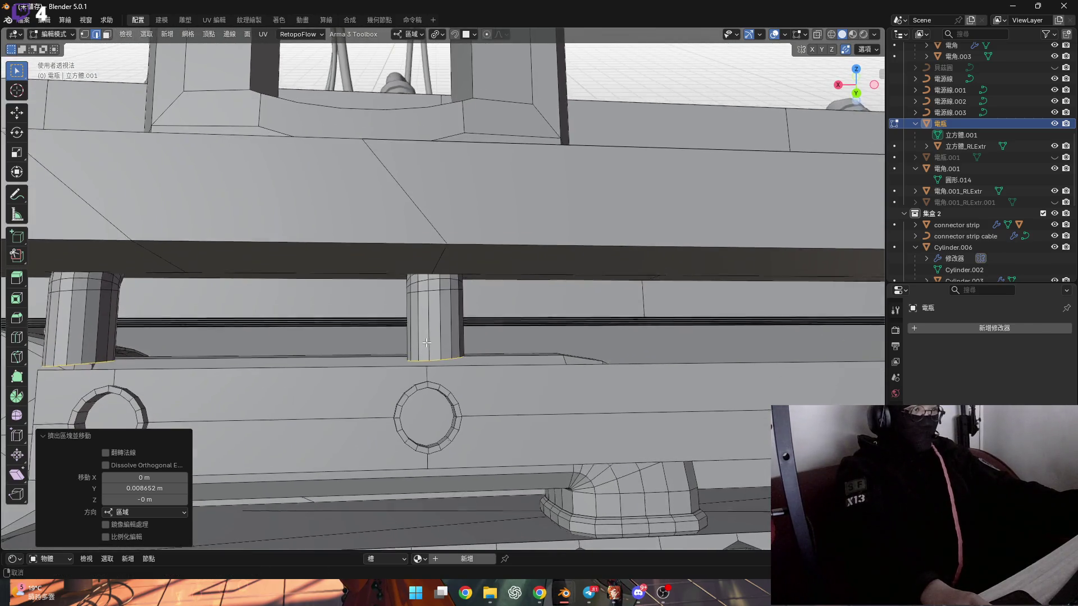
mouse_move(412, 329)
middle_down()
mouse_move(422, 326)
mouse_move(415, 303)
mouse_move(379, 240)
mouse_move(314, 222)
mouse_move(406, 230)
middle_up()
scroll(433, 324, down, 3)
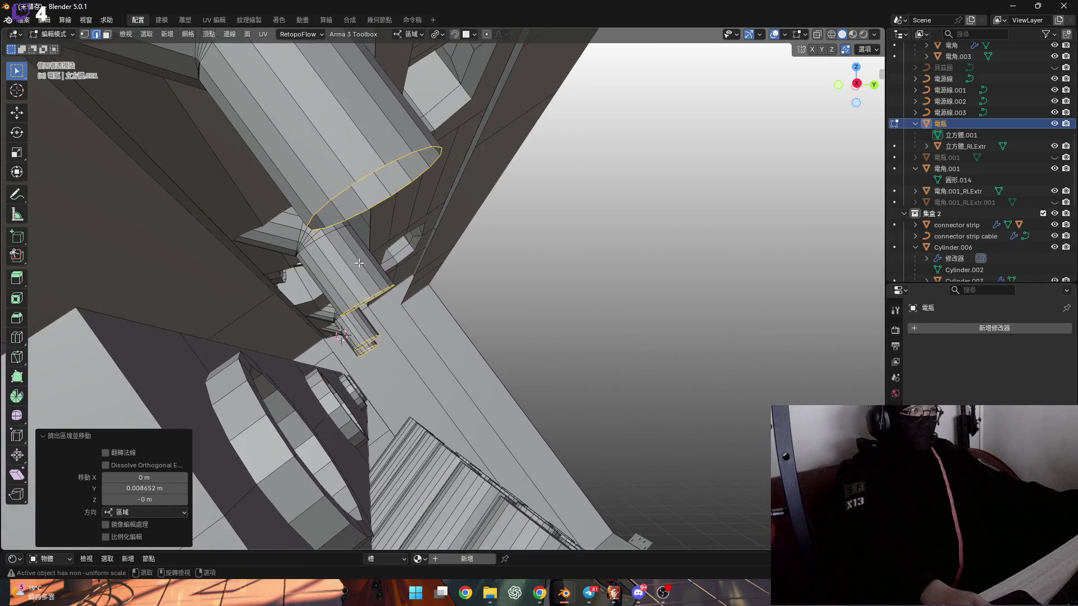
Step: Undo that and shift the tube's bottom loop 0.002291 m along its local Y axis instead
key(ctrl+z)
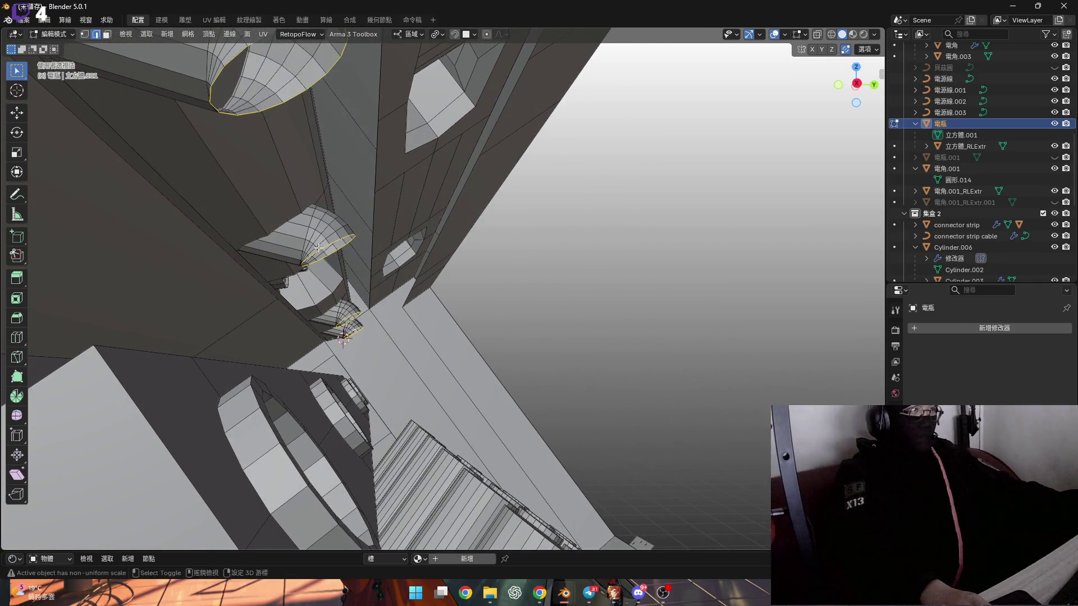
mouse_move(339, 279)
middle_down()
mouse_move(384, 304)
mouse_move(361, 355)
mouse_move(289, 320)
mouse_move(285, 335)
mouse_move(337, 335)
middle_up()
key(g)
key(y)
click(393, 311)
Step: Switch to vertex select mode and select the tube's bottom edge loop
scroll(401, 336, up, 3)
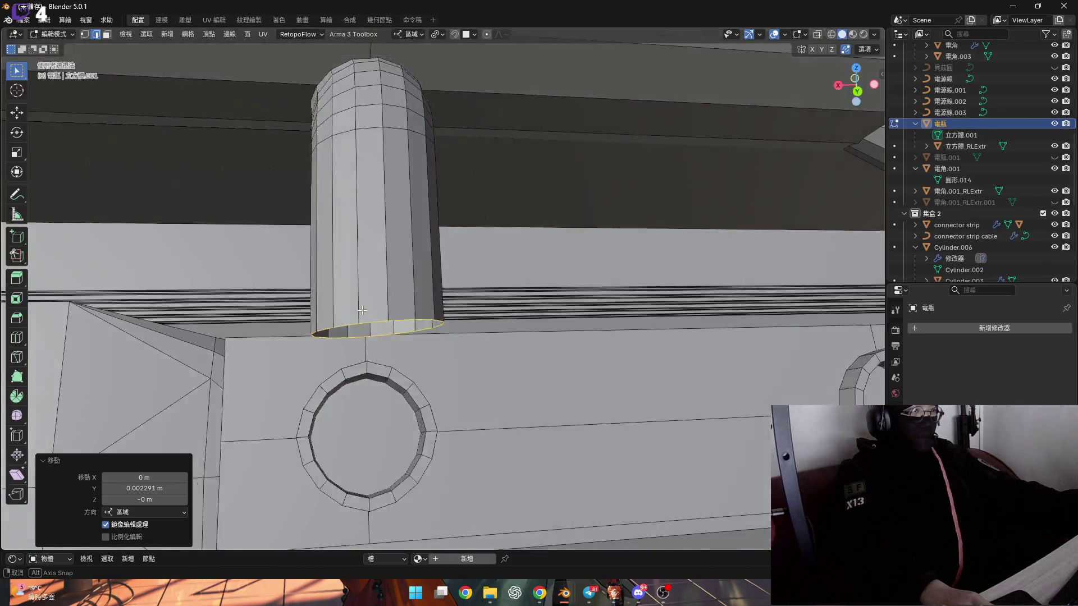
shift+middle_drag(429, 350, 337, 348)
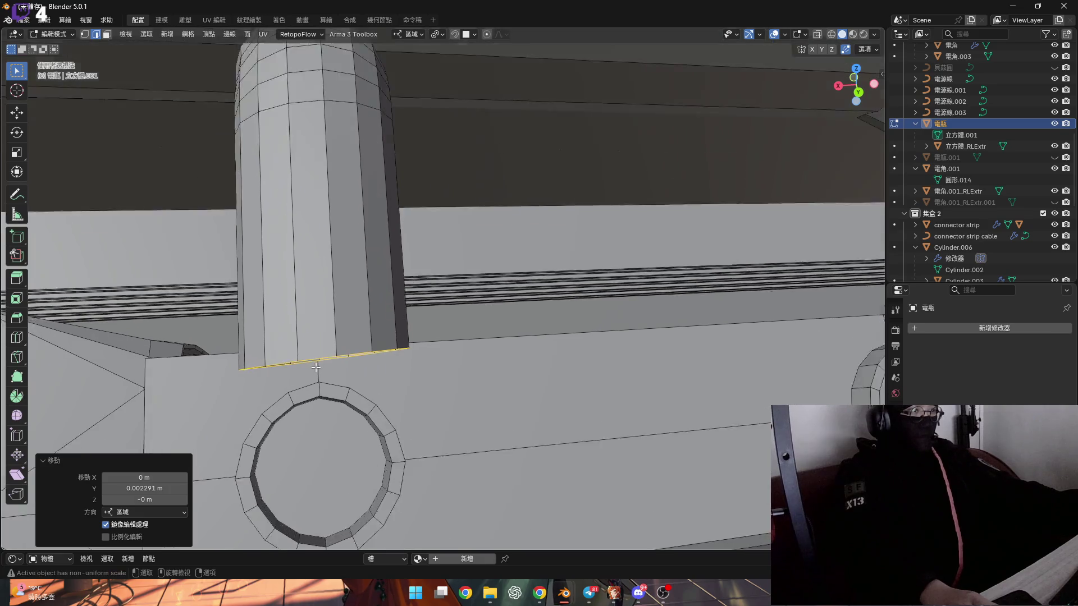
scroll(337, 336, up, 4)
key(1)
scroll(248, 339, down, 3)
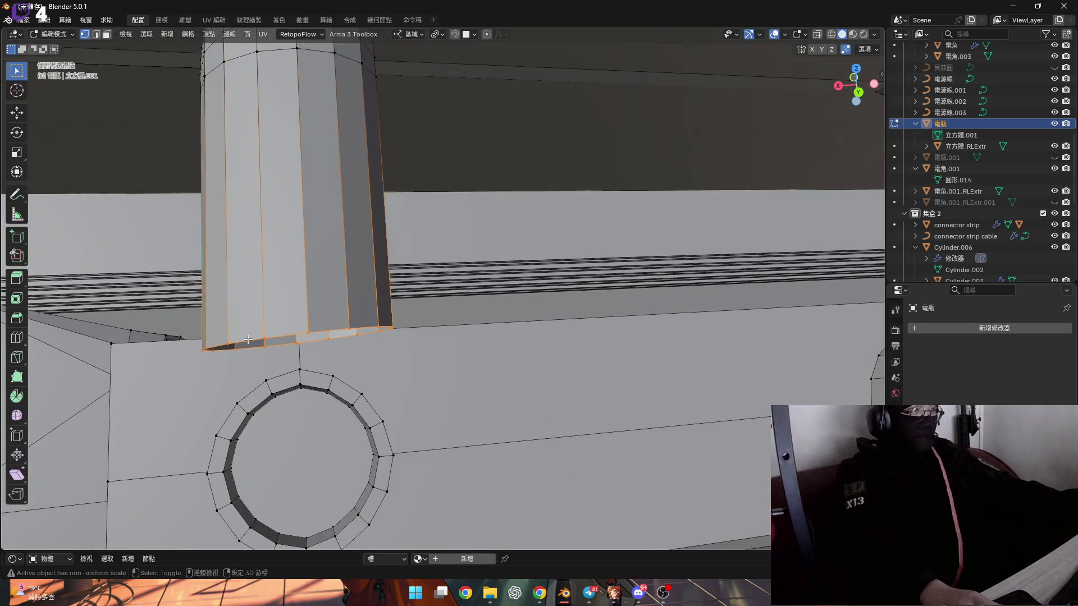
mouse_move(193, 317)
middle_down()
mouse_move(213, 342)
mouse_move(223, 330)
mouse_move(228, 348)
mouse_move(265, 337)
mouse_move(257, 320)
middle_up()
alt+click(216, 351)
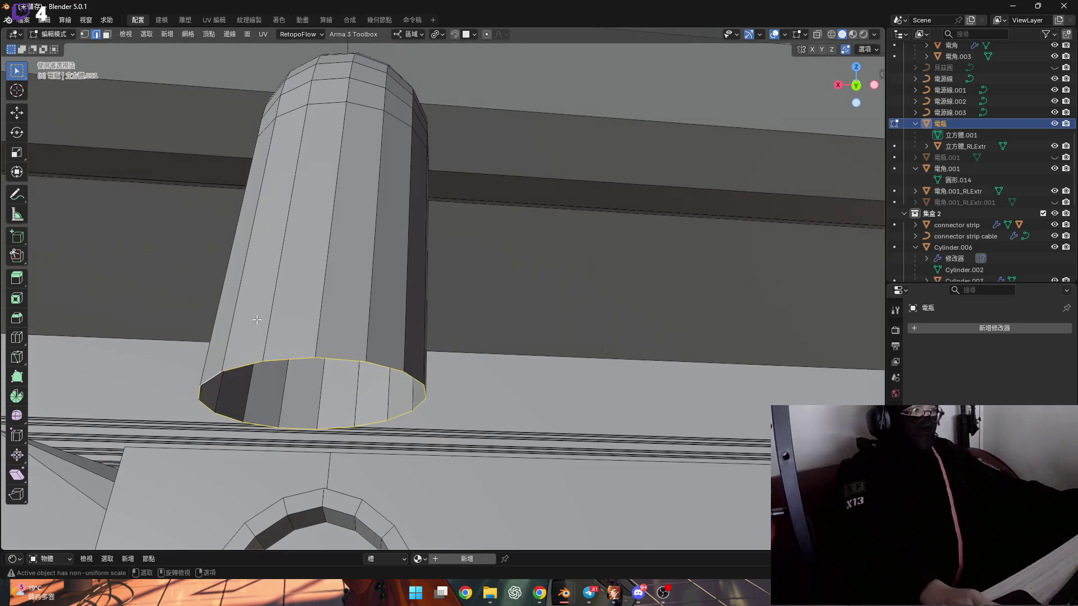
Step: Flatten the first tube's bottom ring by scaling it to 0 along local Y
middle_drag(247, 379, 210, 377)
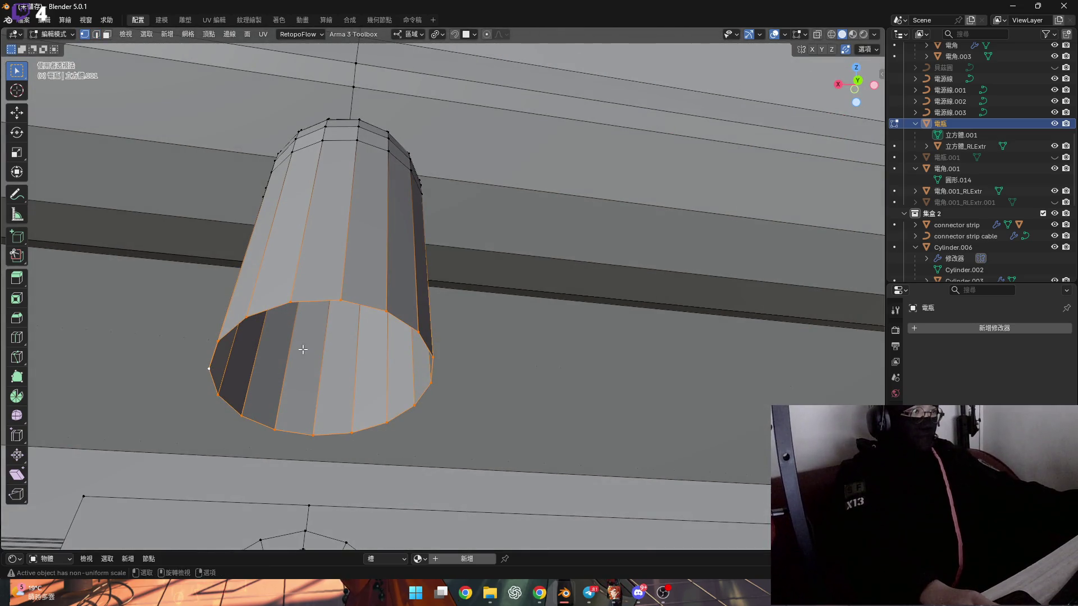
middle_drag(303, 349, 350, 387)
key(s)
key(z)
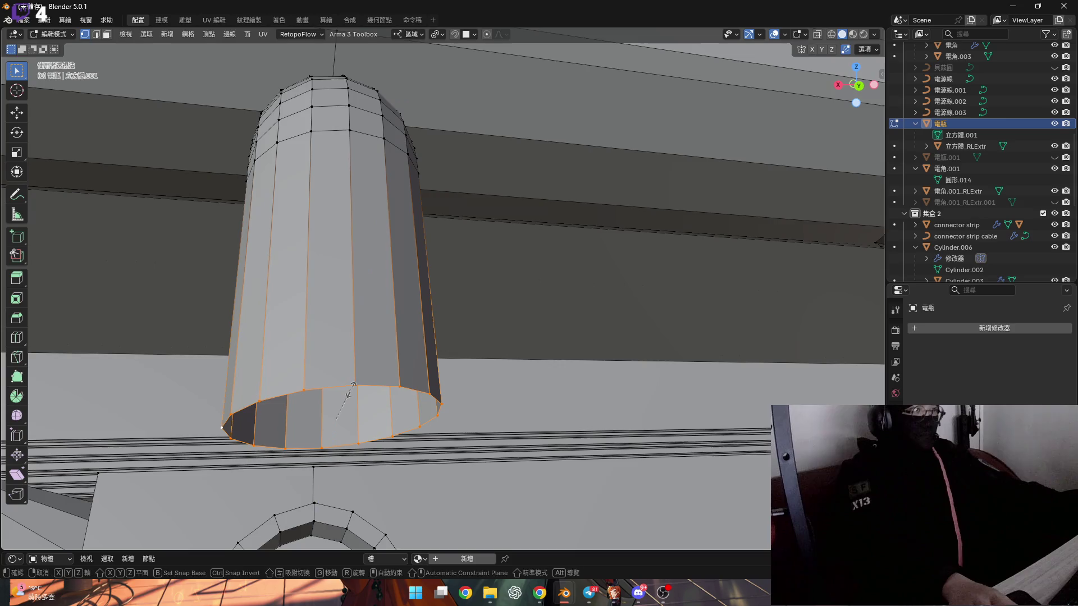
key(y)
key(0)
key(Return)
scroll(350, 386, down, 1)
mouse_move(350, 386)
middle_down()
mouse_move(370, 393)
mouse_move(353, 348)
mouse_move(359, 317)
mouse_move(325, 331)
middle_up()
Step: Select another bottom edge loop and scale it to 0 along local Y
alt+click(359, 317)
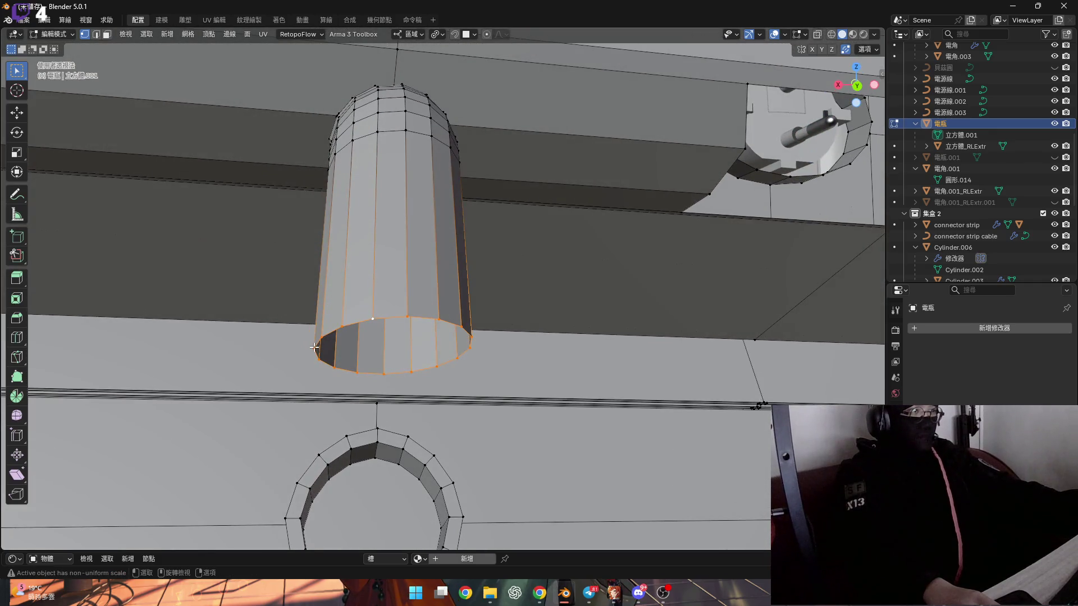
key(s)
key(y)
key(0)
key(Return)
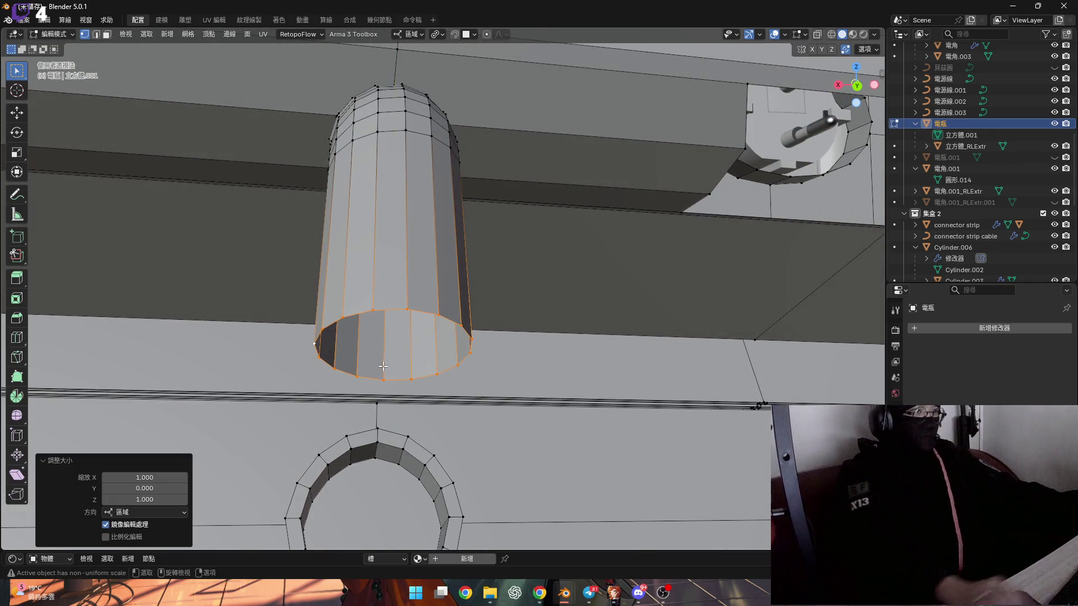
scroll(354, 326, down, 3)
key(KP_Decimal)
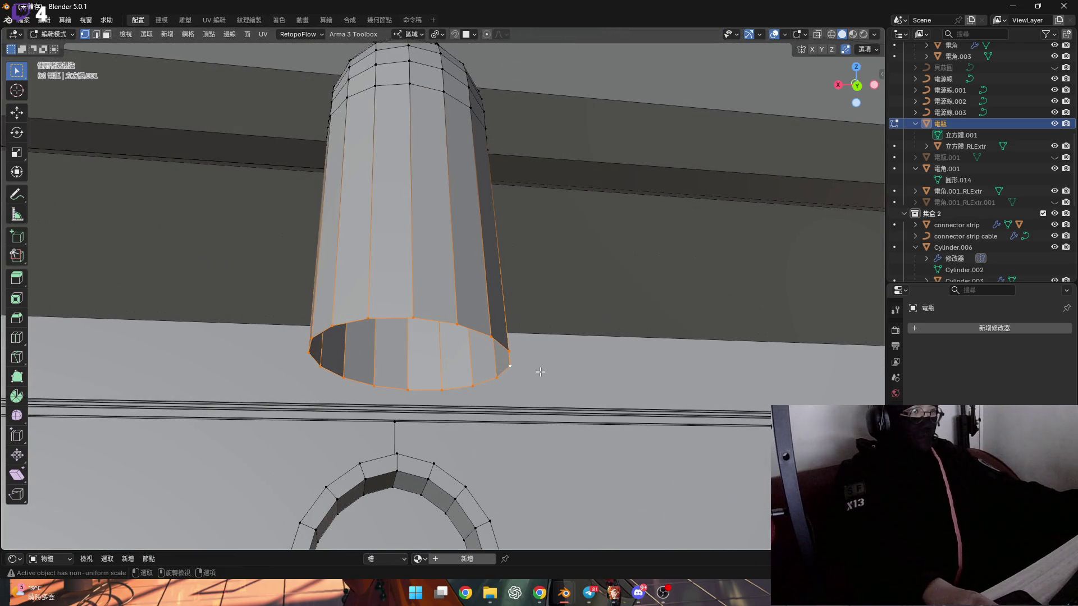
Step: Extend the selection with L and flatten it to 0 along local Y
mouse_move(540, 372)
middle_down()
mouse_move(363, 316)
mouse_move(443, 337)
middle_up()
key(l)
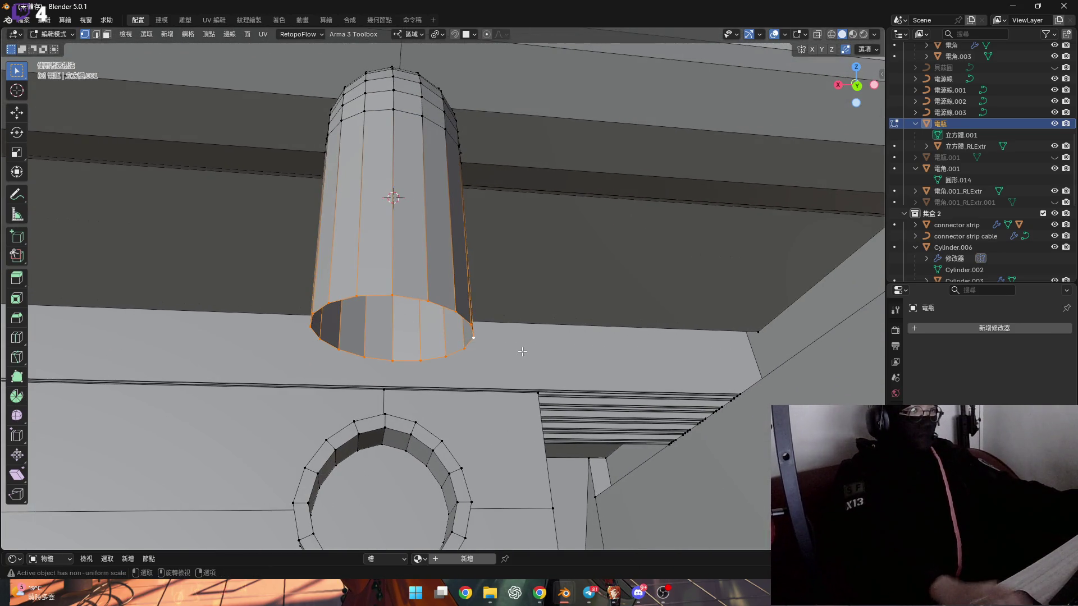
key(ctrl+z)
key(ctrl+z)
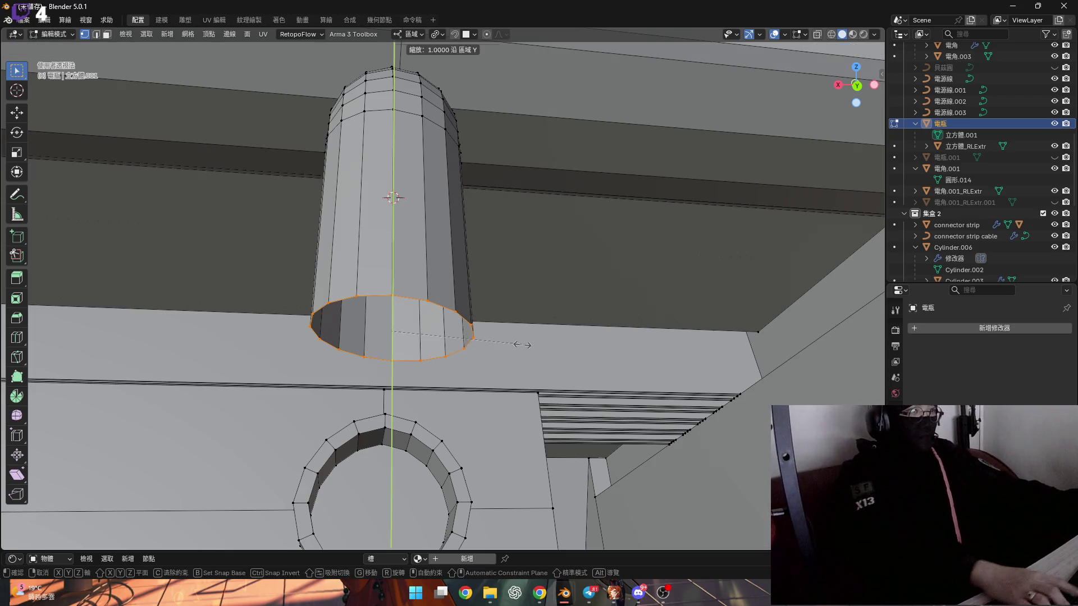
key(l)
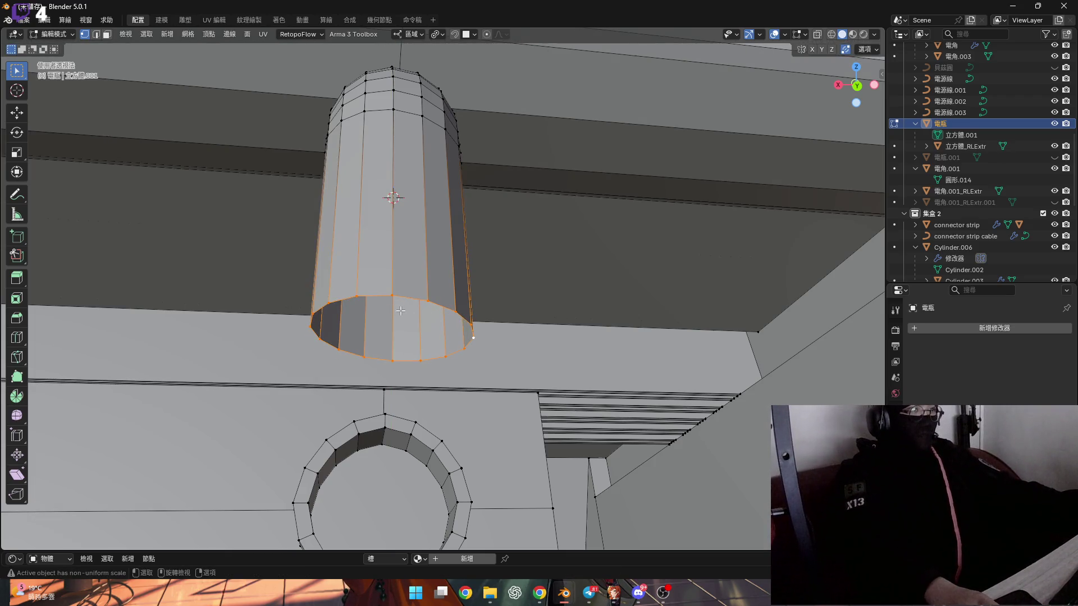
key(s)
key(y)
key(0)
key(Return)
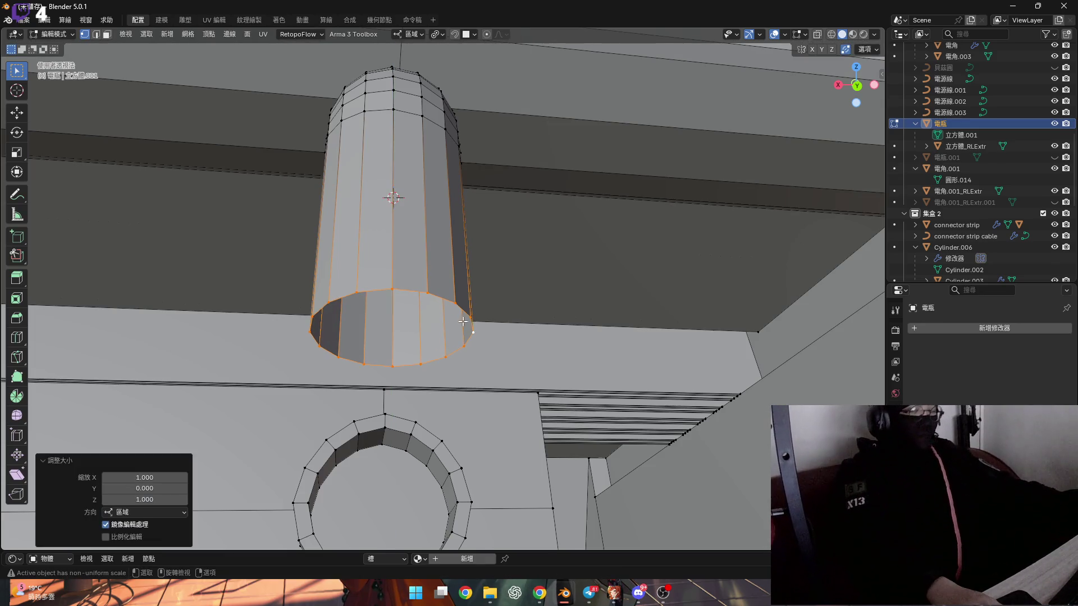
mouse_move(462, 321)
middle_down()
mouse_move(380, 269)
mouse_move(273, 236)
mouse_move(234, 190)
mouse_move(270, 214)
mouse_move(296, 199)
mouse_move(421, 238)
mouse_move(349, 273)
mouse_move(516, 291)
mouse_move(429, 305)
middle_up()
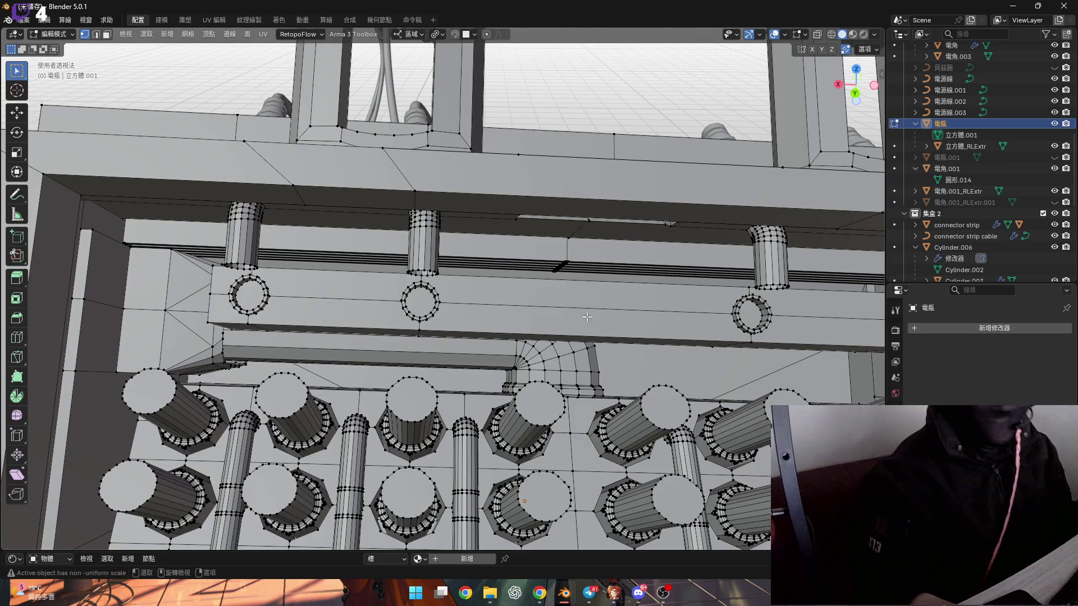
Step: Switch to edge select mode and select the left tube's bottom edge loop
mouse_move(204, 279)
shift+middle_down()
mouse_move(363, 268)
mouse_move(504, 218)
mouse_move(452, 257)
mouse_move(390, 211)
shift+middle_up()
scroll(364, 269, up, 4)
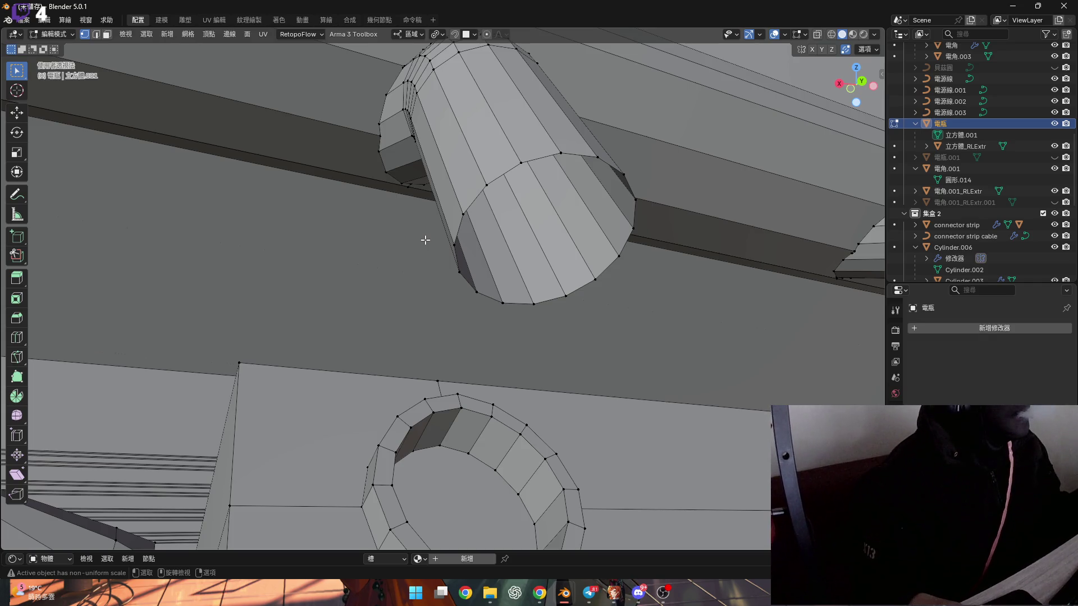
middle_drag(542, 241, 416, 212)
key(2)
alt+click(405, 209)
scroll(405, 209, down, 5)
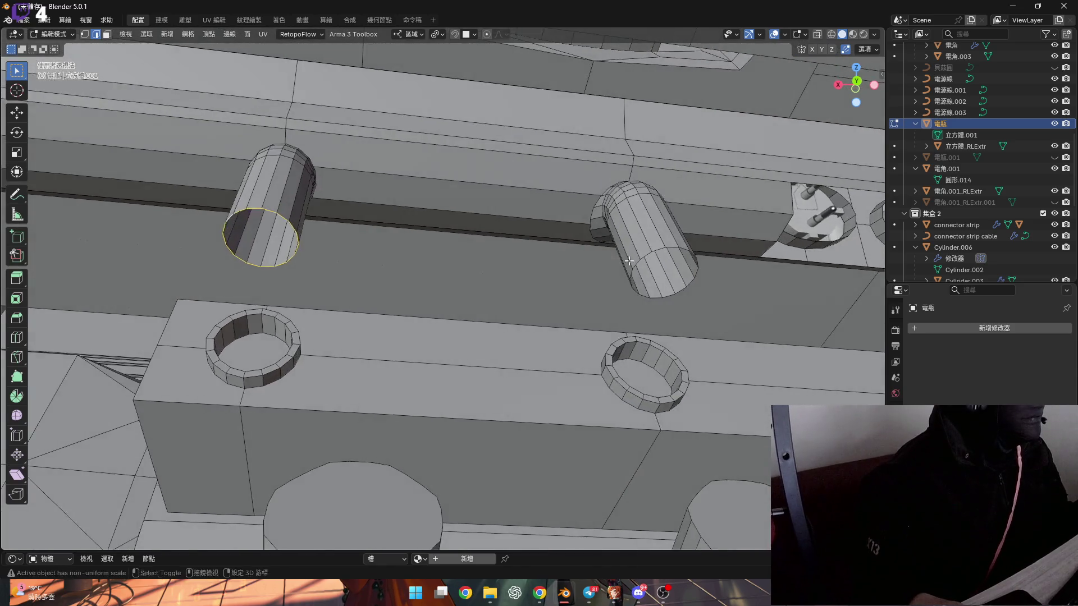
scroll(481, 257, up, 5)
Step: Select the other tube's bottom edge loop and fill it with a face
mouse_move(480, 257)
middle_down()
mouse_move(301, 265)
mouse_move(450, 265)
middle_up()
alt+click(467, 253)
scroll(450, 265, up, 4)
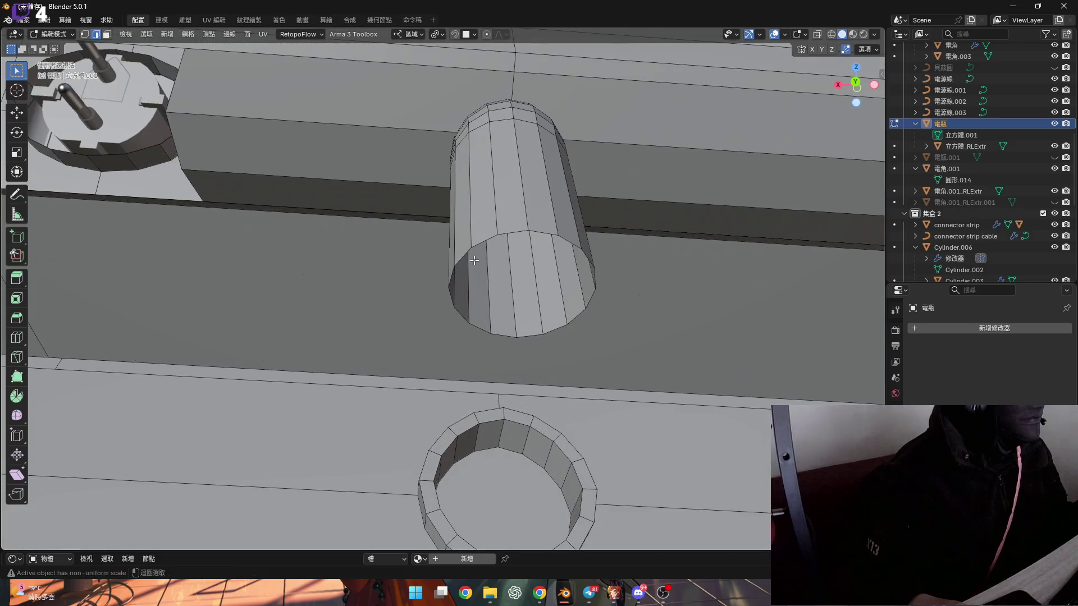
ctrl+click(463, 252)
scroll(463, 252, down, 3)
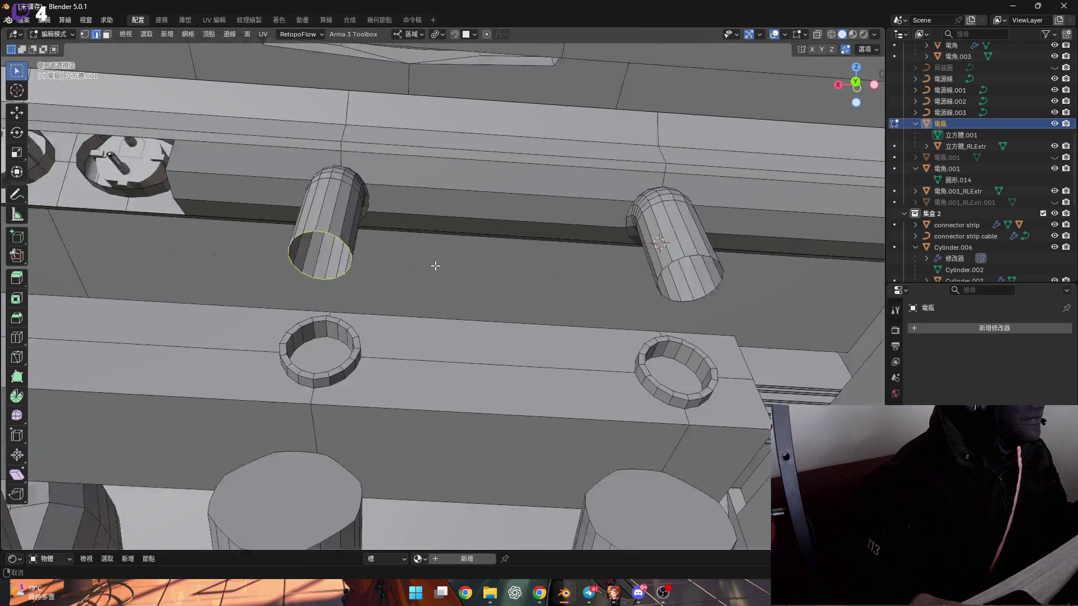
scroll(463, 252, up, 3)
alt+click(470, 252)
key(f)
scroll(494, 255, down, 5)
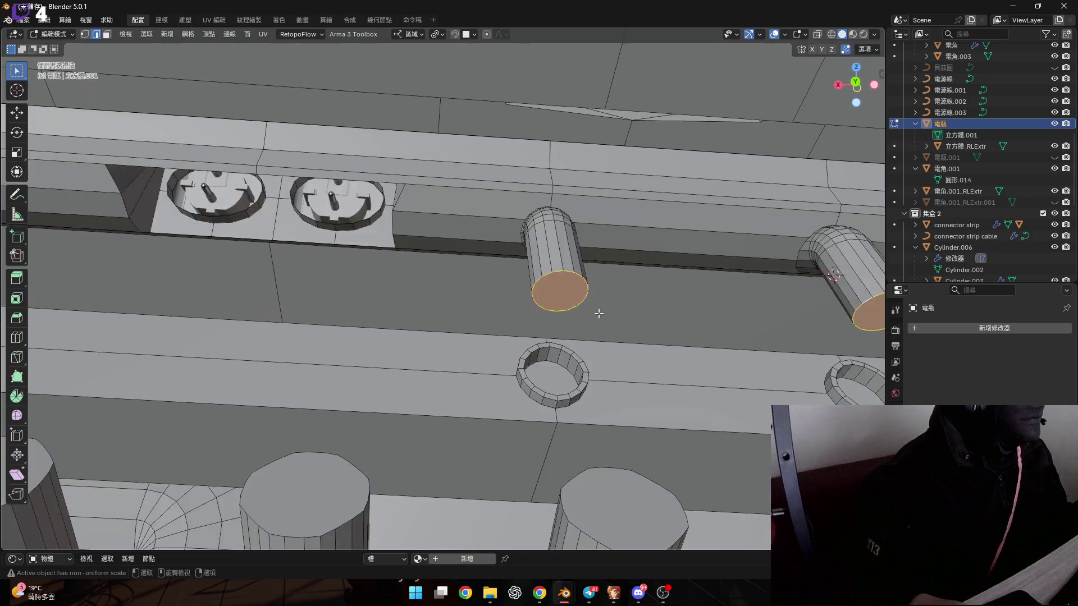
scroll(401, 294, up, 5)
middle_drag(402, 294, 412, 284)
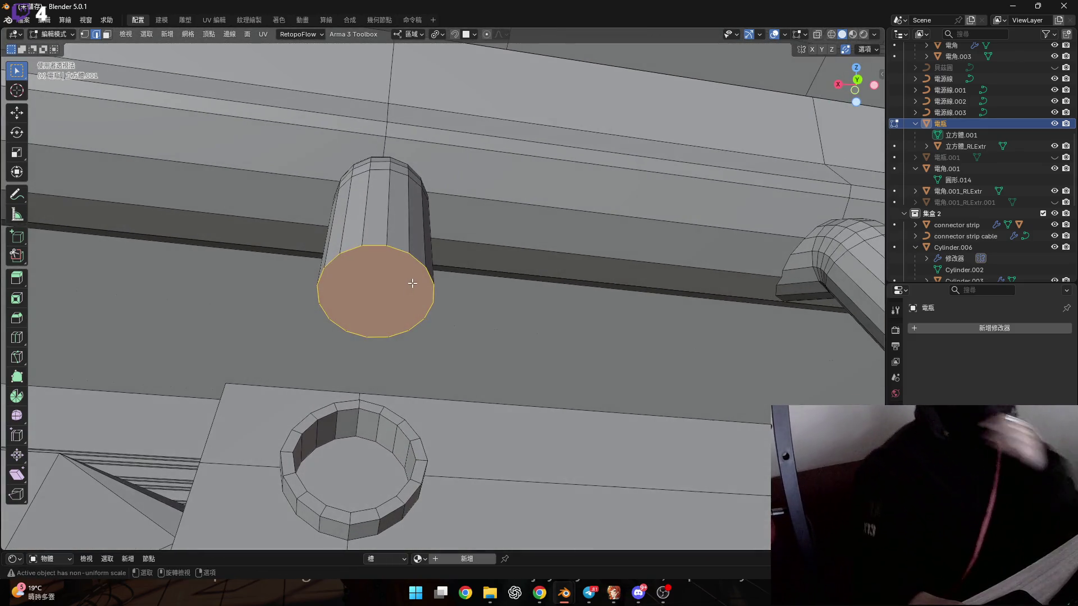
Step: Undo the plain cap and grid-fill the bottom loop from the Face menu instead
key(ctrl+z)
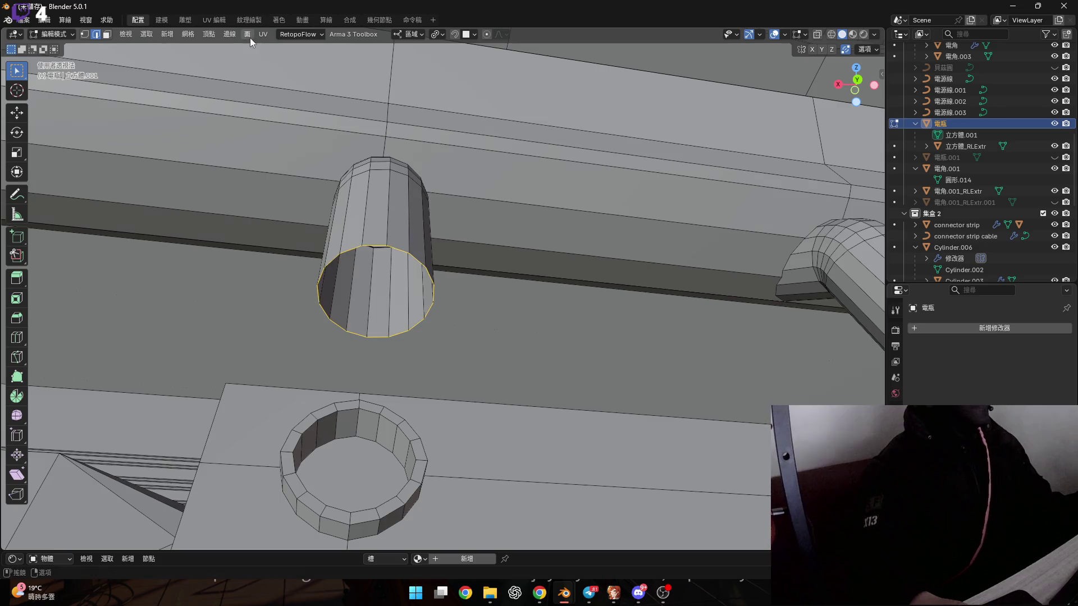
click(248, 34)
click(320, 167)
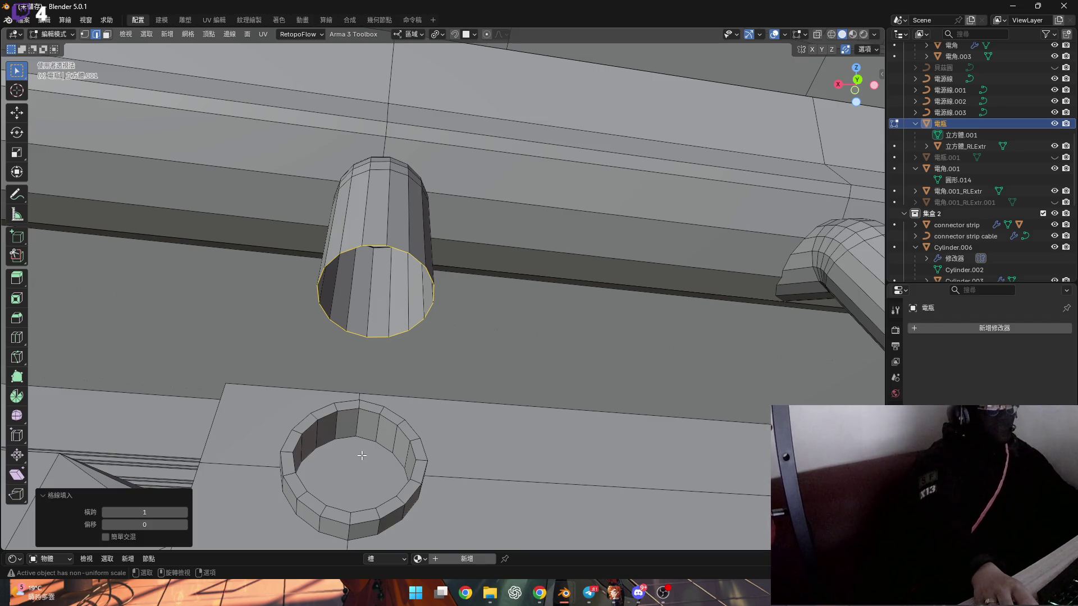
Step: Place the 3D cursor at the bottom point of the tube's rim
mouse_move(387, 425)
middle_down()
mouse_move(422, 439)
mouse_move(438, 428)
middle_up()
scroll(454, 380, up, 3)
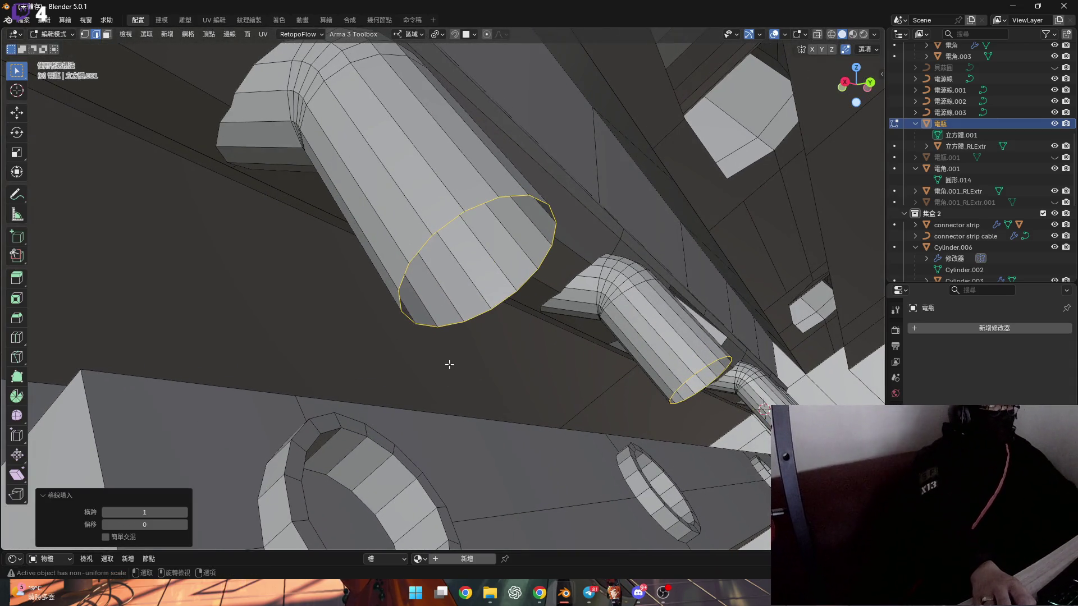
shift+right_click(415, 328)
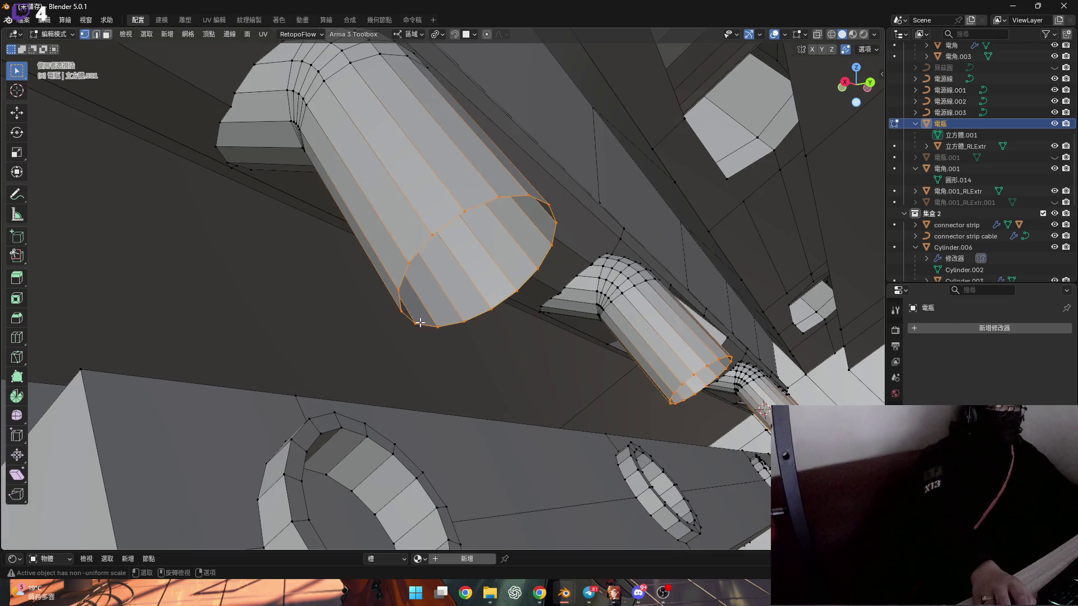
Step: Spin the tube's open end loop 90° around the 3D cursor into an elbow
key(alt+a)
alt+click(427, 245)
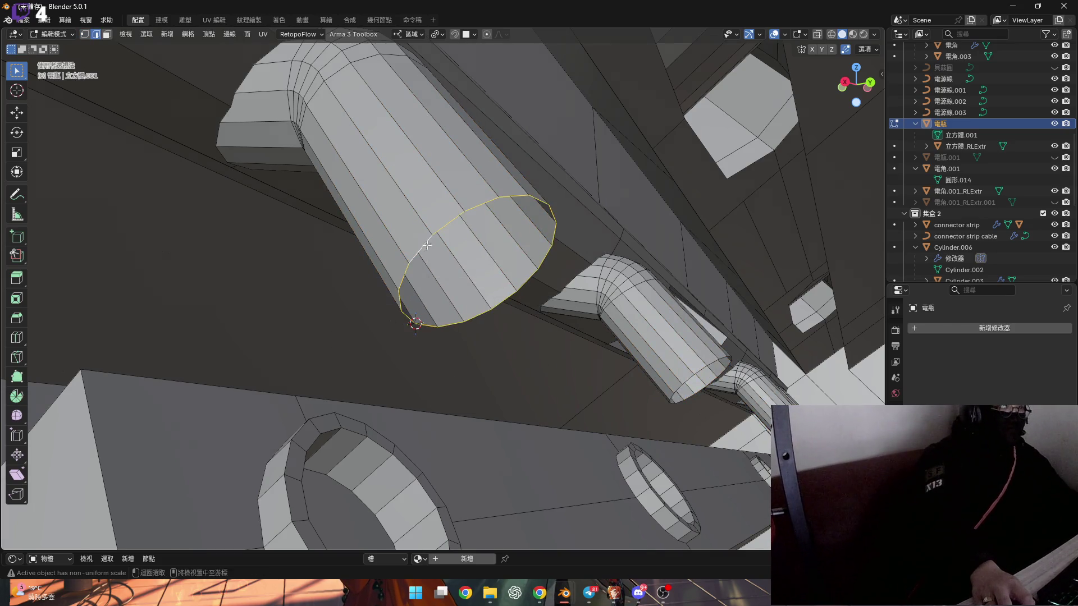
mouse_move(433, 302)
shift+middle_down()
mouse_move(433, 312)
mouse_move(437, 295)
shift+middle_up()
click(17, 396)
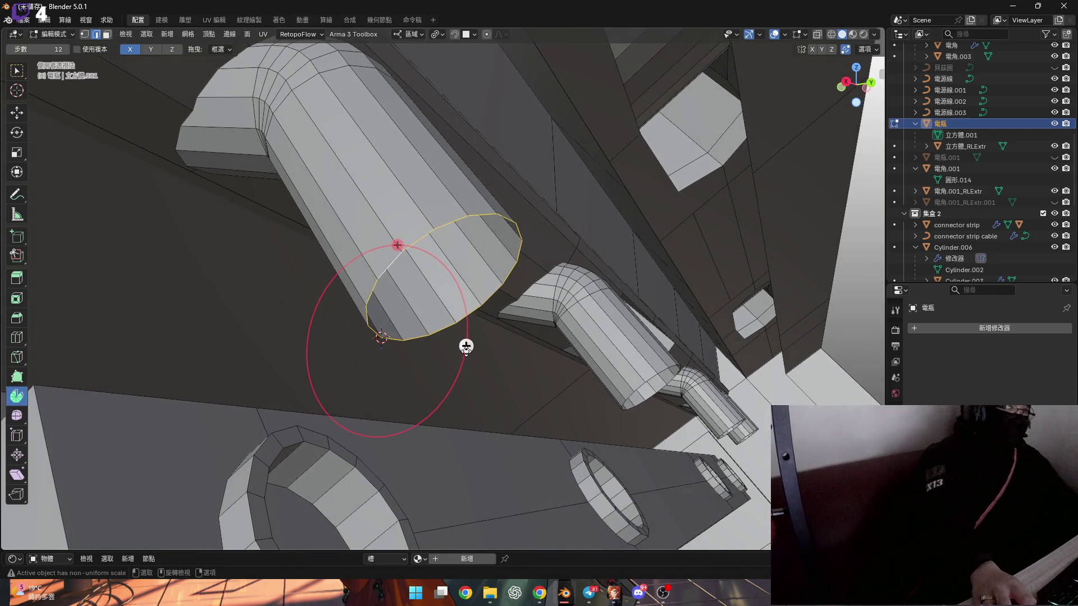
mouse_move(466, 347)
mouse_down()
mouse_move(409, 376)
mouse_move(424, 379)
mouse_up()
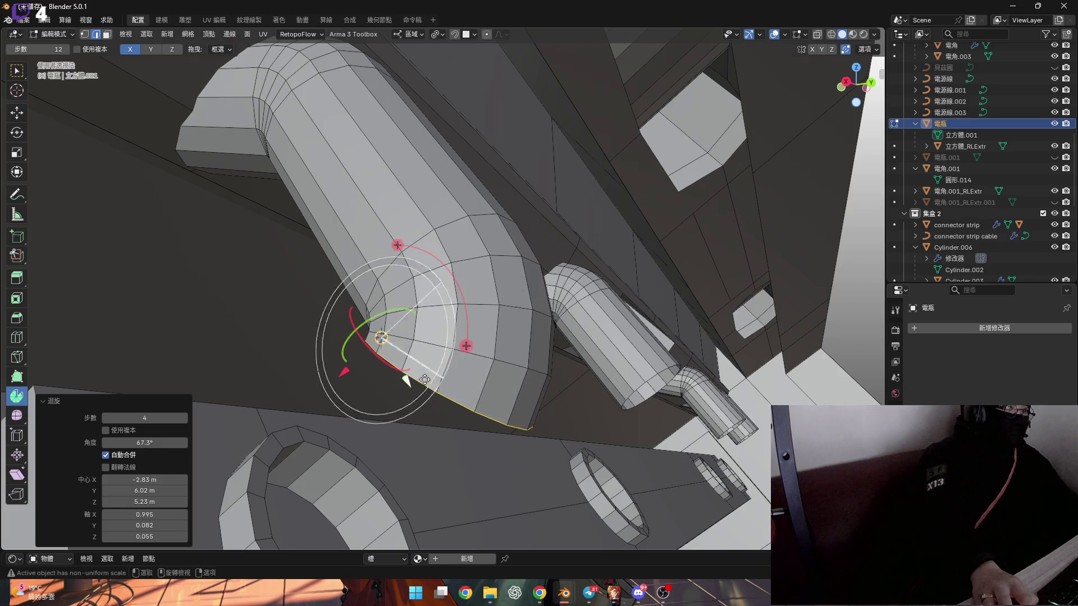
shift+middle_drag(424, 380, 445, 331)
double_click(145, 443)
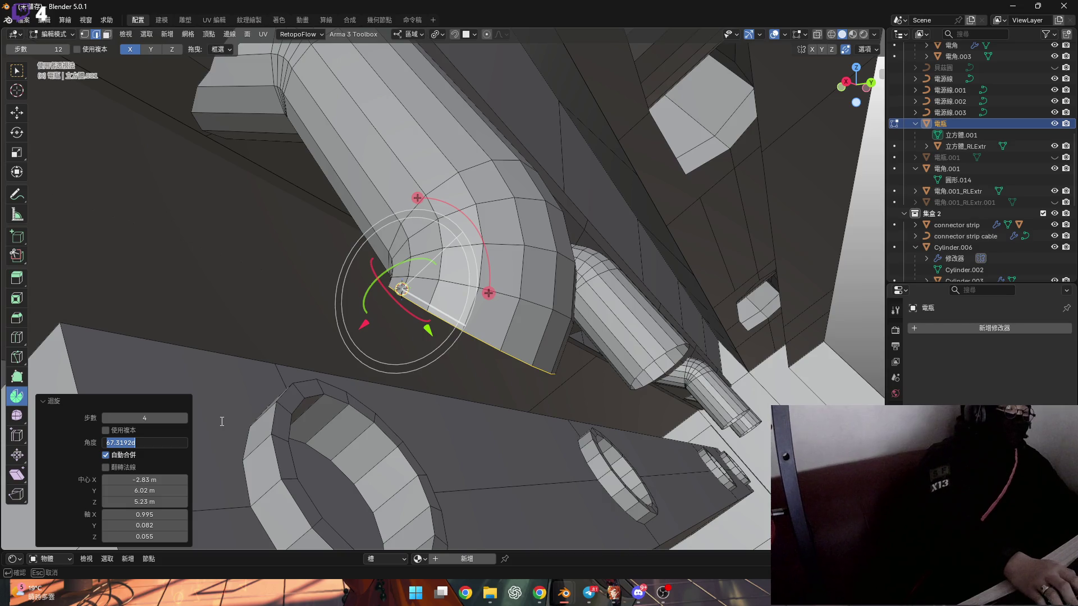
text(90)
key(Return)
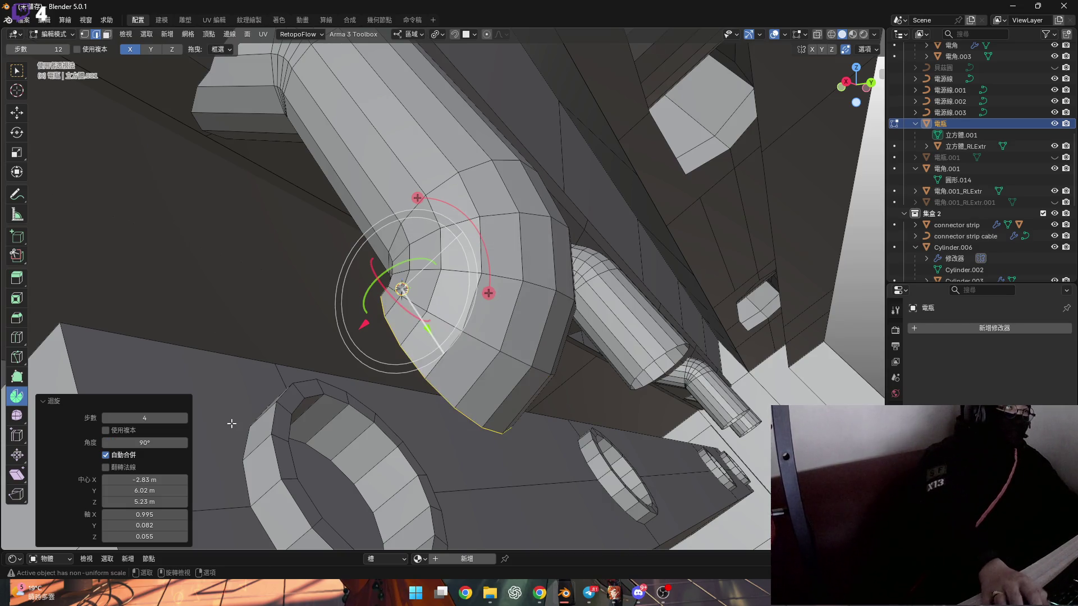
Step: Extend the bent end a short way, lowering it 0.006386 m along Z
shift+middle_drag(231, 423, 166, 339)
scroll(166, 339, up, 5)
mouse_move(691, 286)
shift+middle_down()
mouse_move(561, 277)
mouse_move(729, 243)
mouse_move(404, 365)
mouse_move(445, 368)
mouse_move(361, 357)
mouse_move(435, 335)
mouse_move(440, 309)
mouse_move(414, 313)
shift+middle_up()
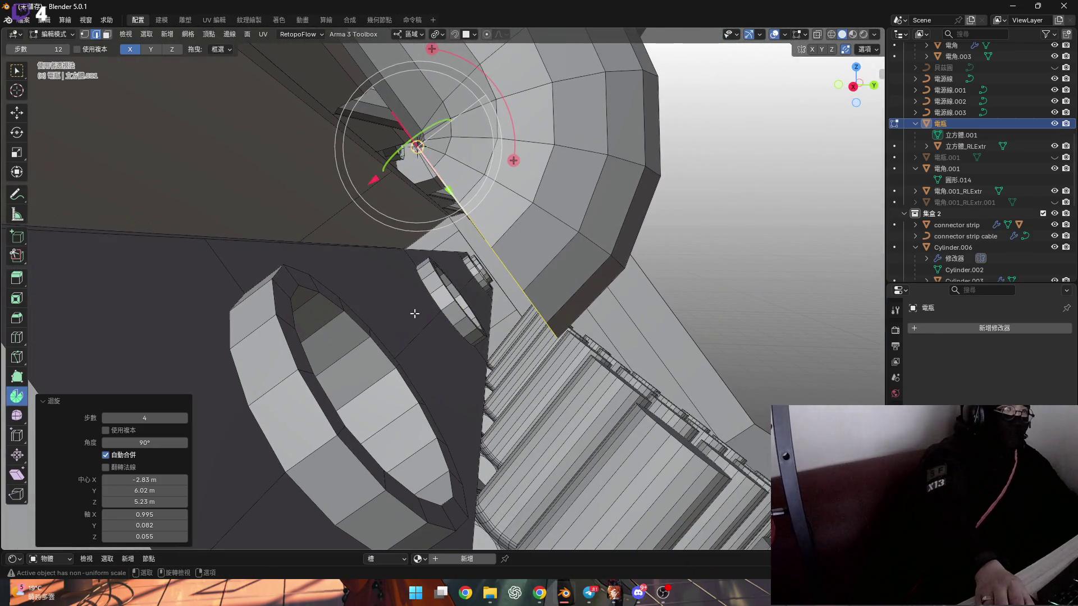
key(g)
key(x)
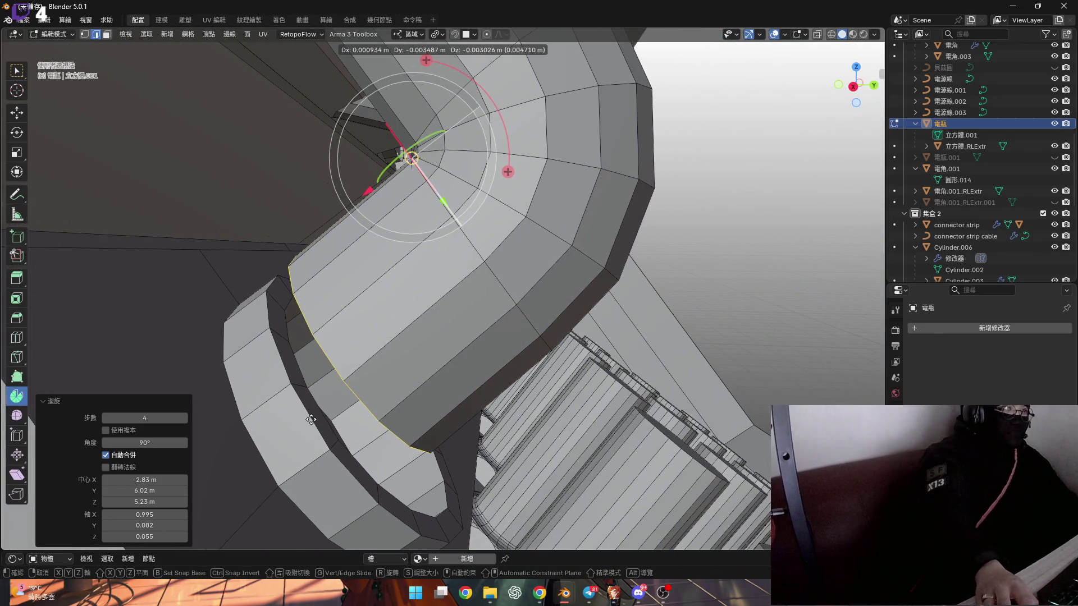
key(Escape)
key(g)
key(y)
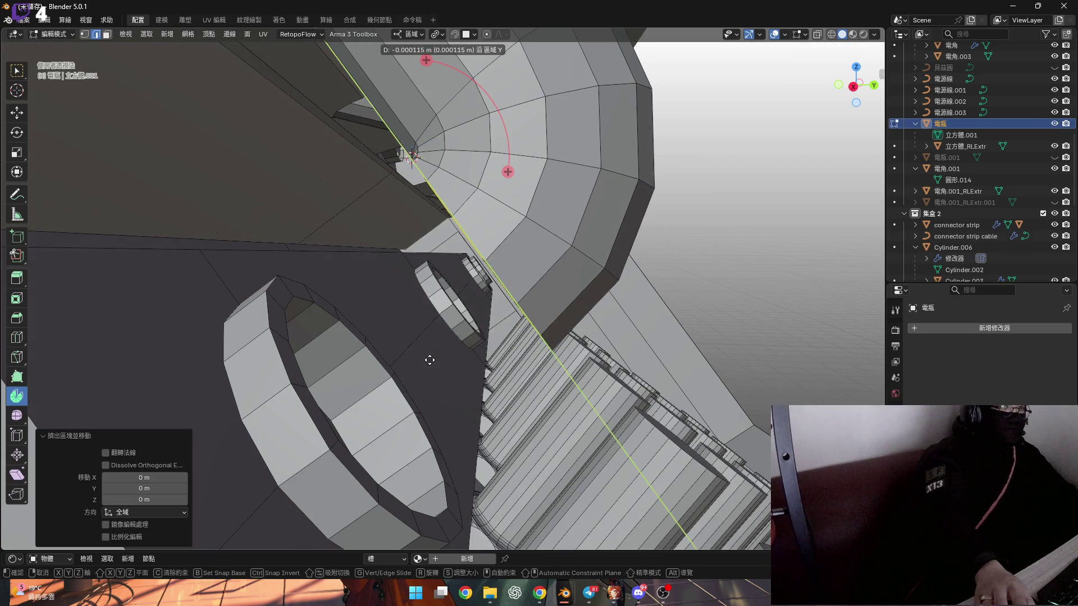
key(z)
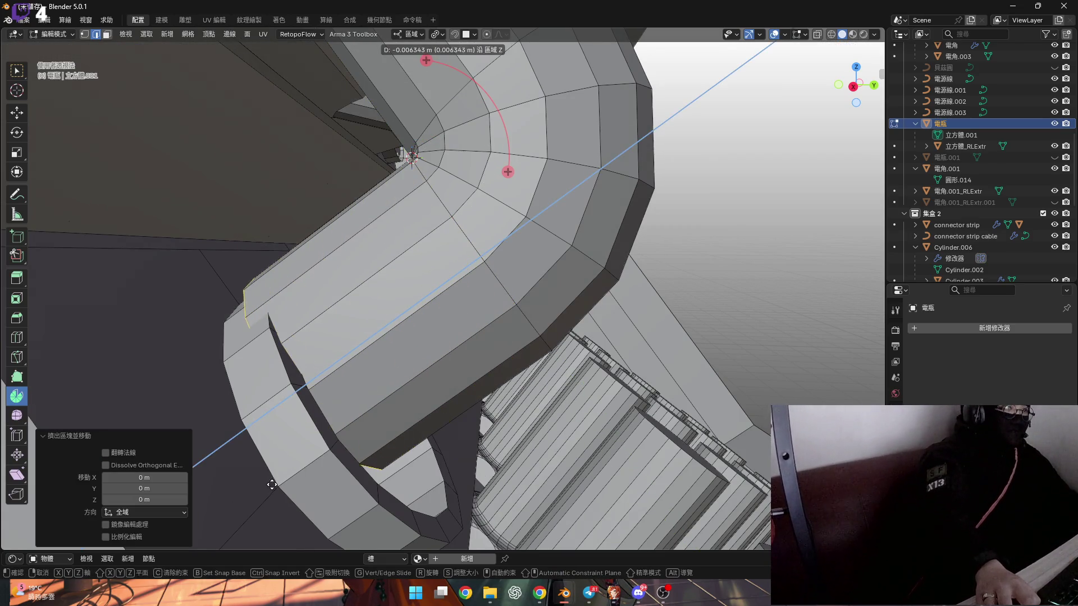
click(345, 374)
mouse_move(345, 374)
middle_down()
mouse_move(259, 383)
mouse_move(301, 358)
mouse_move(312, 364)
mouse_move(332, 330)
mouse_move(361, 341)
mouse_move(315, 350)
mouse_move(336, 332)
middle_up()
key(ctrl+z)
key(ctrl+shift+z)
key(shift+s)
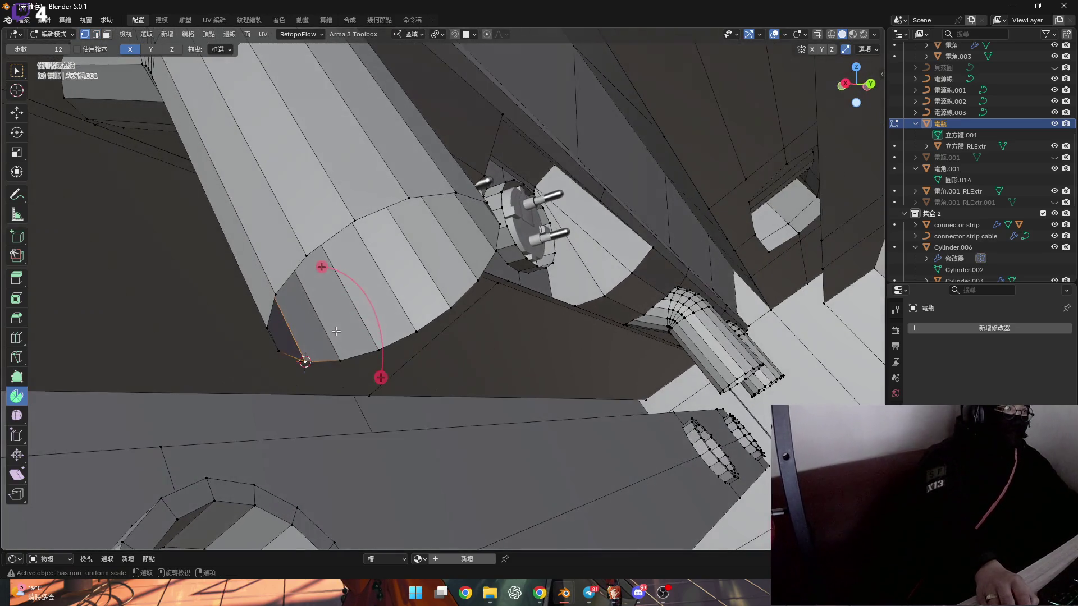
Step: Bend the next tube's end loop into a 90° elbow
alt+click(322, 244)
drag(376, 357, 327, 403)
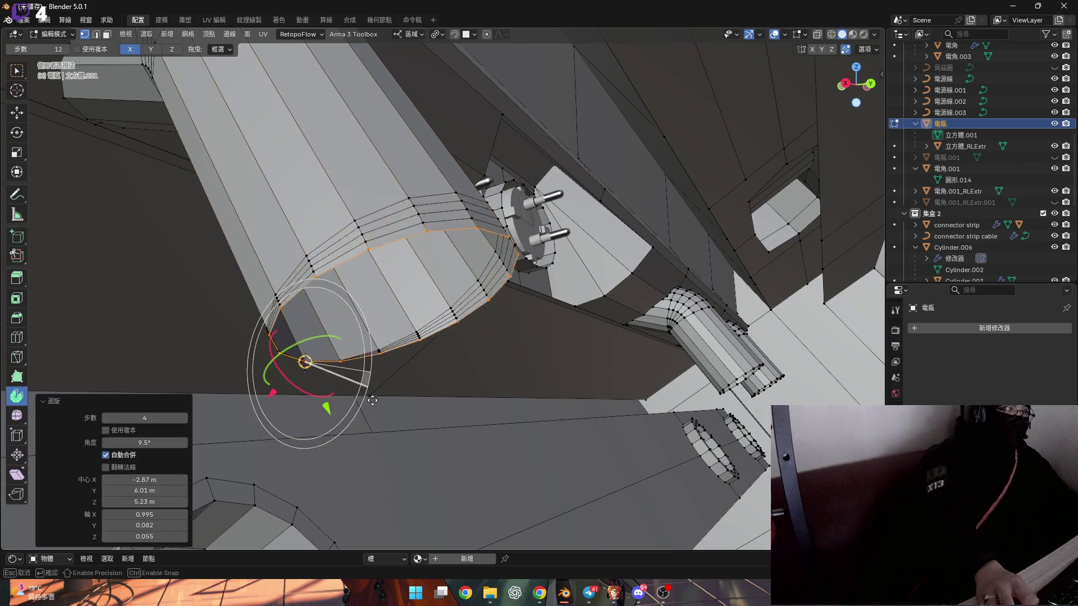
double_click(140, 443)
text(90)
key(Return)
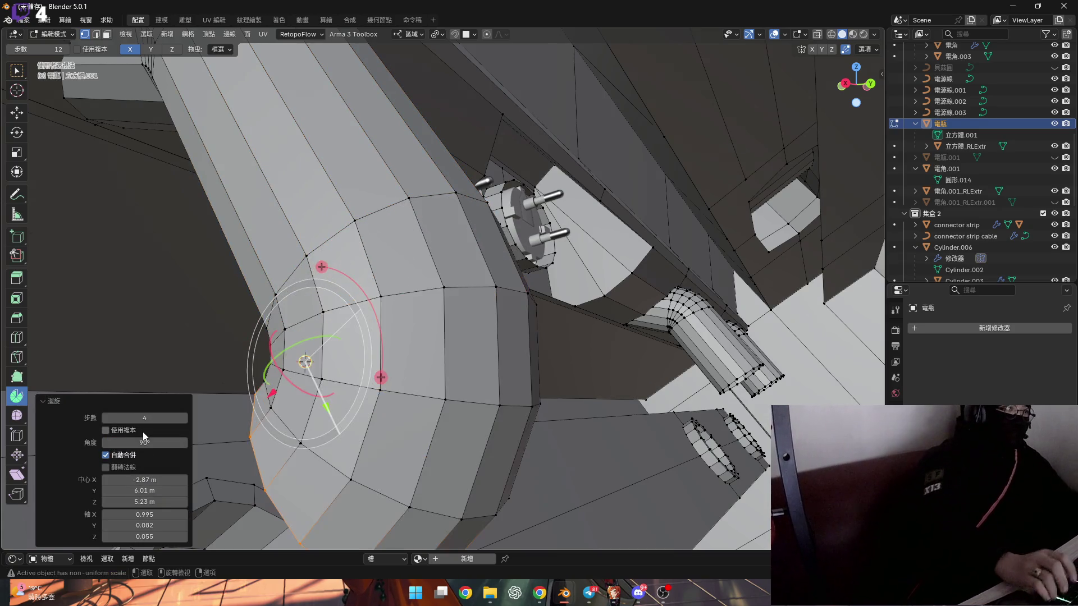
mouse_move(505, 348)
middle_down()
mouse_move(617, 365)
mouse_move(617, 379)
mouse_move(541, 390)
middle_up()
scroll(644, 374, up, 6)
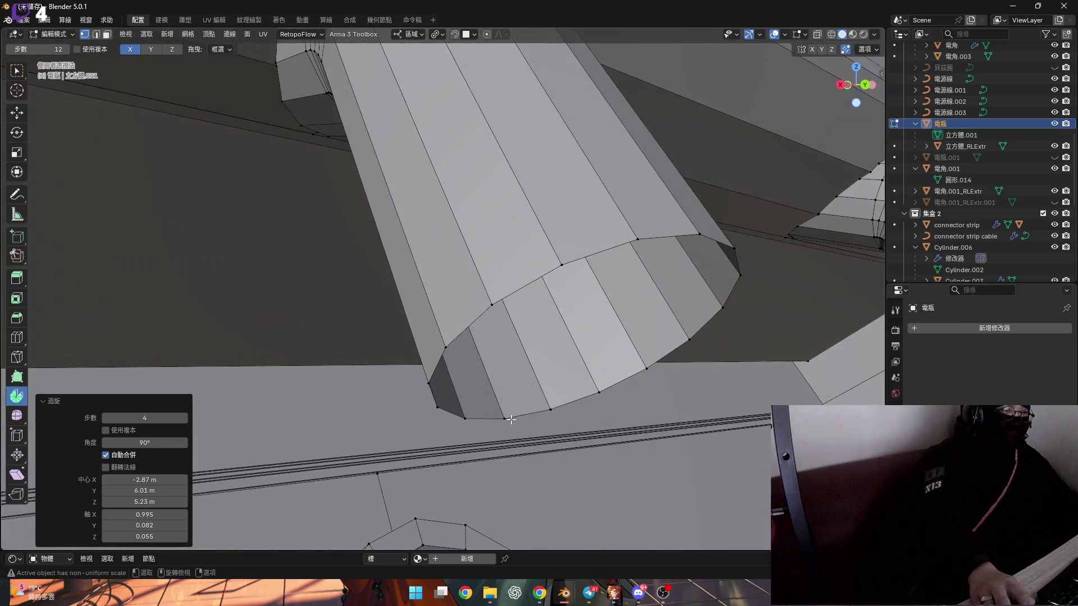
Step: Snap the 3D cursor to the selected vertex and bend the linked tube end 45°
key(shift+s)
click(544, 452)
key(ctrl+l)
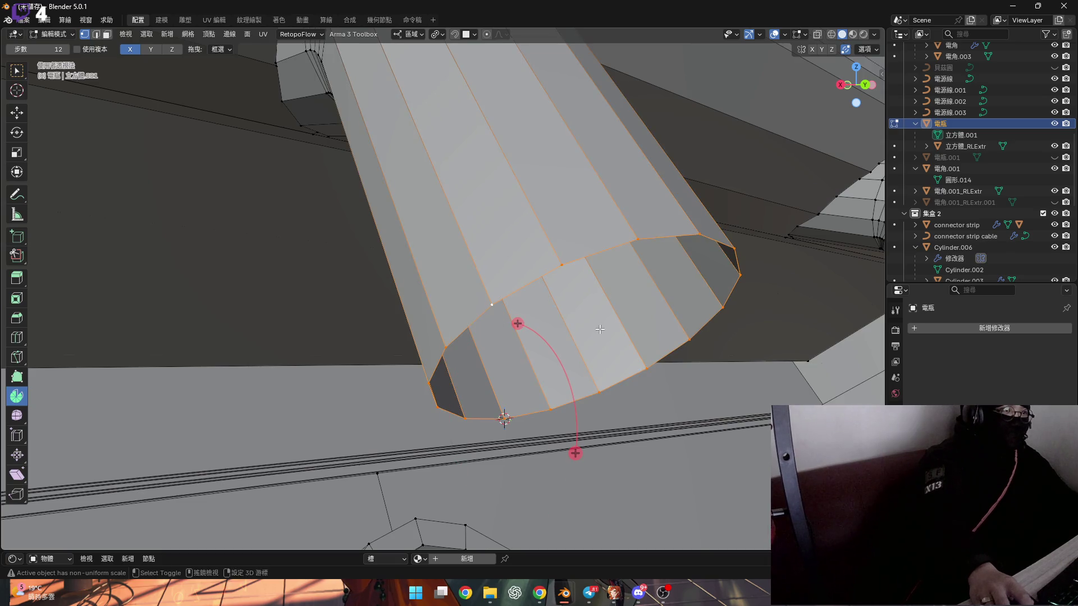
middle_drag(582, 340, 561, 365)
drag(570, 432, 505, 393)
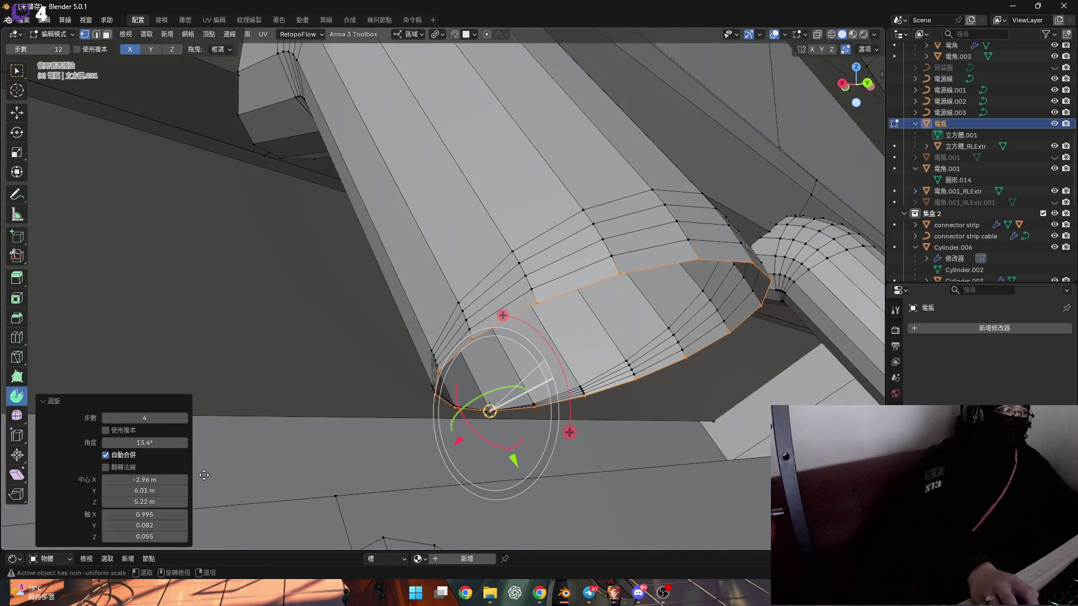
click(156, 445)
text(45)
key(Return)
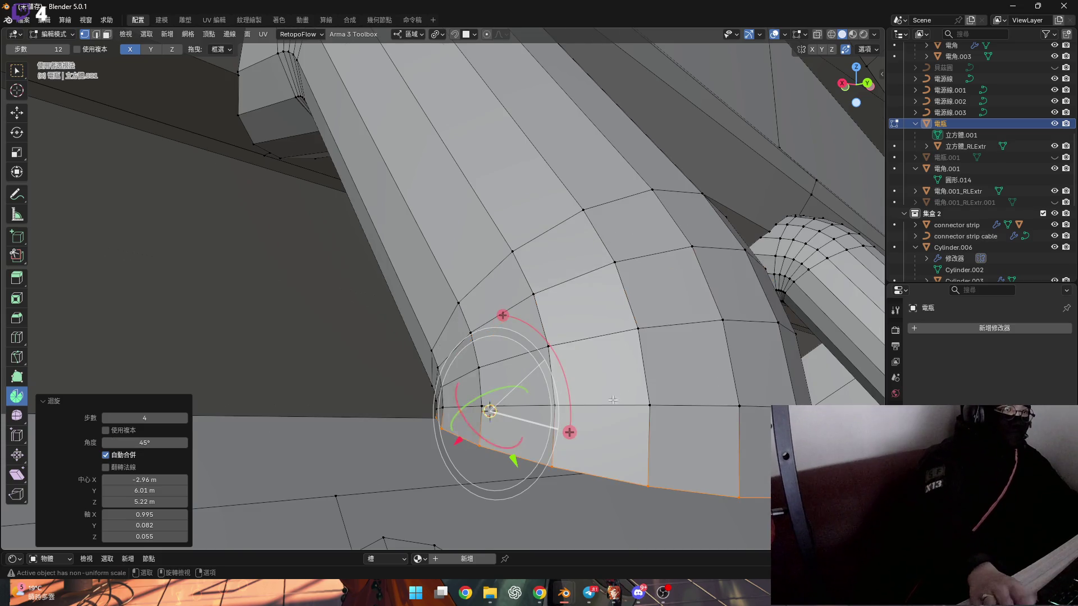
mouse_move(393, 365)
middle_down()
mouse_move(519, 394)
mouse_move(404, 404)
mouse_move(421, 421)
middle_up()
Step: Select the tube's bottom rim loop and bend it 45° around the cursor
alt+click(413, 413)
alt+shift+click(436, 423)
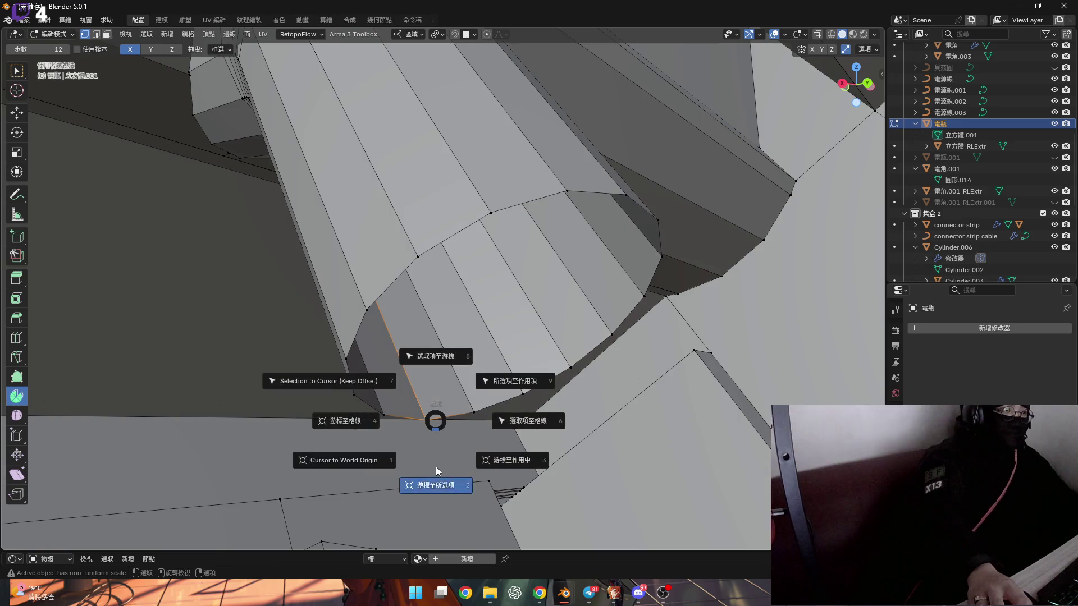
click(494, 440)
drag(495, 441, 442, 464)
click(151, 441)
text(45)
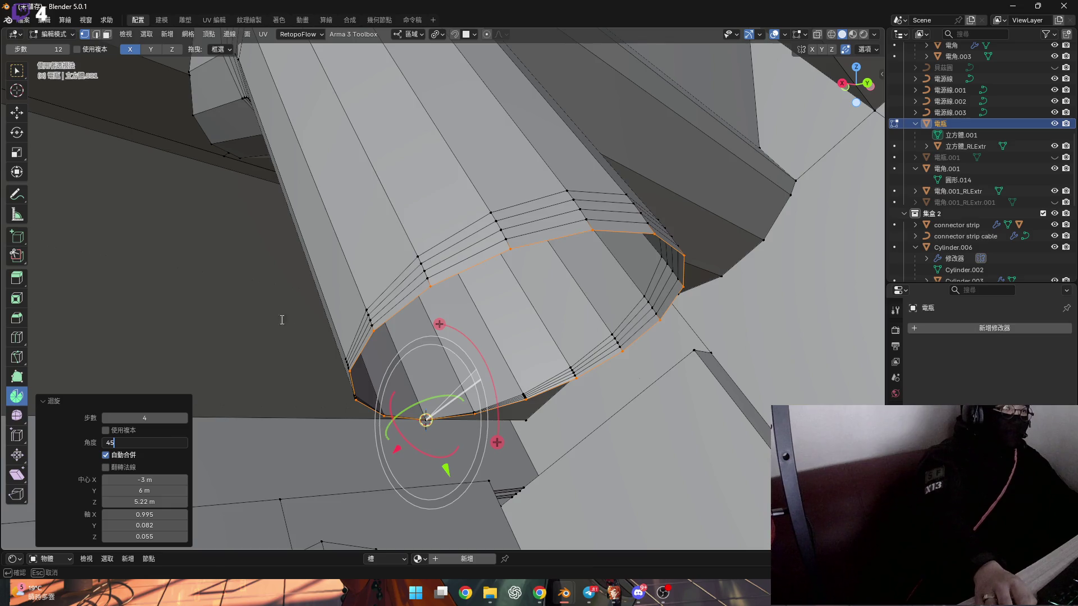
key(Return)
scroll(281, 319, down, 5)
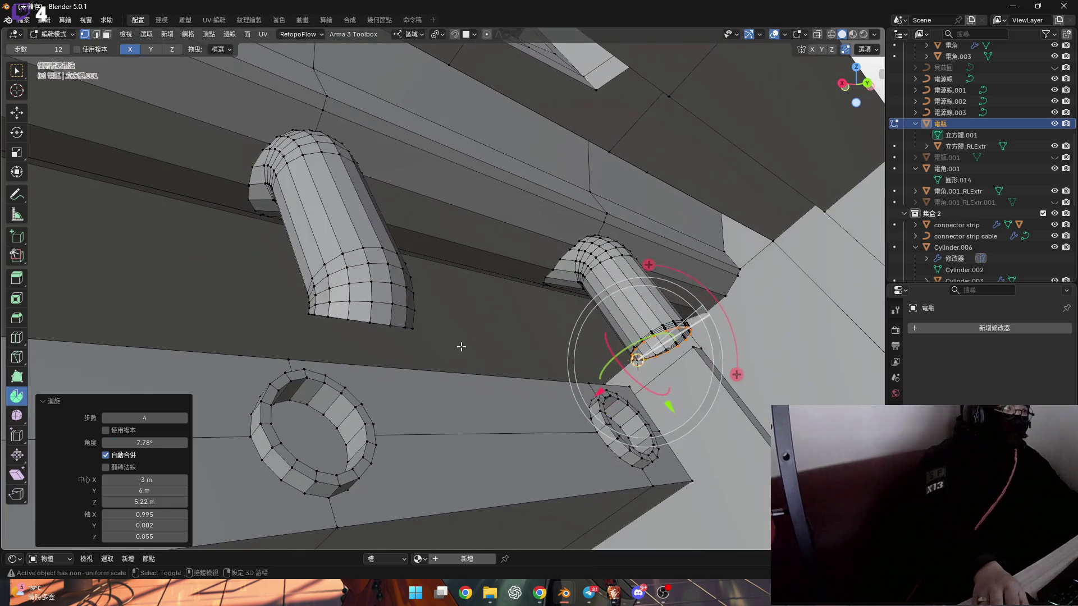
Step: Snap the 3D cursor to a left-tube rim vertex and select the whole left tube
alt+click(382, 319)
scroll(382, 319, up, 4)
click(337, 321)
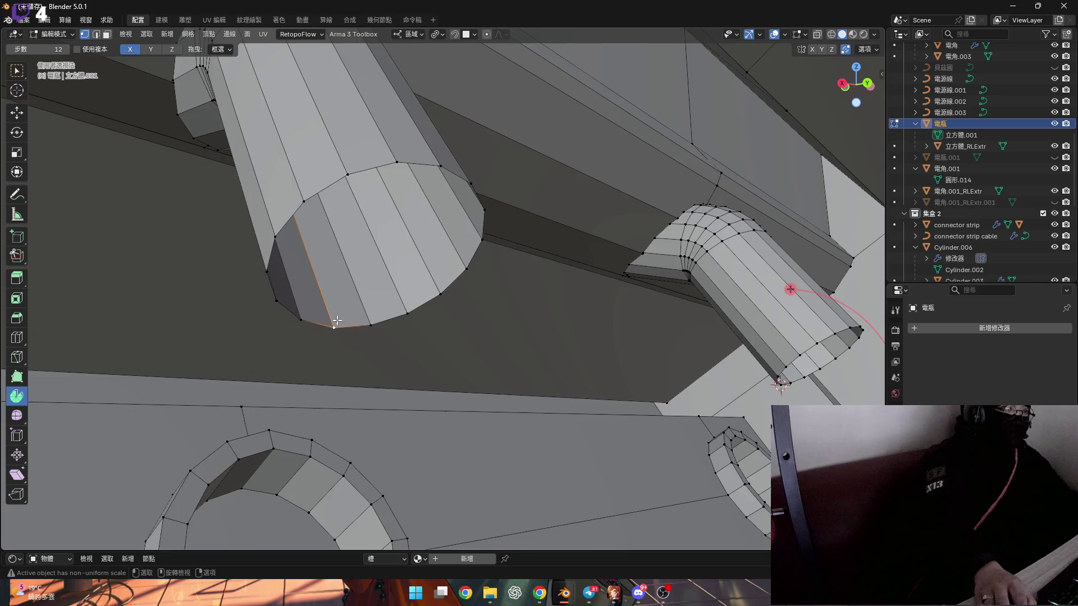
key(shift+s)
click(344, 365)
scroll(341, 320, up, 1)
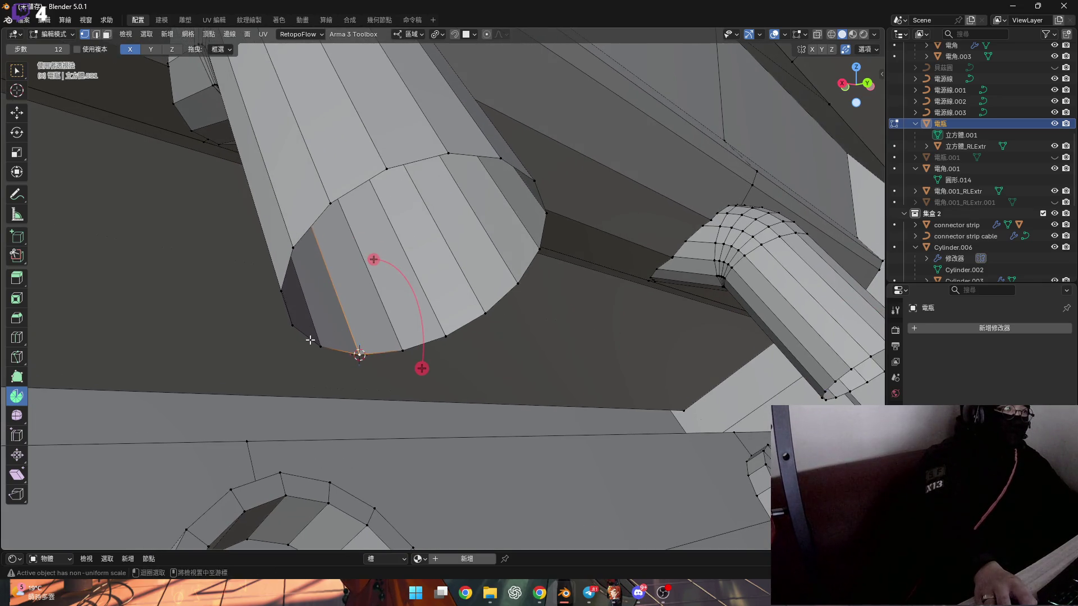
key(ctrl+l)
Step: Bend the left tube's rim loop into a 90° elbow
drag(422, 369, 417, 381)
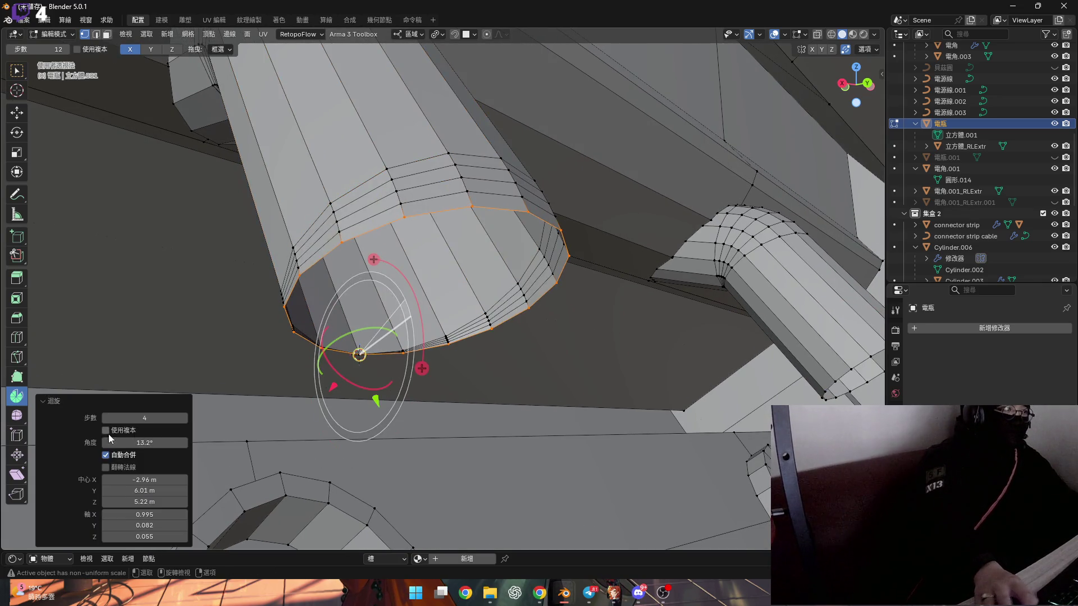
click(156, 442)
text(0)
key(Return)
middle_drag(393, 337, 445, 319)
scroll(436, 343, up, 5)
scroll(364, 310, down, 5)
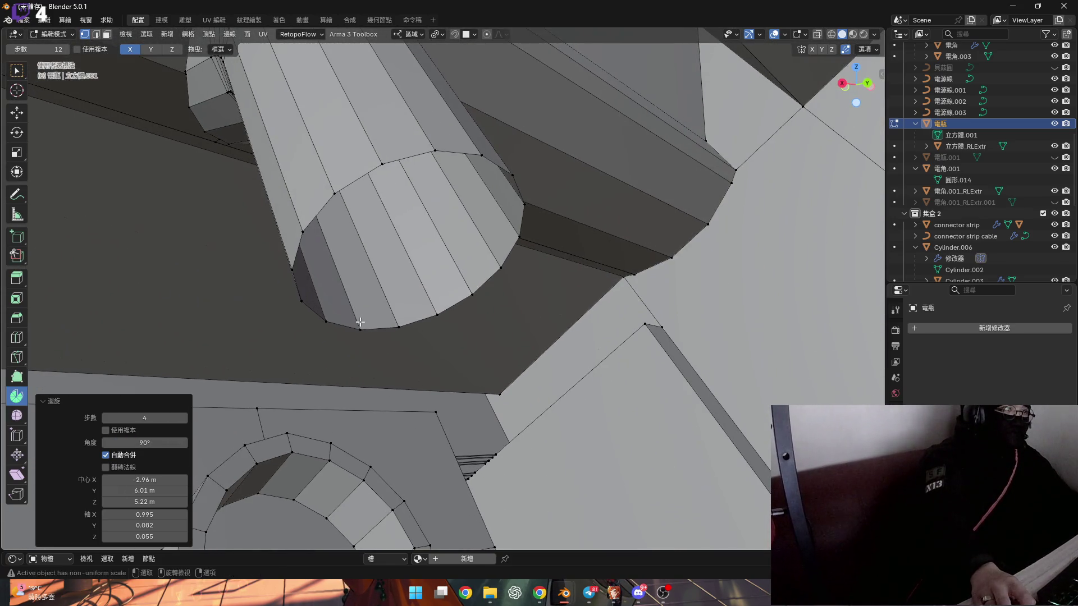
Step: Snap the cursor to another rim vertex and bend those rim edges 90°
click(360, 328)
key(shift+s)
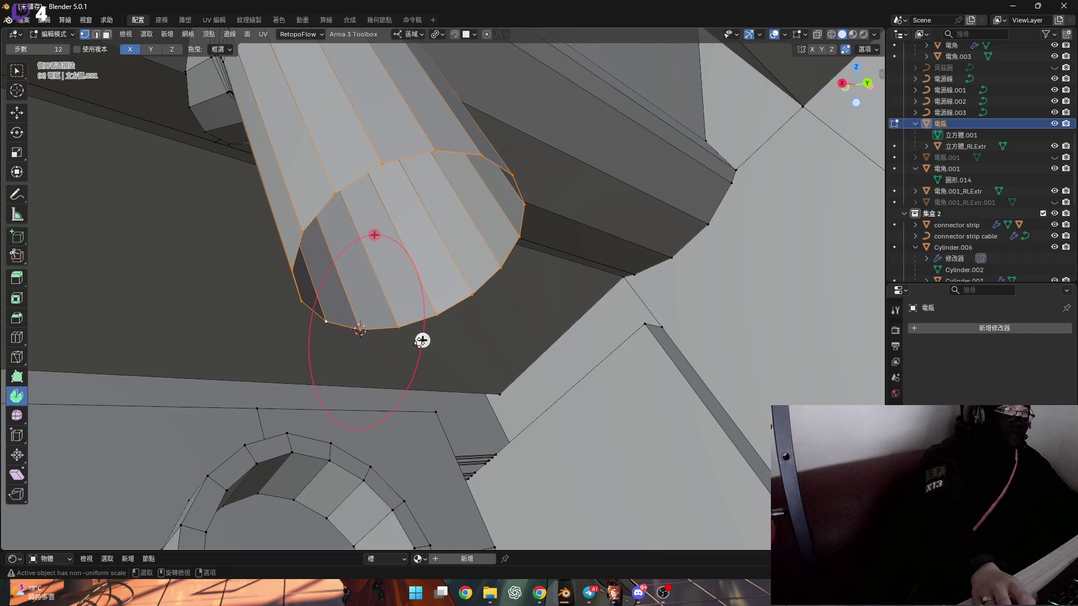
drag(422, 340, 420, 365)
text(90)
key(Return)
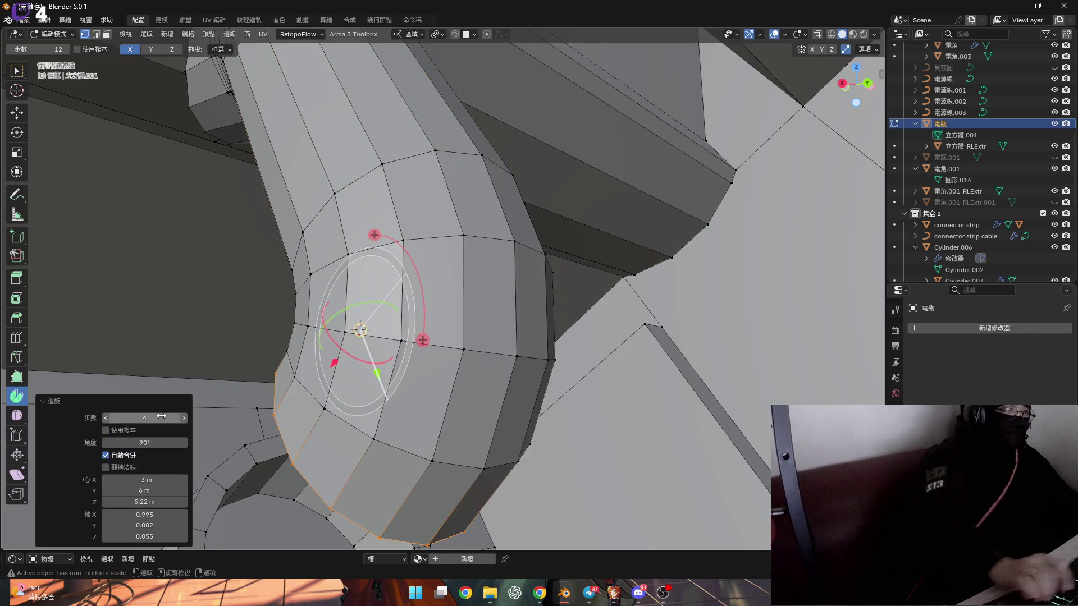
scroll(318, 324, down, 3)
mouse_move(393, 292)
middle_down()
mouse_move(318, 325)
mouse_move(231, 294)
mouse_move(280, 314)
mouse_move(245, 330)
mouse_move(325, 320)
mouse_move(314, 323)
middle_up()
scroll(246, 330, down, 5)
Step: Return to box selection and select the bent tube's end loop
click(17, 70)
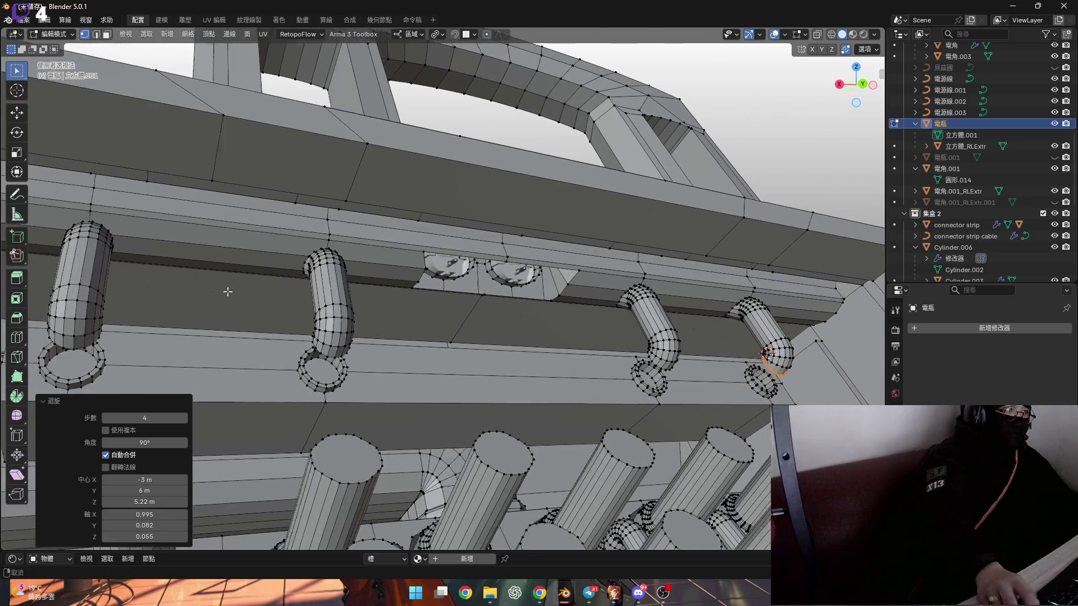
scroll(228, 291, up, 3)
mouse_move(228, 291)
middle_down()
mouse_move(284, 356)
mouse_move(423, 339)
mouse_move(392, 320)
middle_up()
scroll(336, 331, up, 5)
scroll(493, 354, down, 4)
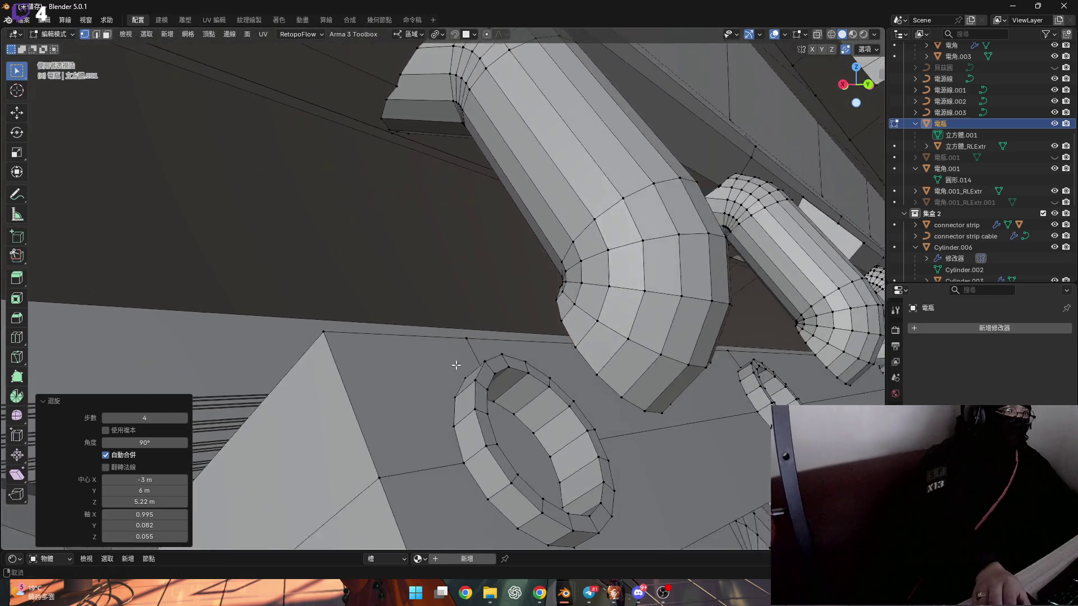
scroll(452, 365, up, 2)
middle_drag(439, 351, 449, 376)
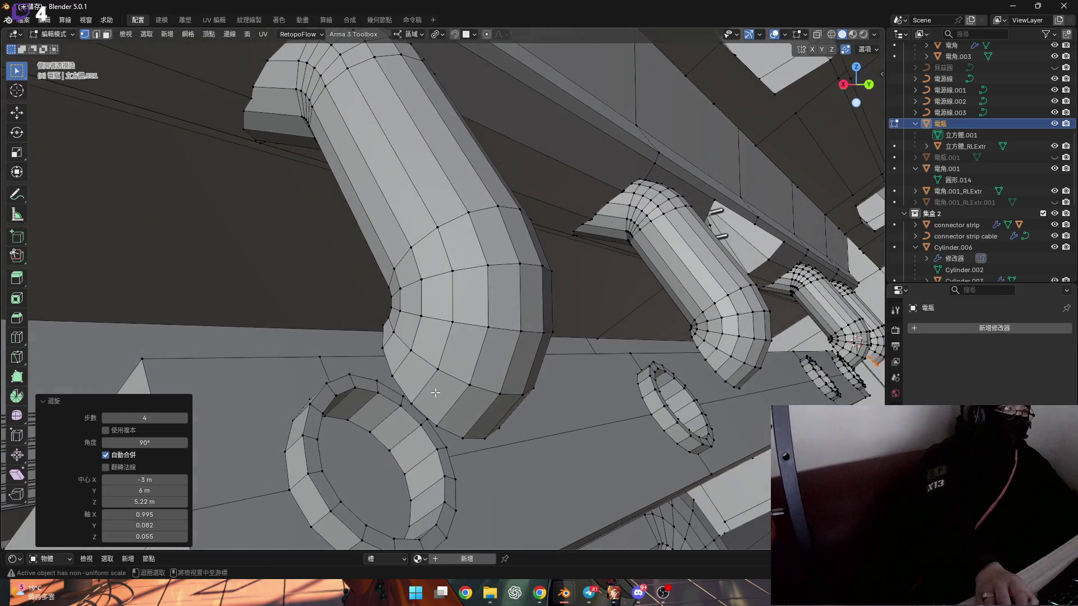
alt+click(449, 377)
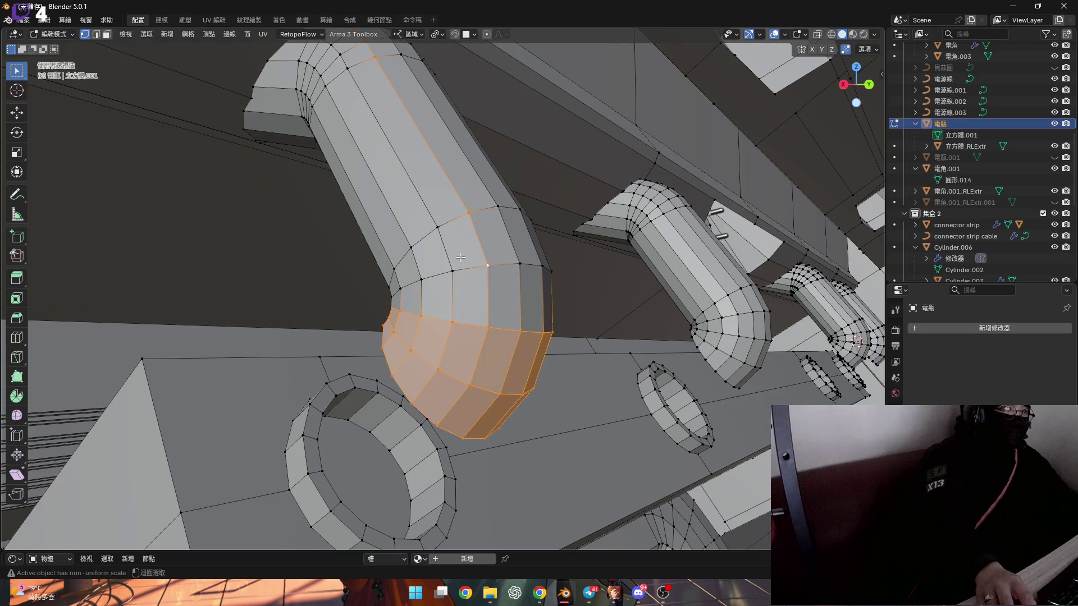
scroll(449, 263, down, 3)
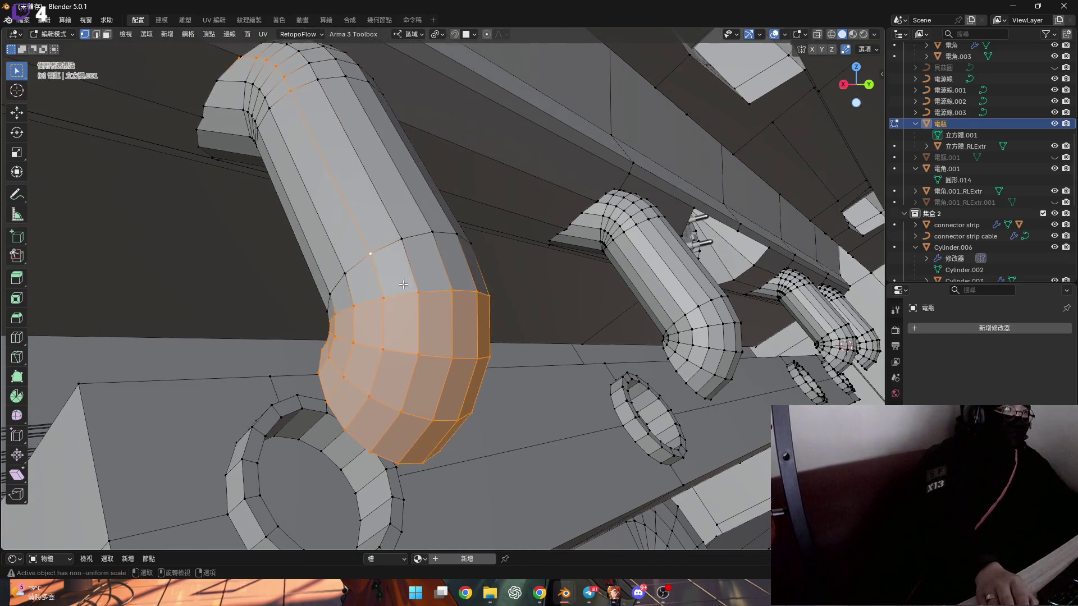
scroll(382, 266, up, 3)
mouse_move(426, 264)
middle_down()
mouse_move(382, 266)
mouse_move(370, 283)
mouse_move(428, 339)
mouse_move(345, 362)
middle_up()
scroll(370, 283, up, 2)
Step: Start moving the pipe end along local Y, then cancel it
key(g)
key(y)
key(Escape)
scroll(416, 342, down, 3)
scroll(370, 355, up, 3)
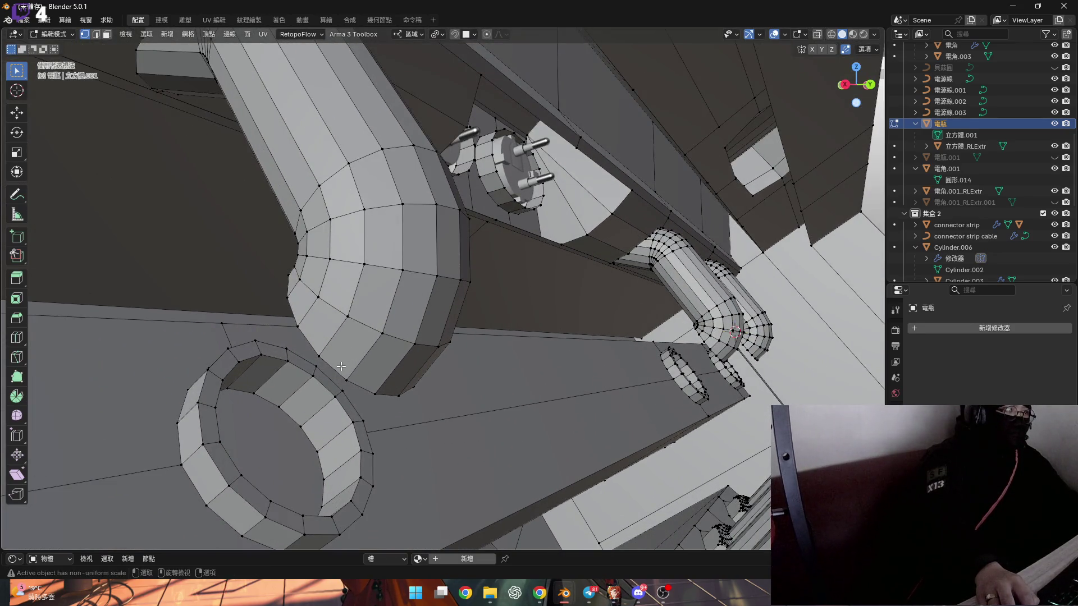
scroll(333, 367, down, 3)
Step: Extrude the other pipe's lower end loop in place, with no offset
middle_drag(333, 368, 373, 359)
scroll(374, 359, up, 3)
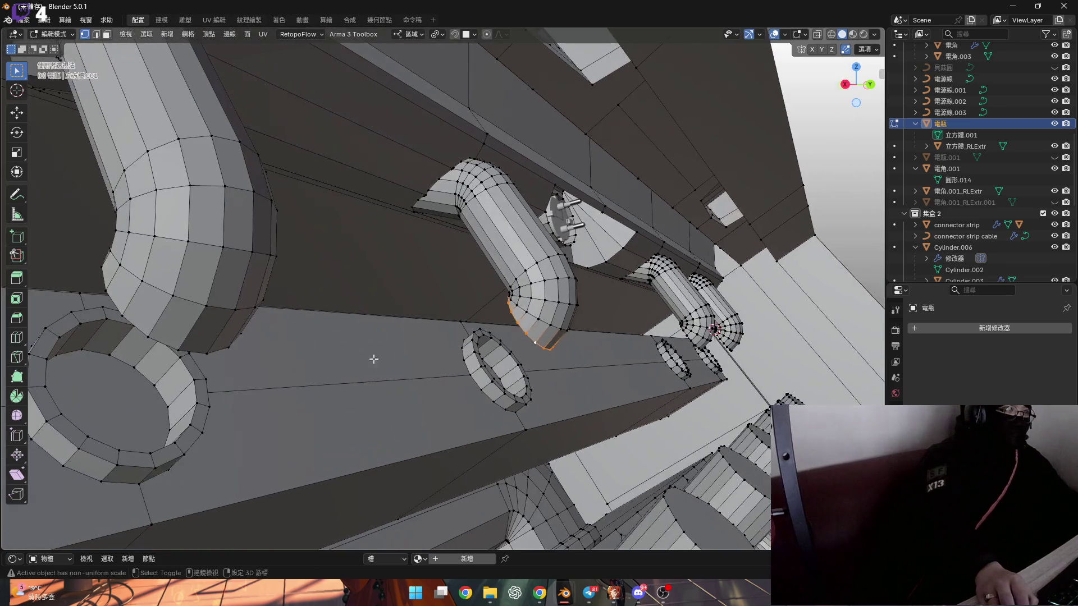
scroll(696, 350, down, 3)
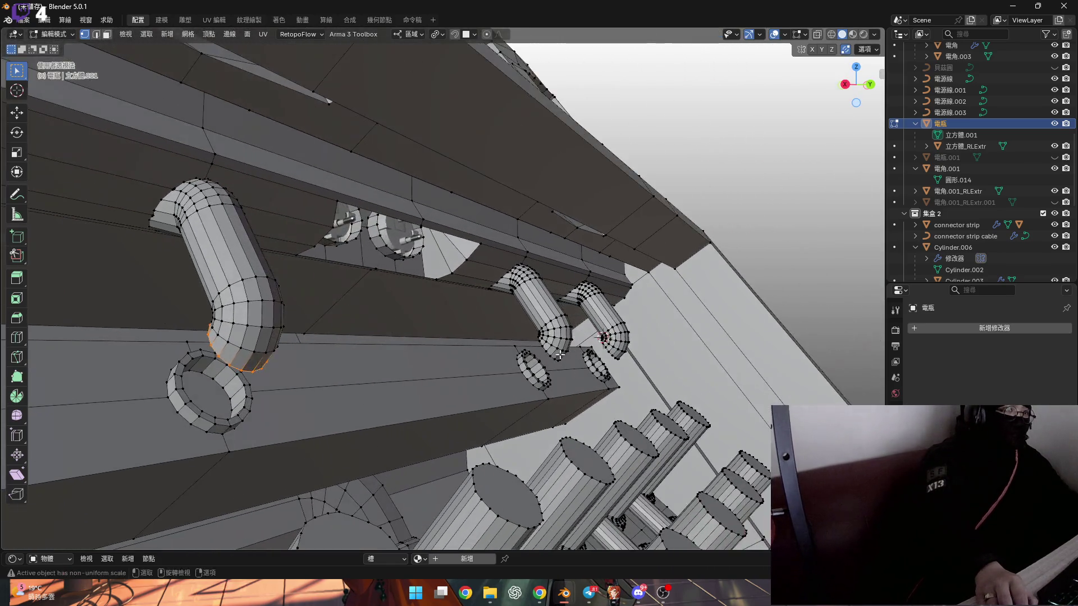
middle_drag(696, 349, 564, 330)
scroll(564, 330, up, 3)
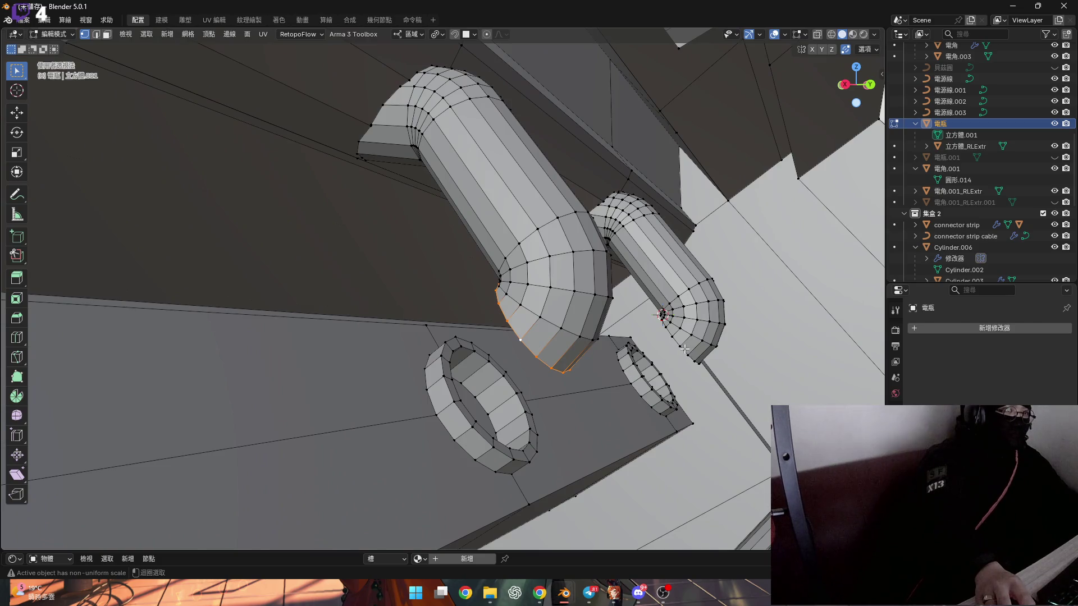
scroll(684, 348, down, 3)
middle_drag(684, 348, 489, 353)
scroll(630, 364, up, 4)
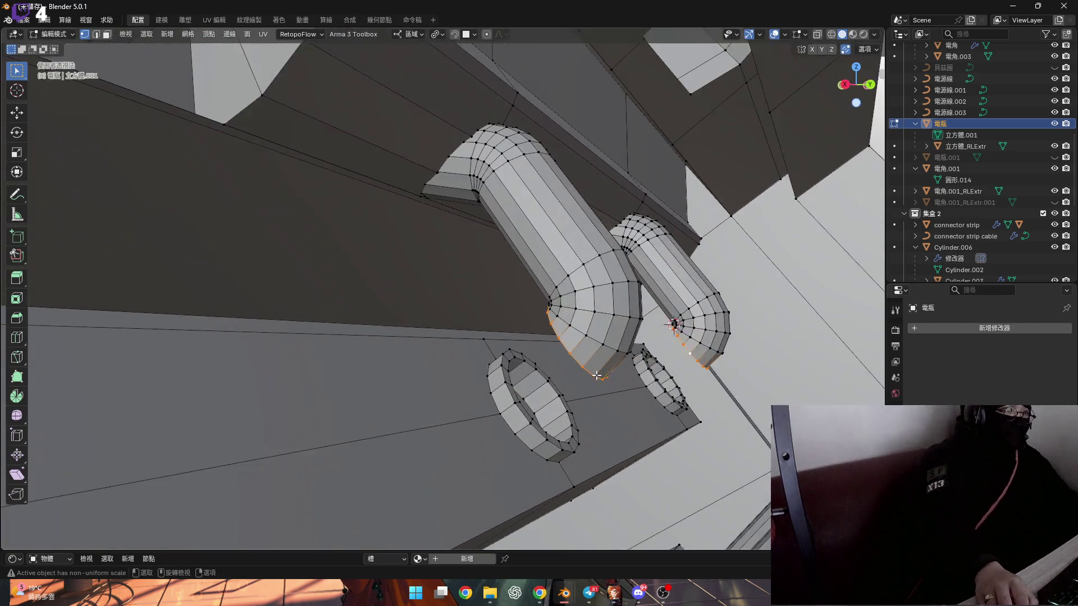
right_click(612, 370)
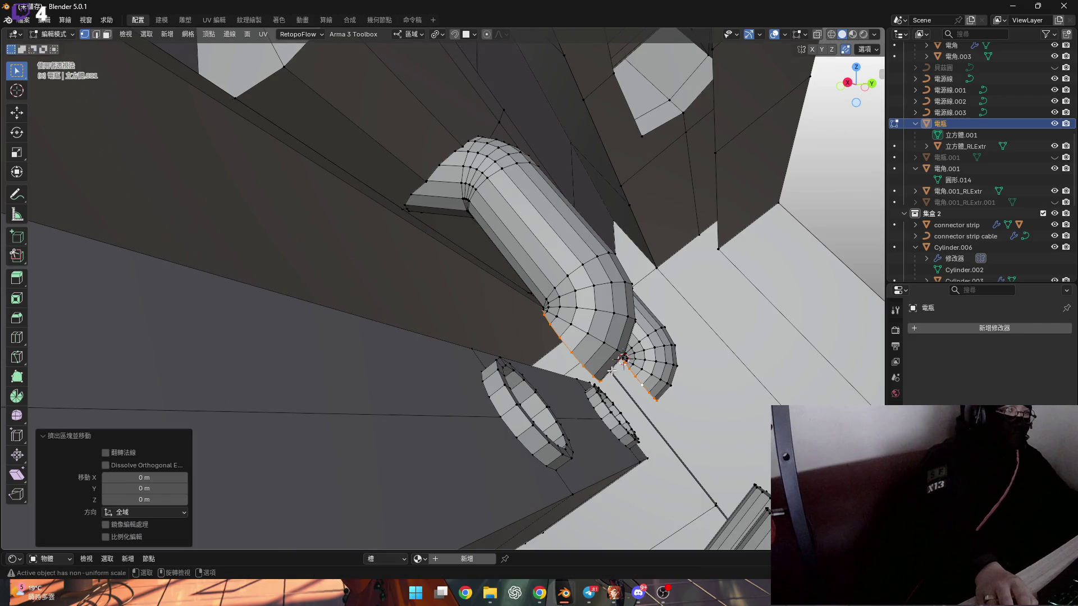
Step: Grow the selection over both pipe bends and shift them 0.002027 m along local Y
scroll(612, 379, up, 2)
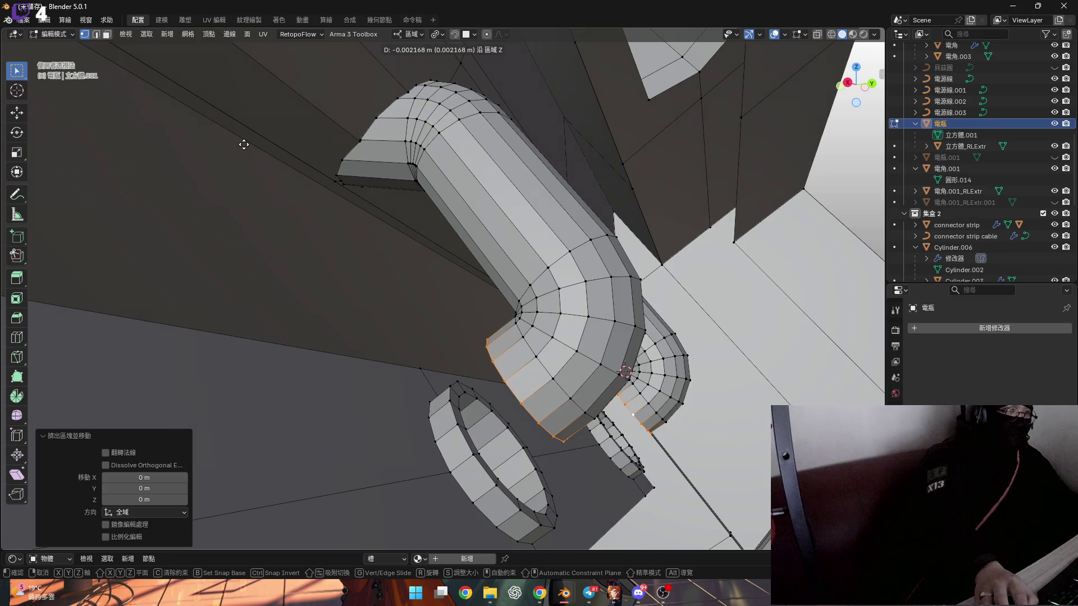
right_click(391, 522)
mouse_move(387, 494)
middle_down()
mouse_move(374, 436)
mouse_move(361, 445)
mouse_move(474, 391)
middle_up()
key(ctrl+KP_Add)
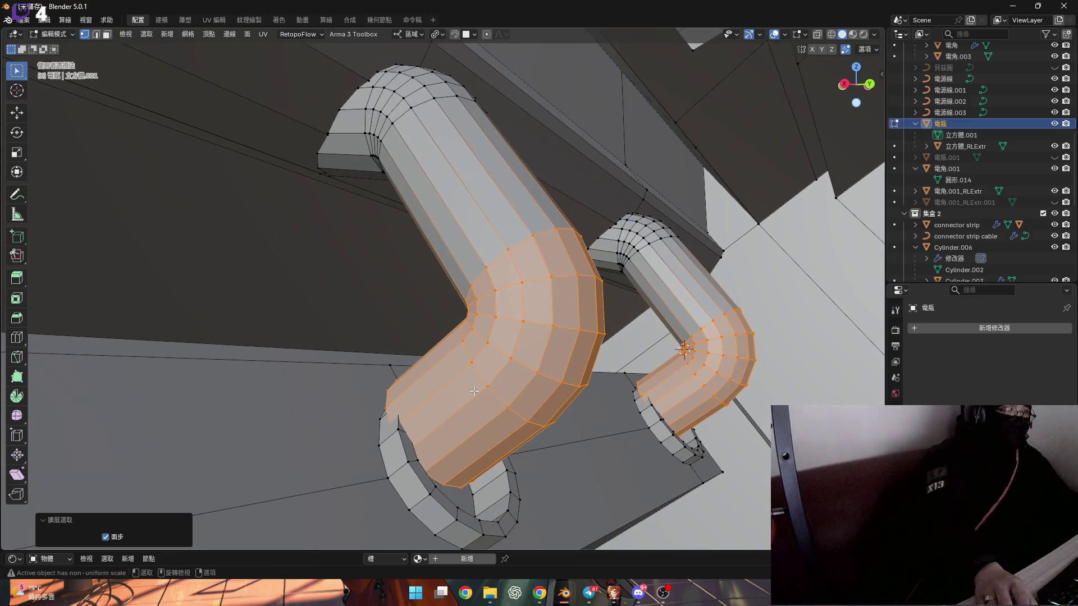
right_click(484, 414)
scroll(483, 414, down, 4)
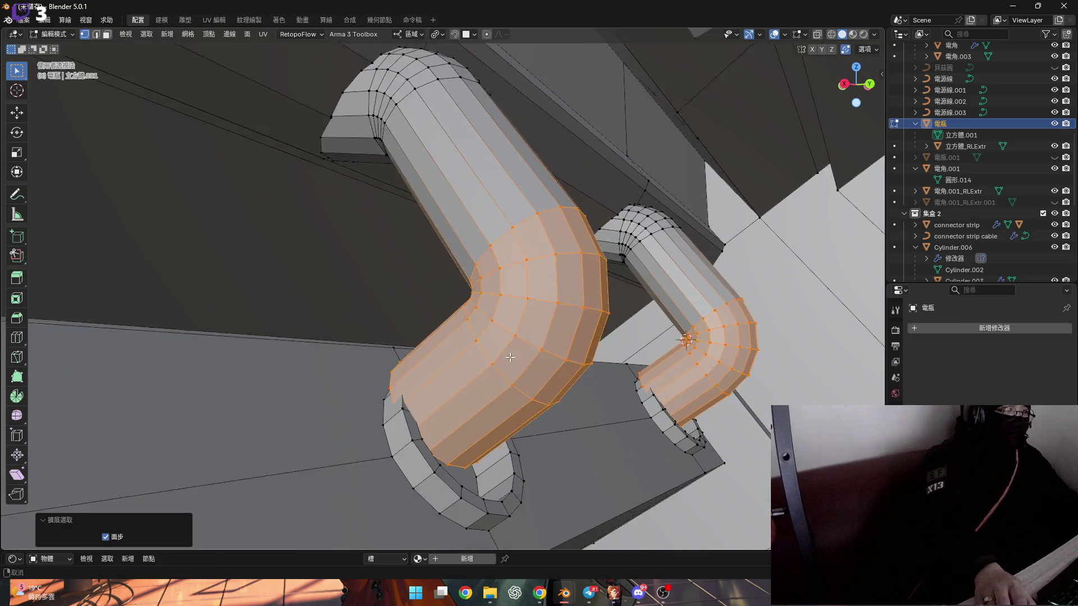
scroll(483, 393, up, 6)
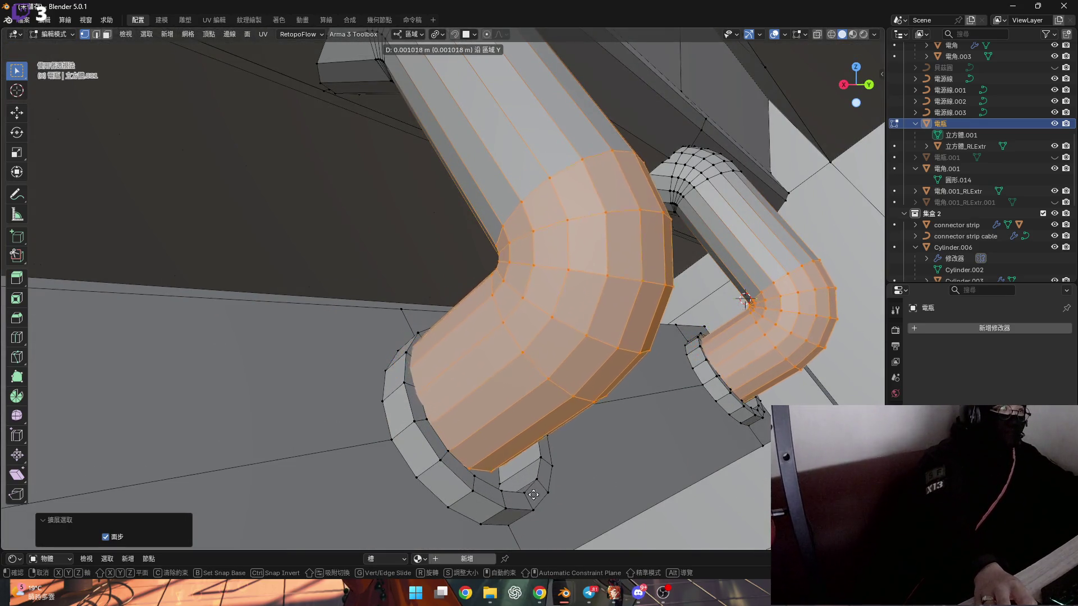
click(591, 120)
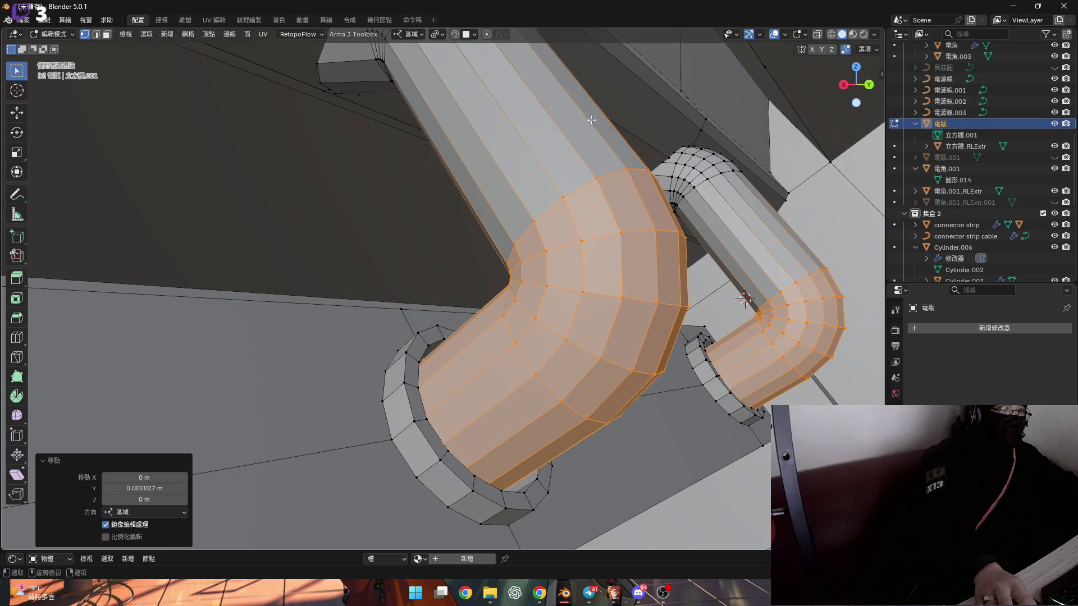
mouse_move(518, 297)
middle_down()
mouse_move(399, 305)
mouse_move(365, 275)
mouse_move(422, 381)
mouse_move(385, 332)
mouse_move(385, 260)
mouse_move(383, 300)
mouse_move(241, 309)
mouse_move(325, 352)
mouse_move(348, 342)
mouse_move(366, 312)
mouse_move(368, 355)
mouse_move(397, 372)
middle_up()
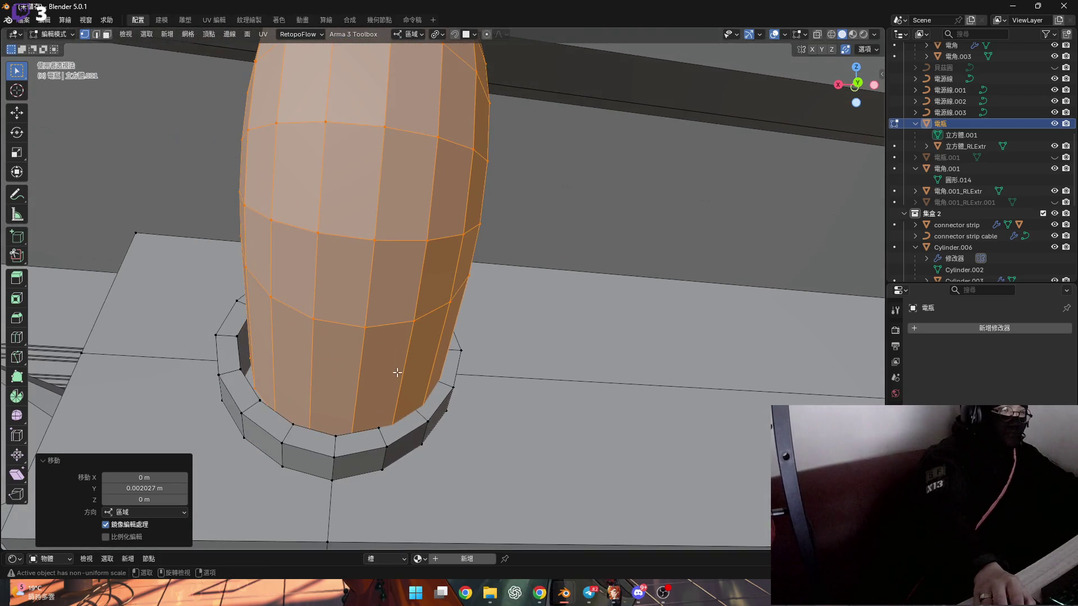
scroll(380, 398, up, 3)
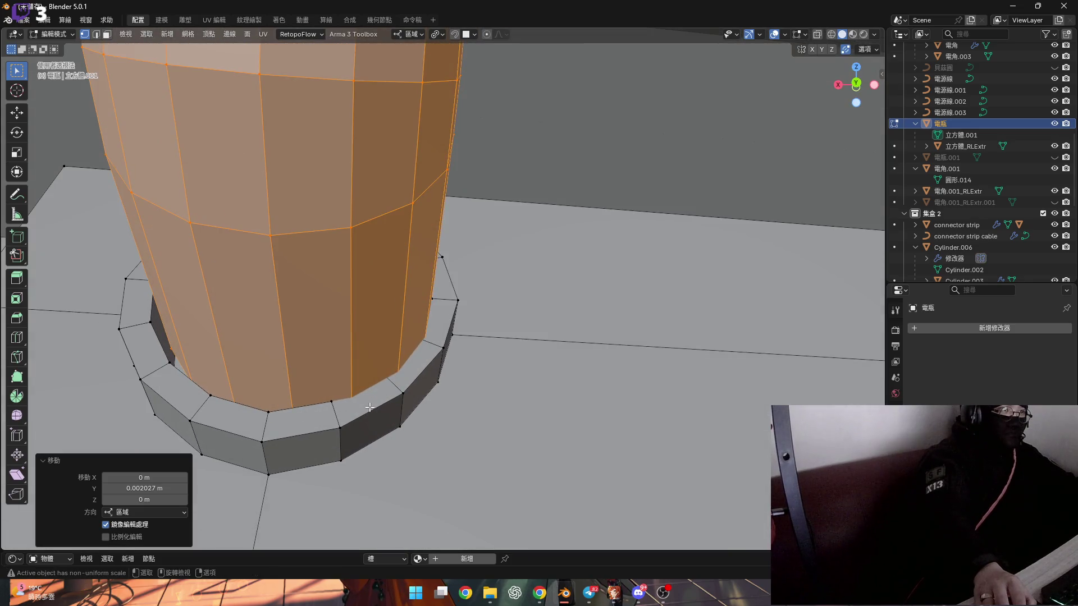
middle_drag(359, 406, 364, 402)
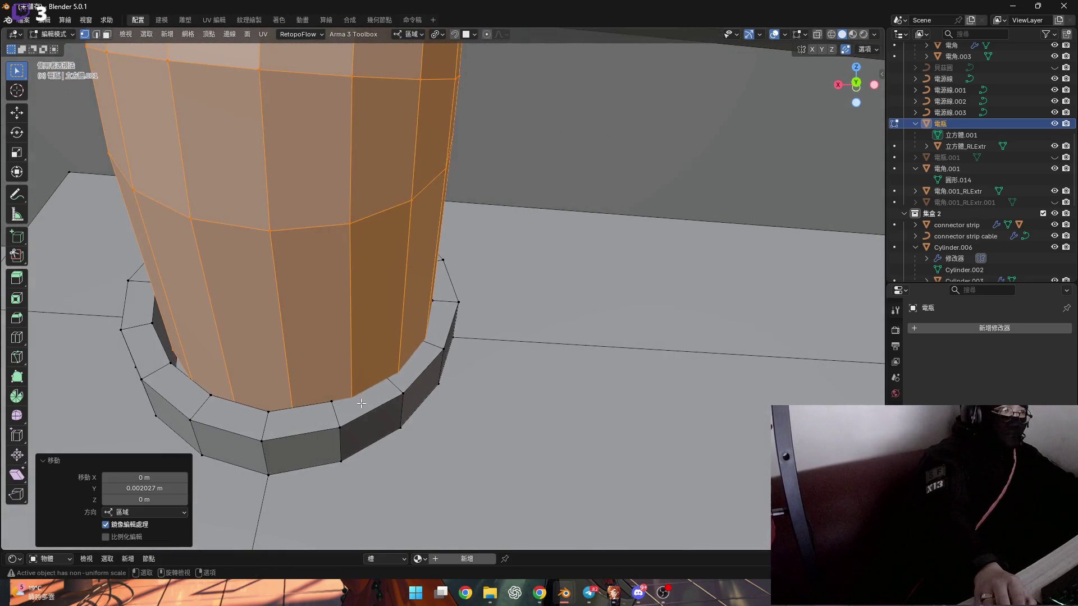
scroll(361, 403, down, 5)
scroll(355, 419, up, 5)
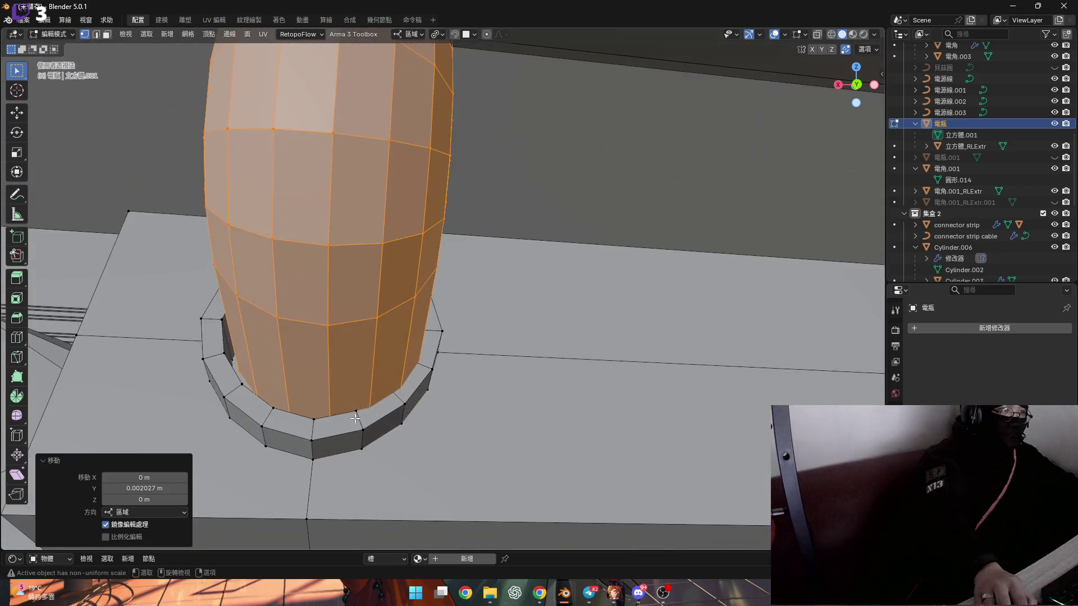
mouse_move(355, 419)
middle_down()
mouse_move(346, 419)
mouse_move(387, 393)
middle_up()
key(2)
alt+click(340, 418)
scroll(402, 380, up, 3)
key(s)
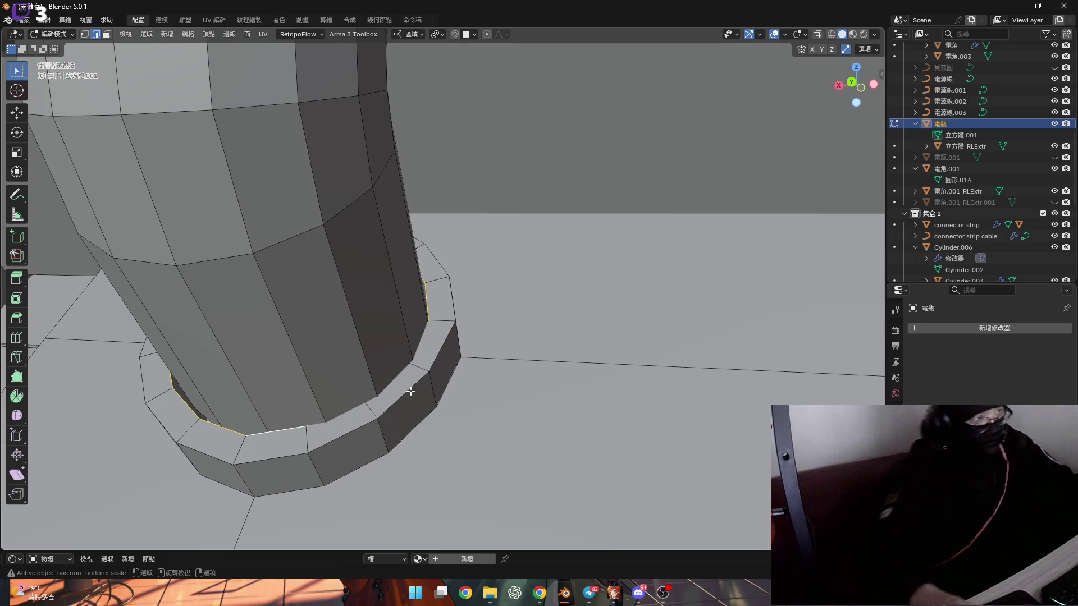
right_click(482, 391)
mouse_move(482, 391)
middle_down()
mouse_move(372, 308)
mouse_move(320, 314)
mouse_move(530, 343)
middle_up()
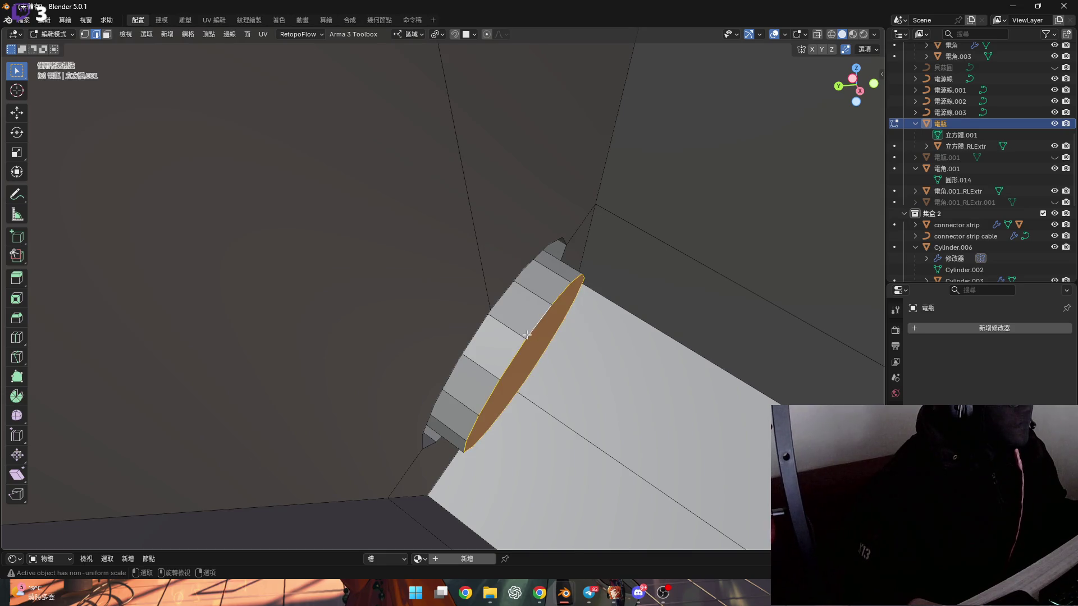
scroll(526, 333, down, 6)
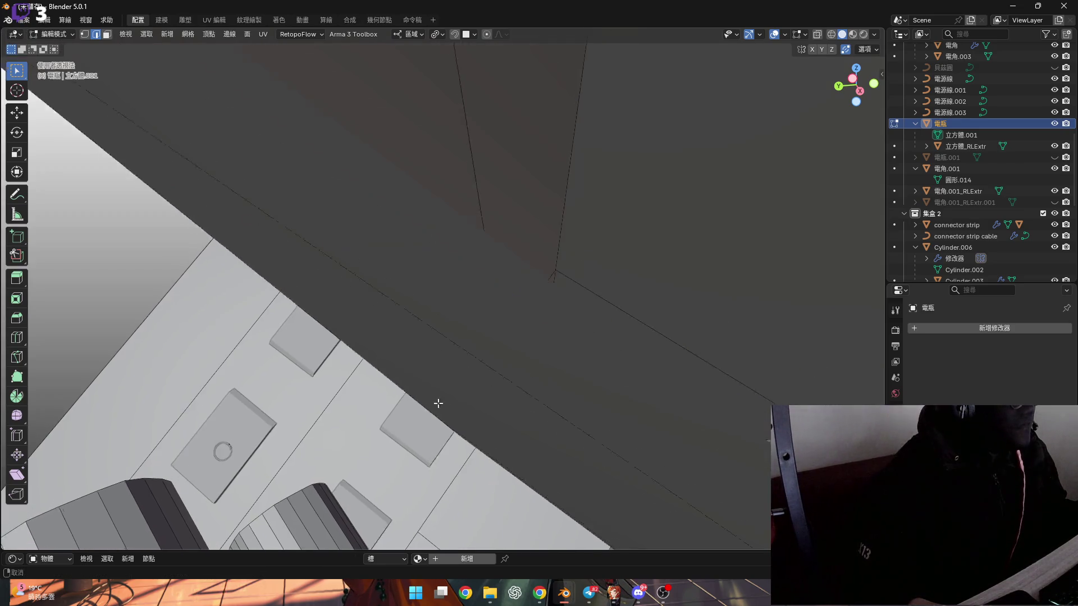
scroll(436, 404, up, 4)
scroll(478, 351, down, 3)
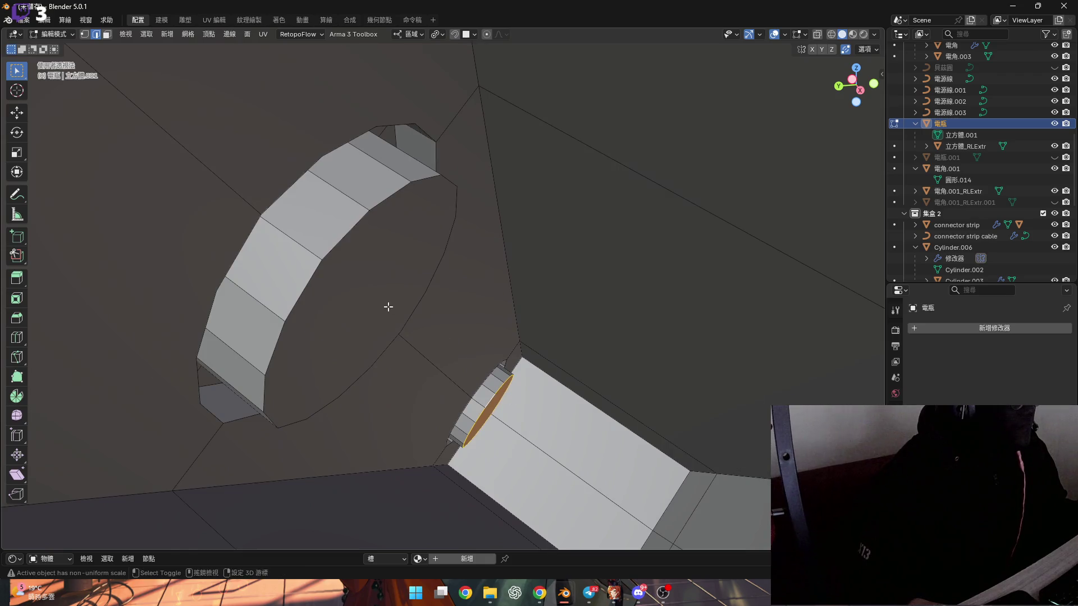
alt+click(406, 308)
shift+middle_drag(407, 308, 453, 349)
scroll(452, 349, down, 5)
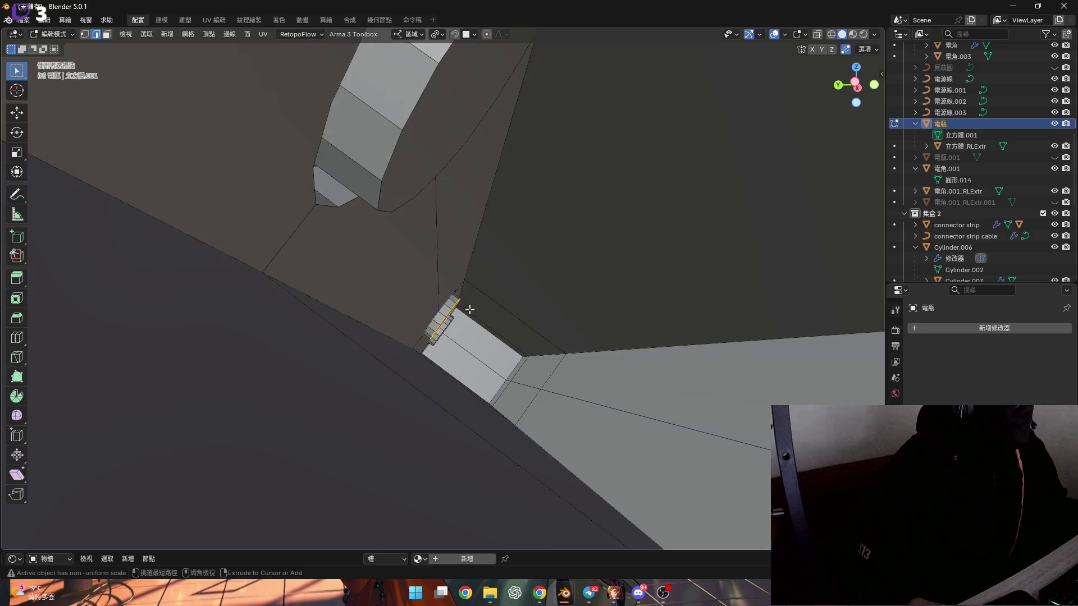
alt+click(403, 292)
scroll(423, 284, down, 3)
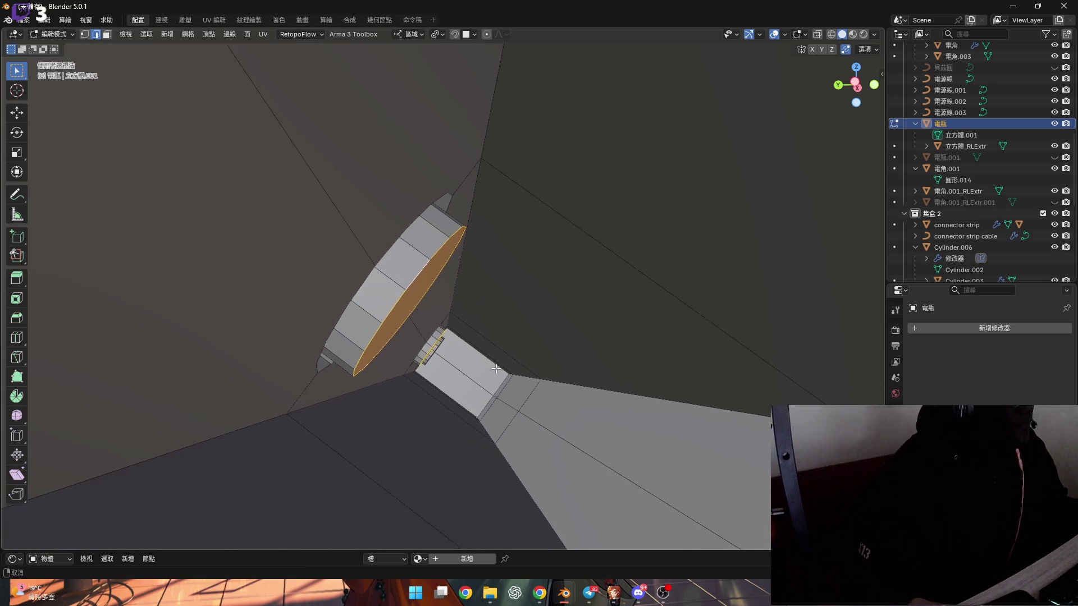
mouse_move(423, 284)
ctrl+middle_down()
mouse_move(407, 249)
mouse_move(360, 239)
ctrl+middle_up()
scroll(359, 239, down, 5)
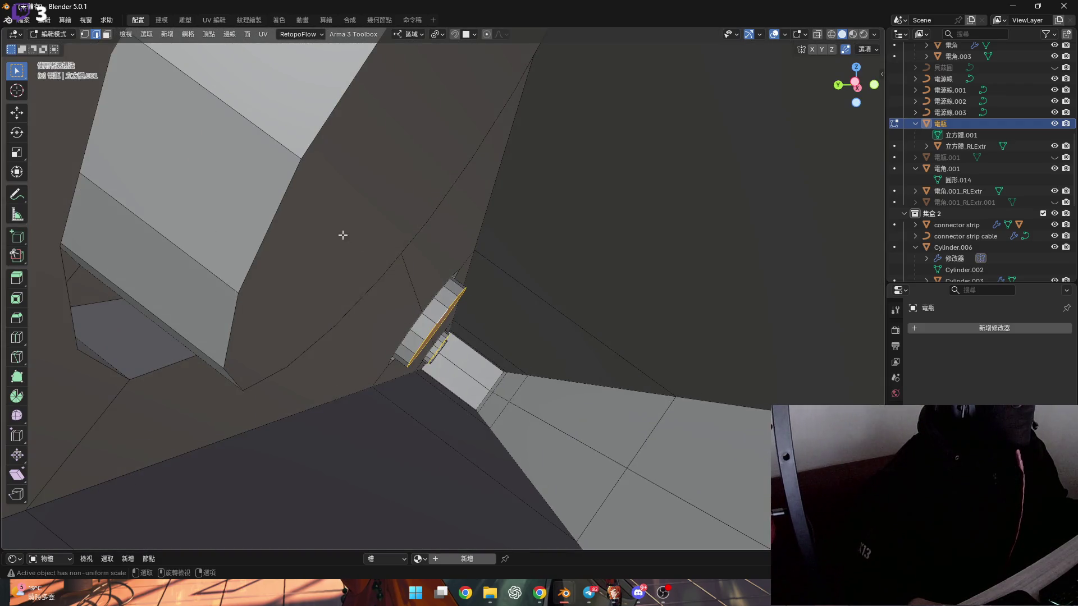
alt+click(277, 216)
scroll(382, 270, up, 5)
scroll(382, 270, down, 5)
shift+middle_drag(383, 269, 498, 298)
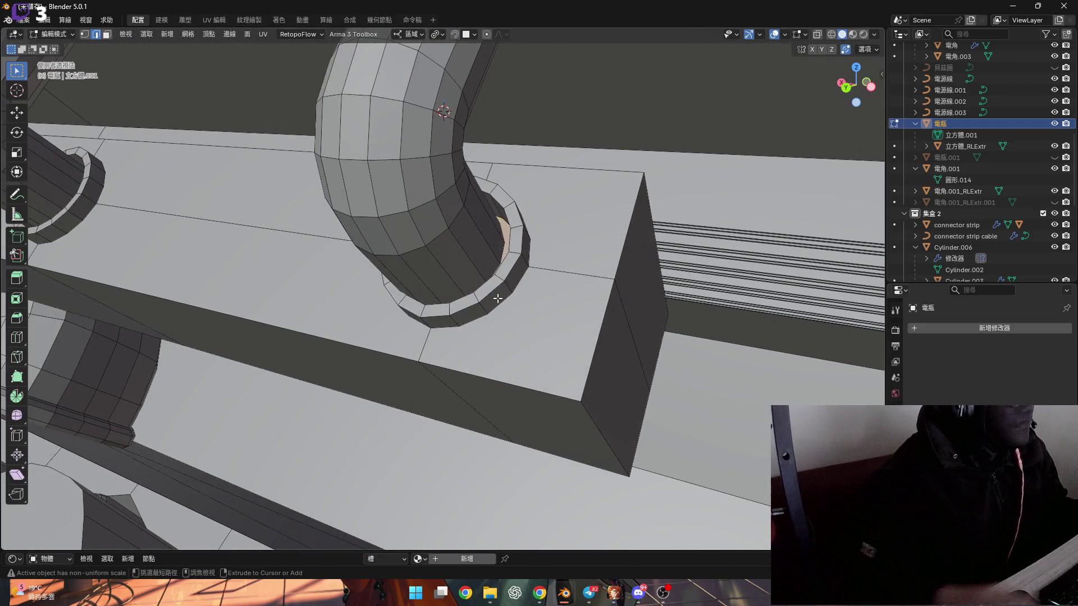
Step: Grow the selection to the whole socket ring and widen it along local X to about 1.037
key(ctrl+KP_Add)
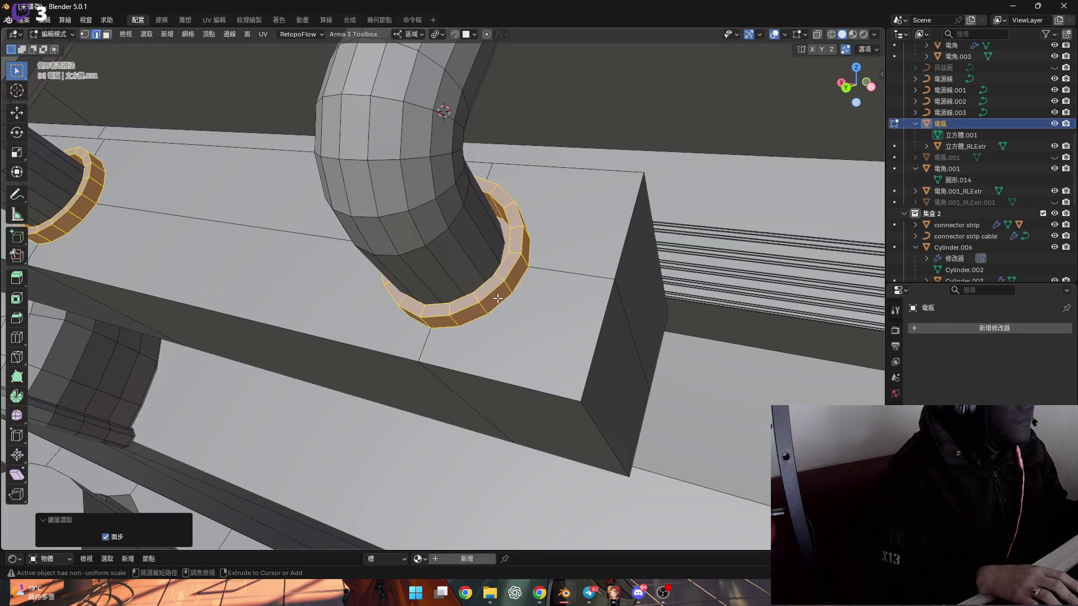
mouse_move(586, 329)
middle_down()
mouse_move(512, 303)
mouse_move(531, 303)
mouse_move(529, 318)
mouse_move(519, 312)
middle_up()
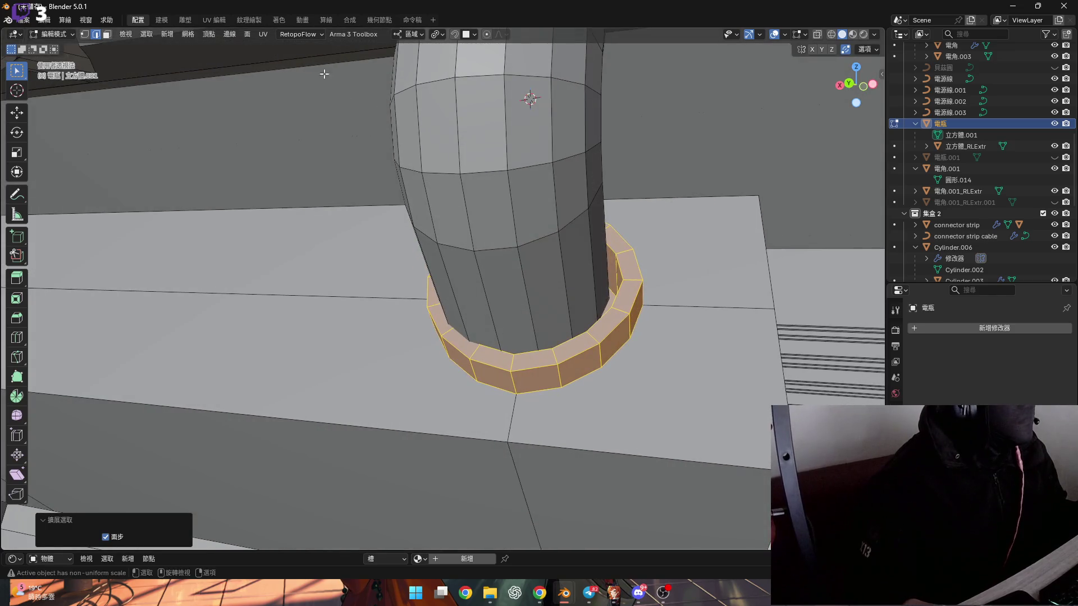
click(434, 35)
middle_drag(646, 314, 660, 305)
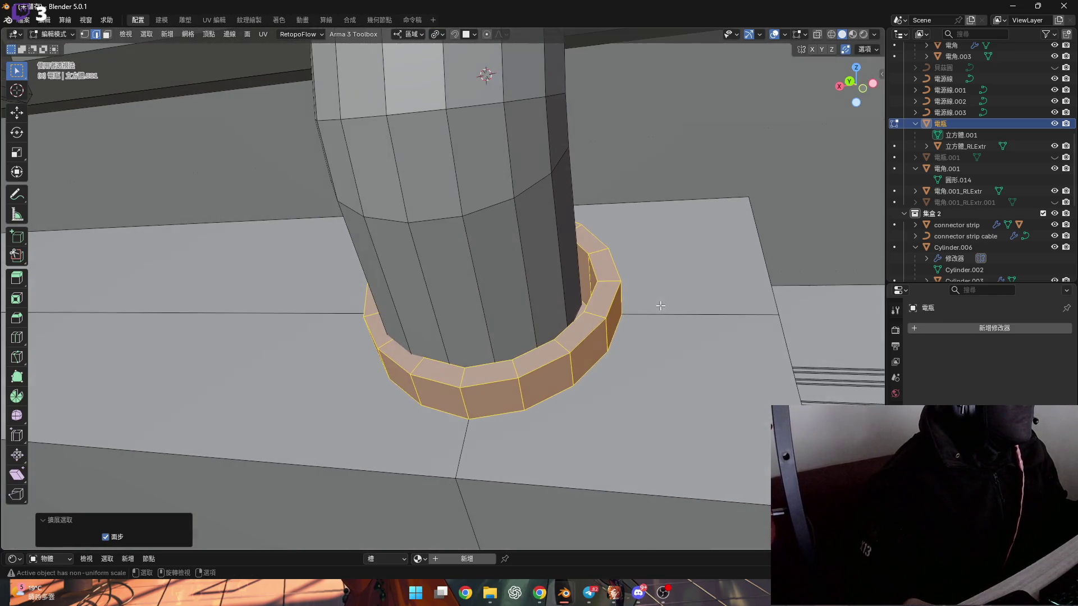
key(s)
key(x)
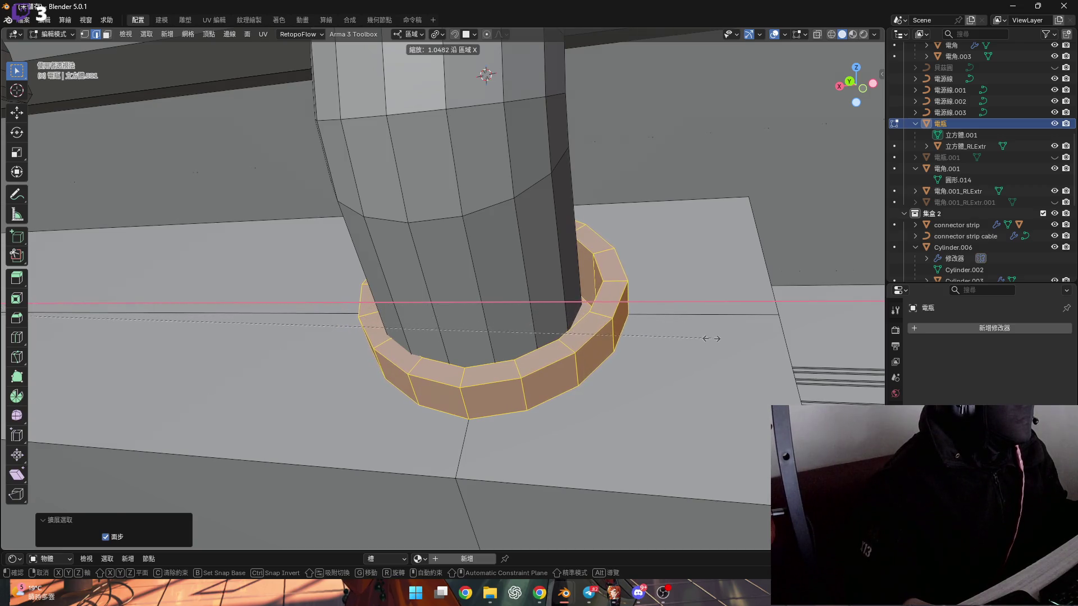
click(711, 339)
mouse_move(711, 338)
middle_down()
mouse_move(672, 374)
mouse_move(651, 365)
middle_up()
key(s)
key(x)
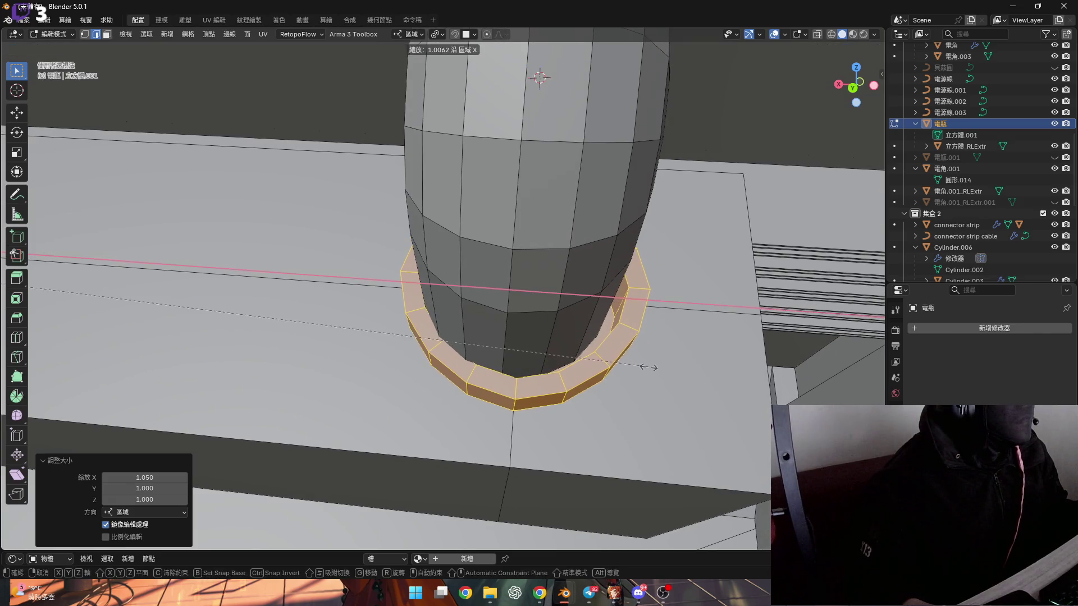
click(683, 390)
Step: Set the pivot to Median Point and shrink the rings to 0.997 scale
scroll(618, 332, down, 3)
middle_drag(618, 332, 630, 241)
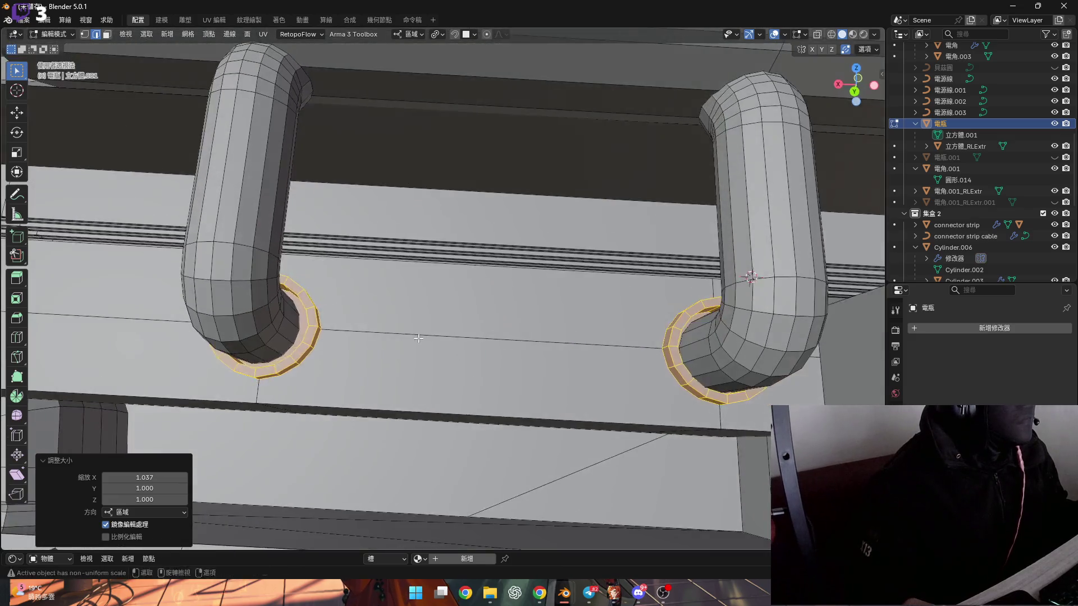
scroll(483, 332, up, 4)
scroll(483, 333, down, 5)
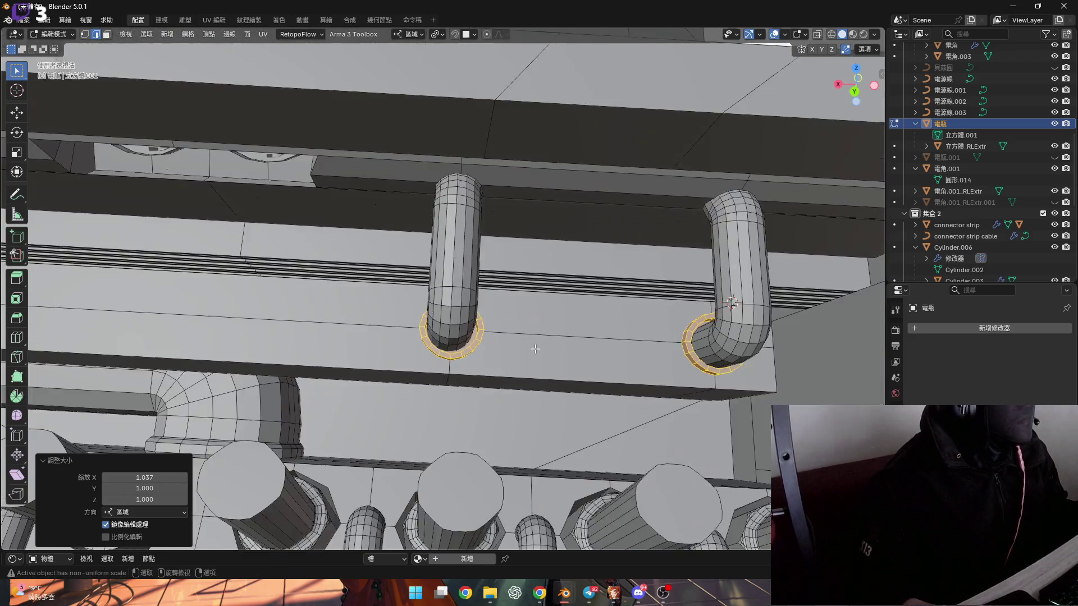
scroll(514, 333, up, 3)
scroll(513, 333, down, 3)
scroll(513, 333, up, 4)
middle_drag(514, 332, 393, 306)
click(437, 34)
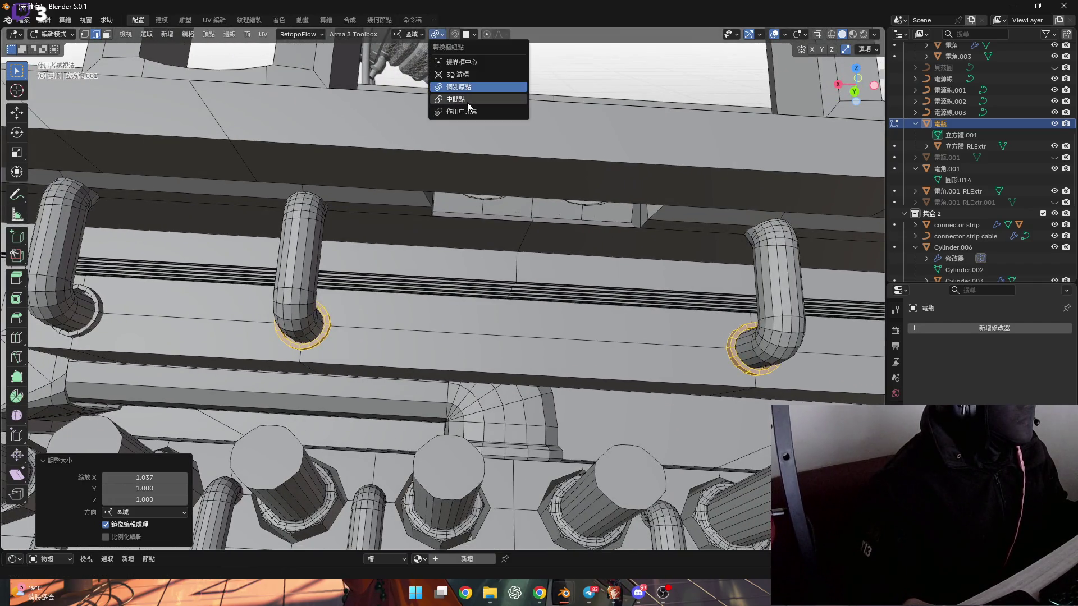
click(466, 101)
scroll(593, 339, up, 5)
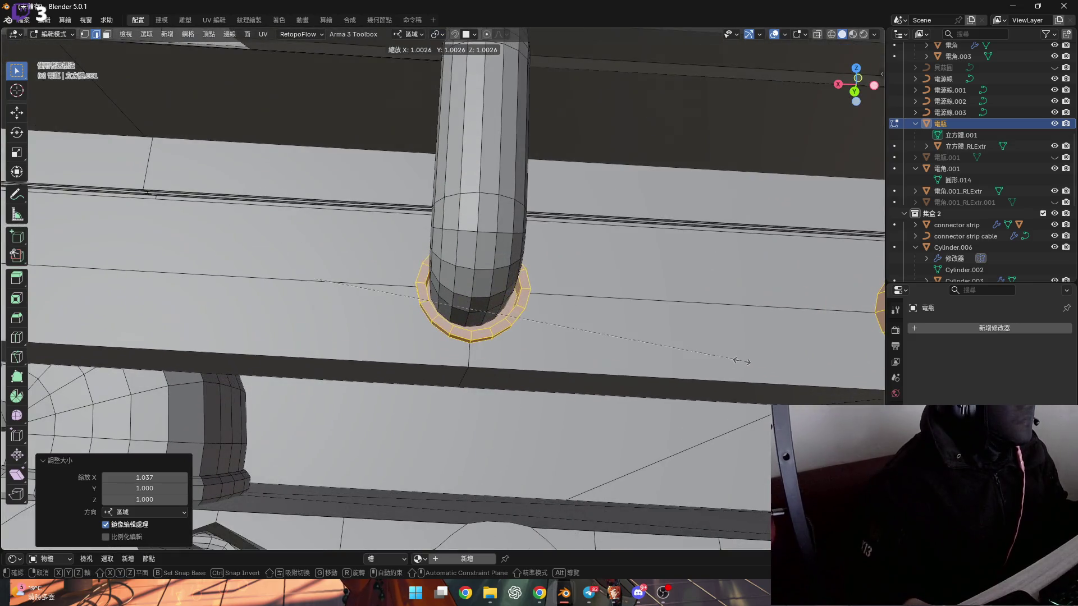
right_click(733, 360)
scroll(729, 362, down, 3)
scroll(707, 376, up, 5)
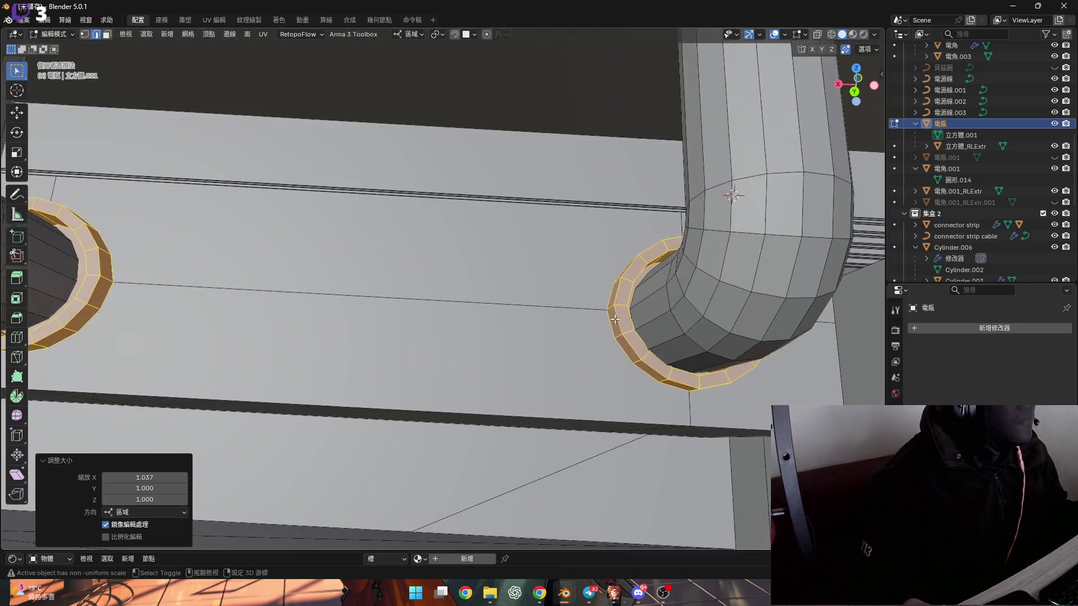
click(700, 379)
scroll(700, 379, down, 3)
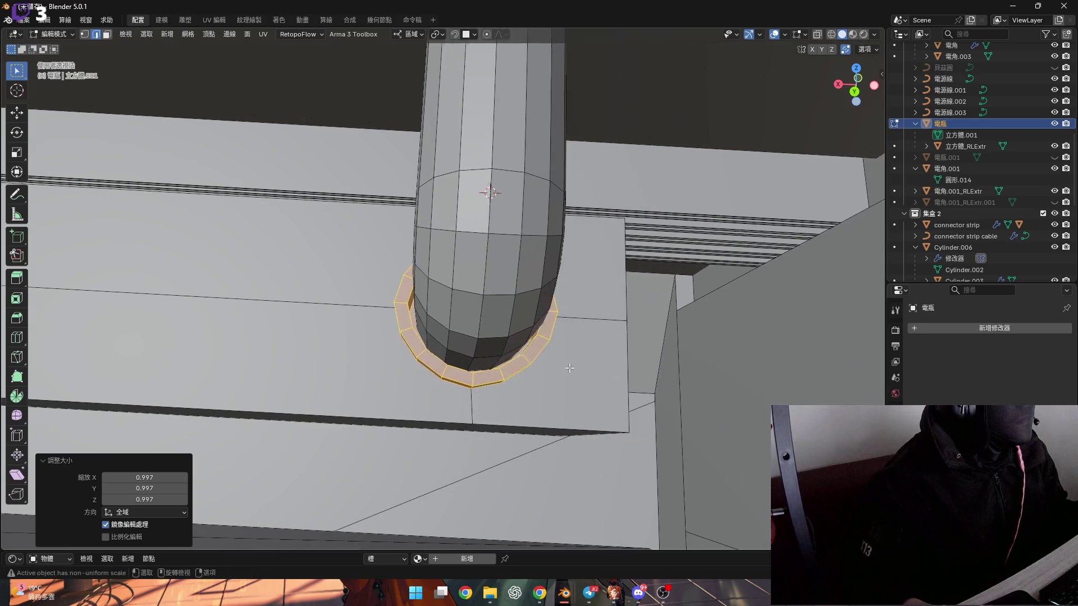
Step: Nudge the ring slightly along local Y so it seats against the beam
middle_drag(618, 359, 522, 351)
scroll(516, 353, up, 3)
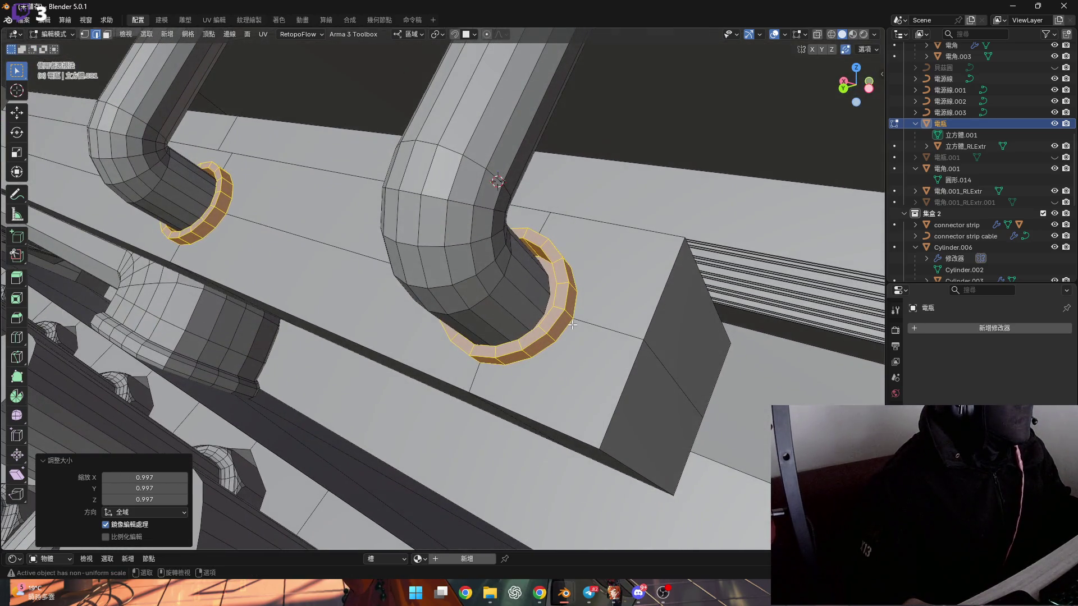
right_click(567, 330)
scroll(566, 337, up, 4)
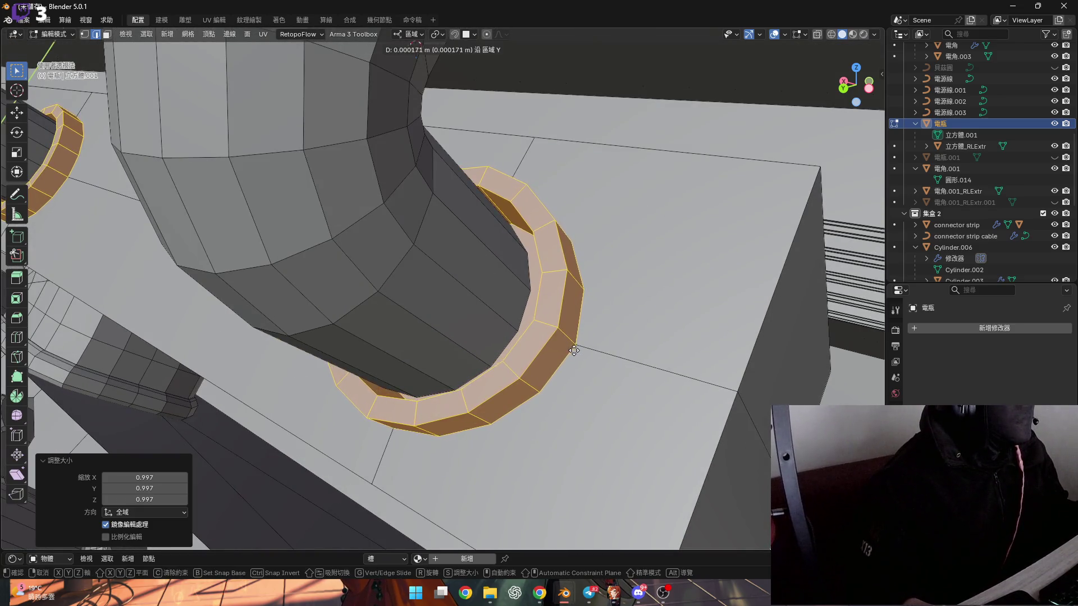
click(571, 354)
scroll(571, 355, down, 3)
mouse_move(571, 355)
middle_down()
mouse_move(466, 331)
mouse_move(415, 291)
middle_up()
Step: Select the inner edge loop of the pipe's base ring and grow it to the whole base rings
scroll(534, 345, up, 3)
scroll(460, 331, up, 5)
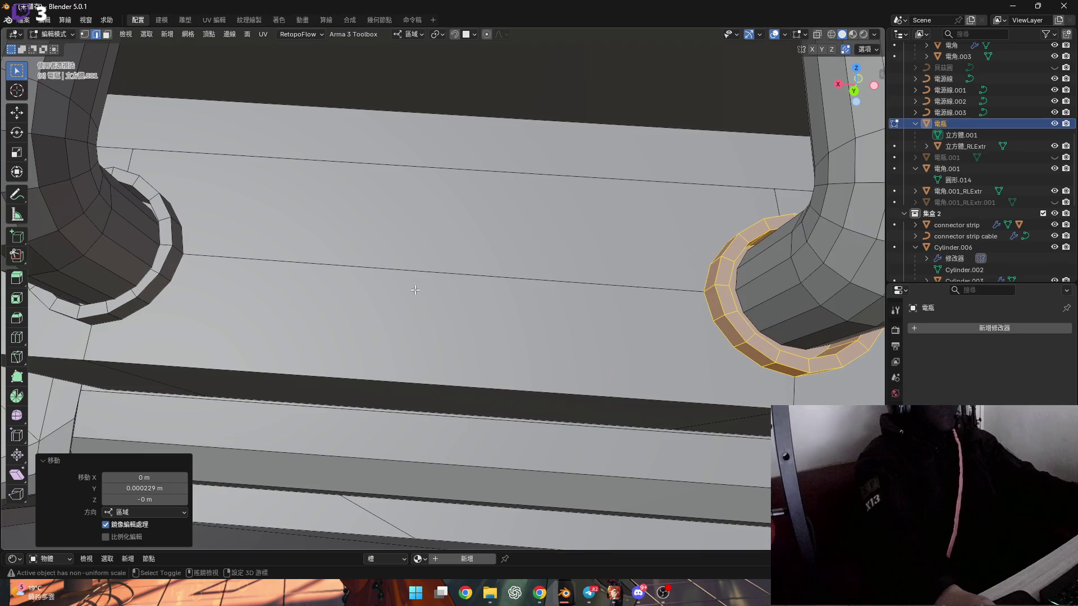
scroll(338, 300, down, 3)
mouse_move(338, 300)
middle_down()
mouse_move(320, 293)
mouse_move(433, 308)
mouse_move(276, 347)
mouse_move(209, 344)
mouse_move(313, 356)
mouse_move(150, 294)
middle_up()
scroll(433, 308, up, 4)
scroll(420, 324, down, 5)
scroll(253, 344, up, 3)
scroll(312, 356, down, 3)
scroll(269, 309, up, 3)
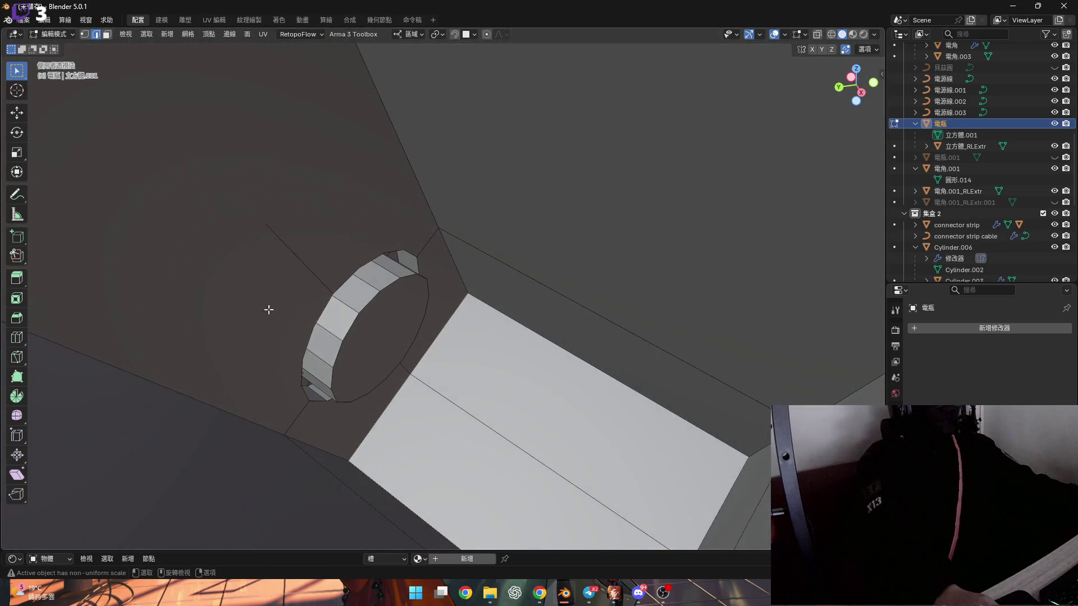
scroll(354, 319, up, 1)
mouse_move(340, 326)
middle_down()
mouse_move(355, 339)
mouse_move(339, 318)
mouse_move(219, 377)
middle_up()
scroll(338, 315, down, 1)
alt+click(337, 315)
scroll(238, 377, down, 4)
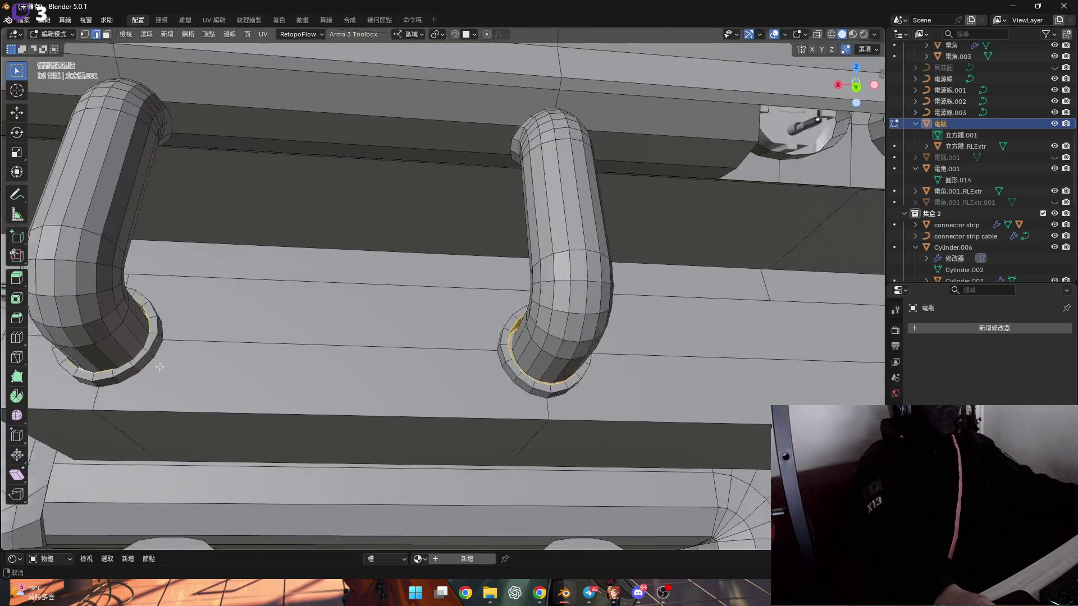
scroll(154, 368, up, 1)
key(ctrl+KP_Add)
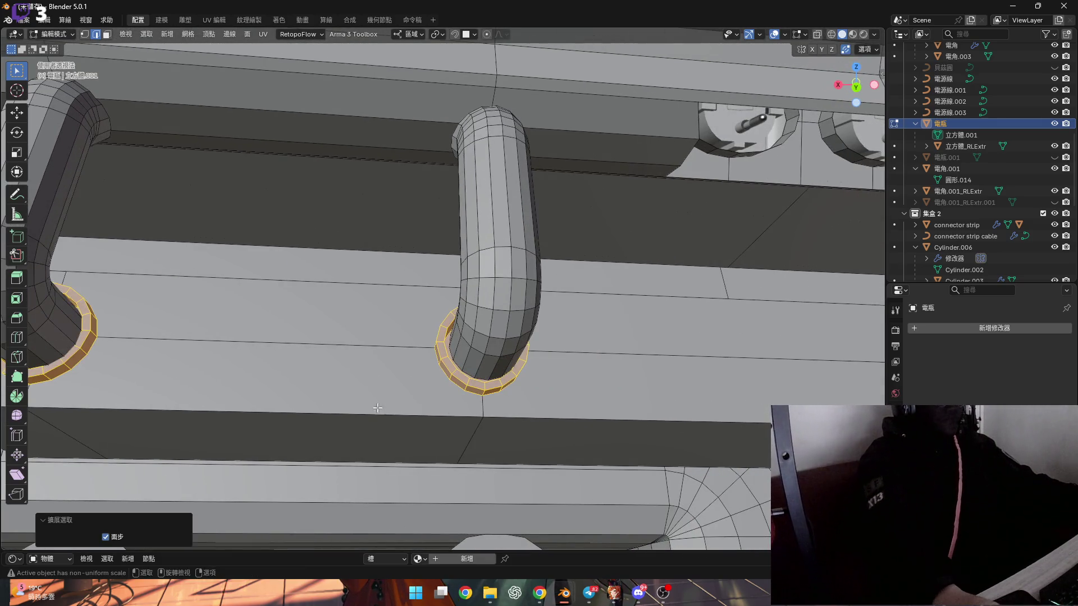
Step: Set the pivot point to Individual Origins so each ring transforms about its own centre
scroll(377, 408, down, 2)
shift+middle_drag(377, 408, 505, 393)
scroll(425, 374, up, 2)
scroll(425, 374, up, 2)
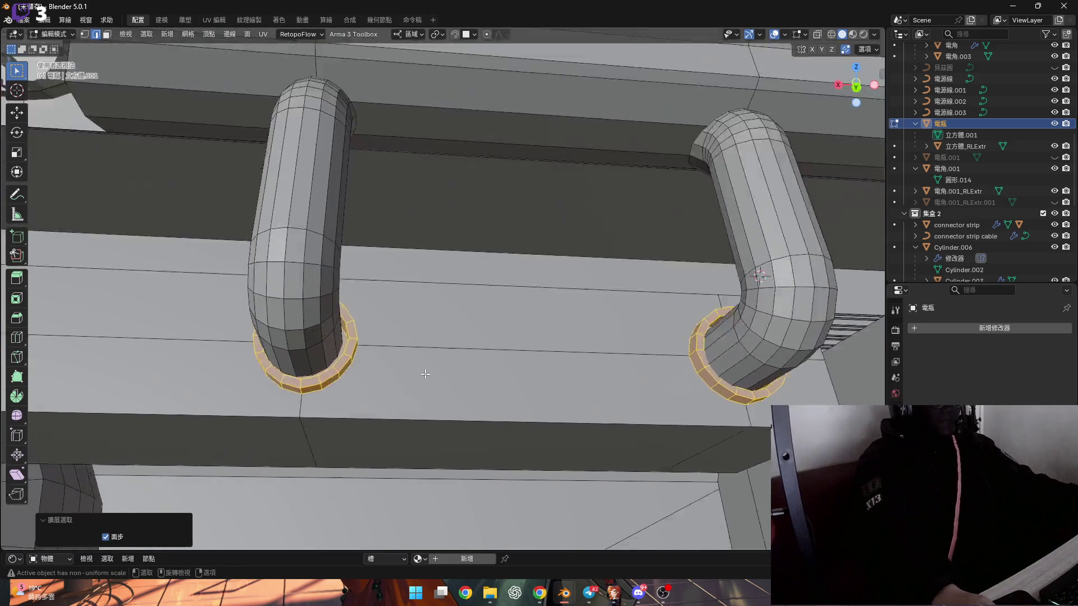
scroll(425, 373, up, 2)
click(436, 35)
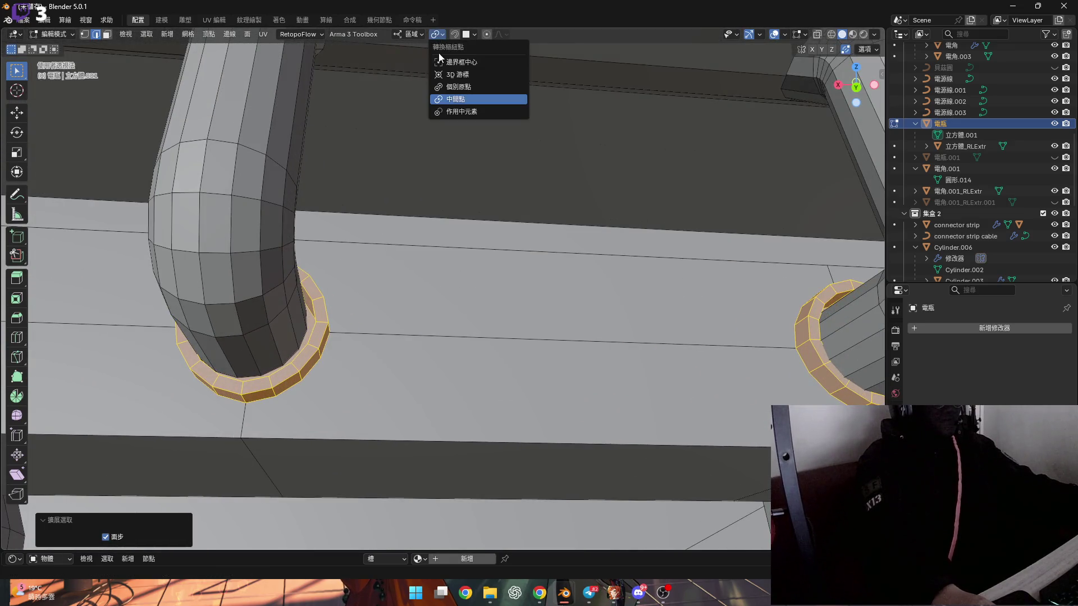
click(436, 36)
click(437, 36)
click(437, 36)
mouse_move(584, 371)
shift+middle_down()
mouse_move(433, 371)
mouse_move(395, 327)
shift+middle_up()
scroll(432, 371, up, 2)
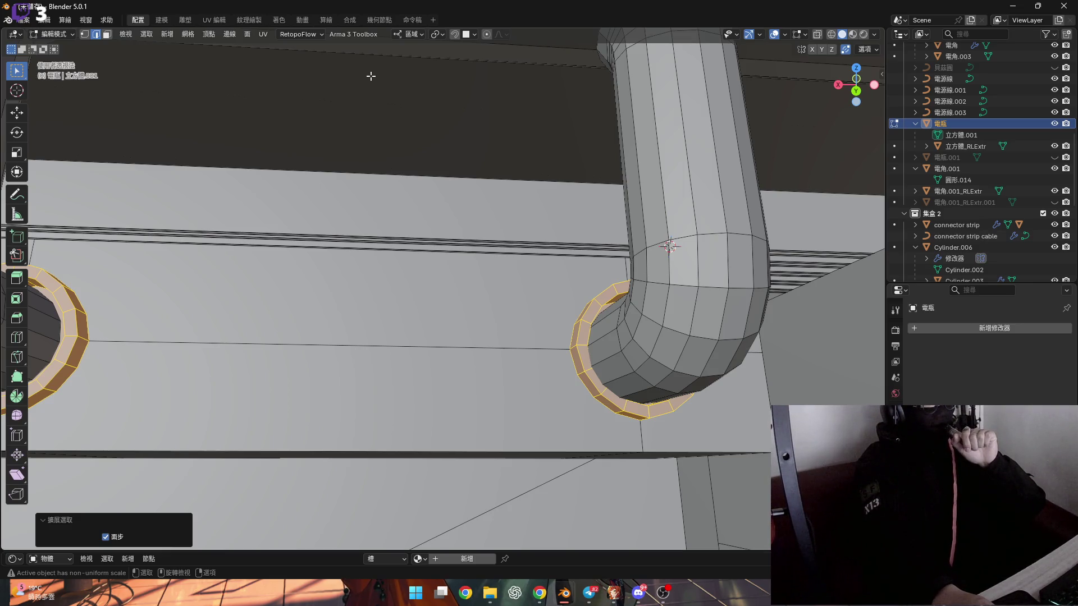
click(437, 35)
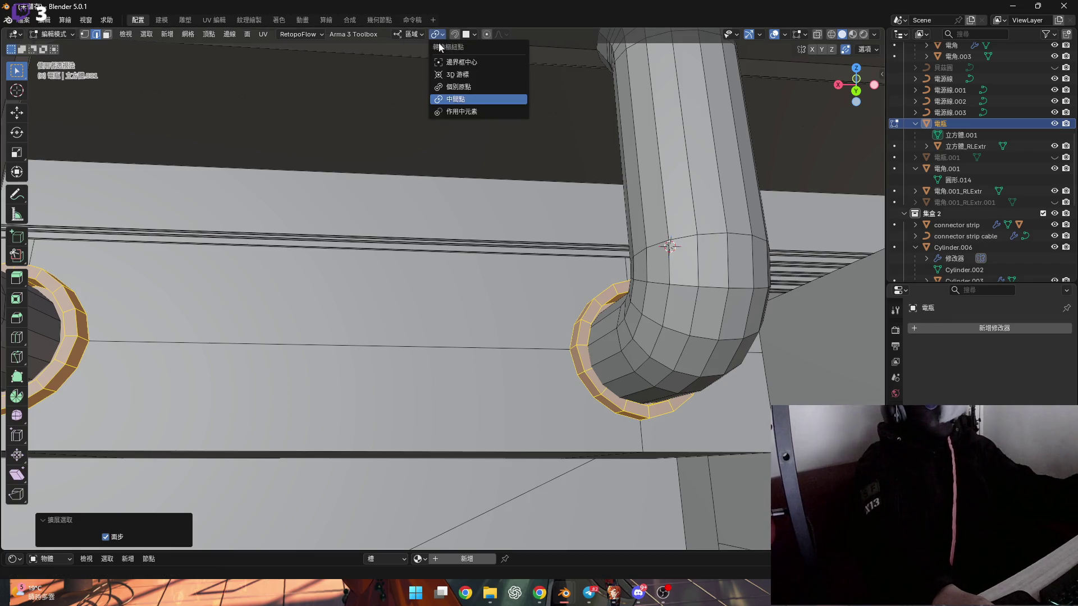
click(457, 88)
middle_drag(458, 168, 542, 406)
Step: Rescale the base rings uniformly to 0.996, keeping local orientation
key(s)
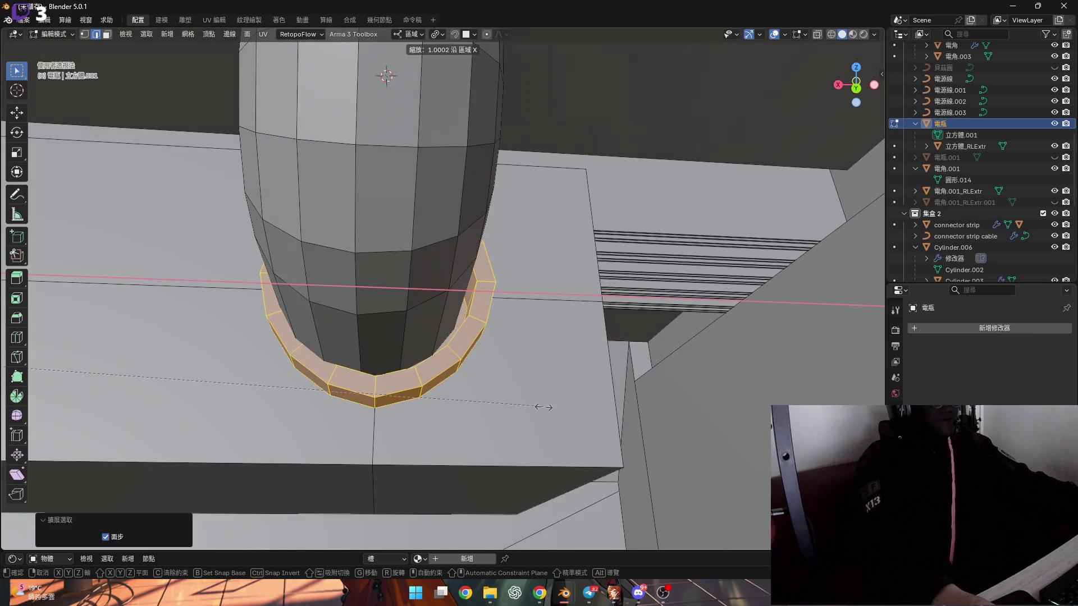
click(746, 491)
middle_drag(392, 79, 415, 59)
click(412, 34)
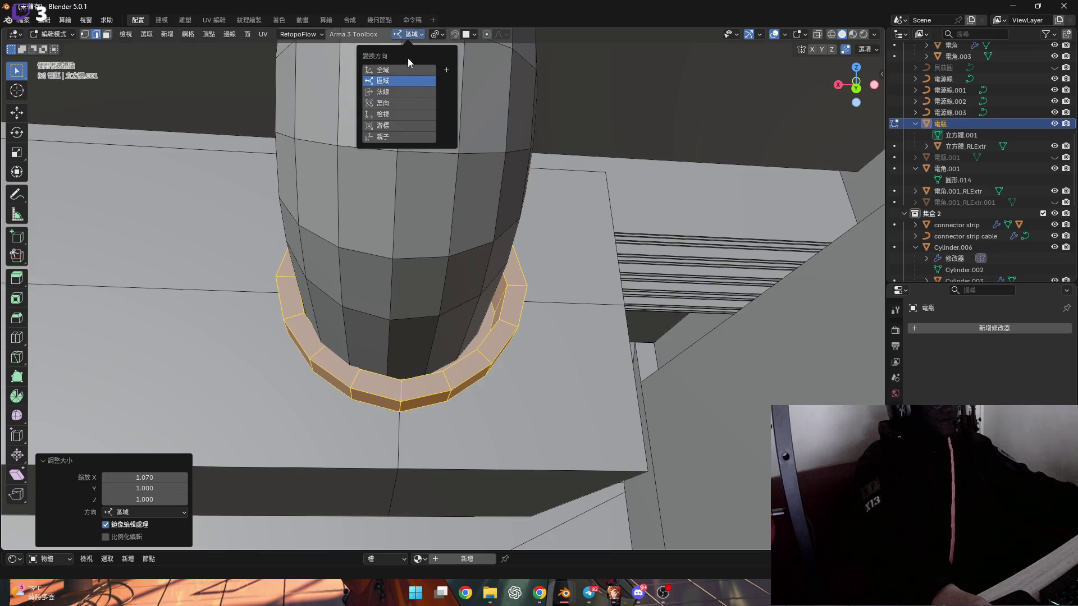
click(439, 39)
click(477, 99)
mouse_move(477, 99)
middle_down()
mouse_move(478, 342)
mouse_move(404, 313)
middle_up()
scroll(428, 330, up, 2)
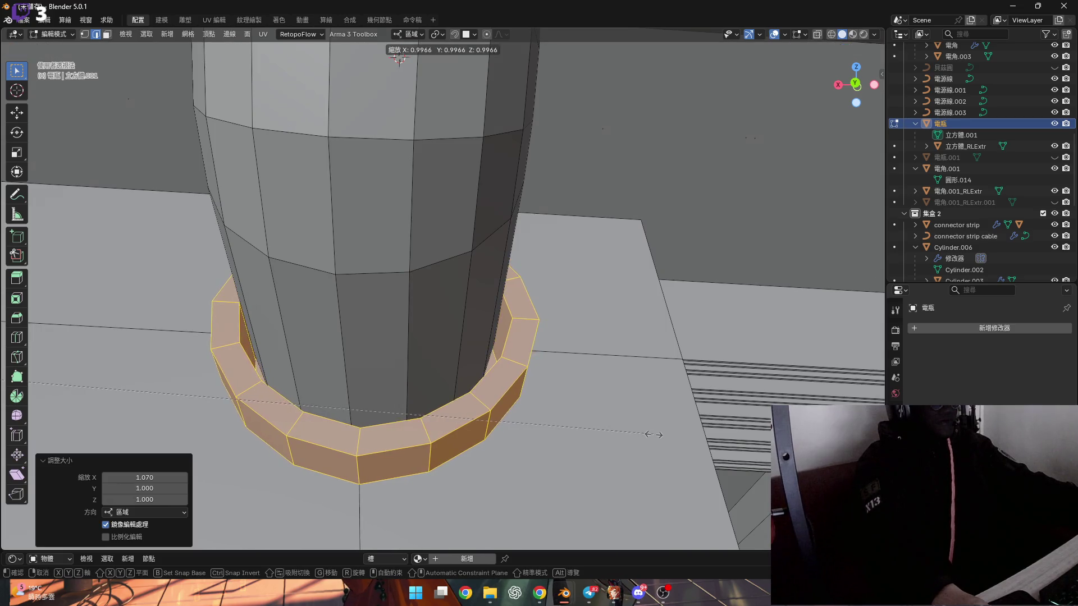
click(653, 434)
Step: Move the base rings 0.000313 m along local Y and check both tubes
middle_drag(653, 434, 490, 393)
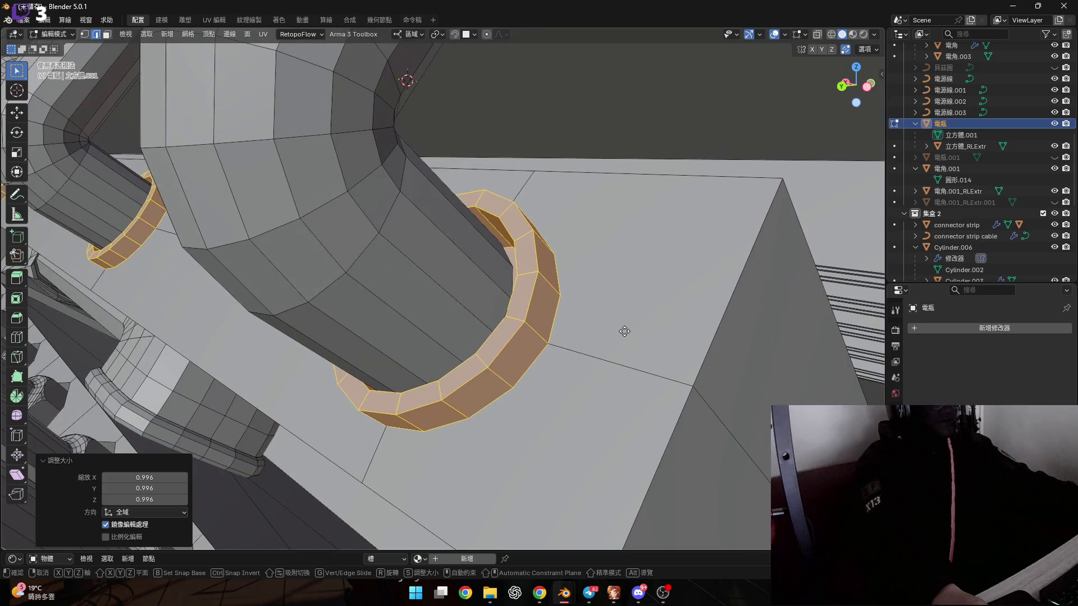
key(y)
scroll(622, 325, up, 3)
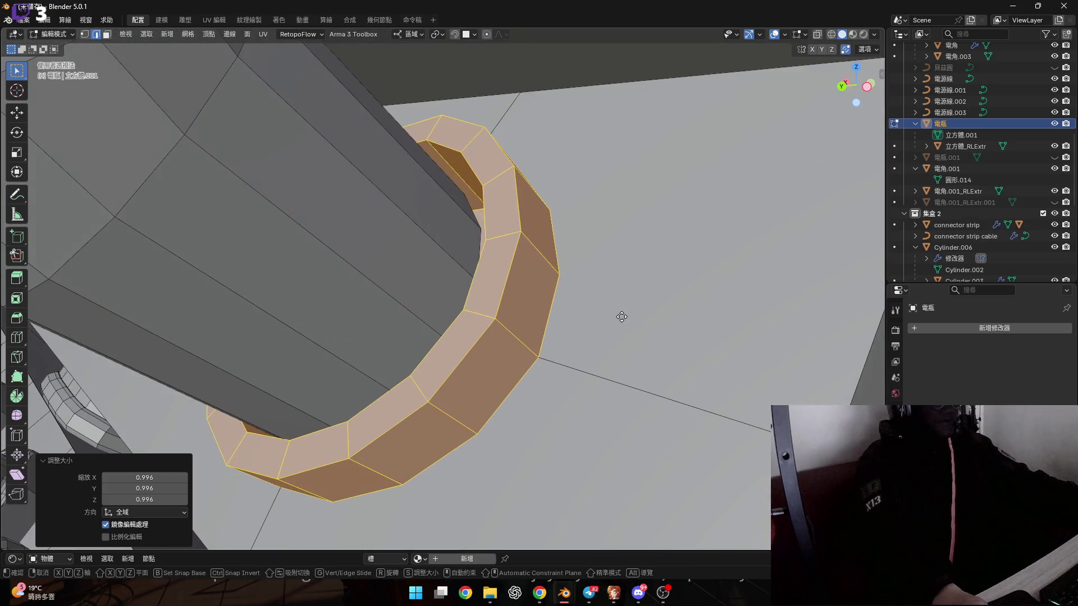
click(610, 342)
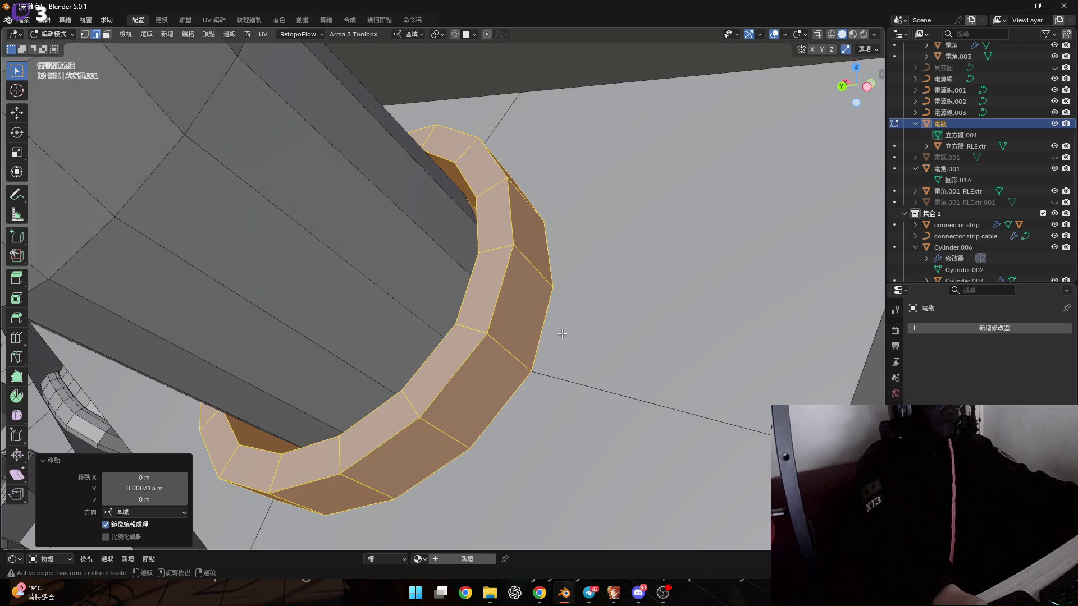
scroll(610, 342, down, 8)
mouse_move(609, 342)
middle_down()
mouse_move(570, 357)
mouse_move(602, 342)
mouse_move(418, 349)
mouse_move(249, 312)
middle_up()
scroll(569, 358, up, 3)
scroll(570, 357, down, 4)
scroll(418, 349, up, 6)
scroll(385, 347, down, 6)
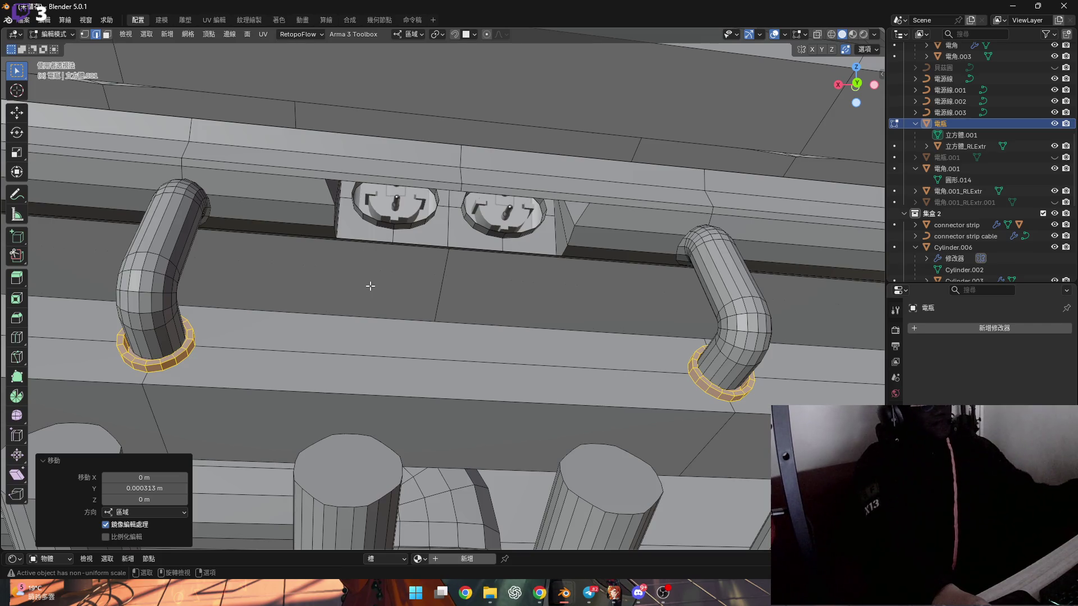
Step: Cut a lengthwise edge loop along the beam below the tubes, leaving it unslid
scroll(369, 285, down, 5)
scroll(348, 277, up, 2)
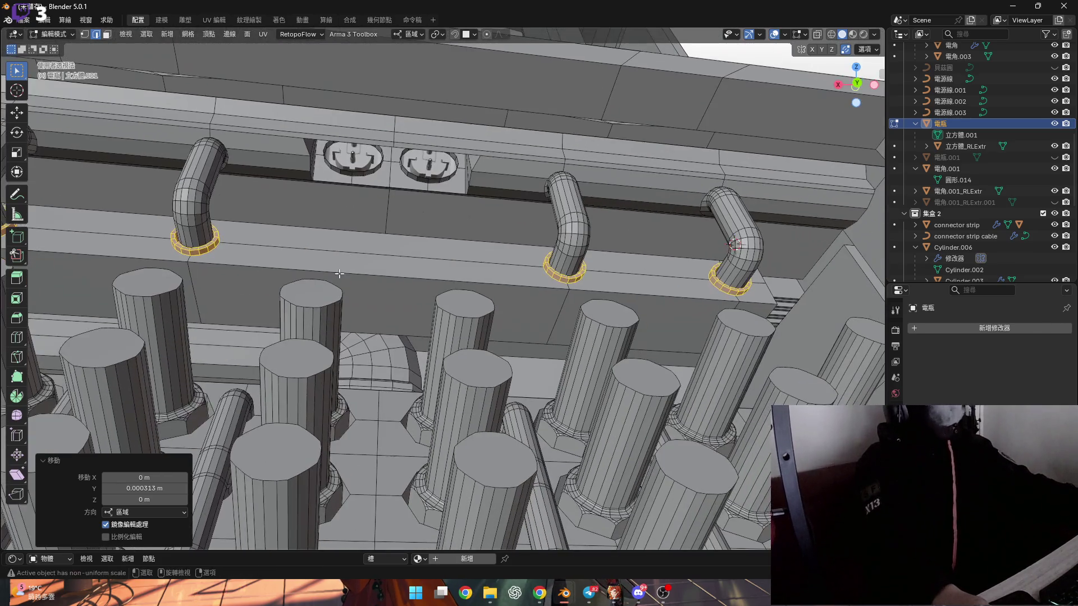
mouse_move(333, 286)
middle_down()
mouse_move(368, 284)
mouse_move(365, 305)
middle_up()
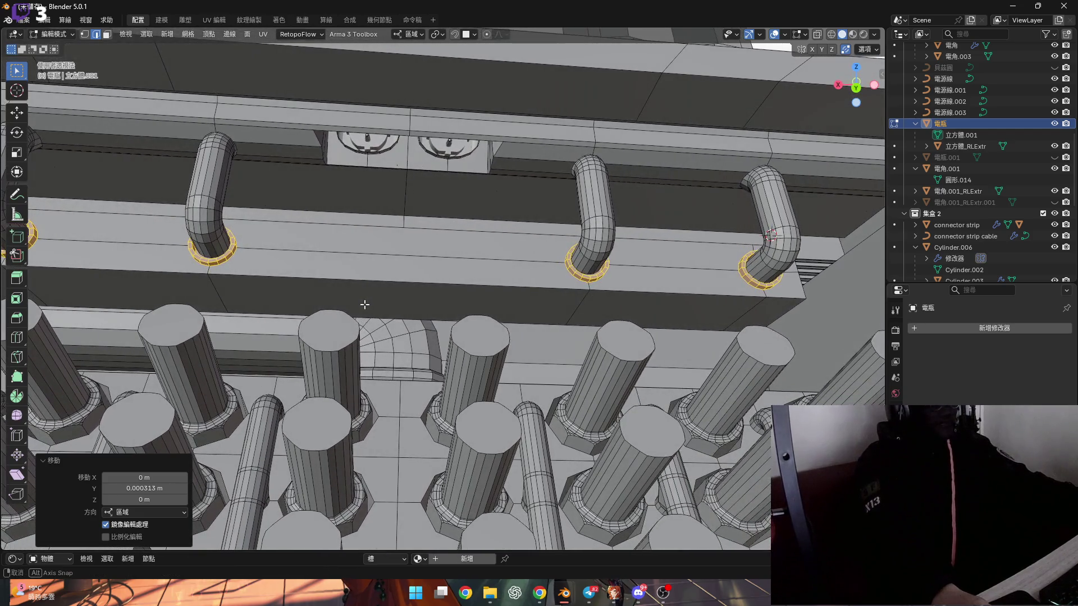
scroll(363, 311, down, 5)
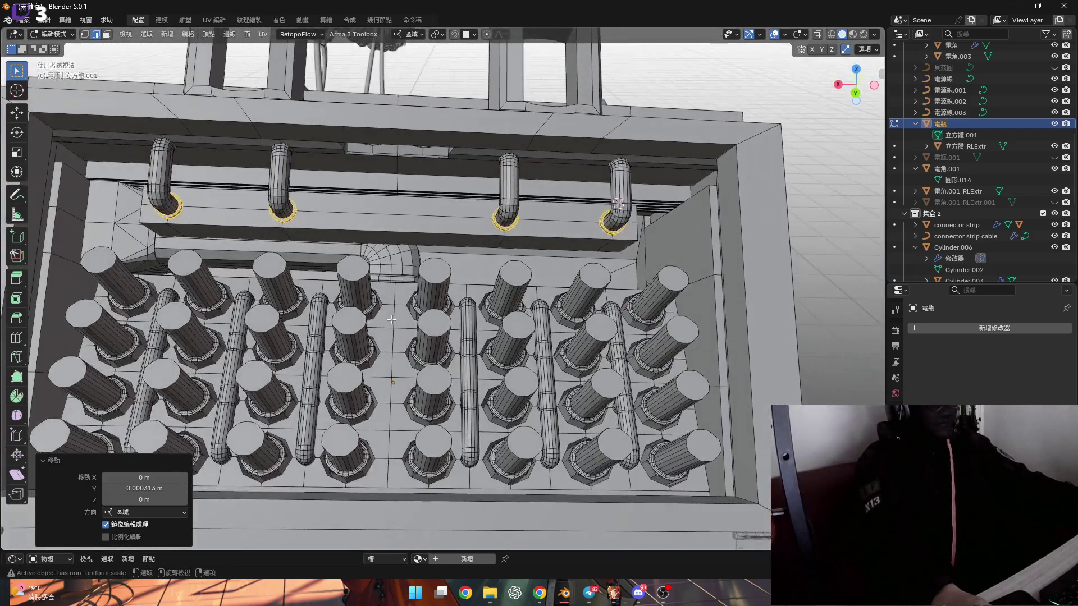
scroll(394, 316, up, 5)
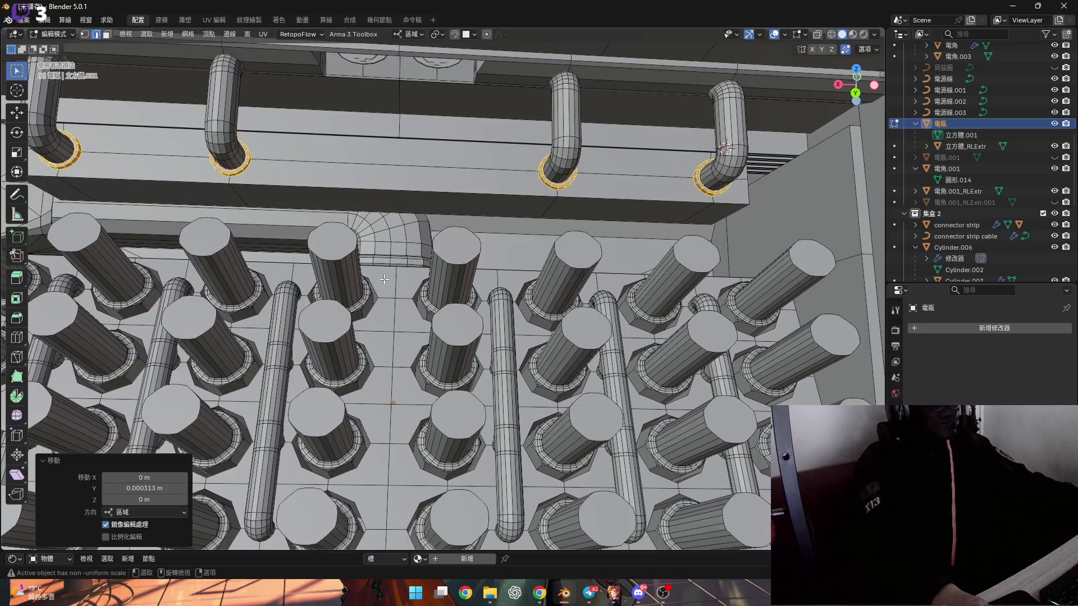
mouse_move(379, 271)
shift+middle_down()
mouse_move(546, 268)
mouse_move(461, 221)
shift+middle_up()
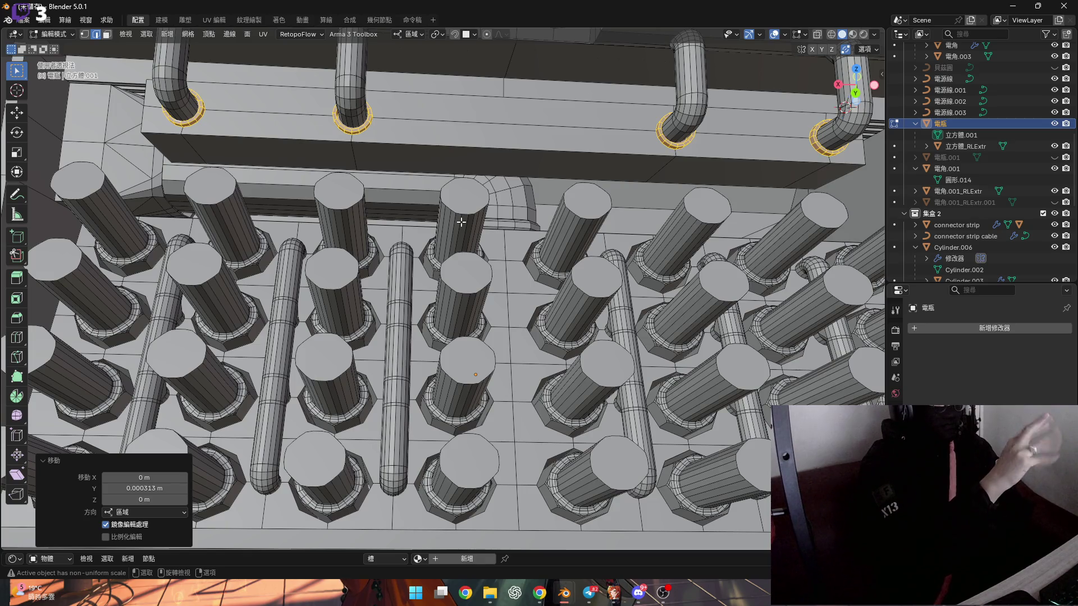
scroll(282, 191, up, 5)
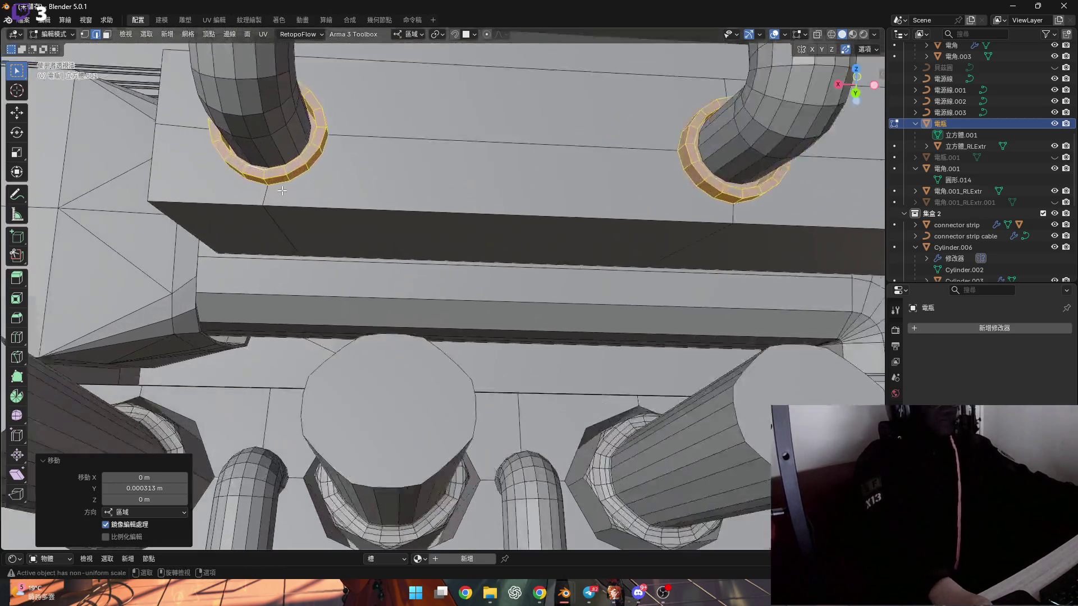
mouse_move(282, 191)
middle_down()
mouse_move(258, 240)
mouse_move(233, 243)
mouse_move(233, 215)
mouse_move(175, 226)
mouse_move(281, 238)
mouse_move(239, 263)
mouse_move(166, 255)
mouse_move(421, 260)
mouse_move(302, 267)
mouse_move(329, 258)
mouse_move(328, 291)
mouse_move(292, 280)
middle_up()
key(ctrl+r)
click(106, 227)
right_click(197, 233)
scroll(239, 262, up, 3)
Step: Switch to vertex select and pick a vertex on the new loop
key(1)
click(259, 250)
scroll(258, 258, down, 4)
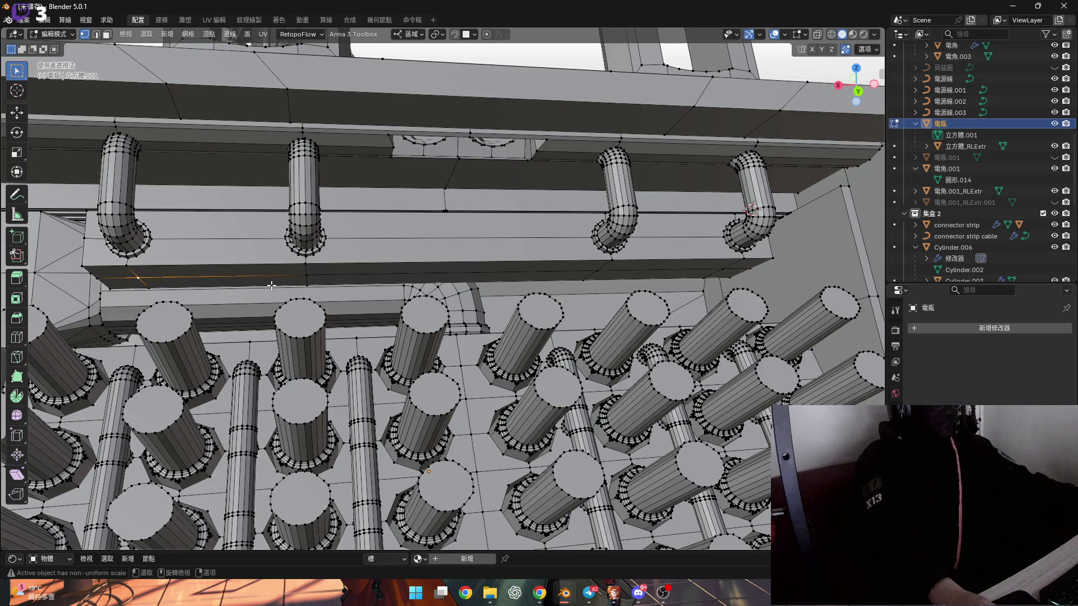
shift+middle_drag(271, 286, 319, 286)
Step: Add a second edge loop cut across the beam face
scroll(319, 285, up, 6)
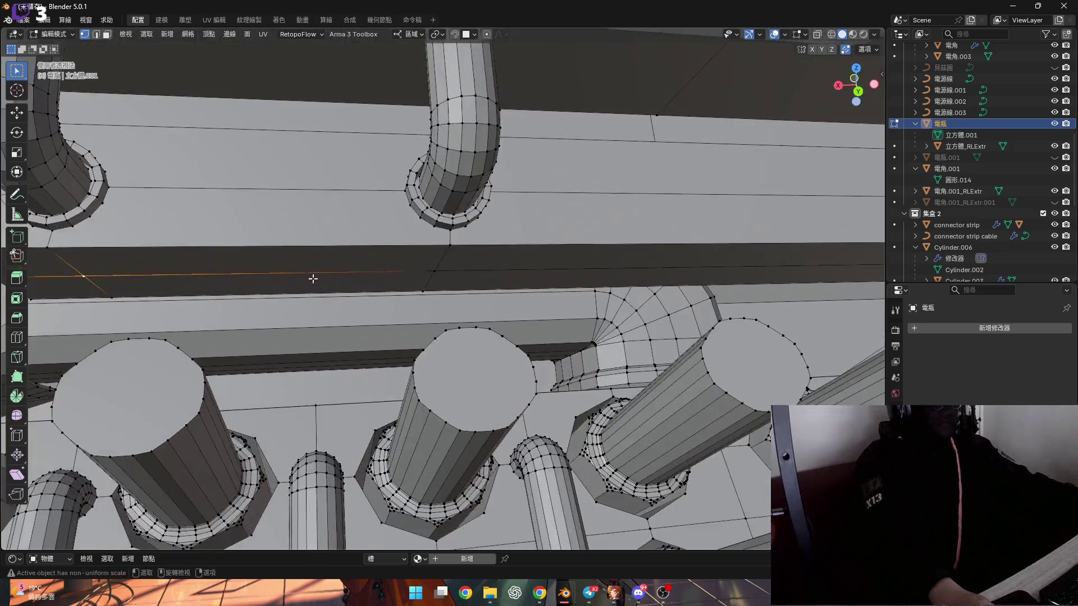
scroll(319, 285, down, 5)
key(ctrl+r)
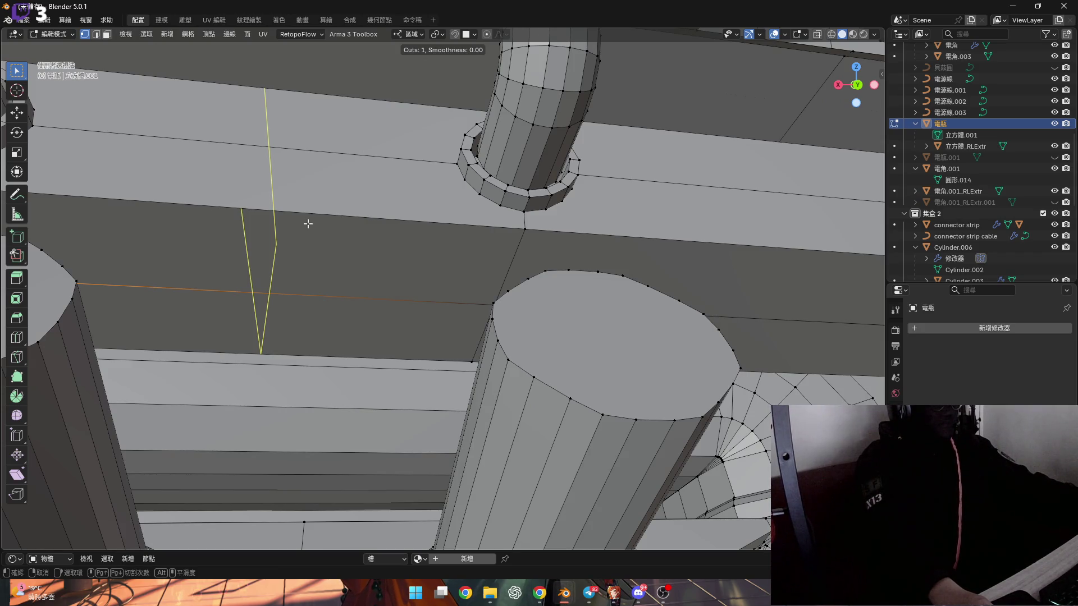
click(308, 223)
mouse_move(305, 223)
middle_down()
mouse_move(296, 267)
mouse_move(291, 247)
mouse_move(271, 269)
middle_up()
scroll(271, 269, down, 2)
Step: Select the vertical edge loop and the crossing horizontal loop on the beam face
key(2)
alt+click(277, 199)
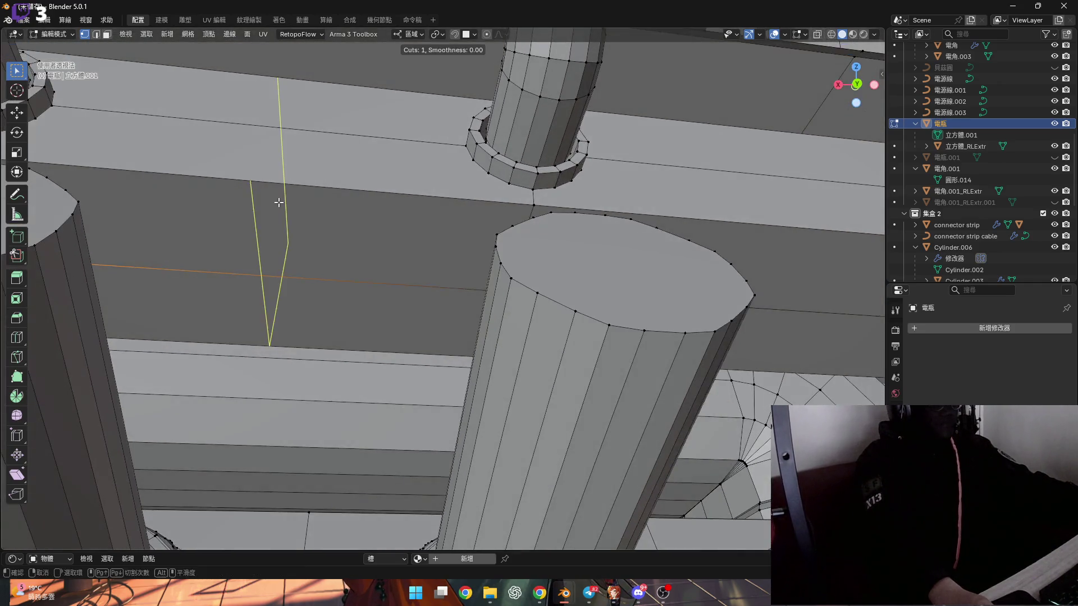
scroll(337, 253, down, 2)
scroll(365, 273, up, 3)
alt+shift+click(366, 281)
key(1)
mouse_move(365, 282)
middle_down()
mouse_move(395, 348)
mouse_move(427, 331)
middle_up()
Step: Flatten the selected vertices to 0 scale along X, repeating with a different pivot
key(s)
key(x)
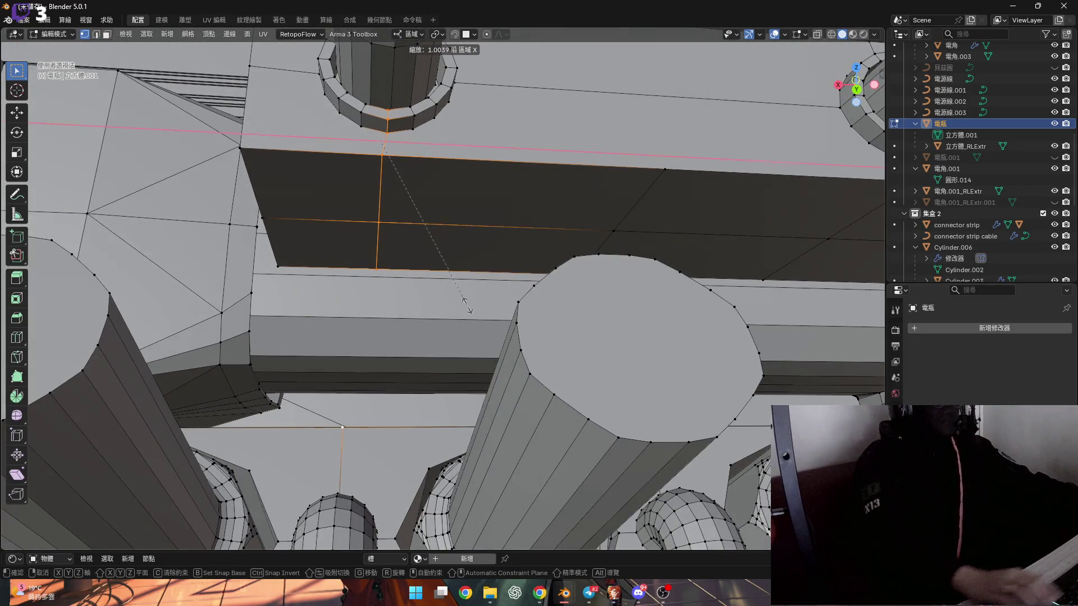
text(0)
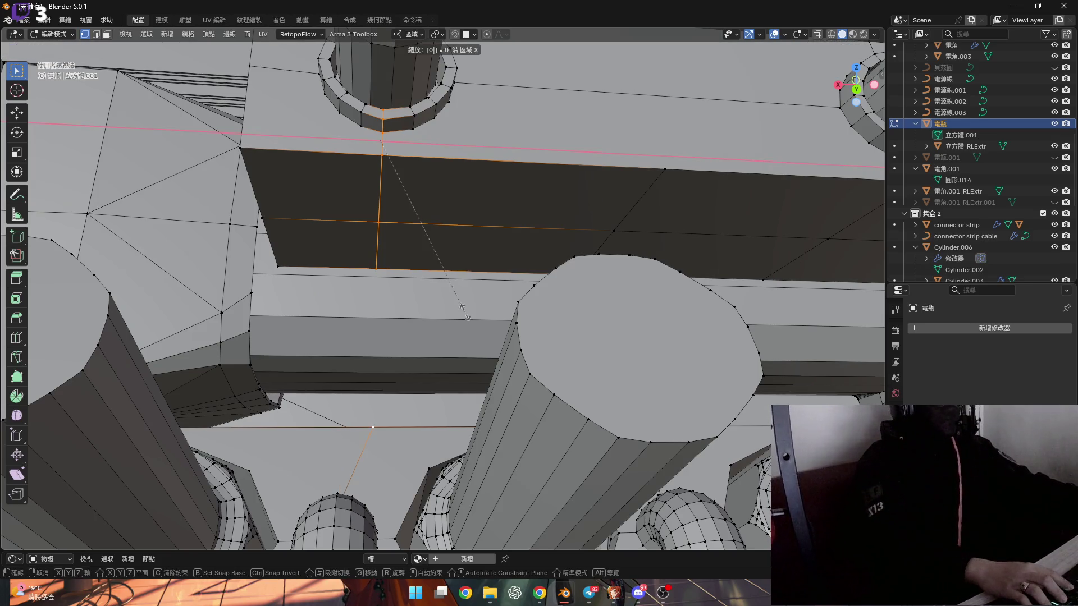
key(Return)
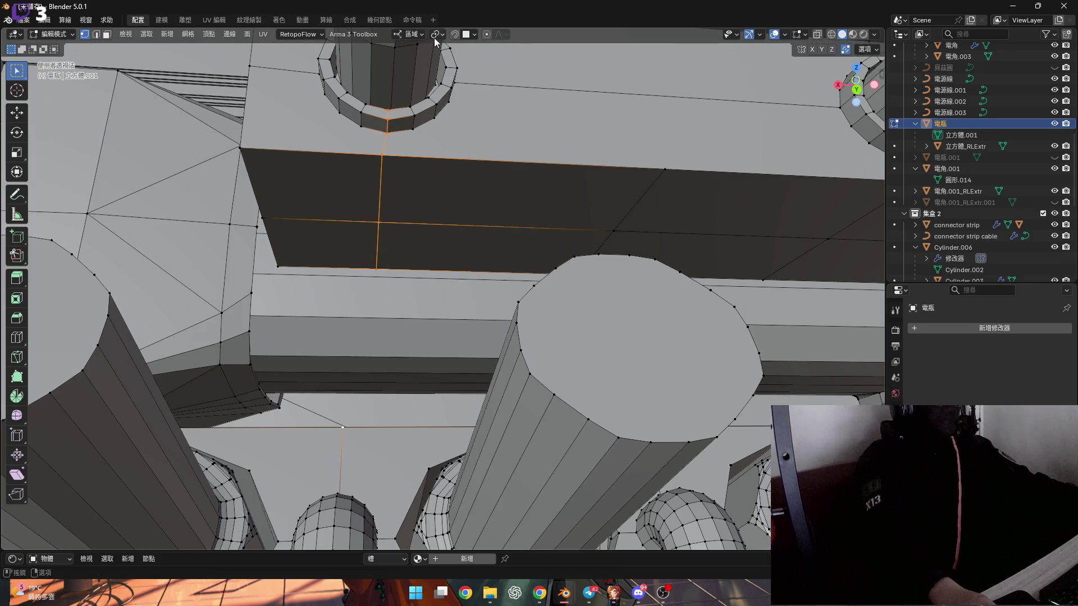
click(437, 35)
click(478, 112)
text(sx0)
key(Return)
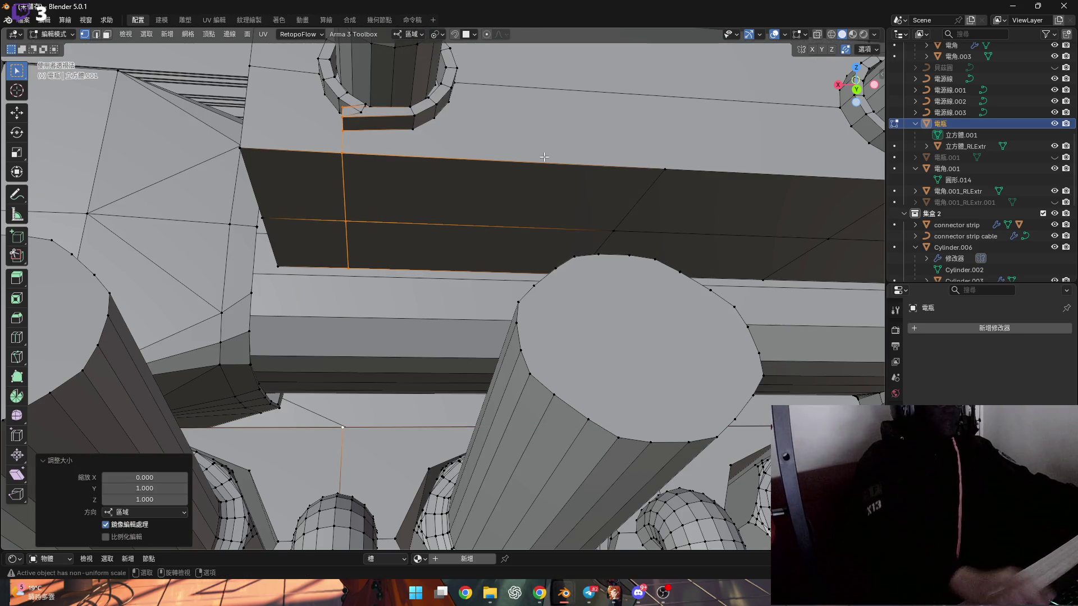
Step: Select only the centre crossing vertex of the beam face
scroll(544, 157, up, 5)
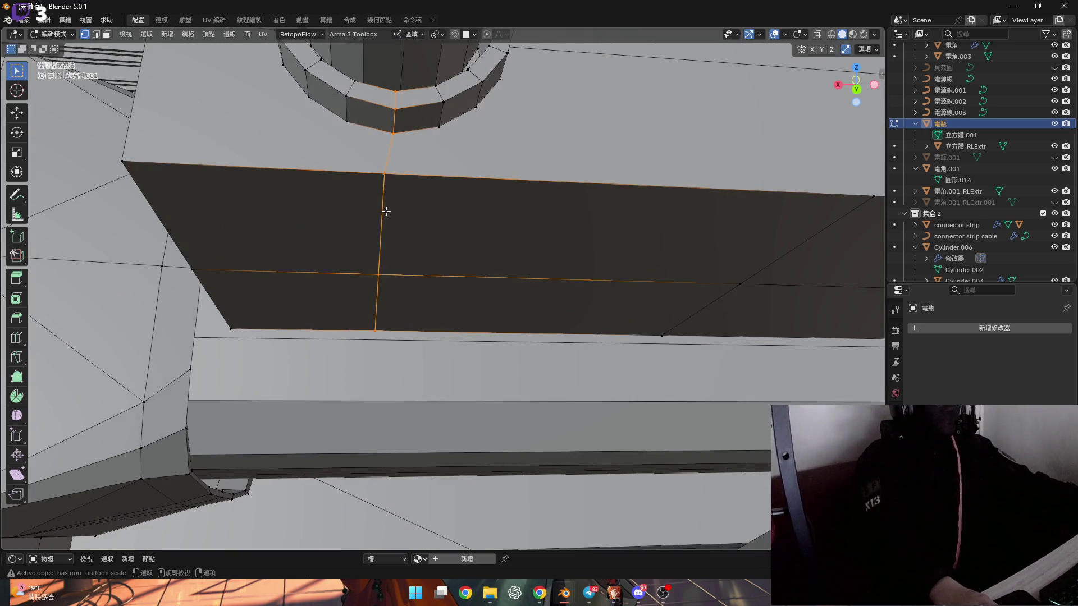
click(386, 212)
mouse_move(386, 212)
middle_down()
mouse_move(393, 180)
mouse_move(368, 342)
middle_up()
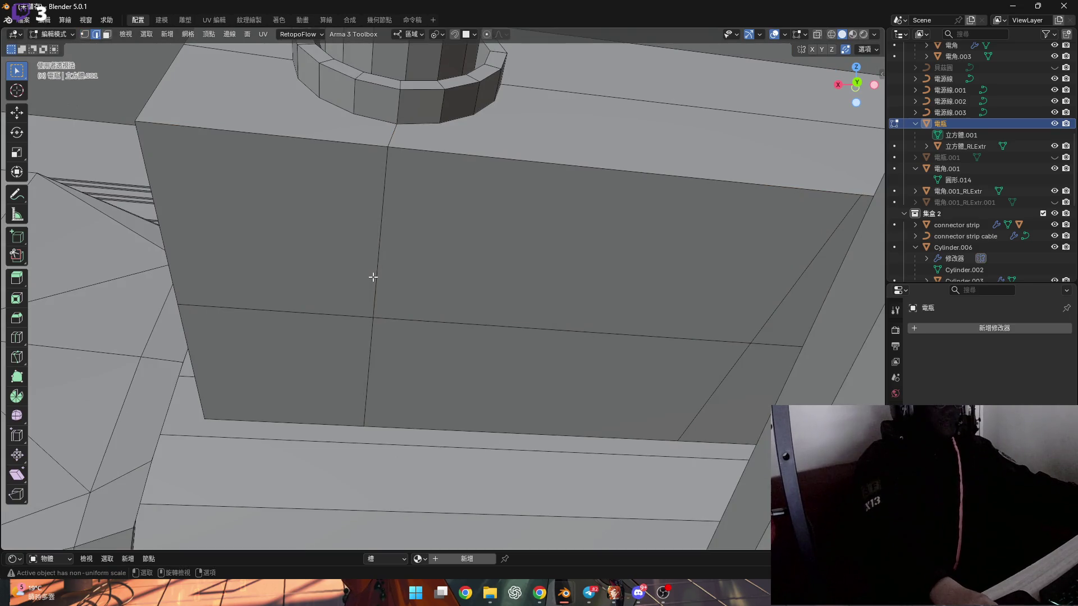
key(c)
click(371, 318)
key(Escape)
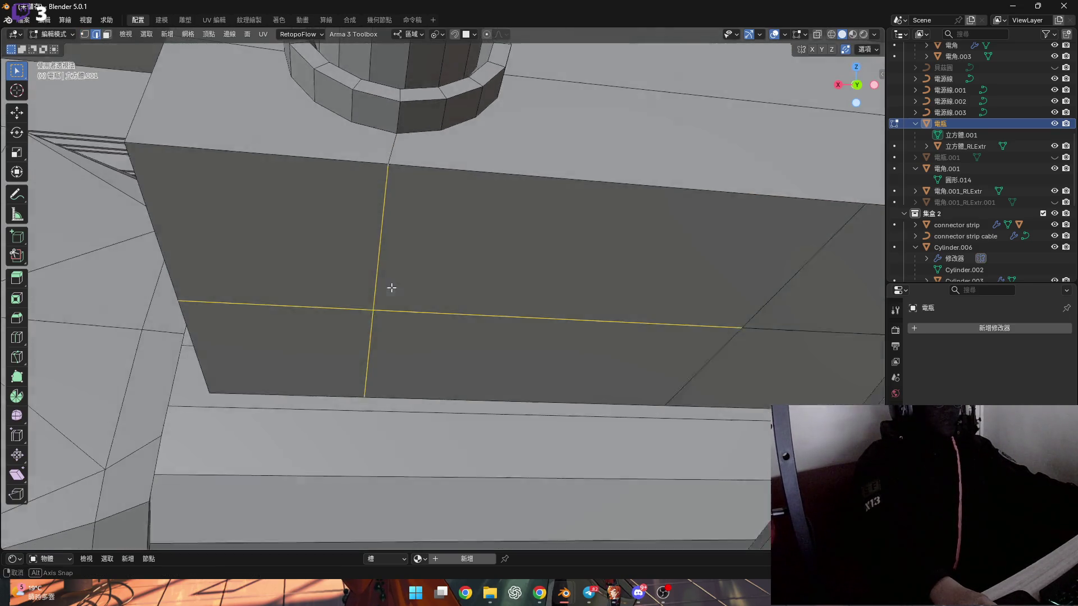
key(1)
scroll(387, 289, down, 3)
click(377, 303)
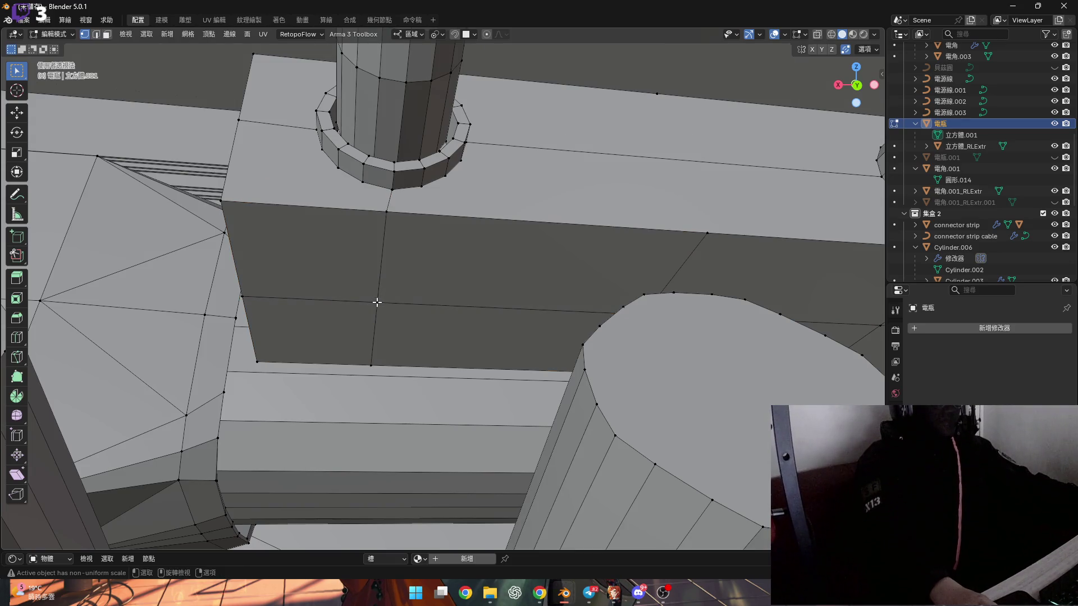
click(376, 303)
mouse_move(376, 302)
middle_down()
mouse_move(380, 254)
mouse_move(370, 264)
middle_up()
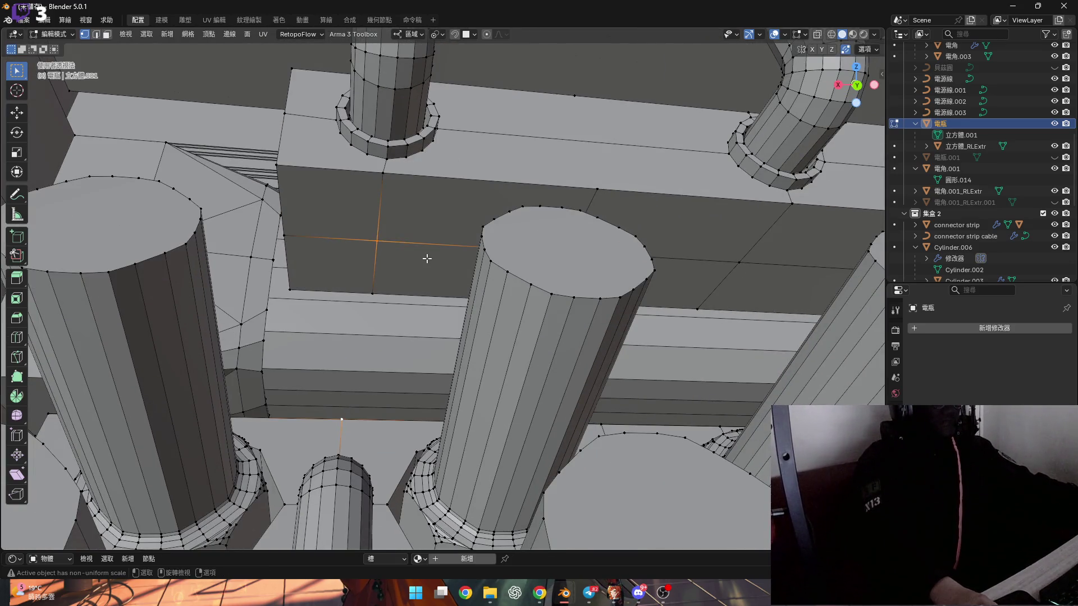
Step: Scale the centre vertex to 0 along X to align it
key(s)
key(x)
key(0)
key(Return)
shift+middle_drag(408, 225, 394, 216)
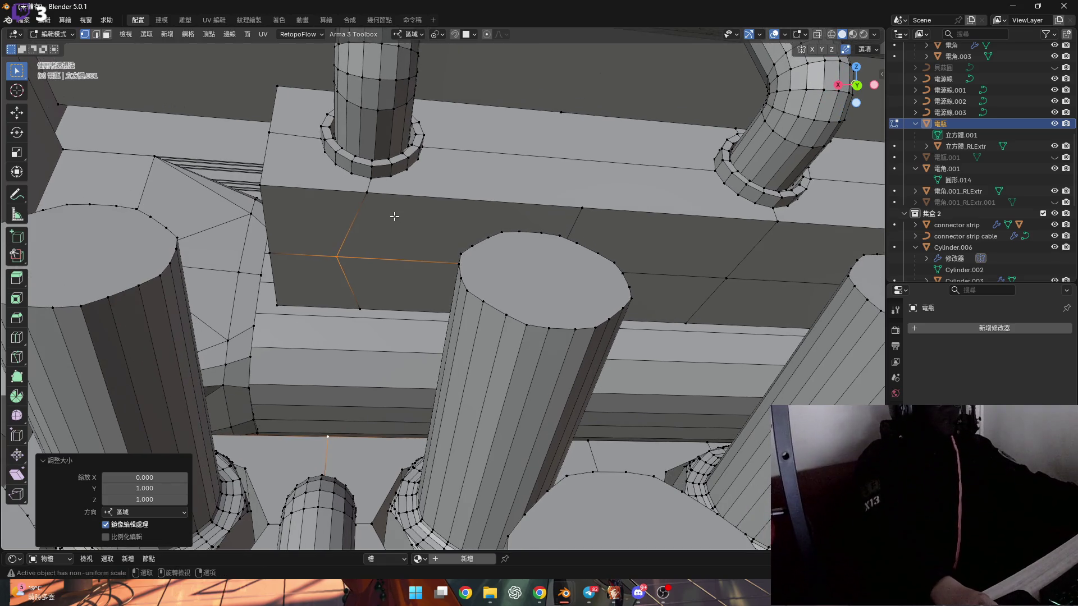
Step: Undo the vertex scaling and straighten the first vertical edge path by scaling it to 0 on X
key(ctrl+z)
scroll(366, 253, up, 2)
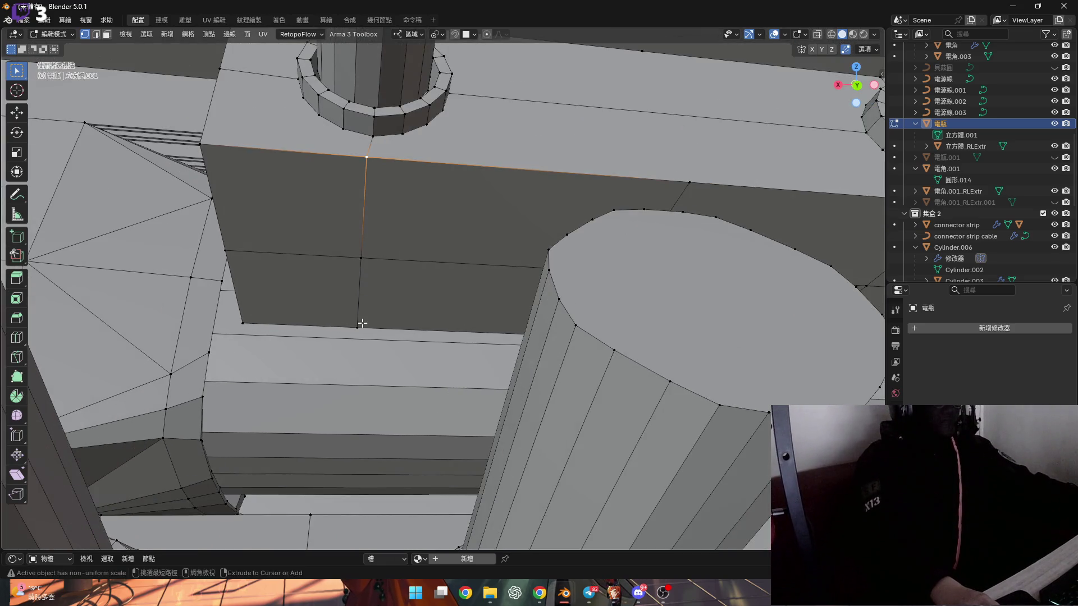
ctrl+click(382, 240)
key(s)
key(x)
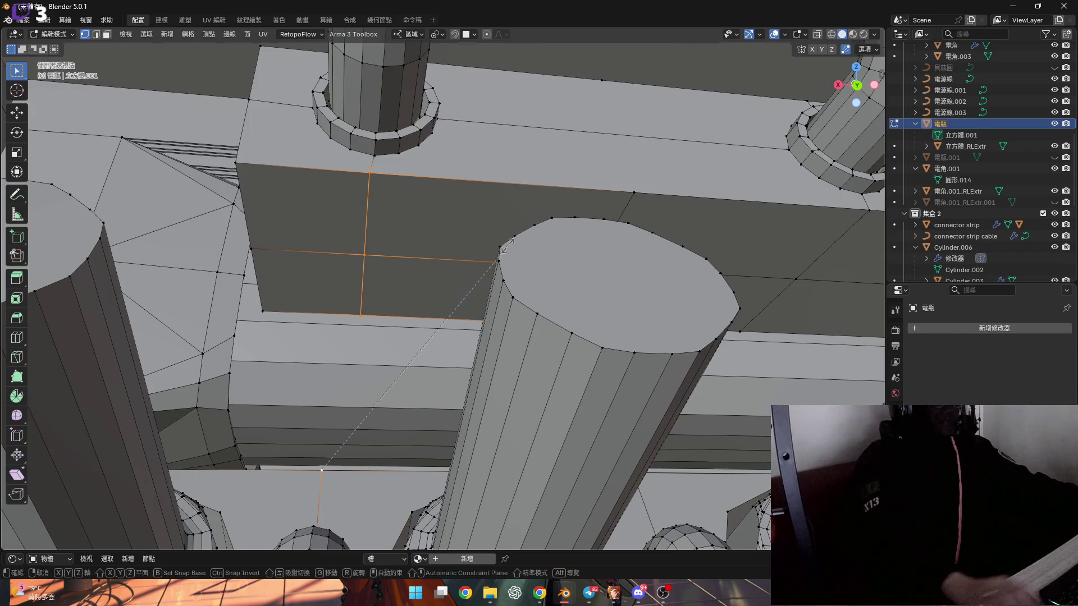
key(0)
key(Return)
Step: Compare the straightened edge with undo/redo, then flatten the next section's edges to X 0
mouse_move(522, 256)
middle_down()
mouse_move(276, 212)
mouse_move(313, 229)
mouse_move(324, 221)
middle_up()
key(ctrl+z)
key(ctrl+shift+z)
mouse_move(338, 293)
middle_down()
mouse_move(447, 239)
mouse_move(385, 193)
mouse_move(366, 261)
middle_up()
key(ctrl+z)
key(ctrl+shift+z)
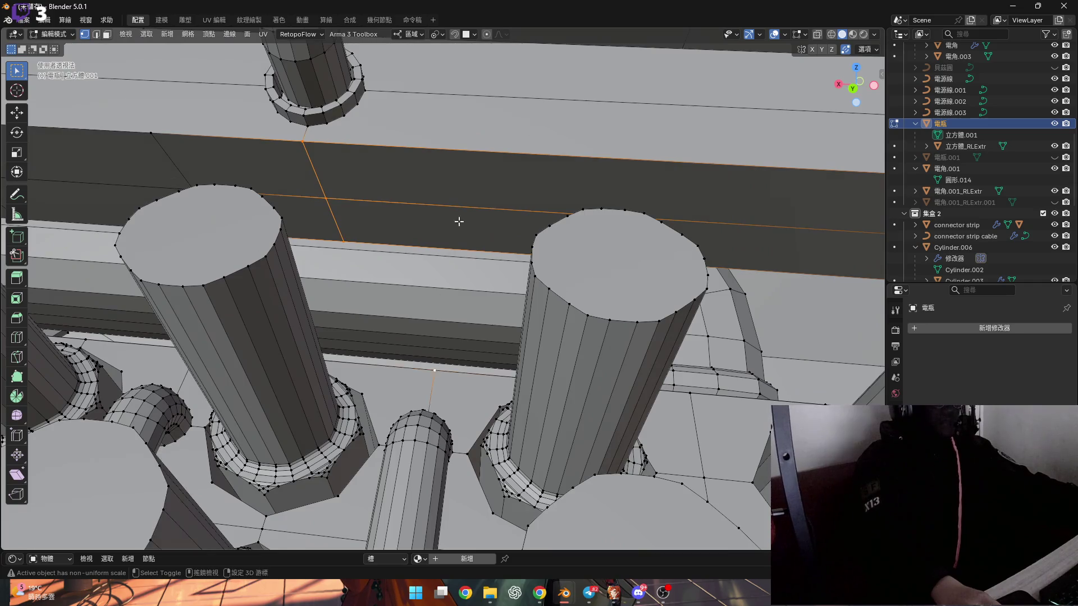
mouse_move(457, 221)
middle_down()
mouse_move(450, 195)
mouse_move(440, 213)
mouse_move(454, 233)
mouse_move(437, 239)
mouse_move(469, 267)
mouse_move(551, 224)
mouse_move(375, 241)
middle_up()
key(s)
key(x)
key(0)
key(Return)
key(Return)
Step: Align the edge paths on the remaining two beam sections to 0 on X
ctrl+click(375, 288)
middle_drag(376, 287, 352, 361)
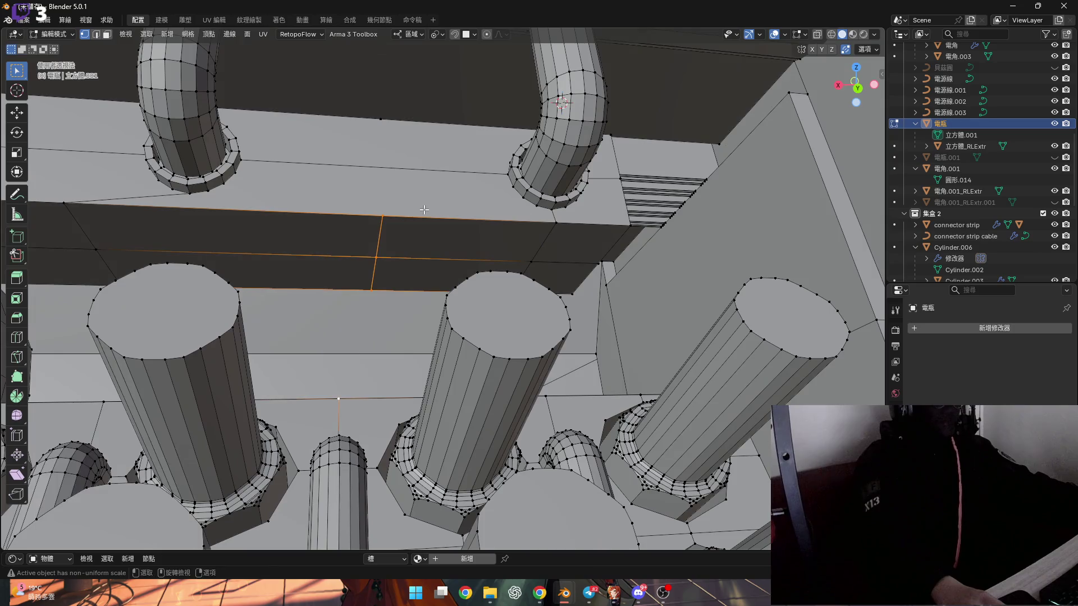
key(s)
key(x)
key(0)
key(Return)
mouse_move(424, 209)
middle_down()
mouse_move(388, 221)
mouse_move(462, 242)
mouse_move(407, 292)
middle_up()
click(463, 224)
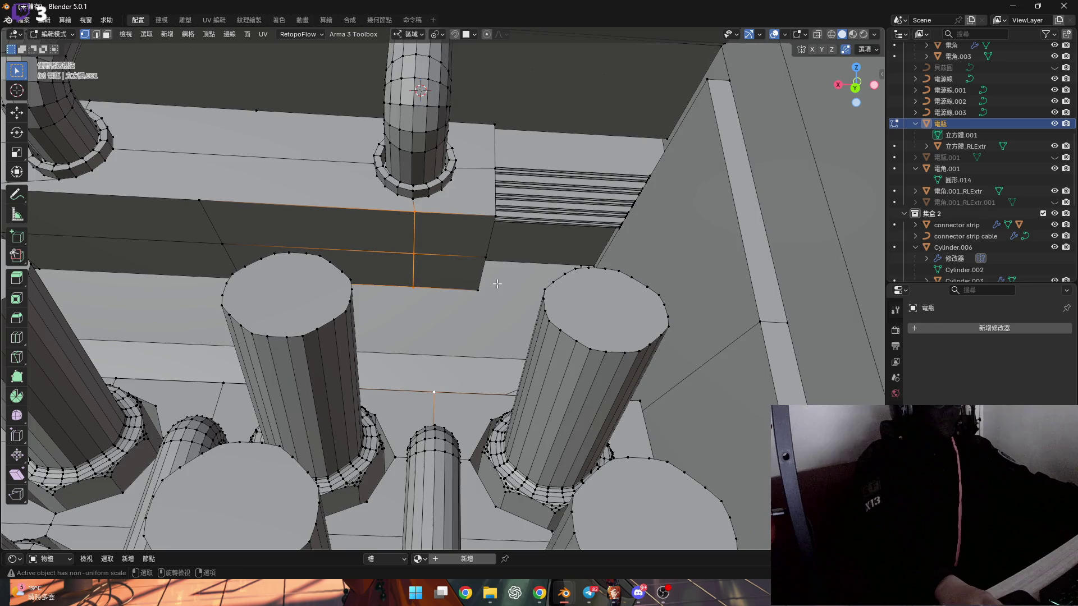
key(s)
key(x)
key(0)
key(Return)
Step: Inspect the beam and pipes, cancel a trial bevel, and check the pivot point setting
scroll(489, 277, down, 10)
mouse_move(490, 277)
middle_down()
mouse_move(383, 232)
mouse_move(288, 228)
middle_up()
scroll(418, 247, up, 10)
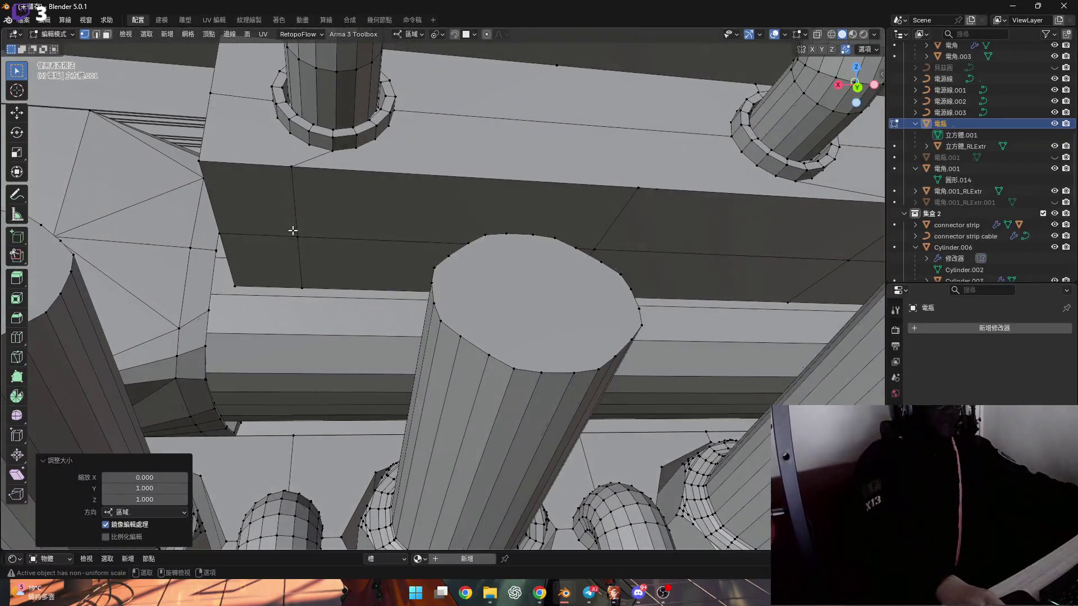
scroll(325, 241, up, 5)
scroll(478, 261, down, 3)
mouse_move(462, 253)
middle_down()
mouse_move(453, 258)
mouse_move(496, 255)
mouse_move(312, 270)
mouse_move(353, 260)
mouse_move(608, 279)
mouse_move(505, 275)
middle_up()
scroll(414, 256, up, 3)
scroll(477, 274, down, 5)
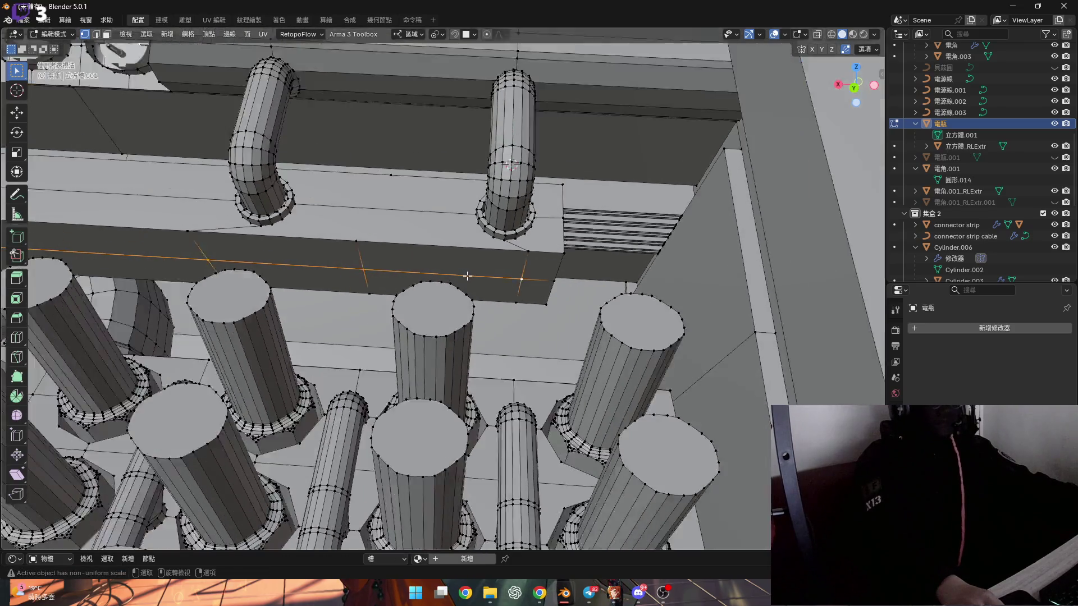
scroll(416, 267, up, 6)
scroll(356, 281, up, 5)
mouse_move(355, 281)
middle_down()
mouse_move(366, 257)
mouse_move(348, 247)
middle_up()
key(ctrl+b)
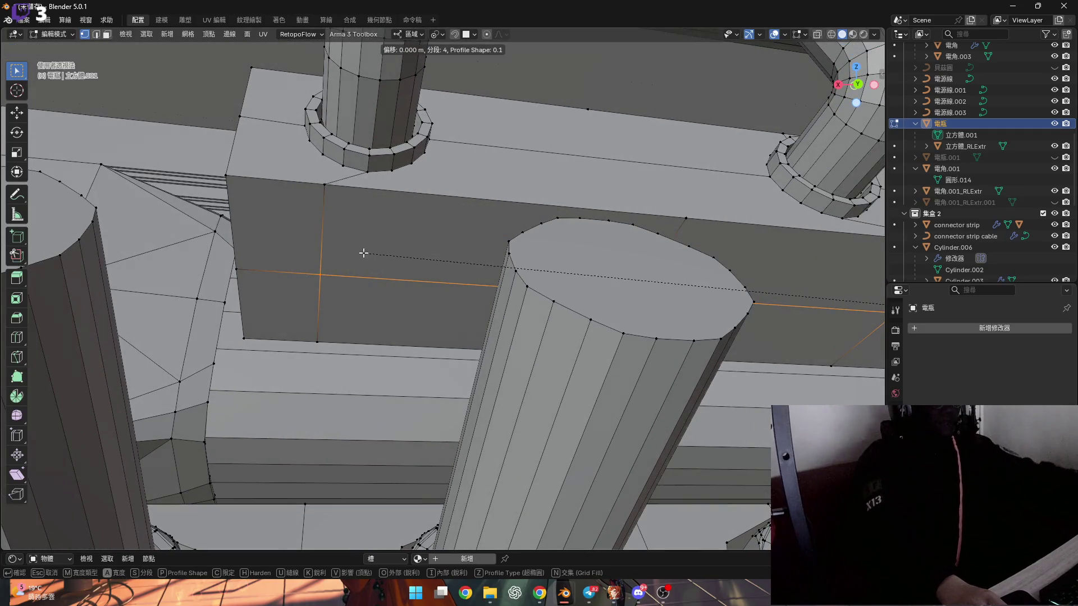
key(Escape)
click(439, 35)
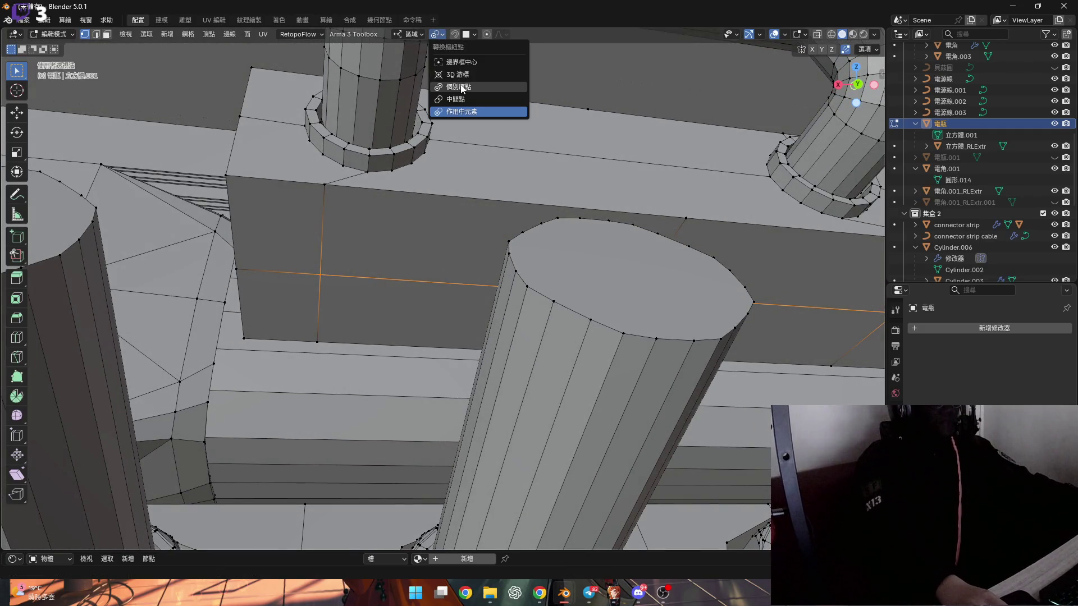
Step: Vertex-bevel the edge crossings into round patches 0.3 m wide with 3 segments
mouse_move(370, 202)
middle_down()
mouse_move(368, 218)
mouse_move(382, 217)
middle_up()
key(ctrl+shift+b)
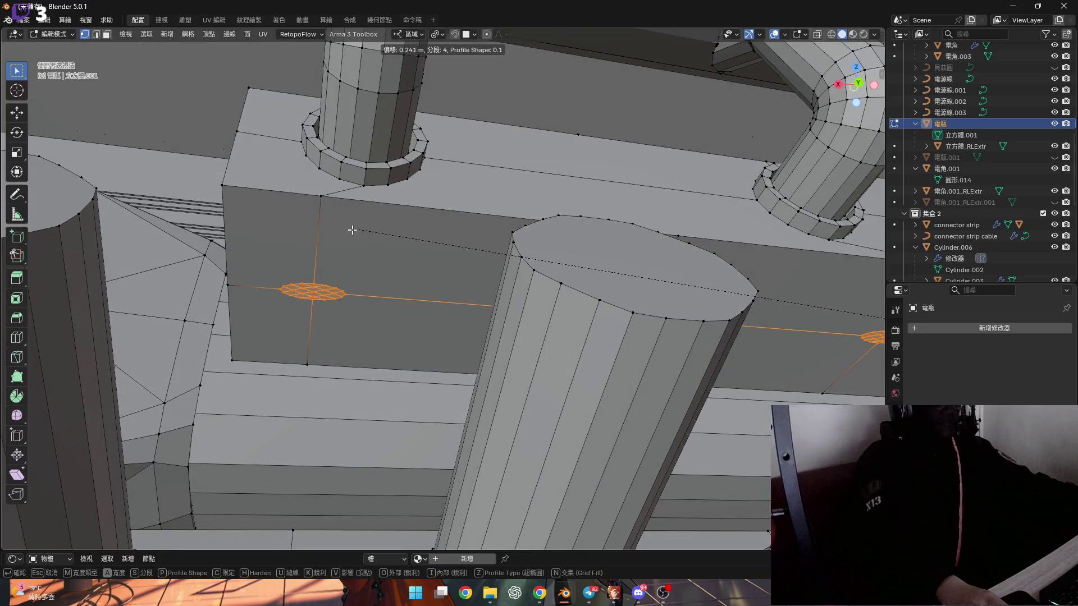
click(328, 243)
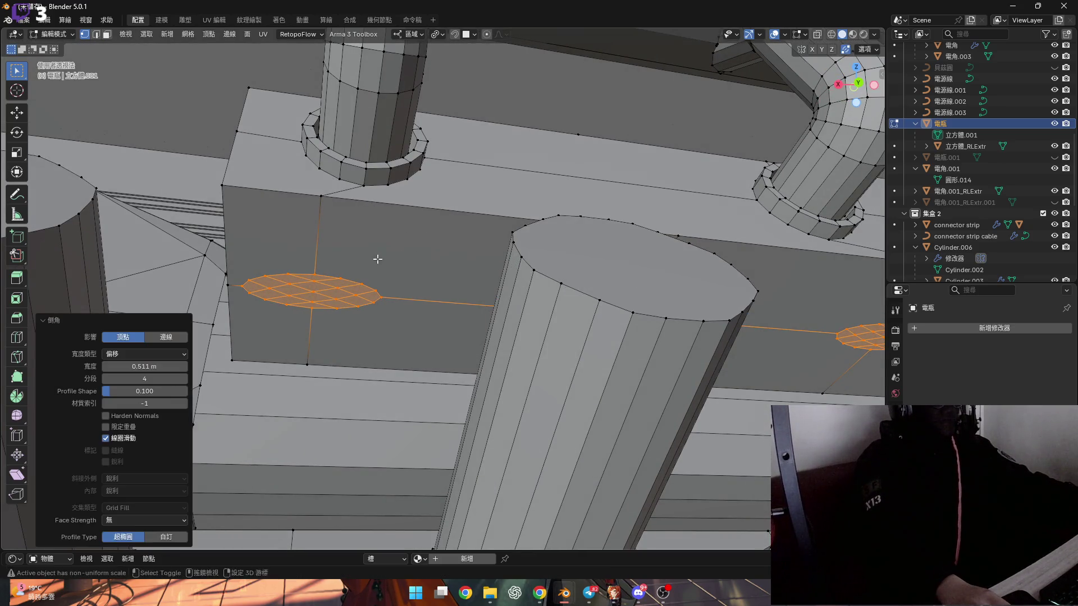
scroll(378, 255, up, 5)
middle_drag(342, 313, 331, 322)
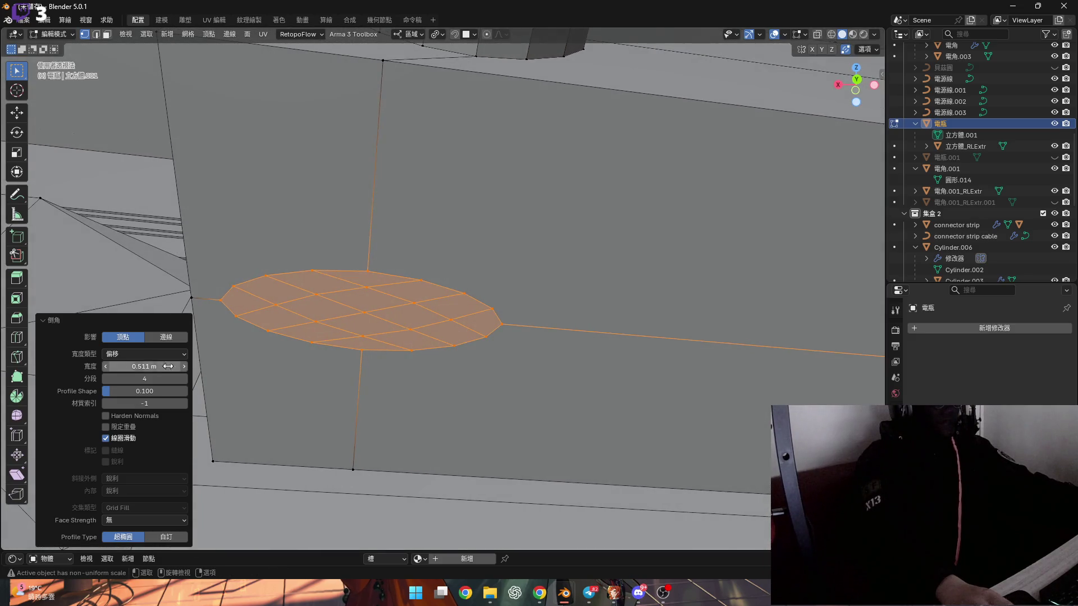
drag(144, 366, 129, 366)
middle_drag(348, 308, 358, 302)
drag(144, 366, 106, 366)
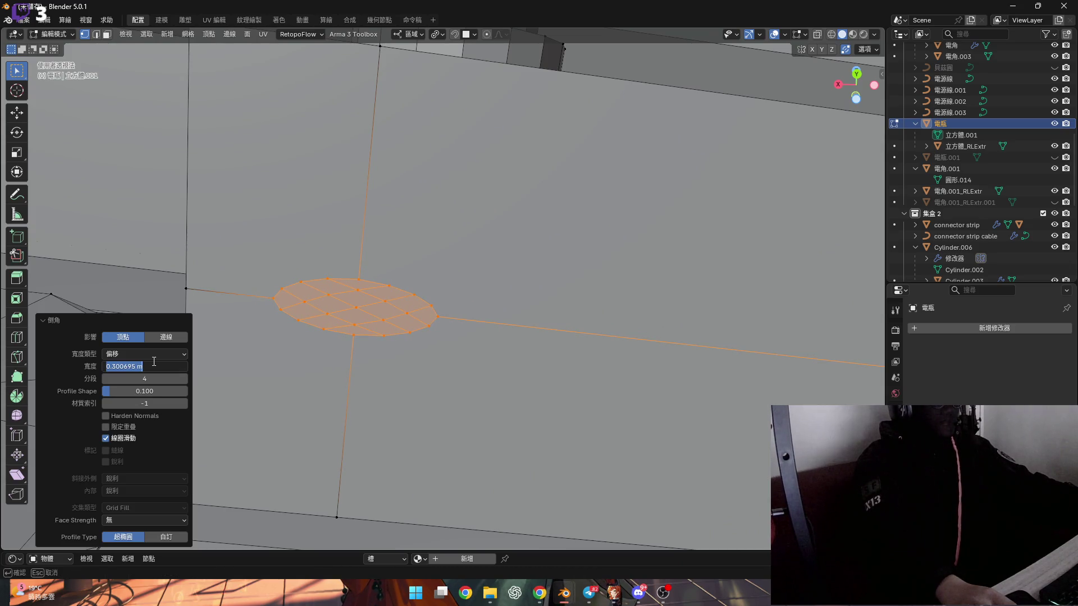
text(0.3)
key(Return)
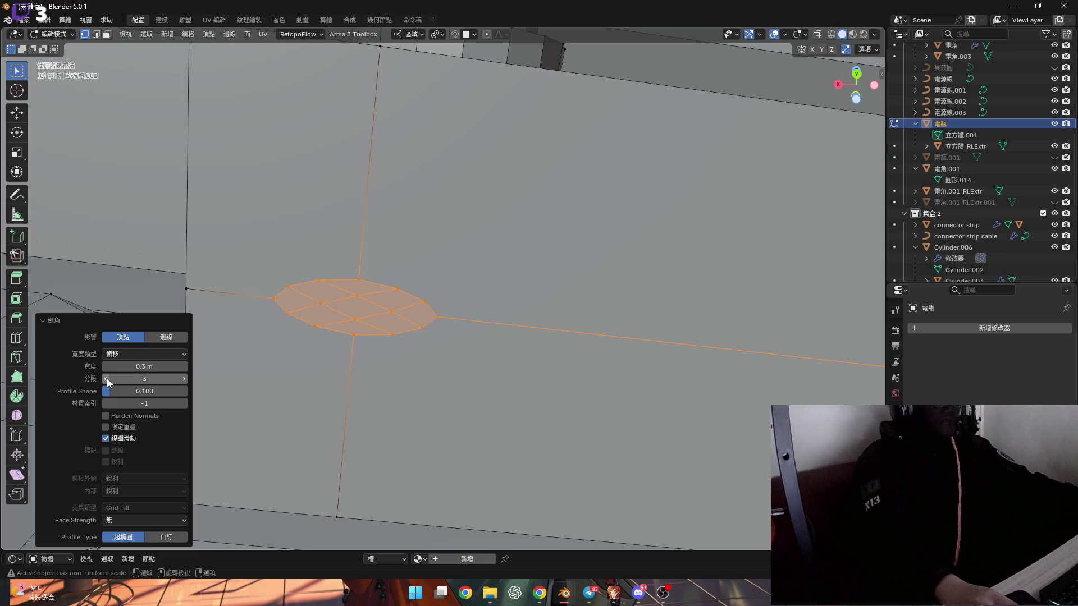
scroll(323, 303, down, 2)
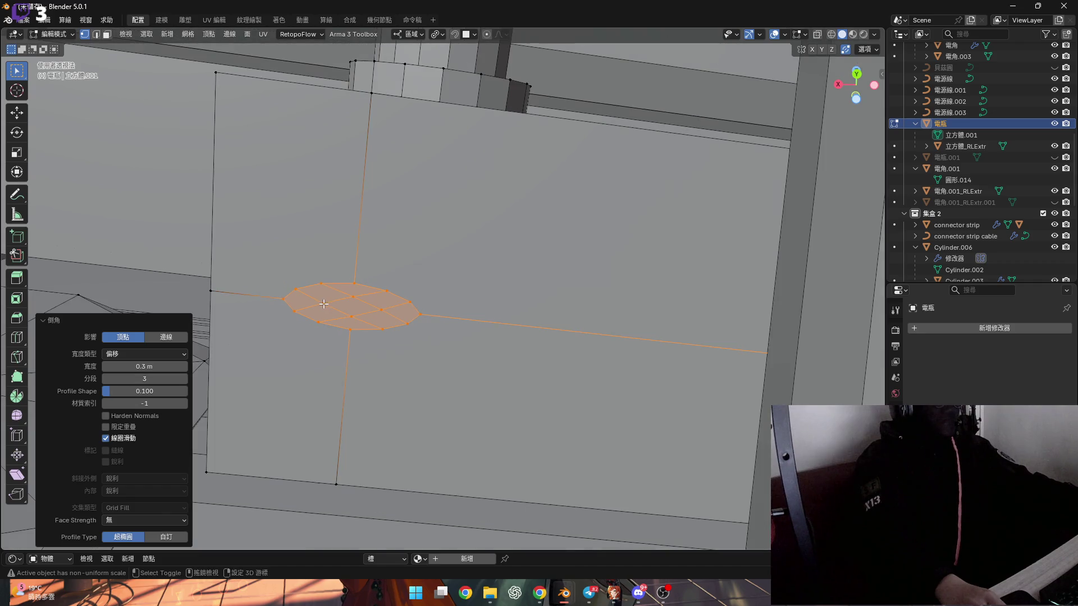
middle_drag(323, 304, 394, 327)
Step: Make a first pass scaling the round patches along local Z
key(s)
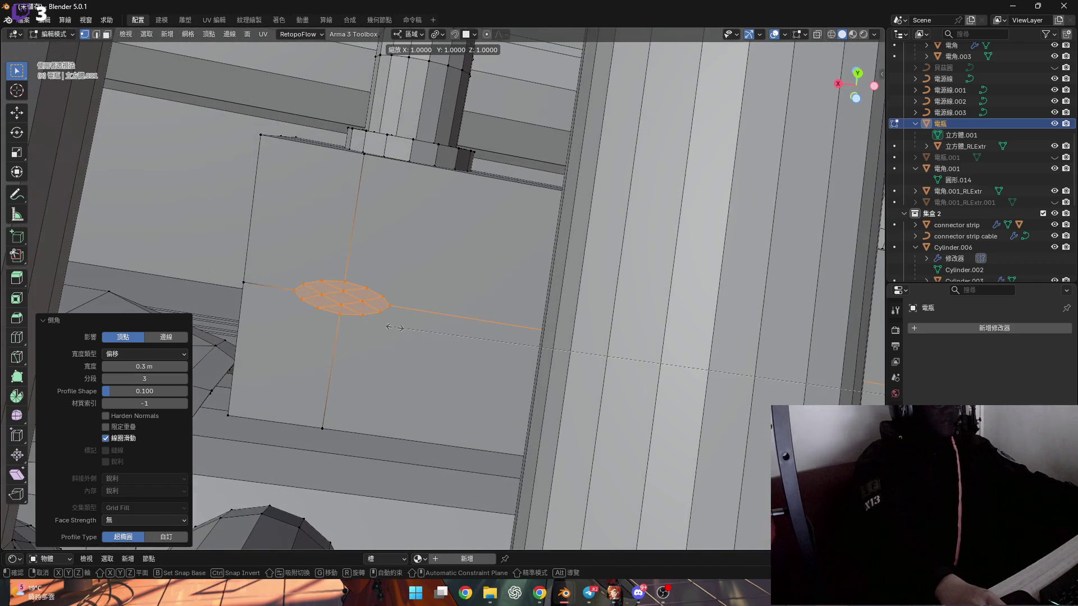
key(z)
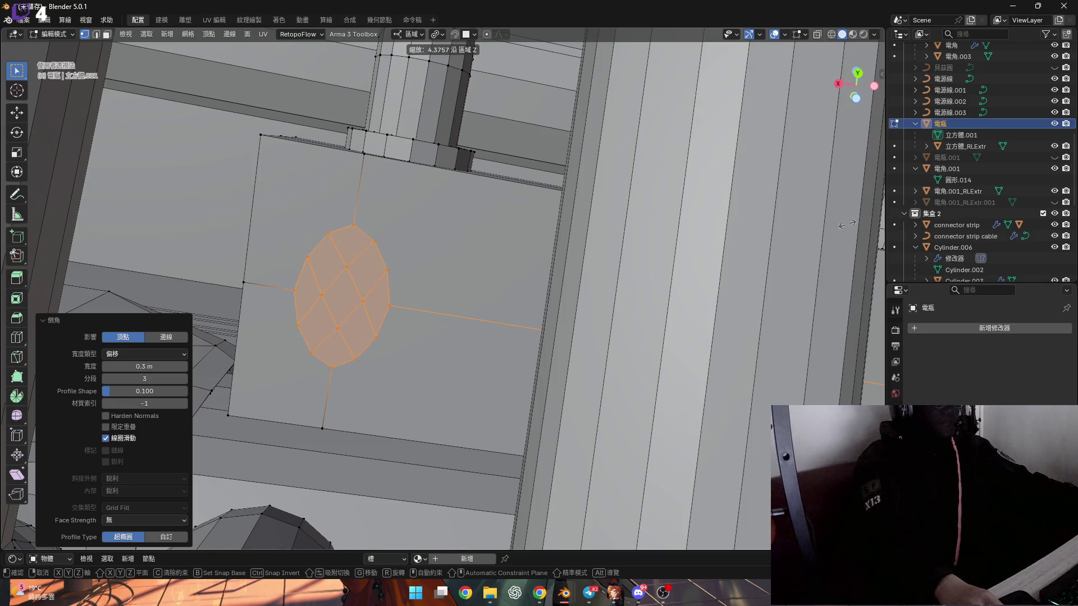
click(2, 206)
middle_drag(460, 284, 488, 298)
scroll(488, 298, down, 2)
scroll(286, 370, up, 4)
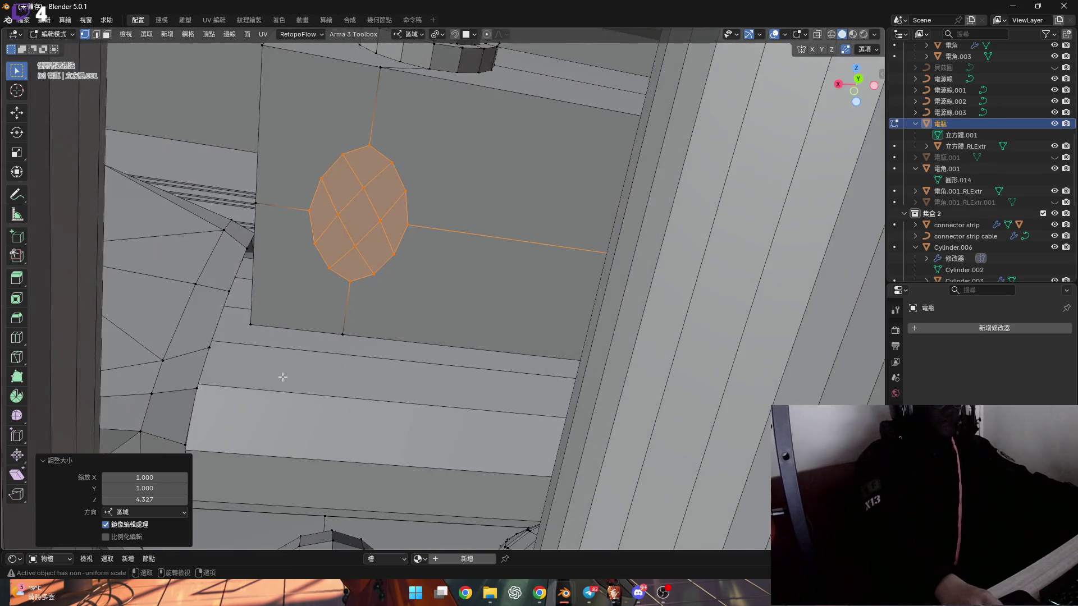
Step: Rescale the patches along local Z to 0.811 and pull back to view all three
key(s)
key(z)
key(z)
click(461, 292)
mouse_move(397, 320)
middle_down()
mouse_move(344, 260)
mouse_move(299, 377)
middle_up()
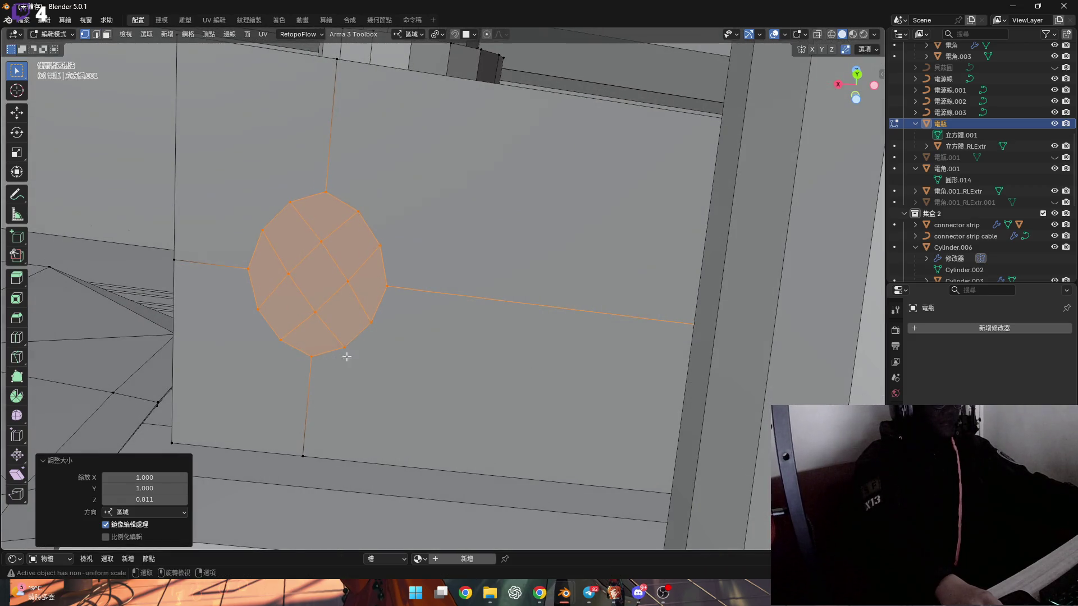
scroll(343, 338, down, 8)
mouse_move(342, 339)
middle_down()
mouse_move(349, 296)
mouse_move(346, 344)
mouse_move(389, 397)
mouse_move(272, 382)
middle_up()
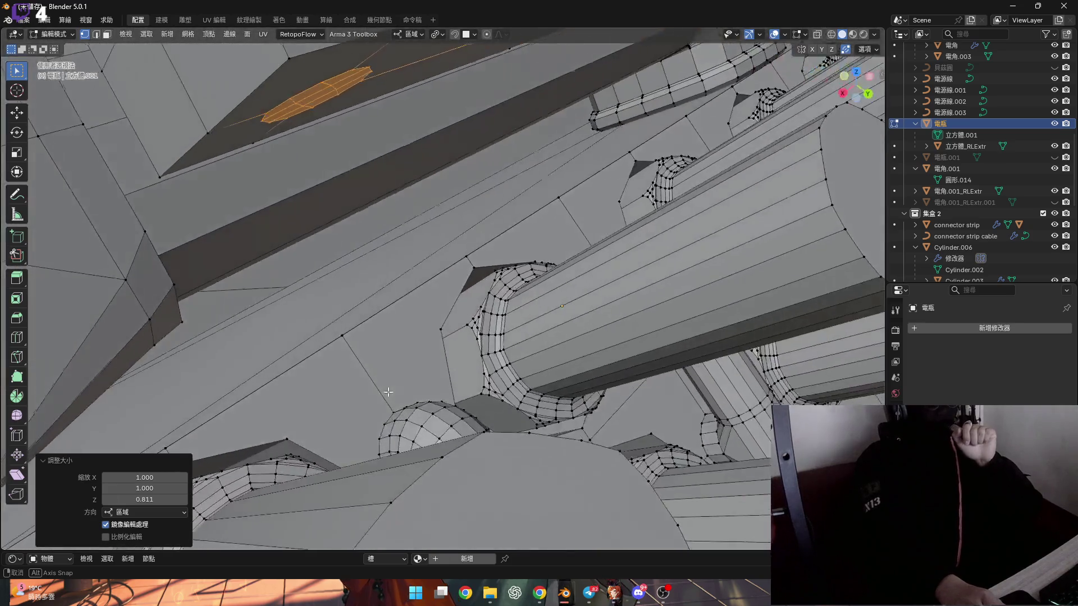
mouse_move(389, 392)
middle_down()
mouse_move(352, 379)
mouse_move(251, 386)
mouse_move(382, 267)
middle_up()
scroll(358, 326, down, 6)
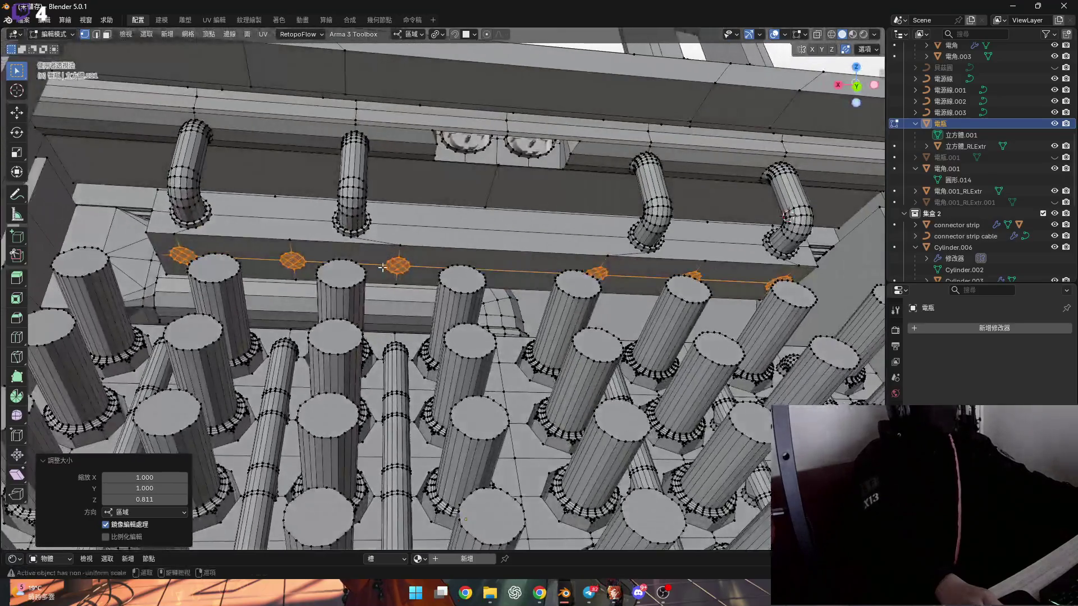
Step: Scale the socket faces along Z to about 0.836 to make them rounder
scroll(382, 267, up, 6)
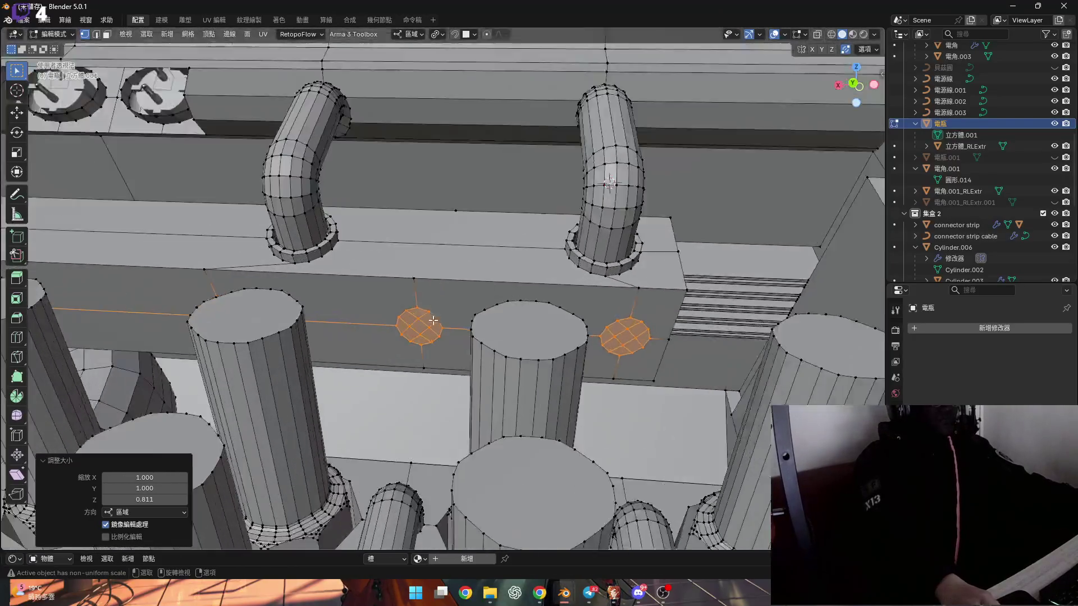
scroll(433, 320, up, 8)
mouse_move(525, 327)
middle_down()
mouse_move(488, 322)
mouse_move(692, 315)
mouse_move(558, 349)
mouse_move(681, 335)
middle_up()
key(s)
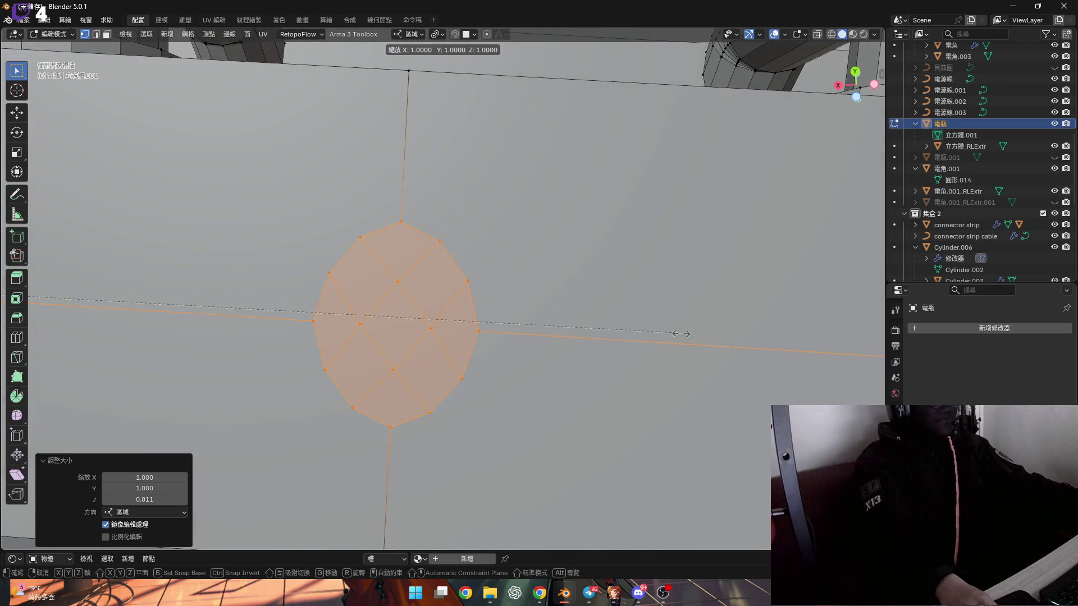
key(z)
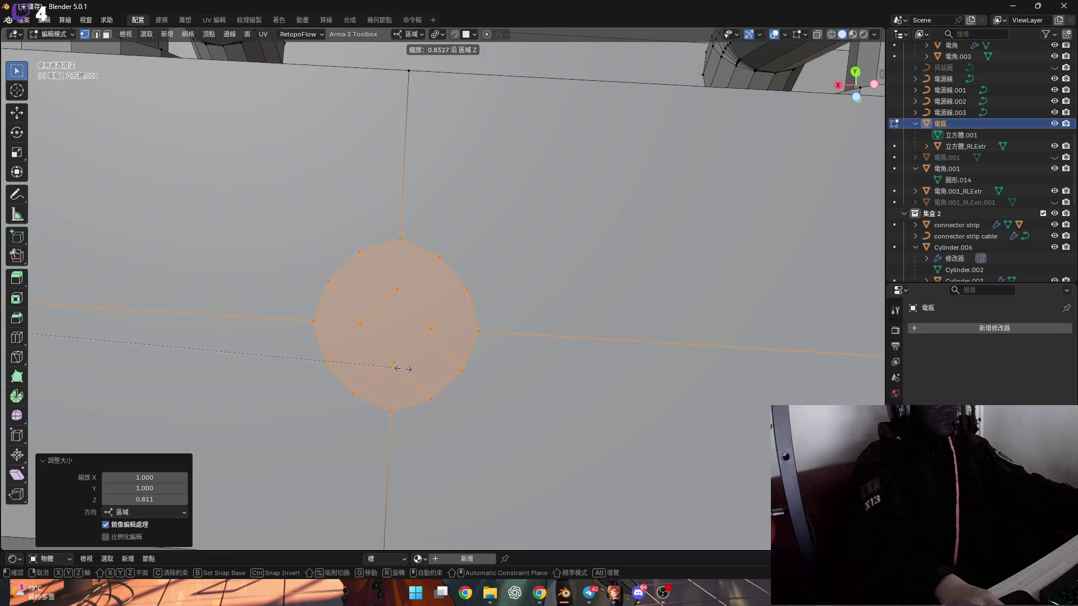
click(401, 369)
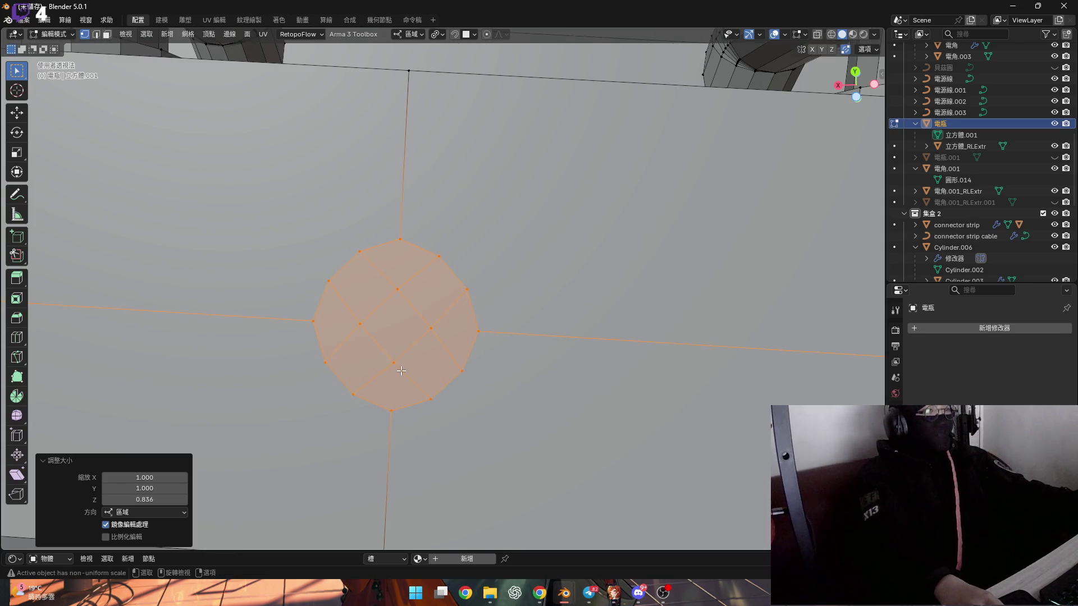
Step: Review the pivot point choices and cancel a trial Alt+S push of the socket faces
mouse_move(421, 368)
middle_down()
mouse_move(493, 360)
mouse_move(498, 112)
middle_up()
click(438, 36)
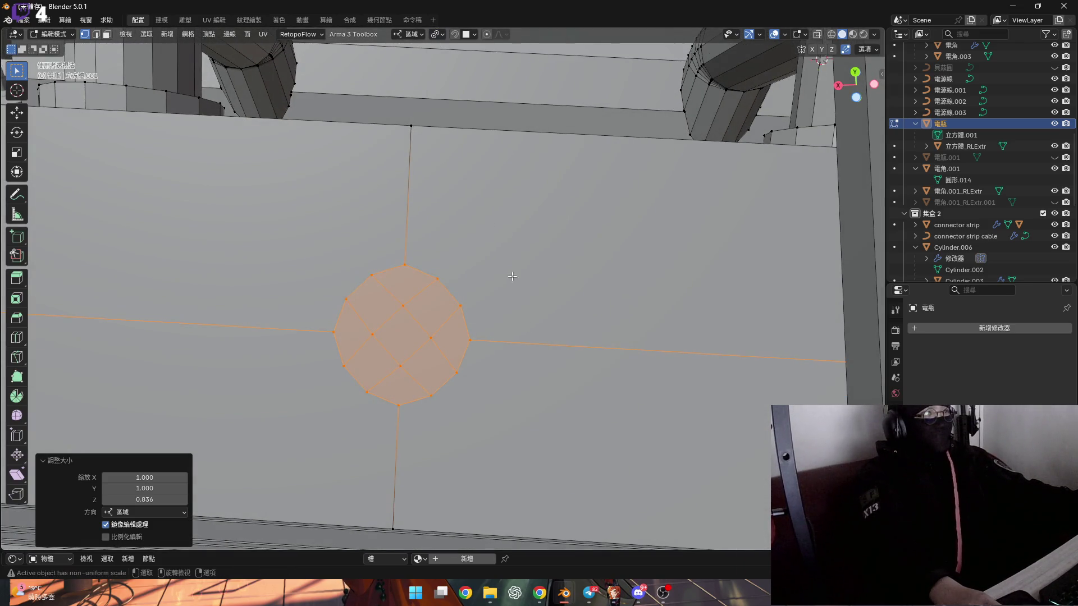
middle_drag(498, 325, 485, 211)
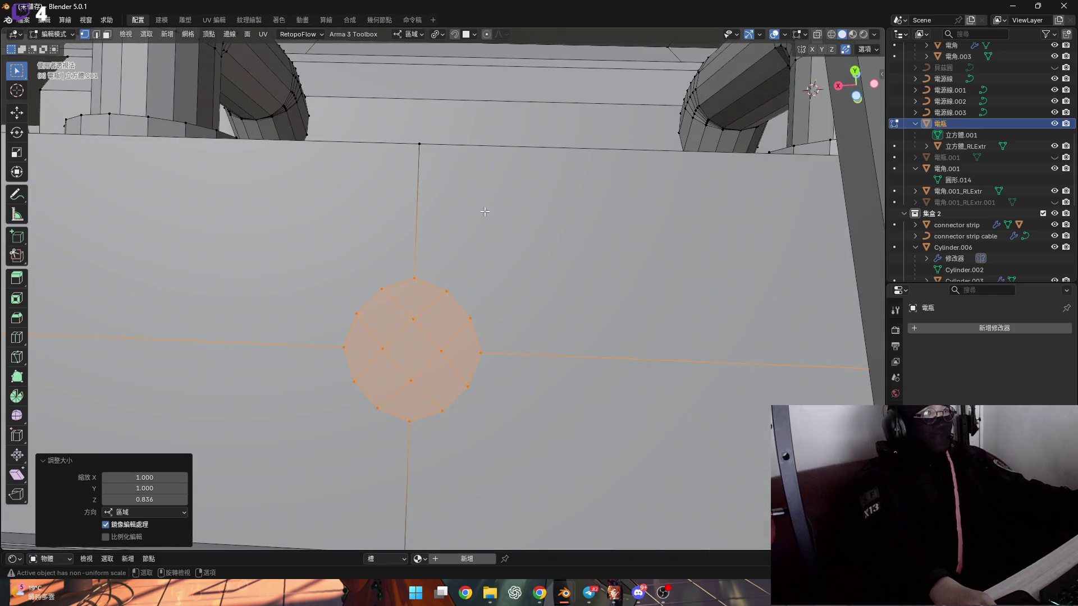
key(alt+s)
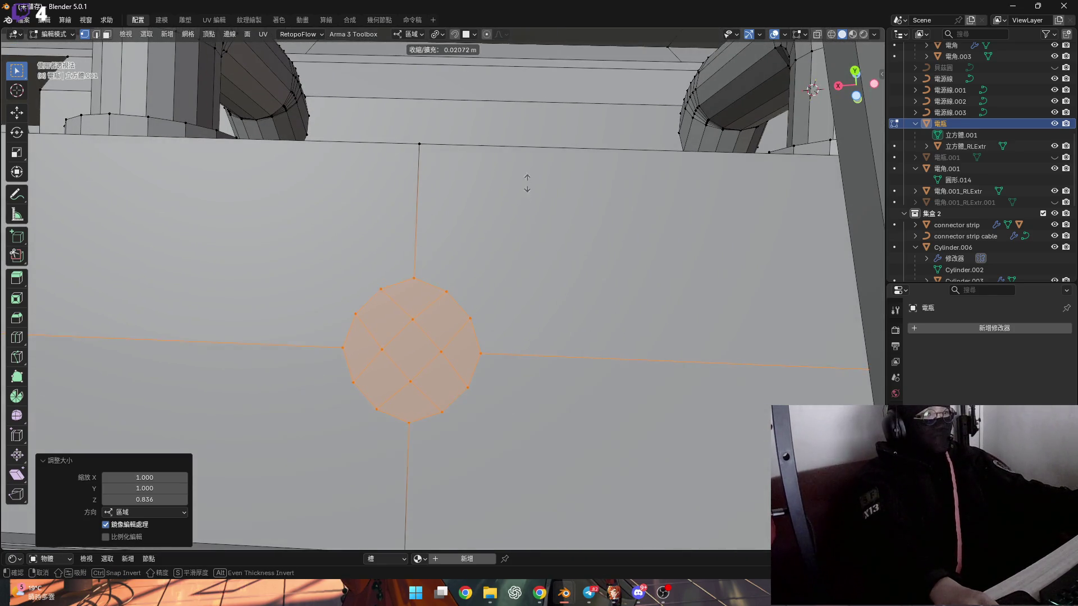
key(Escape)
click(437, 34)
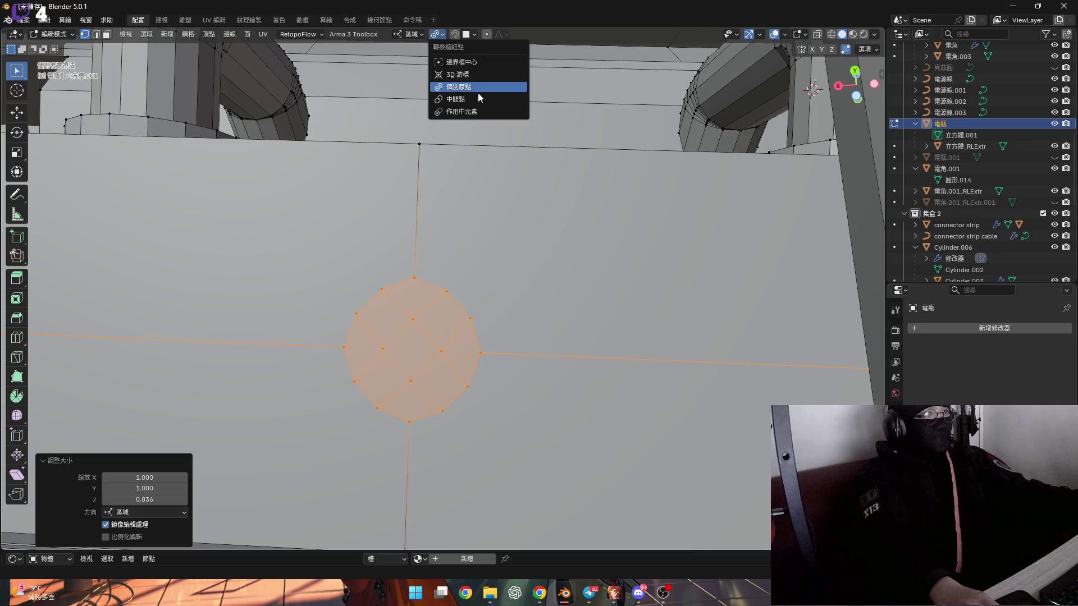
mouse_move(241, 184)
middle_down()
mouse_move(423, 282)
mouse_move(382, 298)
middle_up()
scroll(422, 283, down, 6)
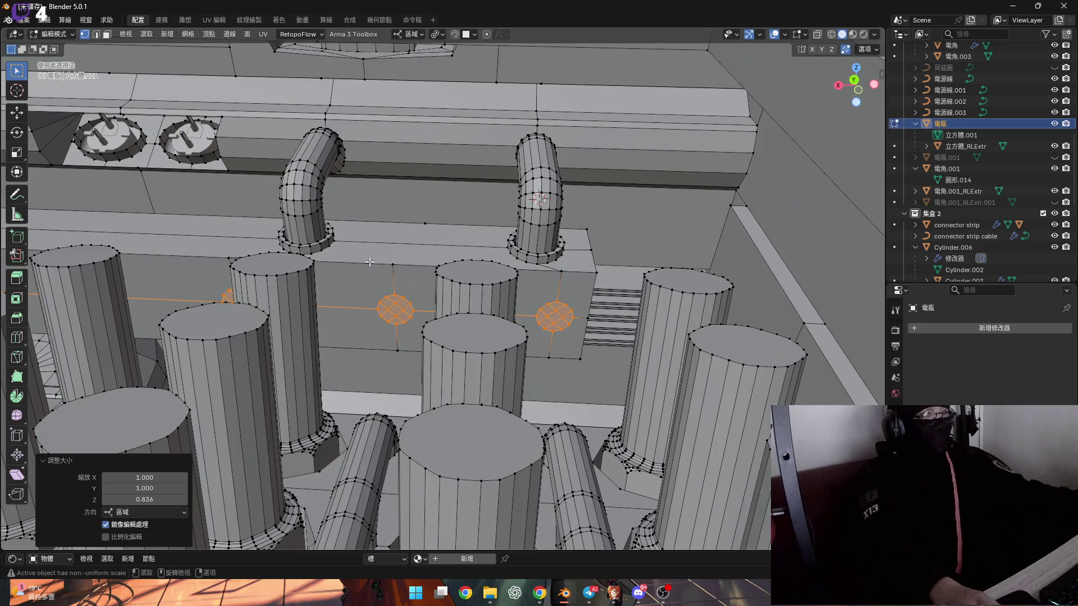
mouse_move(369, 262)
middle_down()
mouse_move(405, 285)
mouse_move(399, 314)
mouse_move(402, 289)
middle_up()
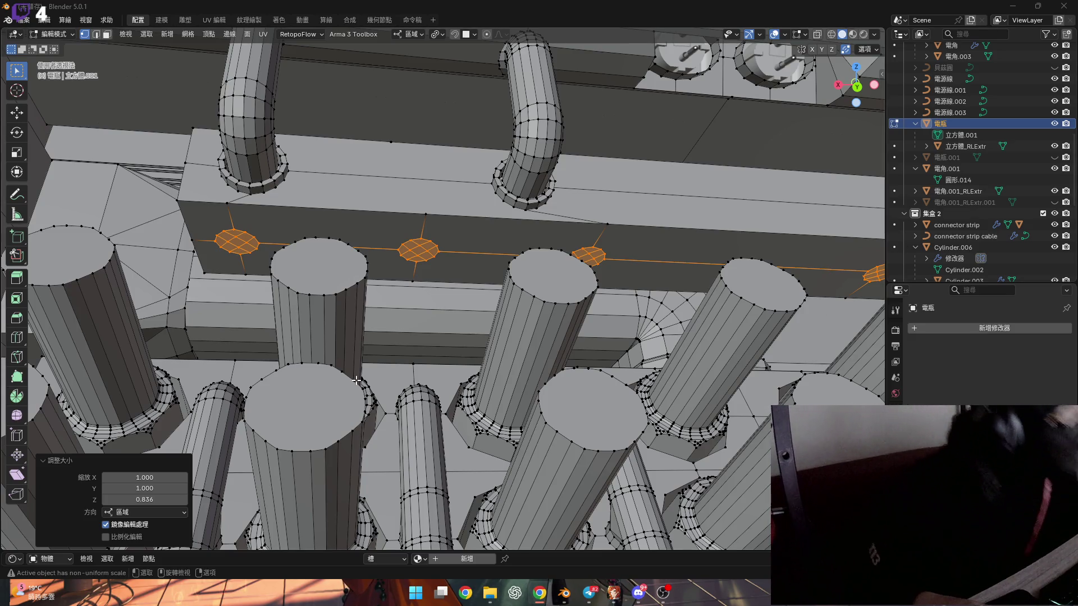
mouse_move(357, 379)
middle_down()
mouse_move(492, 368)
mouse_move(420, 341)
middle_up()
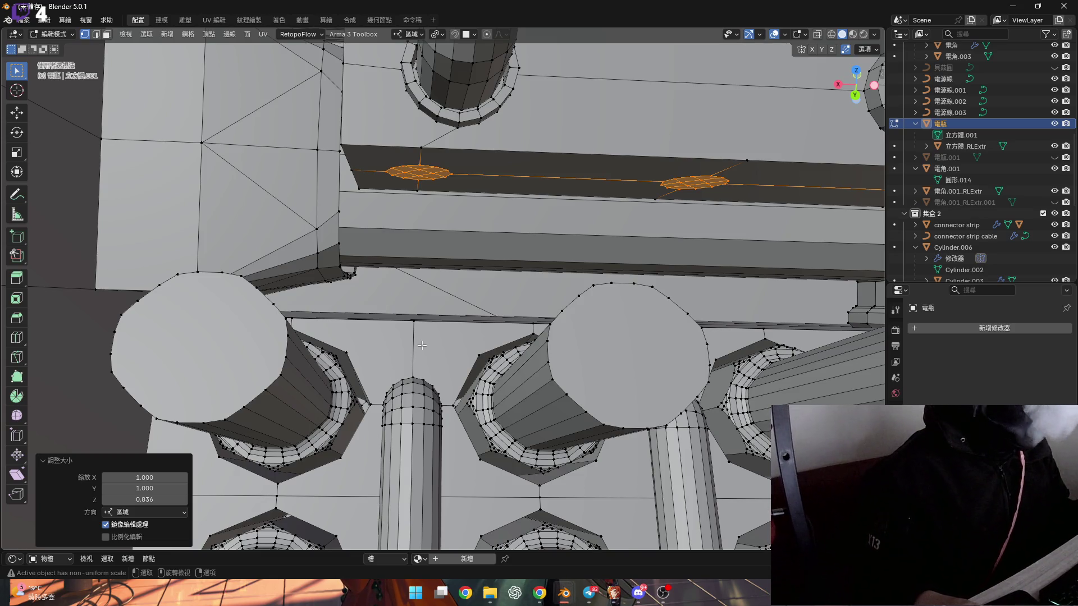
middle_drag(422, 322, 428, 327)
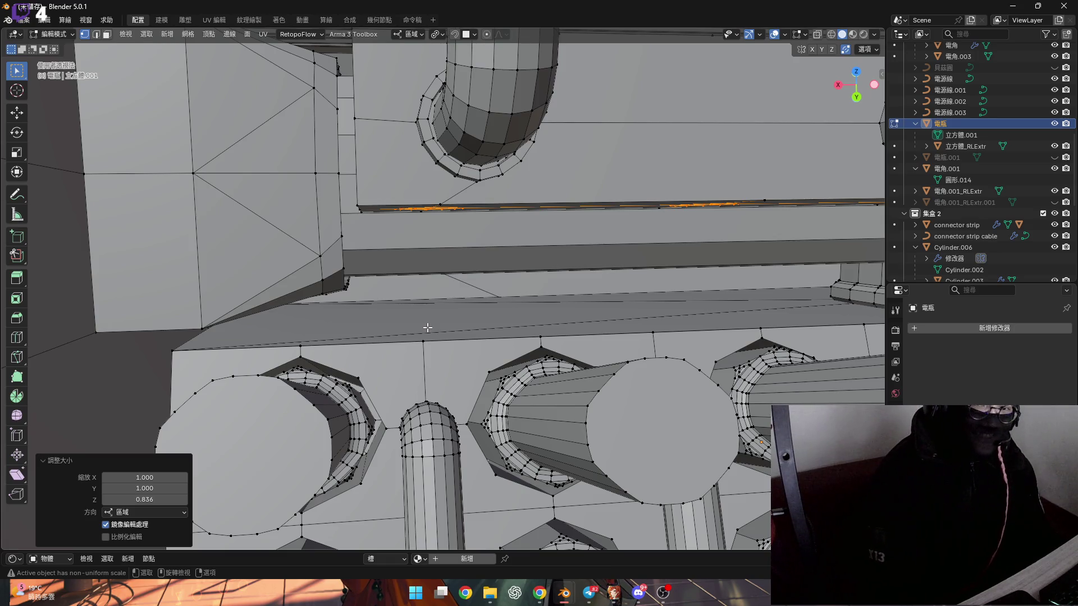
Step: Extrude the socket faces about 0.005 m outward along their normals into short pegs
mouse_move(427, 328)
middle_down()
mouse_move(421, 288)
mouse_move(404, 294)
mouse_move(452, 272)
mouse_move(419, 277)
mouse_move(437, 231)
mouse_move(411, 298)
middle_up()
scroll(435, 281, up, 2)
scroll(434, 282, up, 1)
key(e)
click(438, 292)
scroll(432, 224, down, 2)
key(e)
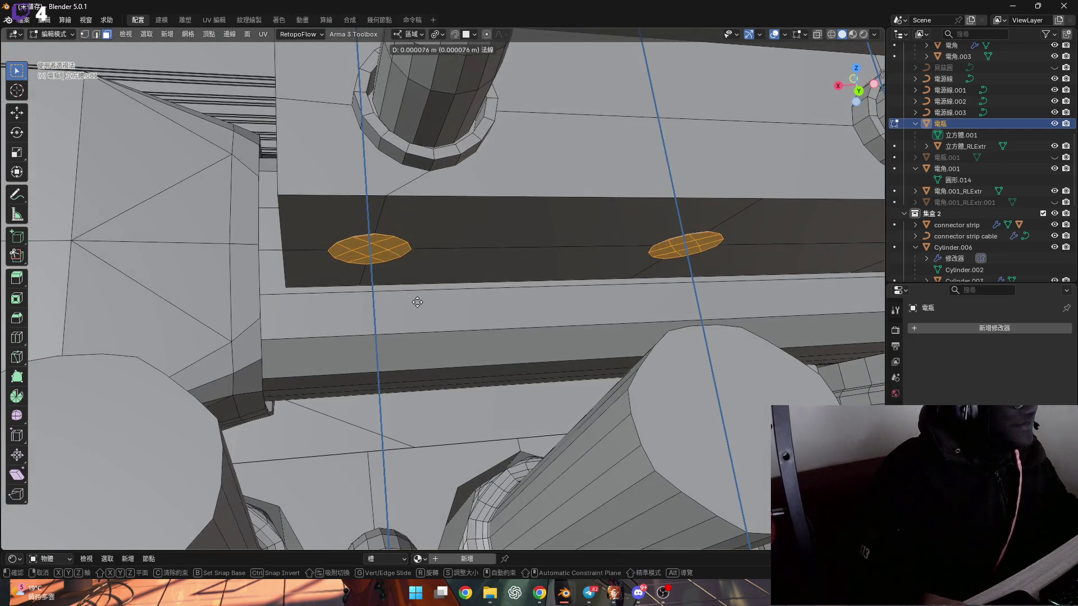
click(495, 323)
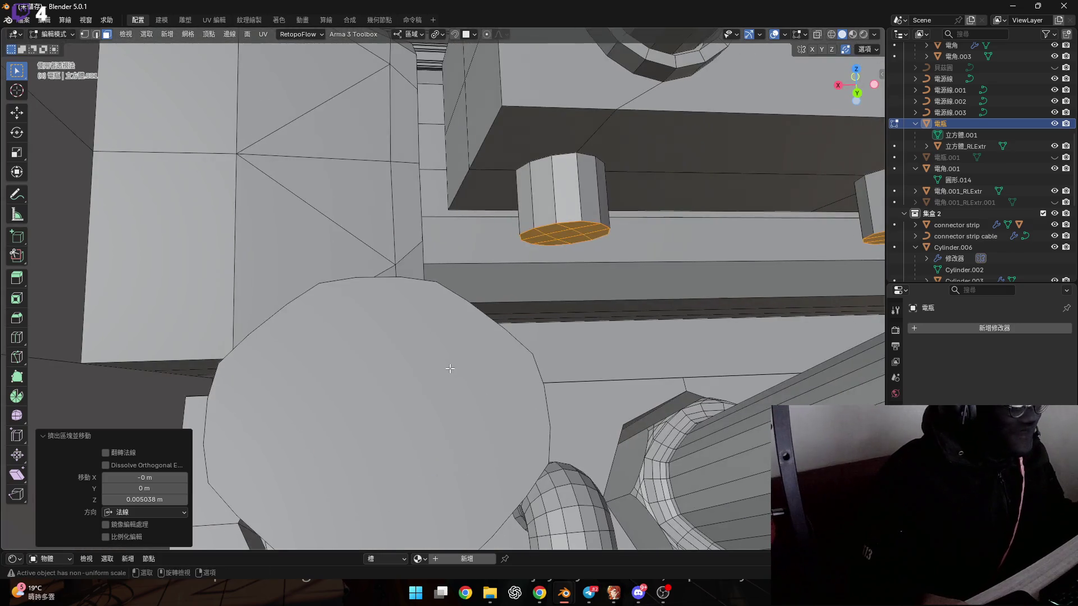
Step: Switch to vertex select mode and pick the vertex on the beam's lower edge
mouse_move(450, 369)
middle_down()
mouse_move(447, 385)
mouse_move(529, 395)
mouse_move(551, 377)
mouse_move(473, 396)
mouse_move(458, 380)
mouse_move(473, 388)
middle_up()
key(1)
click(462, 386)
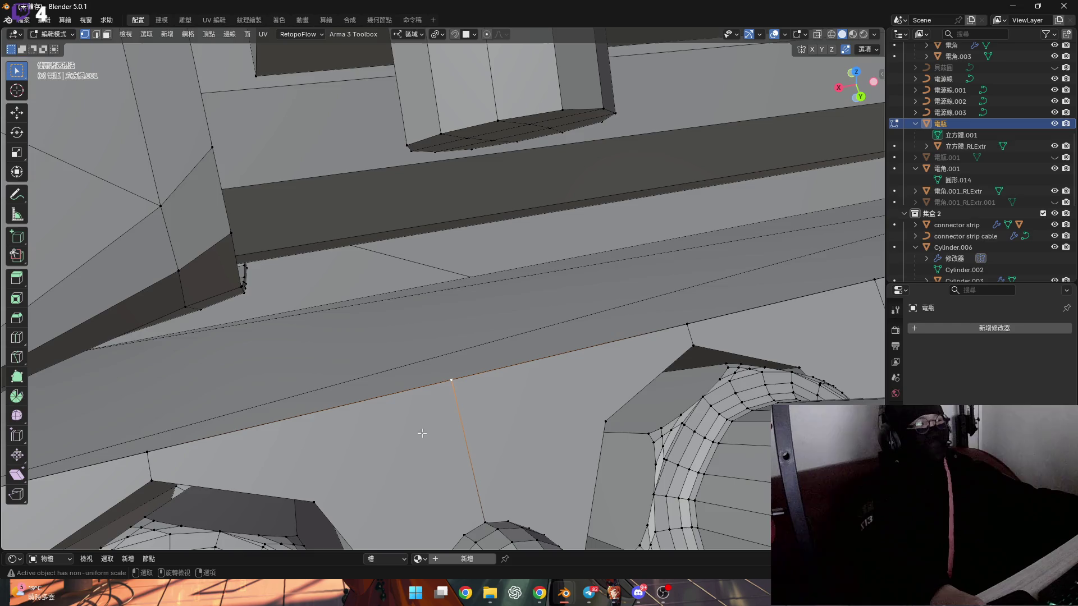
Step: Start a Knife cut at the vertex on the beam's lower edge
mouse_move(474, 369)
middle_down()
mouse_move(573, 393)
mouse_move(439, 369)
mouse_move(524, 356)
mouse_move(453, 377)
mouse_move(421, 372)
mouse_move(436, 378)
mouse_move(419, 388)
middle_up()
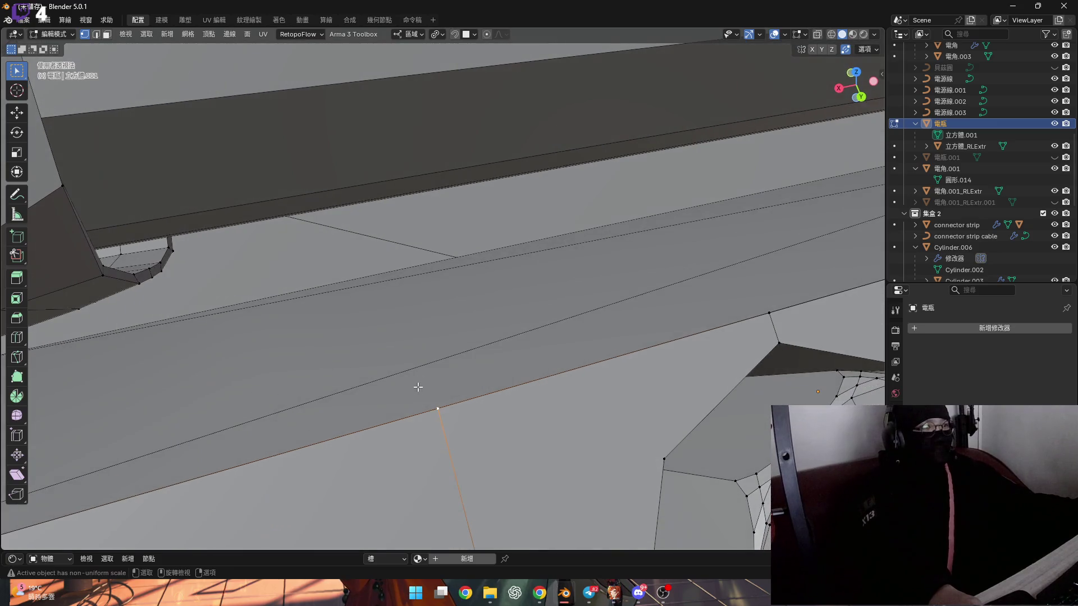
click(17, 357)
scroll(435, 373, down, 6)
mouse_move(401, 369)
middle_down()
mouse_move(401, 349)
mouse_move(432, 373)
mouse_move(431, 360)
mouse_move(490, 317)
mouse_move(572, 317)
mouse_move(440, 373)
mouse_move(384, 382)
mouse_move(447, 368)
mouse_move(452, 401)
middle_up()
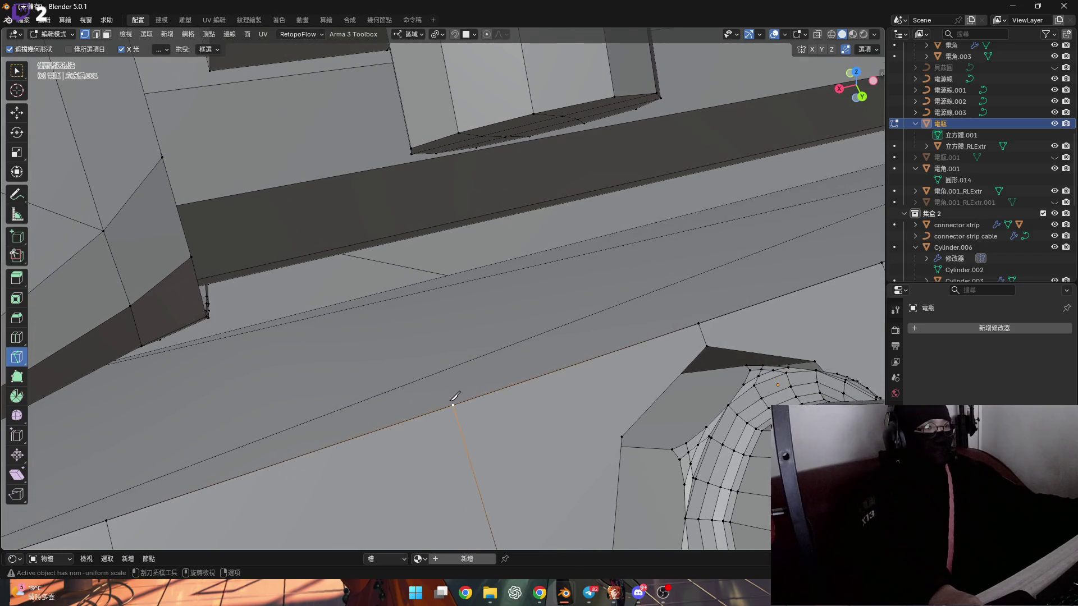
click(453, 404)
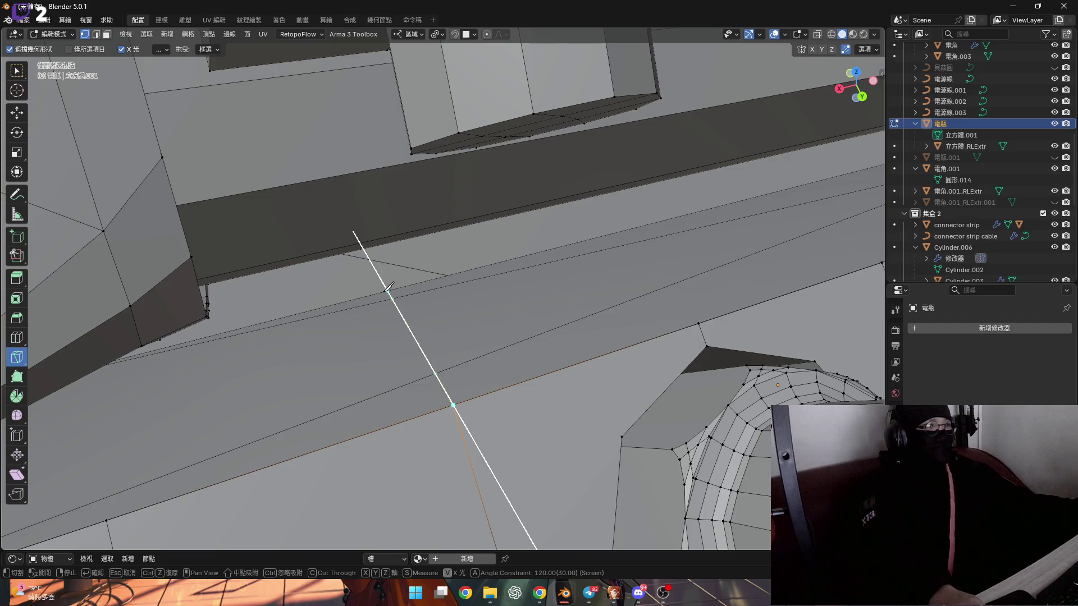
scroll(414, 324, down, 10)
mouse_move(393, 348)
middle_down()
mouse_move(371, 369)
mouse_move(330, 326)
middle_up()
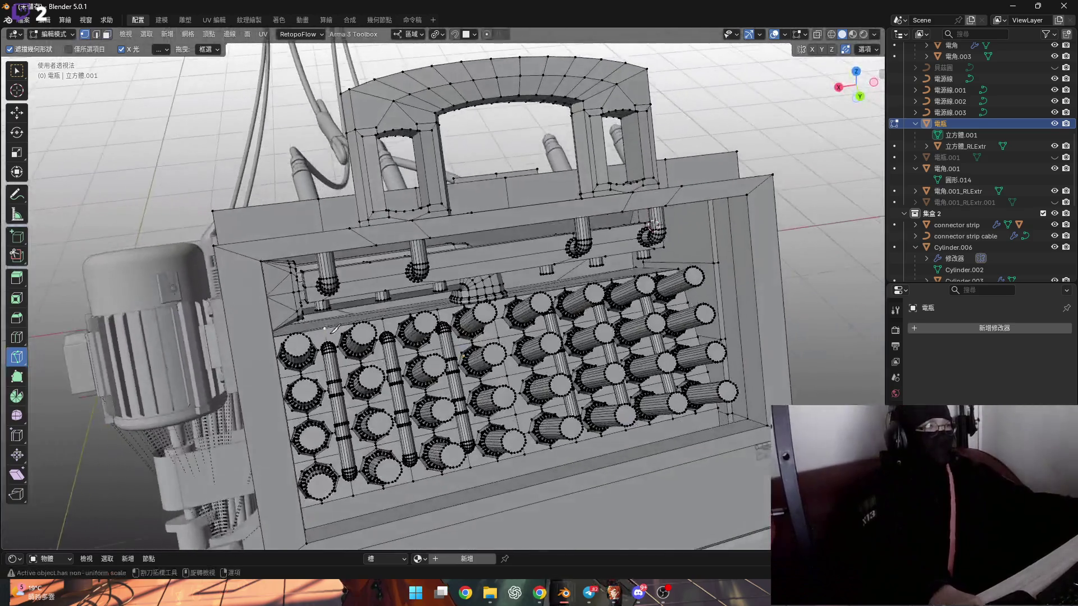
Step: With Select Box, pick the sliver face below the beam and grow it along the strip twice
scroll(330, 327, up, 5)
click(17, 71)
mouse_move(337, 281)
middle_down()
mouse_move(360, 264)
mouse_move(344, 288)
middle_up()
scroll(344, 289, up, 2)
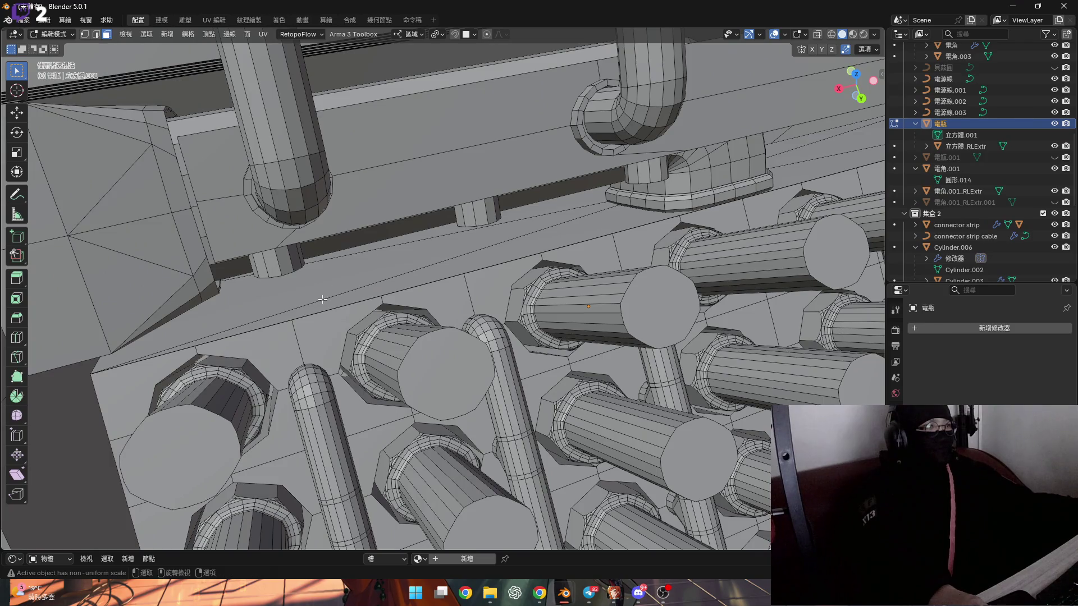
scroll(344, 289, down, 2)
click(348, 289)
key(ctrl+KP_Add)
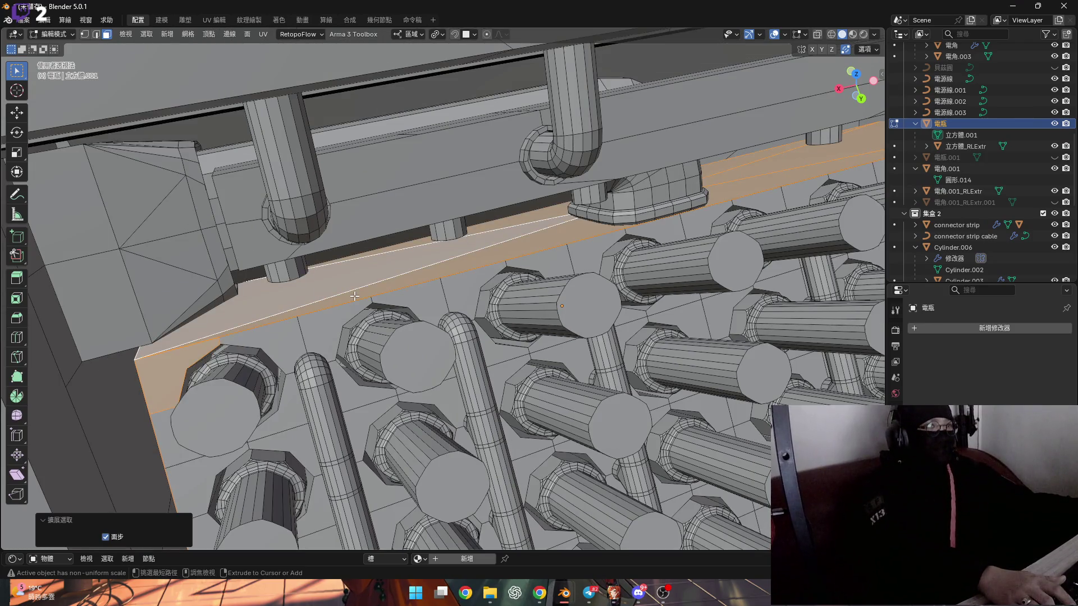
mouse_move(354, 295)
middle_down()
mouse_move(665, 201)
mouse_move(416, 249)
mouse_move(422, 308)
mouse_move(514, 345)
mouse_move(330, 306)
mouse_move(409, 294)
mouse_move(410, 320)
mouse_move(507, 299)
mouse_move(631, 230)
mouse_move(348, 326)
mouse_move(385, 331)
mouse_move(343, 373)
middle_up()
key(ctrl+KP_Add)
Step: Hide the mesh, switch to vertex mode, and orbit to inspect the strip, cylinders and pipes
key(a)
key(h)
scroll(415, 325, up, 3)
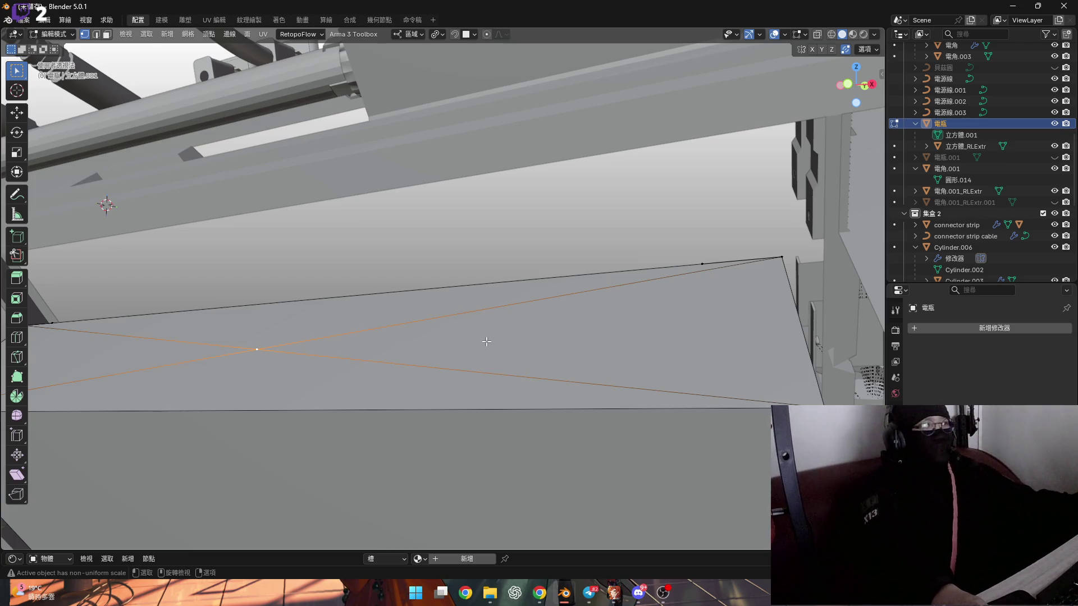
mouse_move(486, 341)
middle_down()
mouse_move(469, 377)
mouse_move(483, 363)
mouse_move(426, 380)
mouse_move(412, 357)
mouse_move(454, 342)
mouse_move(494, 354)
mouse_move(479, 343)
mouse_move(452, 365)
mouse_move(385, 373)
mouse_move(433, 365)
mouse_move(464, 330)
mouse_move(439, 317)
middle_up()
key(1)
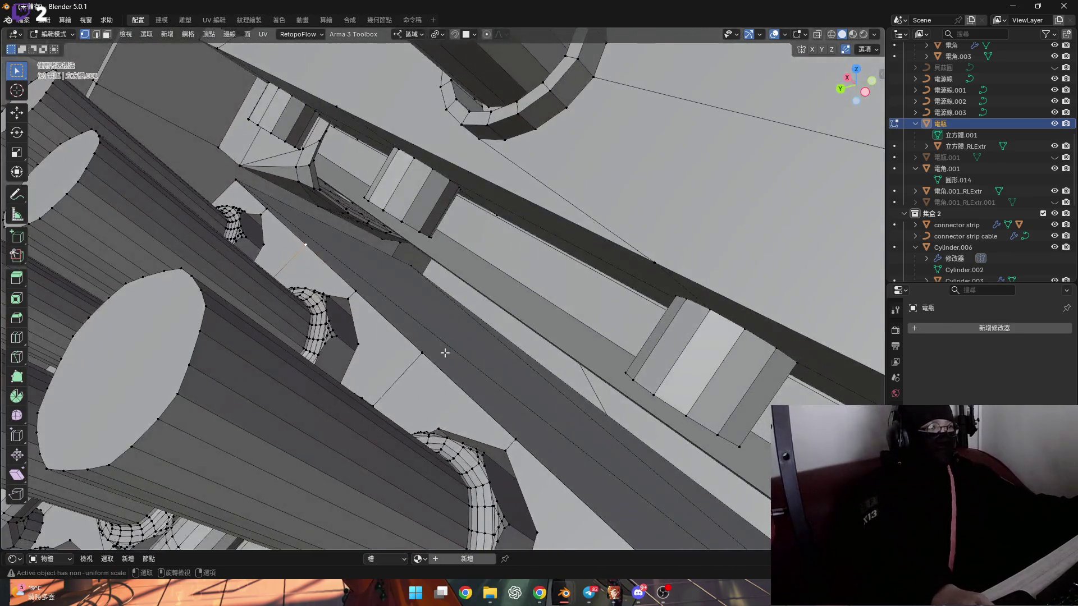
mouse_move(444, 353)
middle_down()
mouse_move(359, 299)
mouse_move(383, 324)
middle_up()
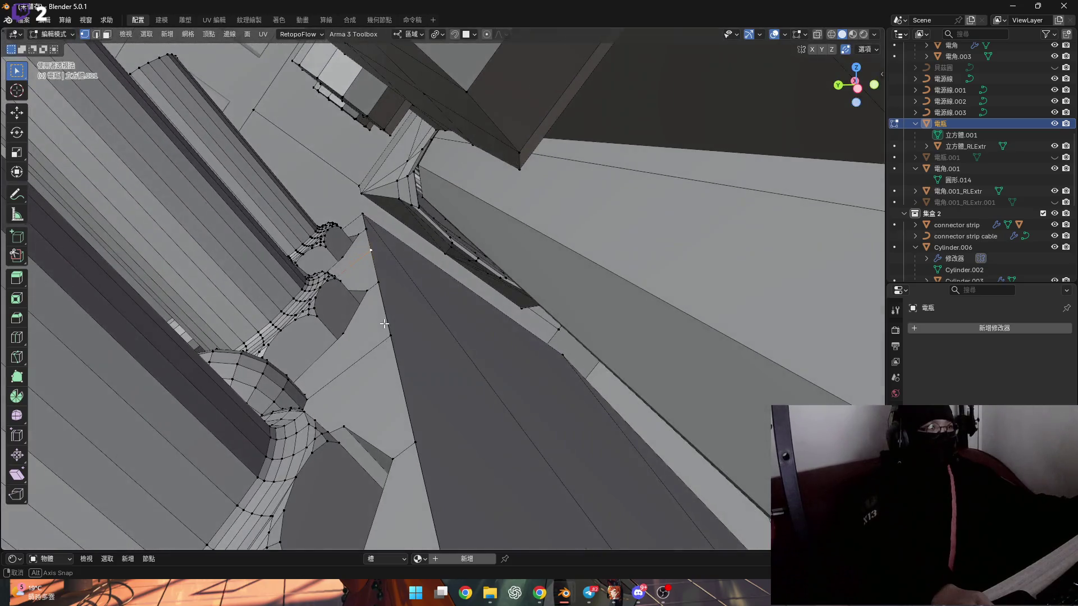
middle_drag(532, 380, 510, 356)
scroll(523, 288, up, 5)
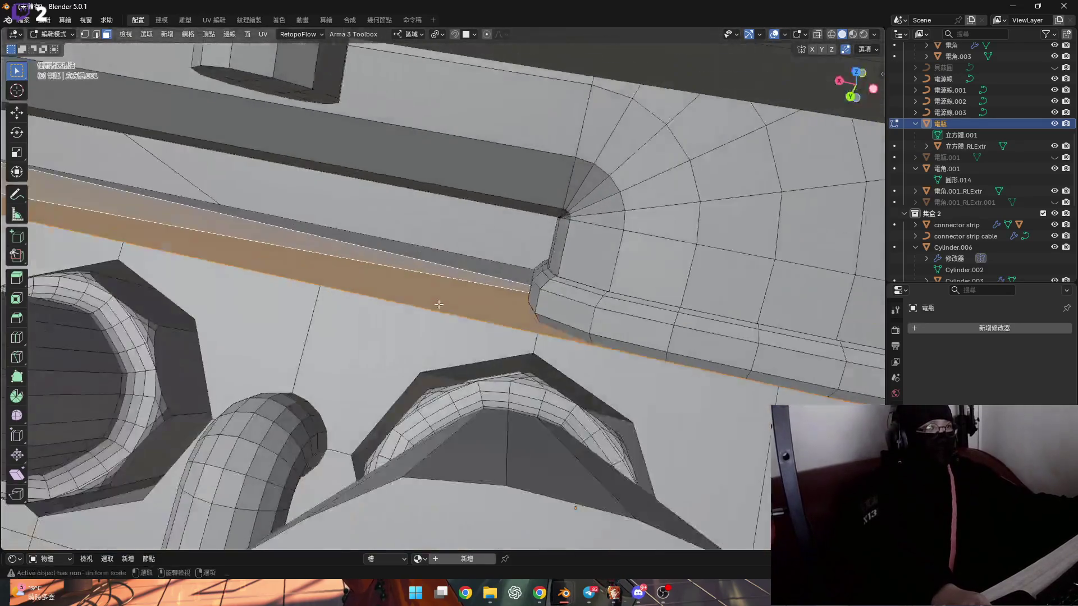
ctrl+middle_drag(438, 304, 495, 316)
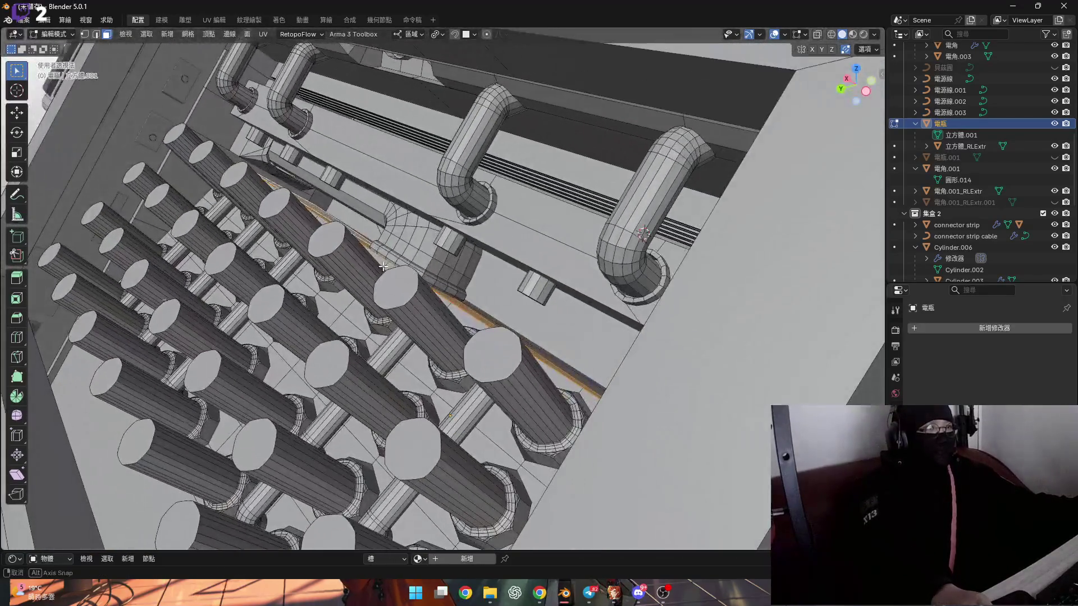
middle_drag(383, 266, 453, 288)
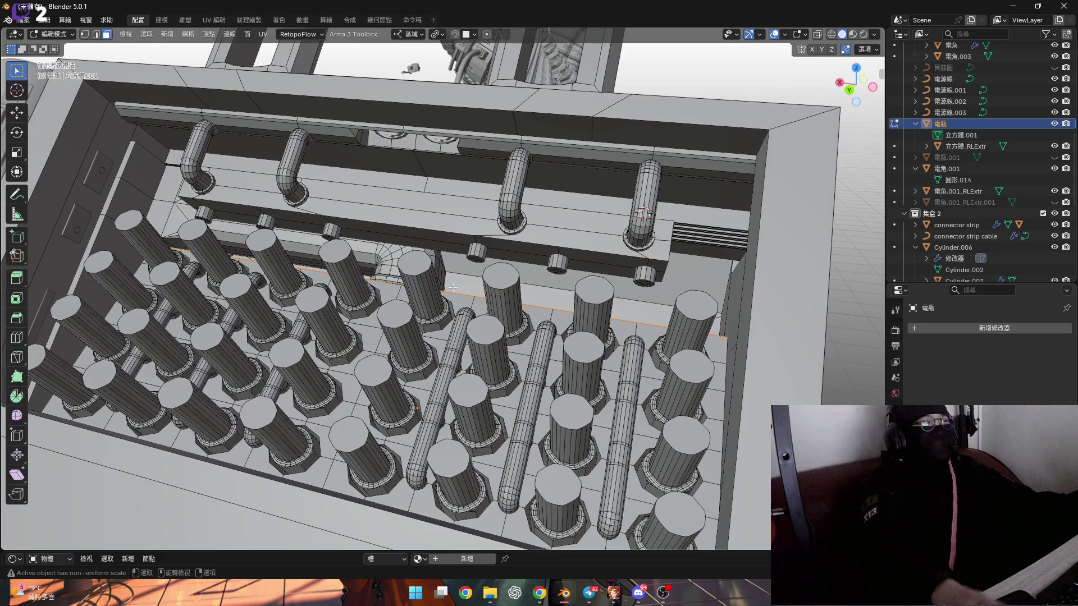
middle_drag(444, 294, 435, 305)
scroll(433, 308, up, 3)
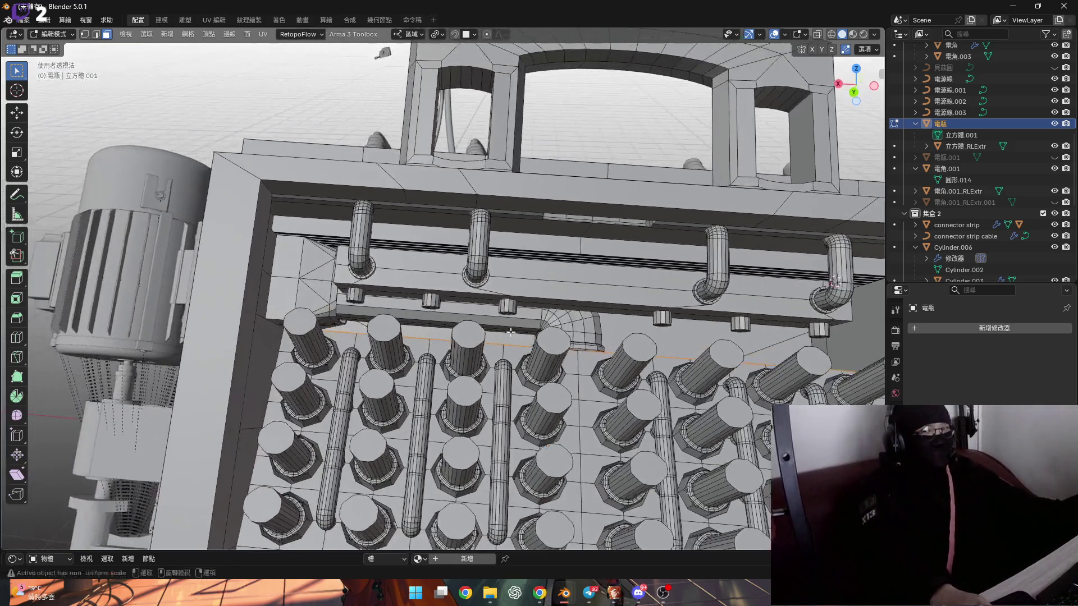
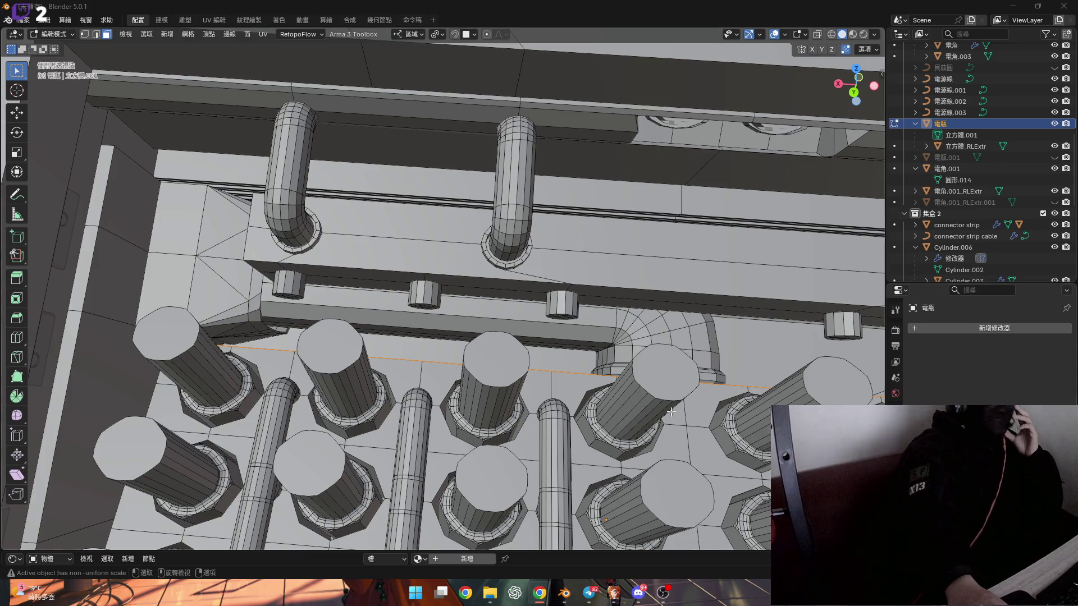
Step: Delete the long stretched sliver face beside the connector bar
scroll(458, 364, down, 5)
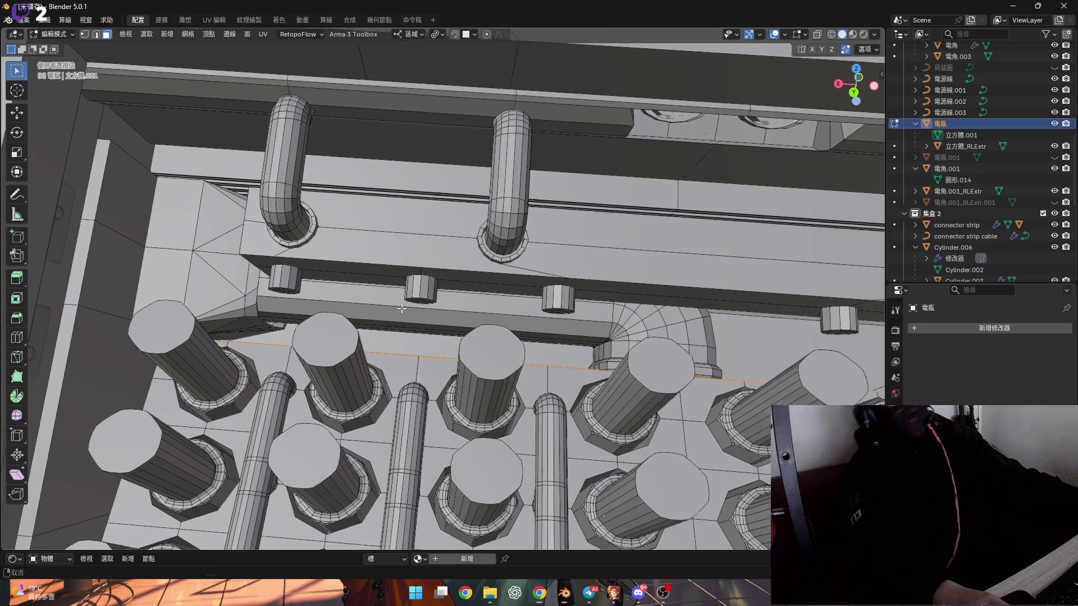
scroll(402, 327, up, 8)
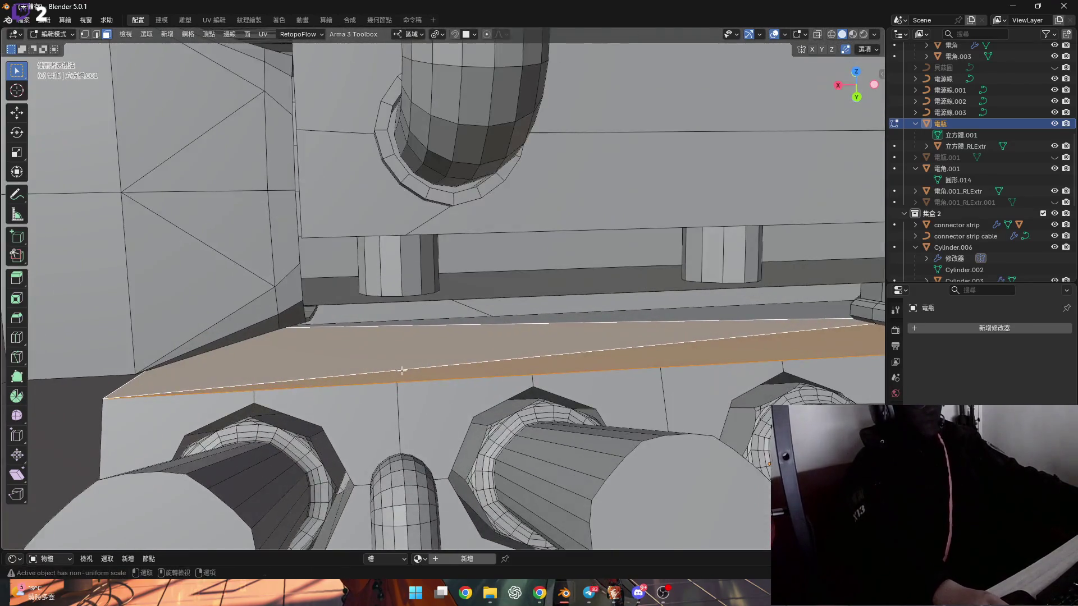
mouse_move(403, 371)
middle_down()
mouse_move(347, 320)
mouse_move(354, 344)
mouse_move(391, 353)
middle_up()
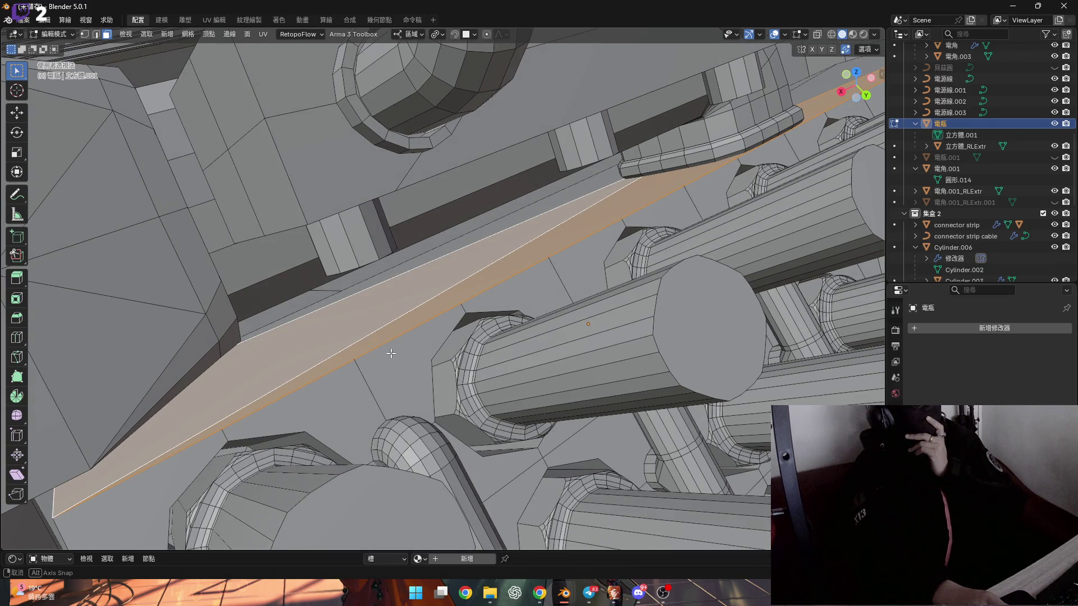
middle_drag(391, 353, 466, 303)
scroll(476, 295, up, 5)
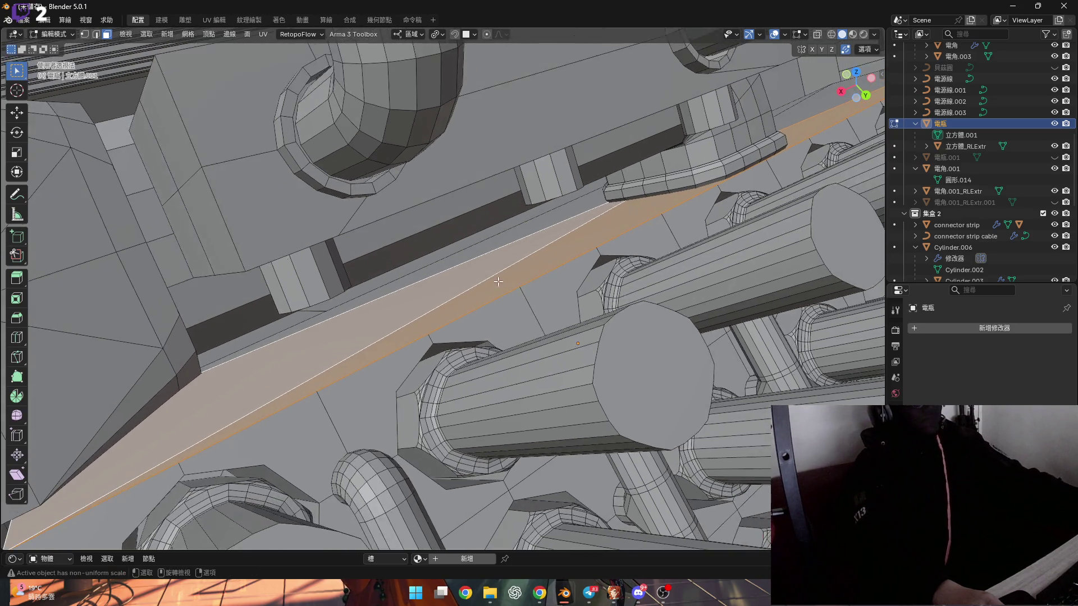
mouse_move(544, 257)
middle_down()
mouse_move(512, 289)
mouse_move(549, 258)
mouse_move(384, 360)
mouse_move(404, 343)
mouse_move(340, 332)
middle_up()
right_click(549, 258)
click(549, 258)
Step: Select the edge loop running along the connector bar's edge
scroll(437, 338, down, 4)
alt+click(388, 343)
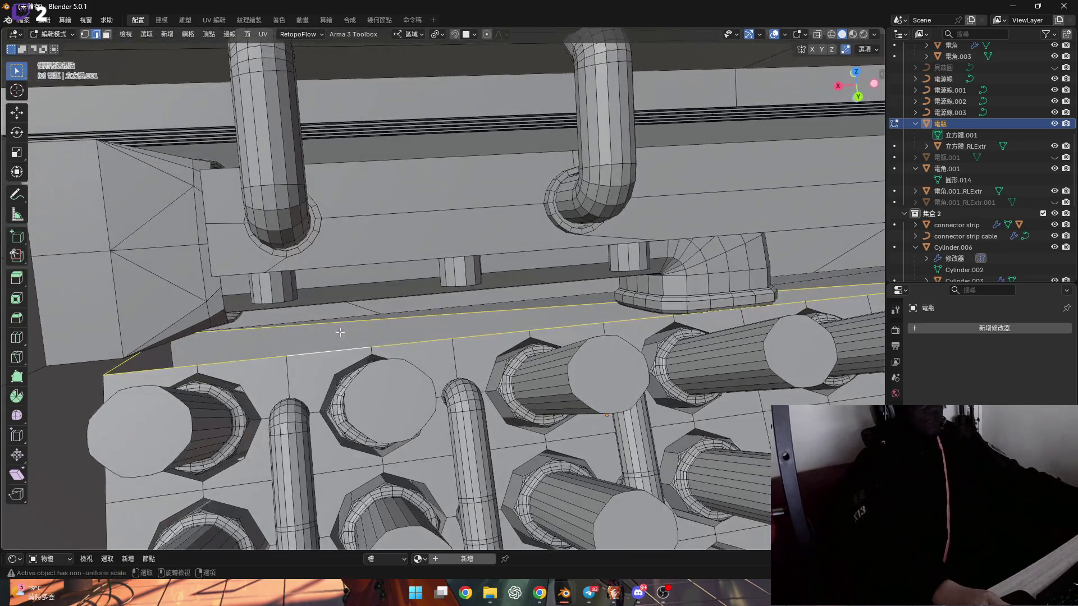
scroll(513, 302, up, 3)
mouse_move(513, 302)
middle_down()
mouse_move(516, 326)
mouse_move(493, 325)
middle_up()
click(515, 326)
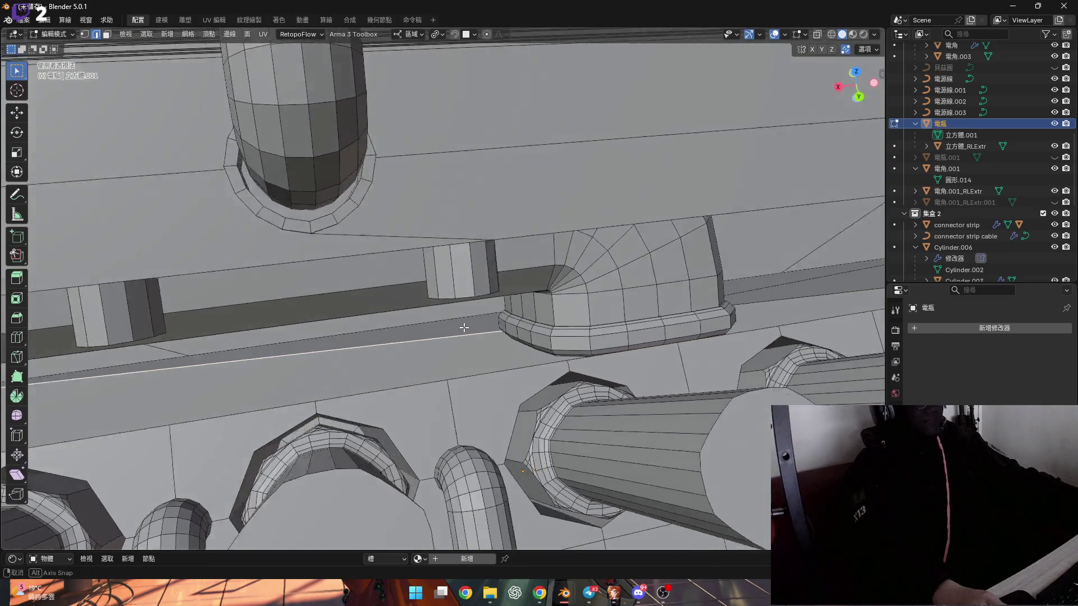
scroll(483, 324, up, 2)
alt+click(483, 323)
right_click(500, 319)
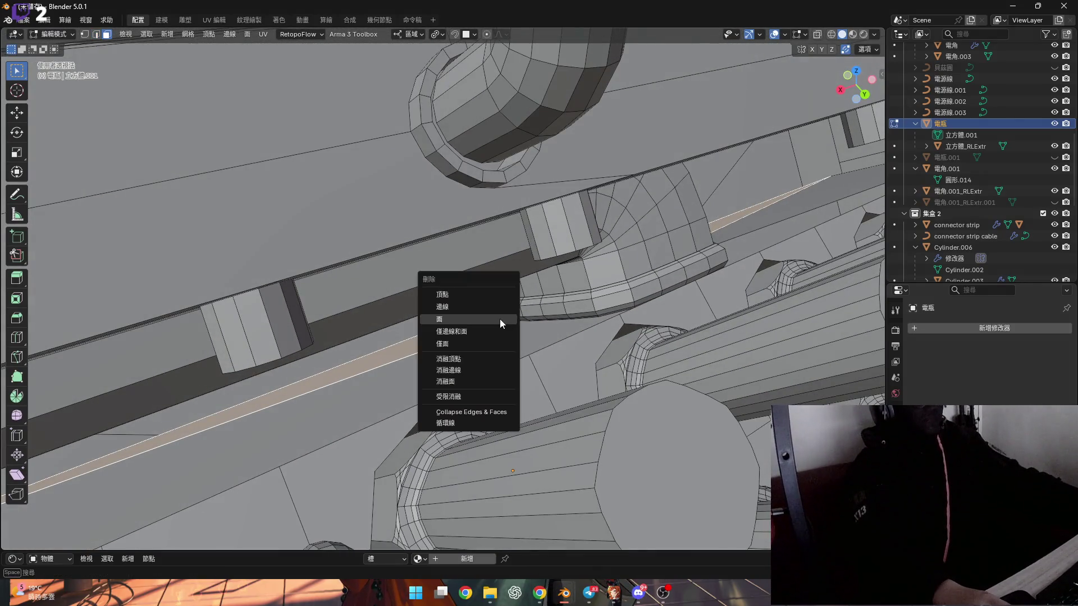
Step: Delete the faces along the selected loop to open the gap
click(500, 319)
middle_drag(500, 319, 629, 319)
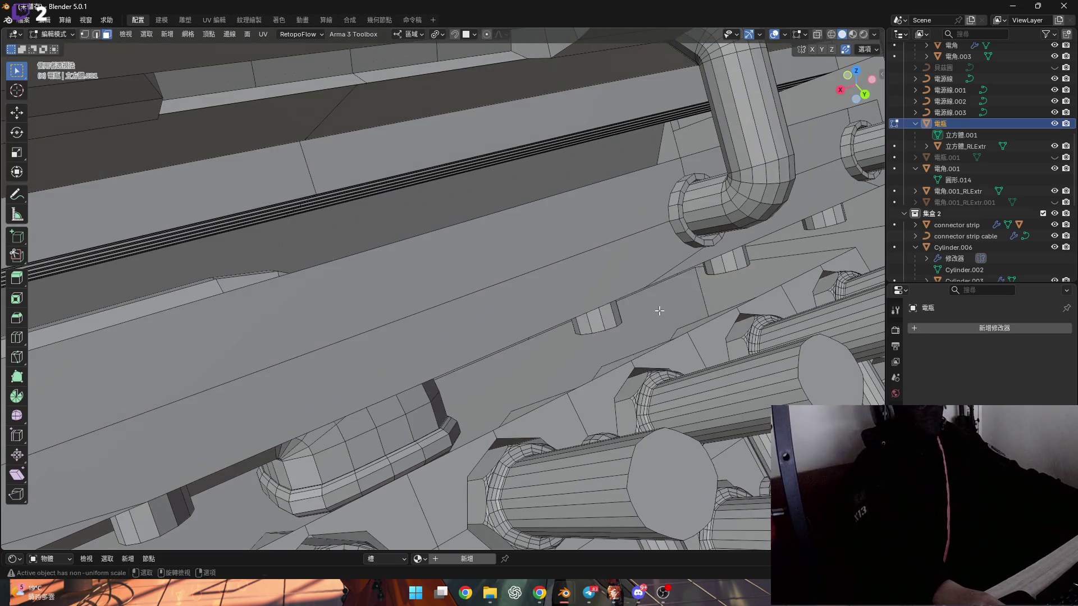
scroll(651, 310, down, 3)
Step: In edge select mode, select both border loops and bridge them across the gap
key(2)
alt+click(606, 344)
mouse_move(606, 345)
middle_down()
mouse_move(473, 361)
mouse_move(567, 328)
mouse_move(406, 339)
mouse_move(300, 325)
mouse_move(441, 321)
mouse_move(708, 354)
middle_up()
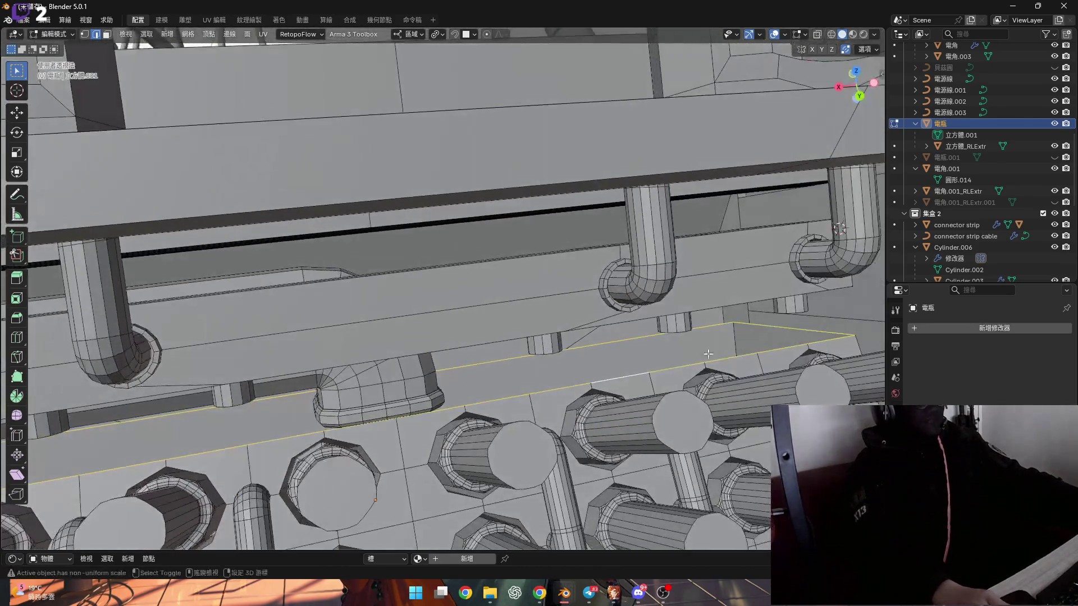
middle_drag(769, 332, 595, 333)
right_click(595, 332)
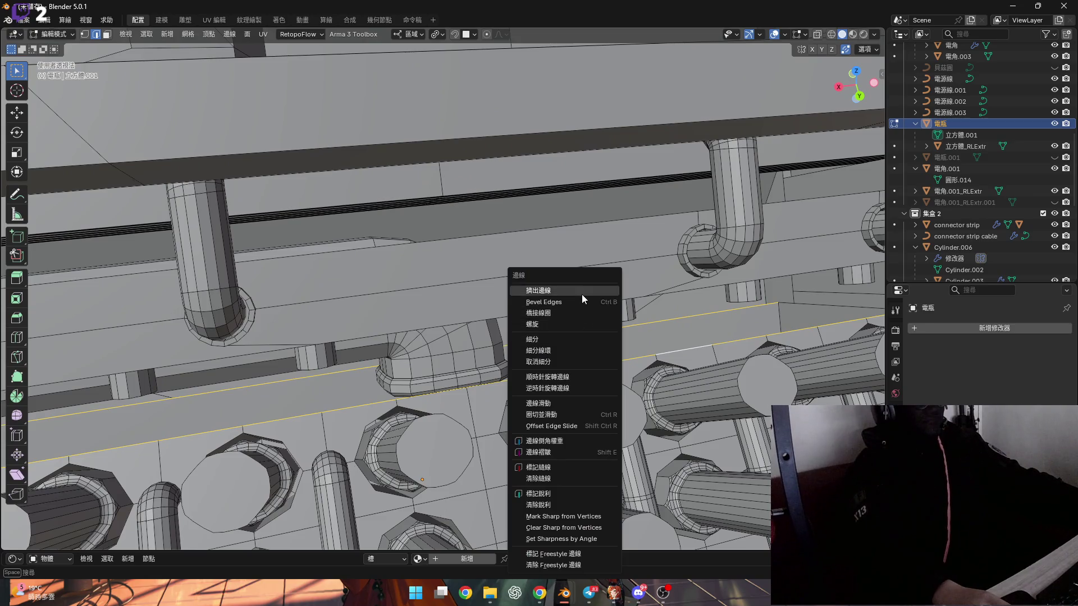
click(581, 294)
Step: Inspect the new bridged strip from several angles and begin a loop cut across it
mouse_move(454, 351)
middle_down()
mouse_move(575, 346)
mouse_move(487, 380)
middle_up()
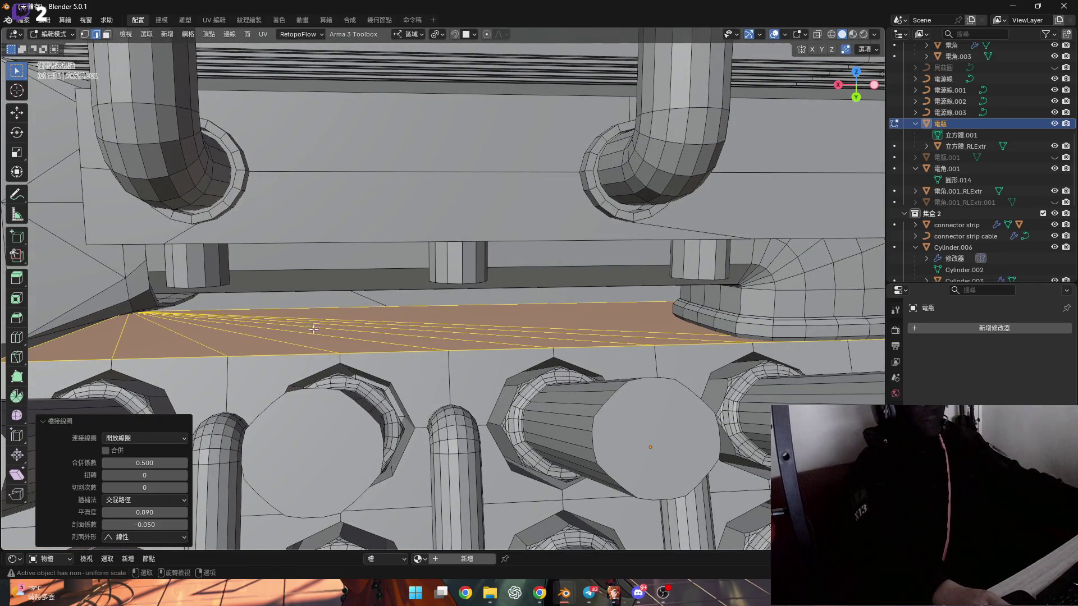
middle_drag(313, 330, 405, 320)
scroll(405, 323, down, 6)
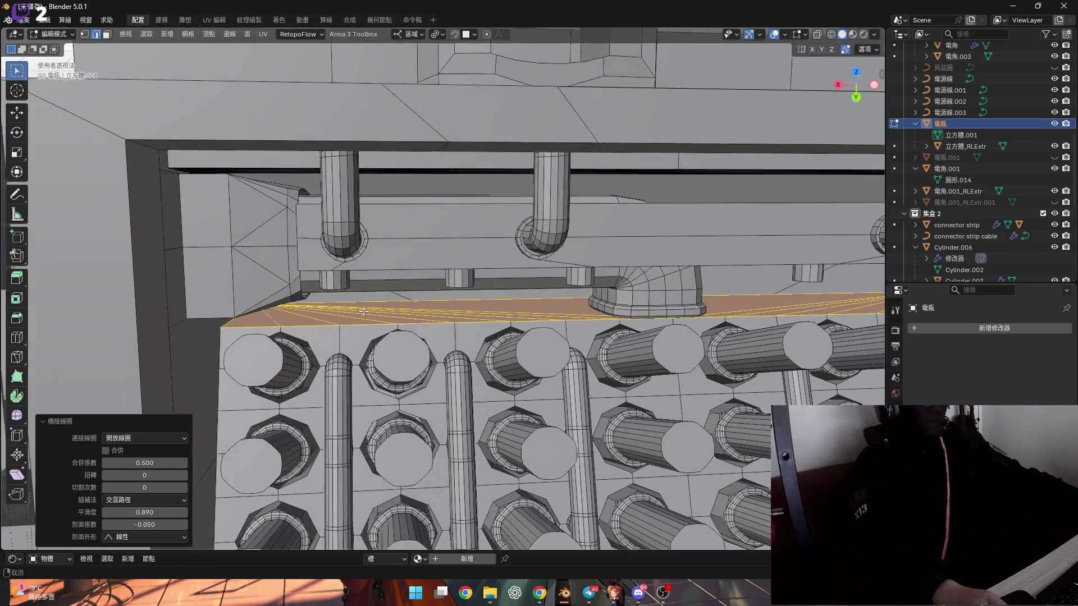
scroll(397, 325, down, 3)
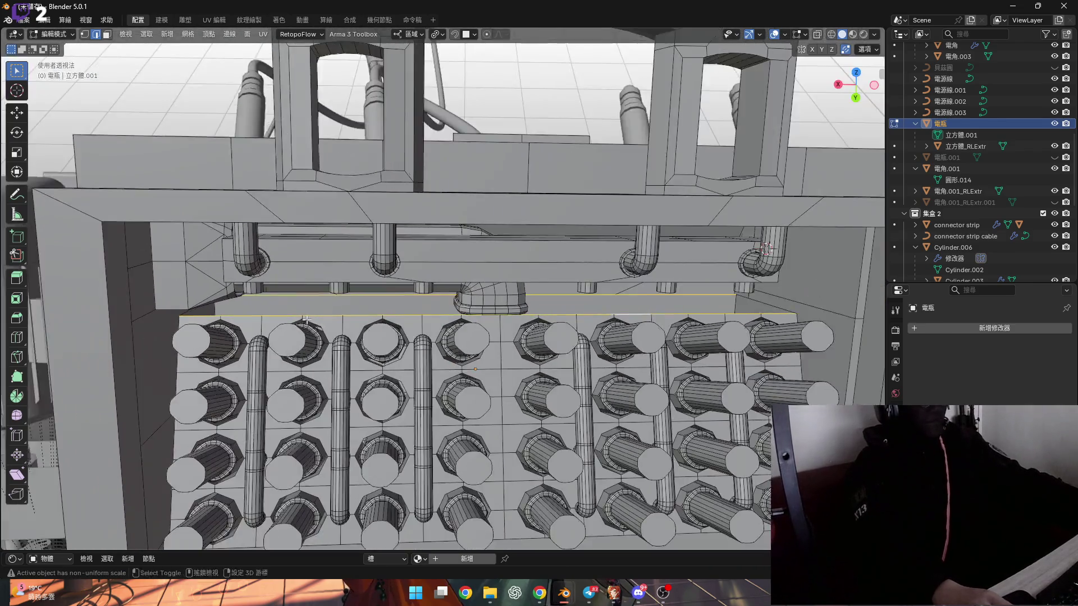
mouse_move(398, 326)
middle_down()
mouse_move(353, 308)
mouse_move(272, 316)
middle_up()
scroll(309, 293, up, 3)
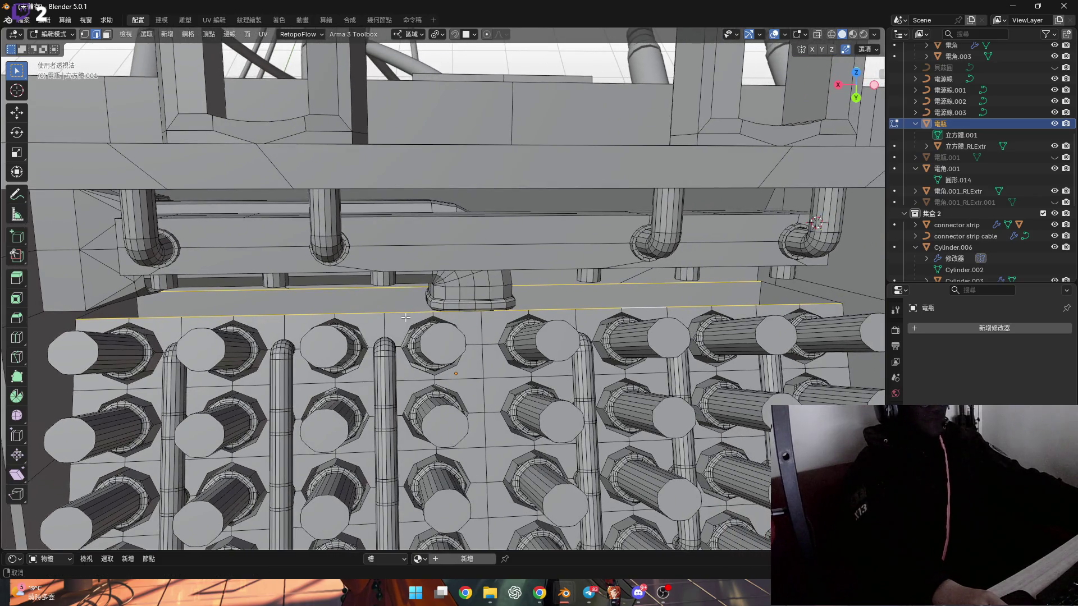
middle_drag(336, 316, 306, 310)
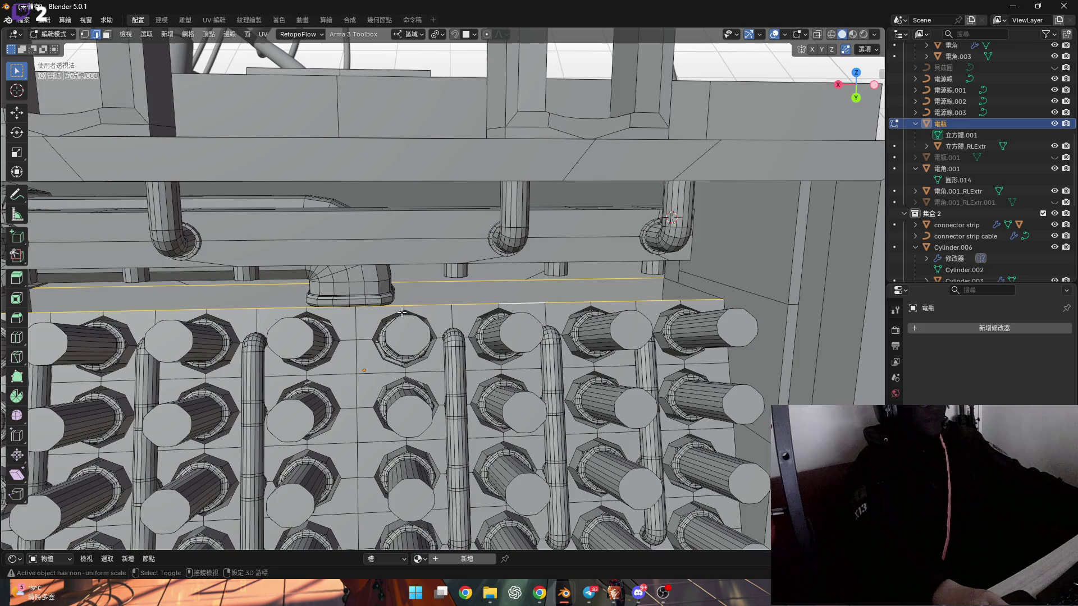
mouse_move(449, 311)
middle_down()
mouse_move(396, 316)
mouse_move(425, 317)
middle_up()
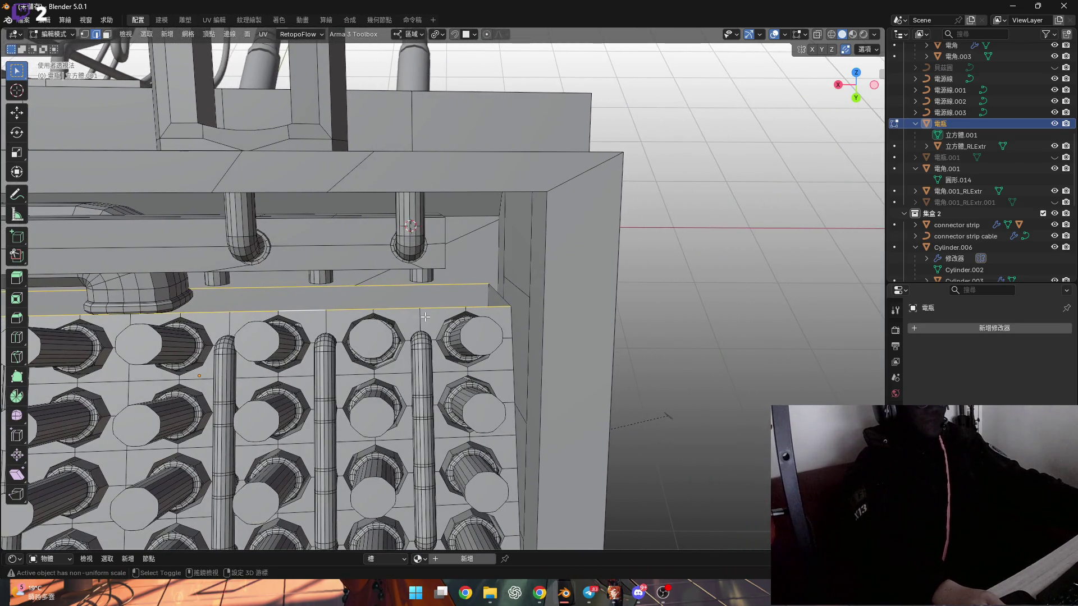
scroll(341, 326, up, 5)
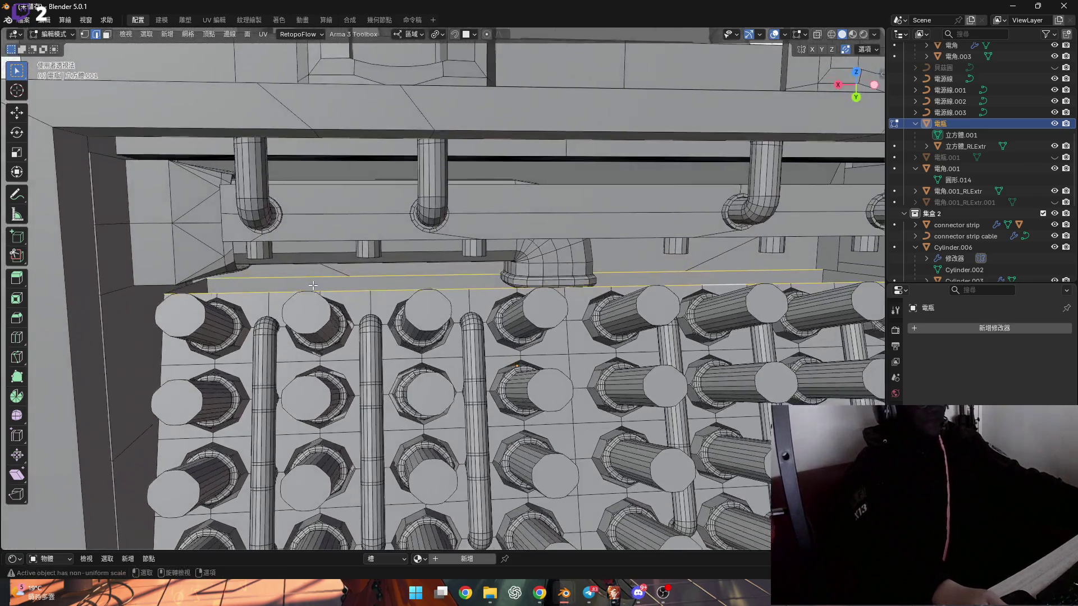
key(ctrl+r)
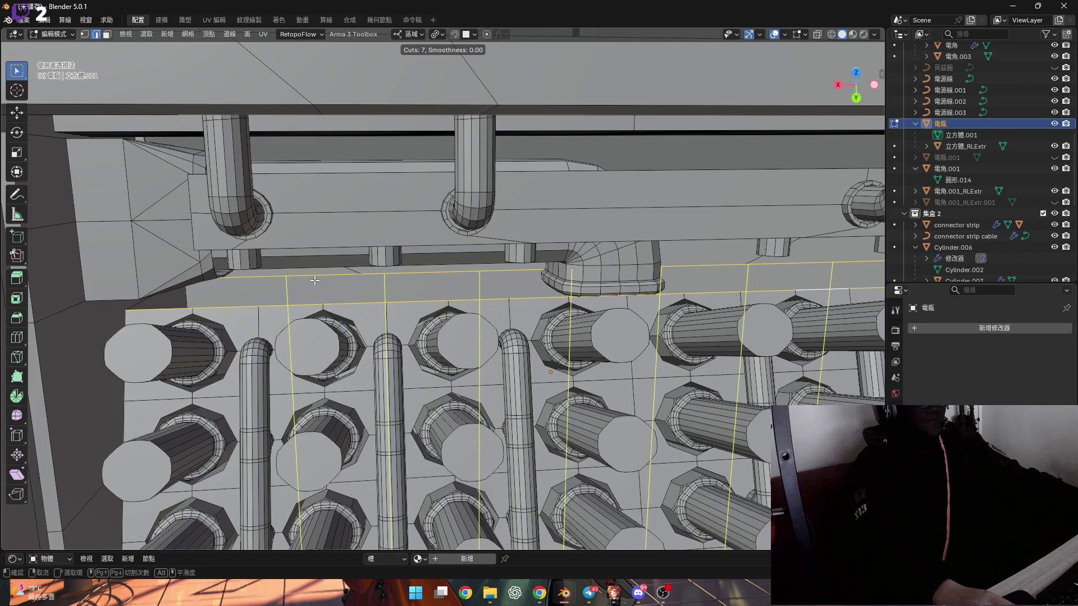
Step: Place the loop cut across the strip without sliding and raise its cut count
click(315, 281)
right_click(314, 281)
scroll(314, 281, down, 4)
scroll(304, 307, up, 4)
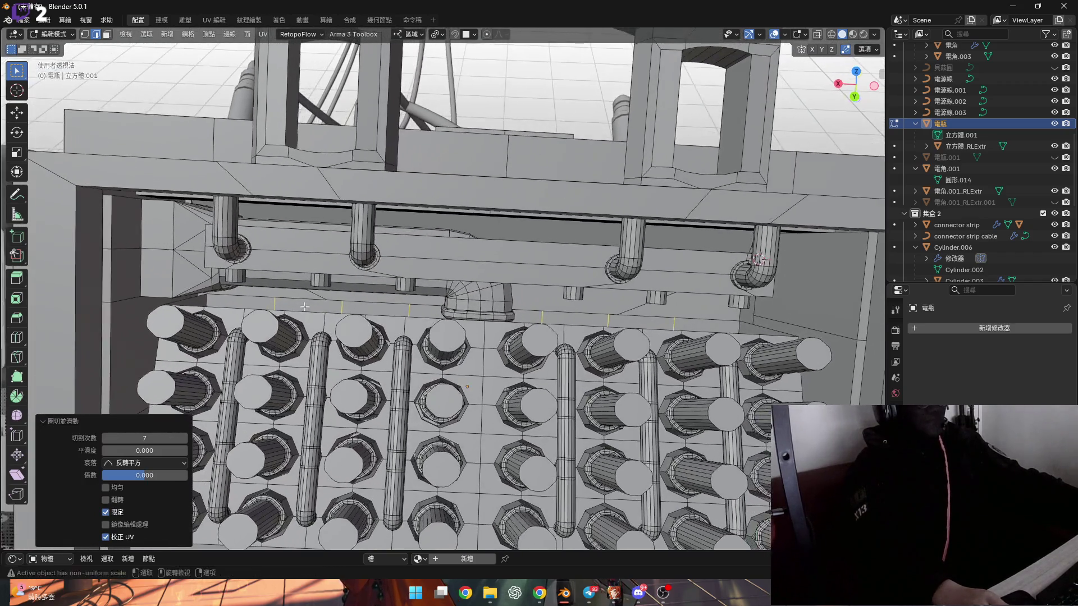
click(184, 437)
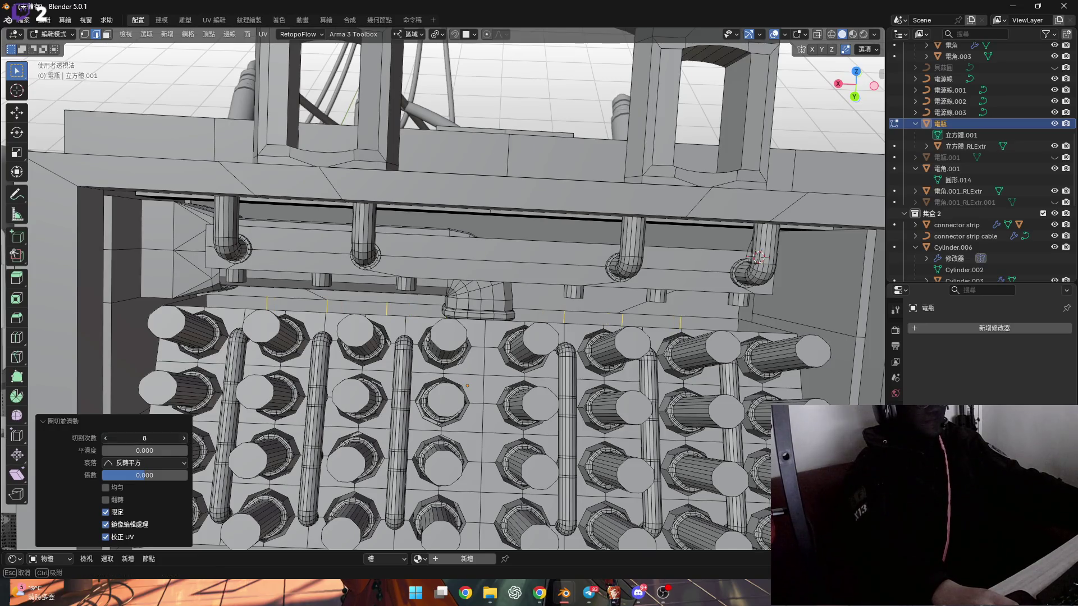
click(184, 438)
middle_drag(393, 314, 433, 315)
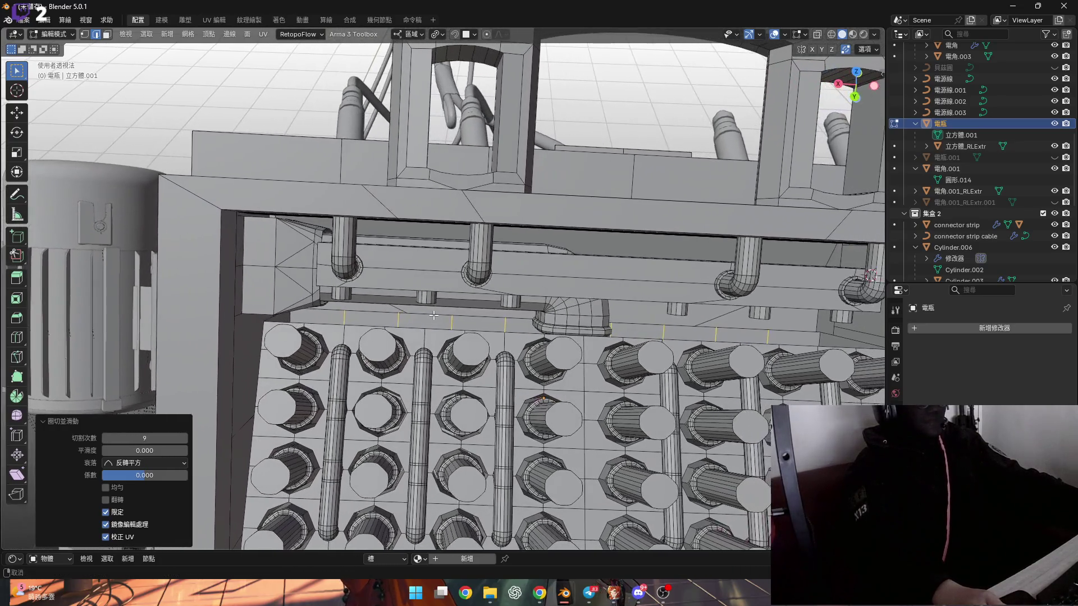
click(184, 438)
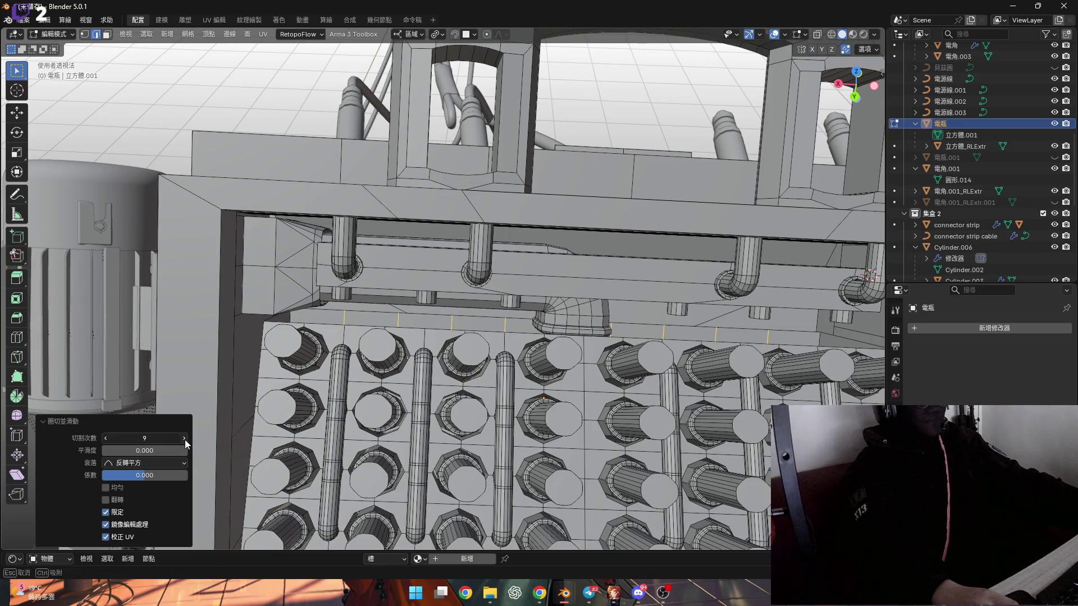
Step: Orbit around the cut strip and enable X-ray to see the sockets inside
mouse_move(357, 324)
shift+middle_down()
mouse_move(492, 324)
mouse_move(554, 344)
shift+middle_up()
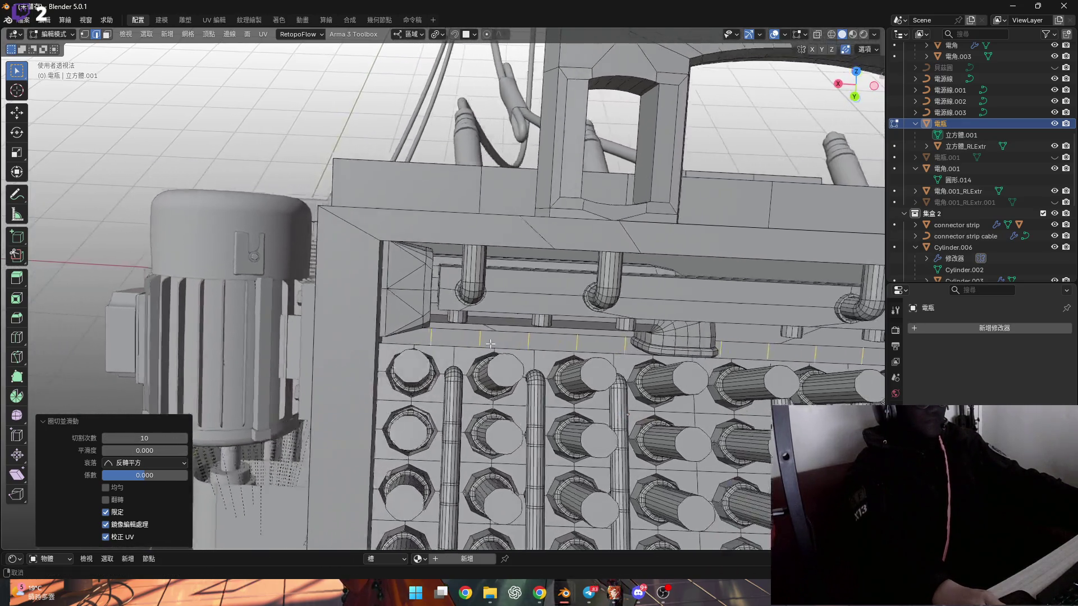
scroll(403, 353, up, 5)
middle_drag(403, 353, 513, 352)
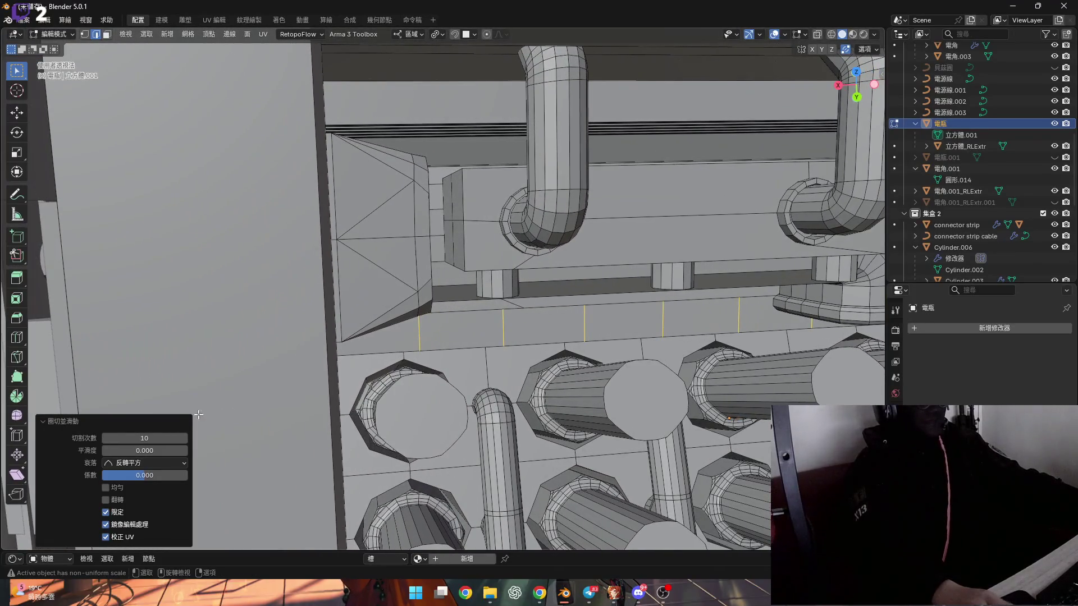
scroll(365, 348, down, 5)
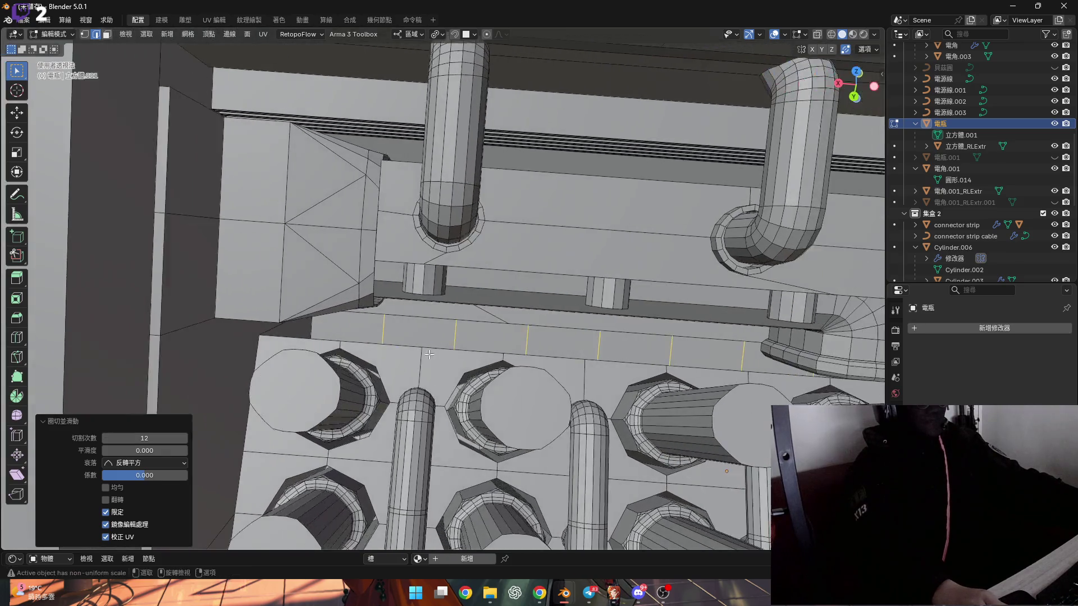
scroll(364, 348, up, 5)
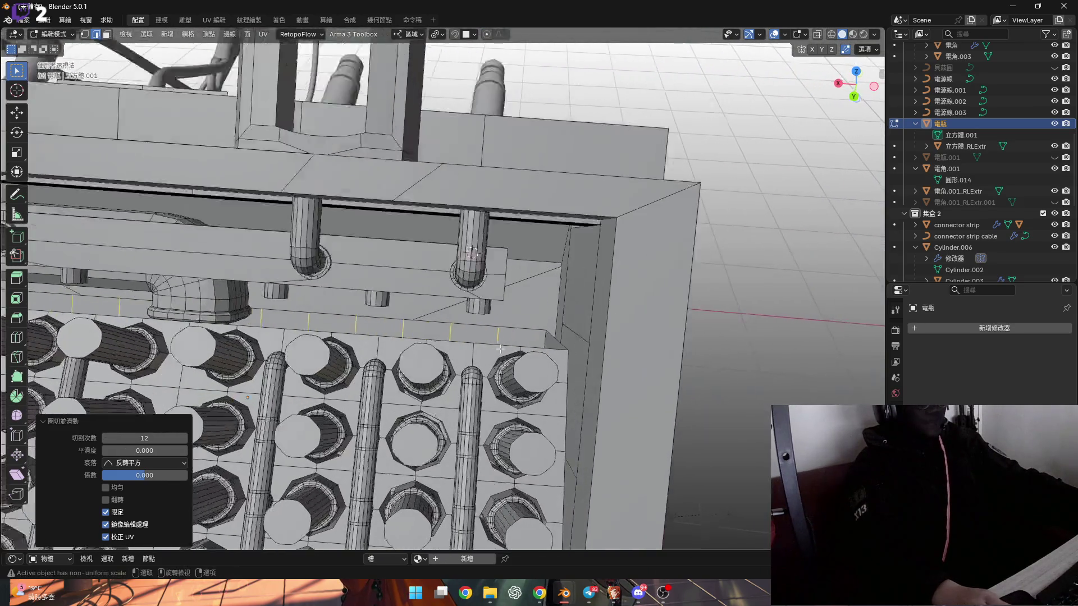
middle_drag(499, 354, 505, 355)
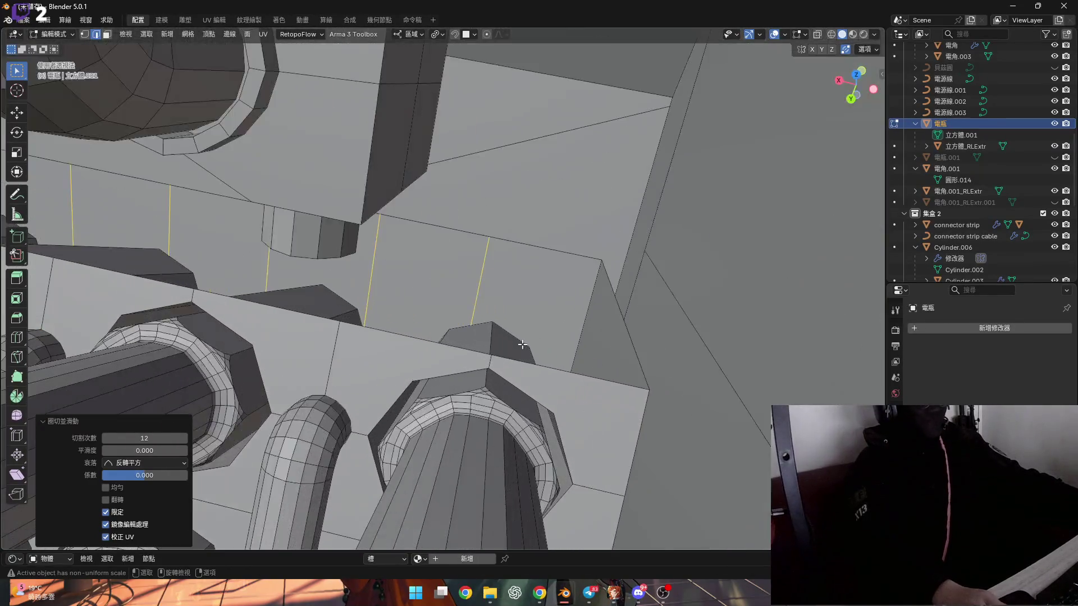
middle_drag(522, 345, 462, 367)
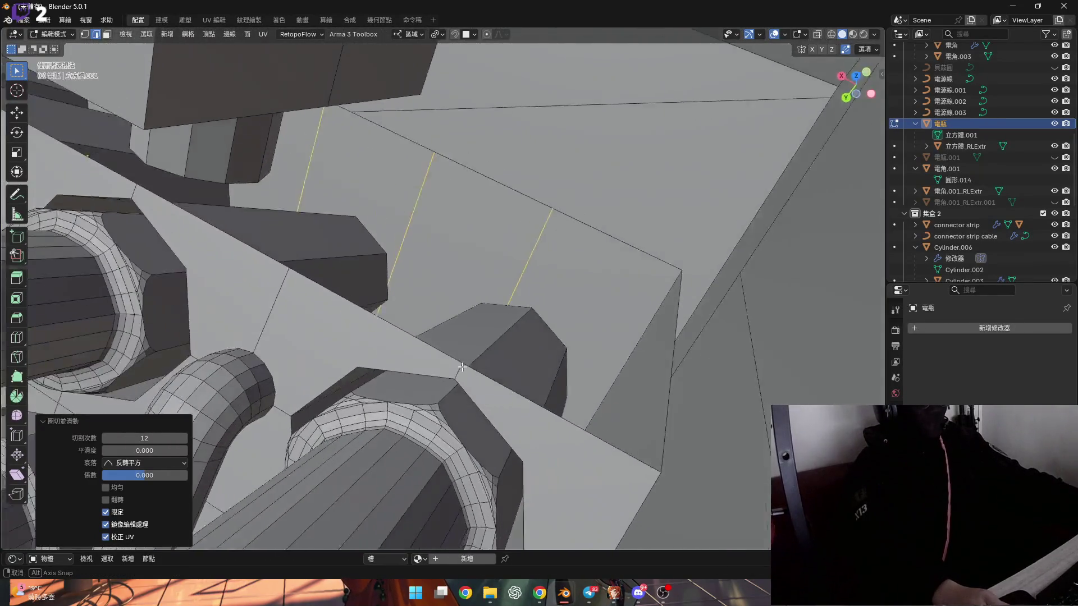
scroll(489, 349, up, 5)
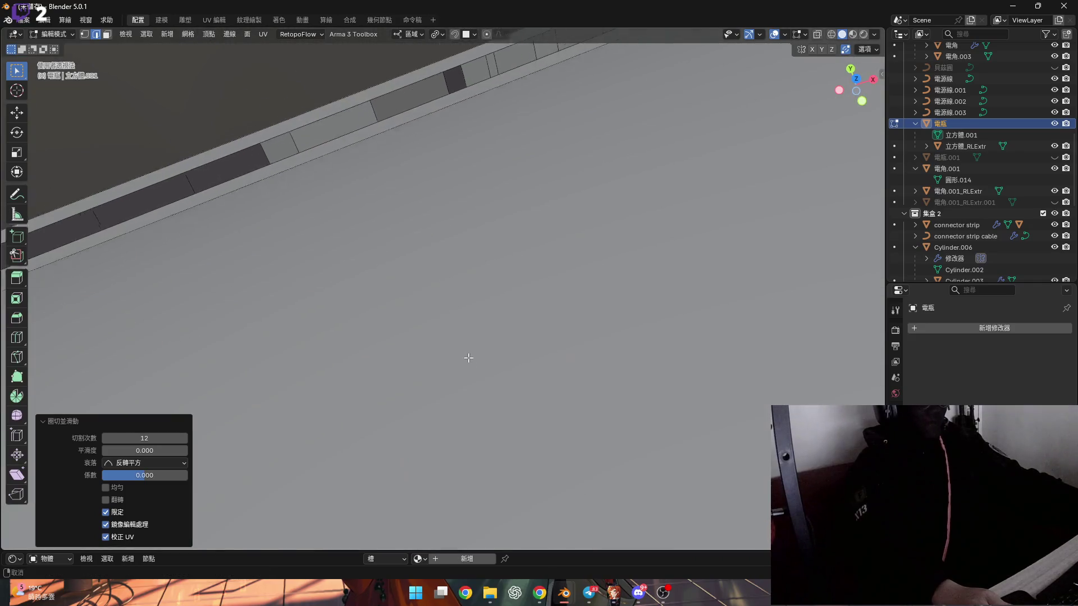
click(816, 36)
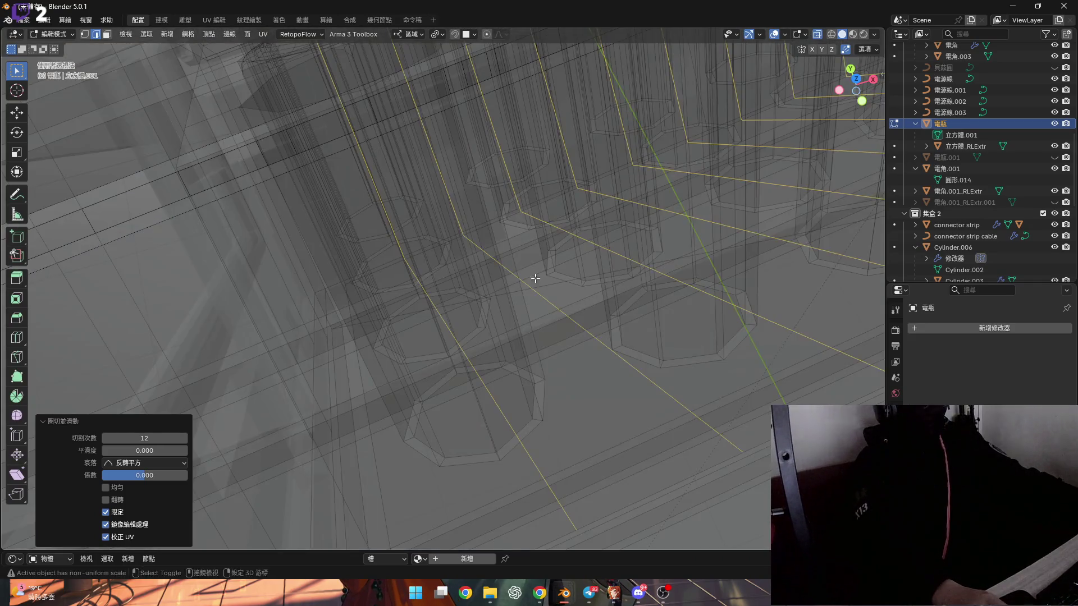
Step: Adjust the loop cut count, trying 8 before settling on 14 cuts
mouse_move(499, 329)
middle_down()
mouse_move(543, 353)
mouse_move(530, 313)
mouse_move(539, 291)
mouse_move(481, 308)
mouse_move(449, 255)
mouse_move(472, 292)
mouse_move(557, 289)
mouse_move(642, 200)
mouse_move(601, 312)
mouse_move(606, 290)
mouse_move(668, 241)
mouse_move(657, 291)
mouse_move(637, 278)
mouse_move(589, 314)
mouse_move(517, 337)
mouse_move(509, 364)
mouse_move(518, 333)
middle_up()
click(105, 438)
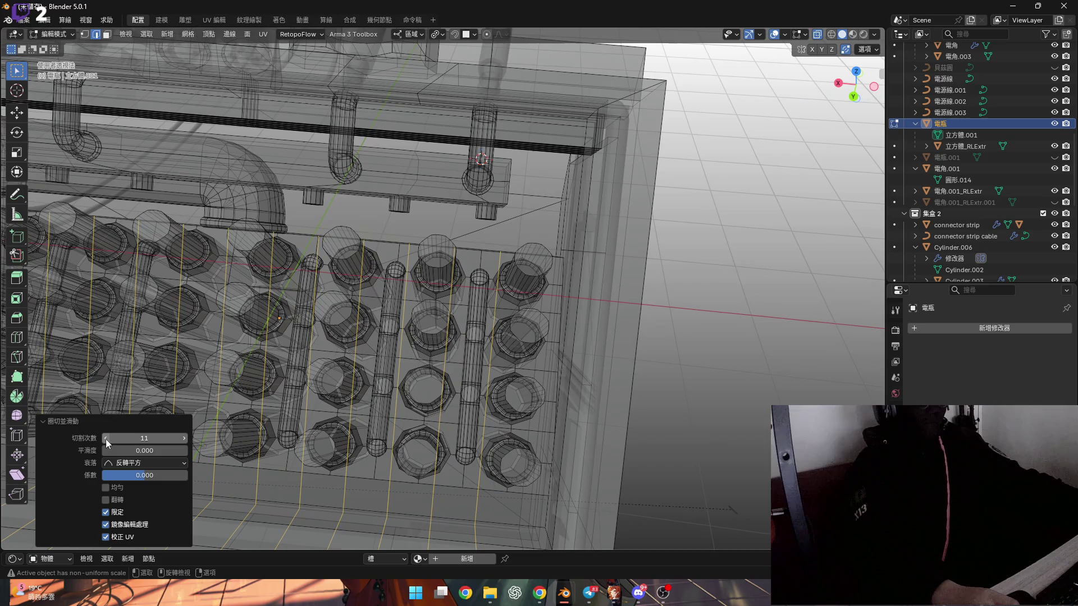
click(106, 439)
click(106, 439)
click(106, 439)
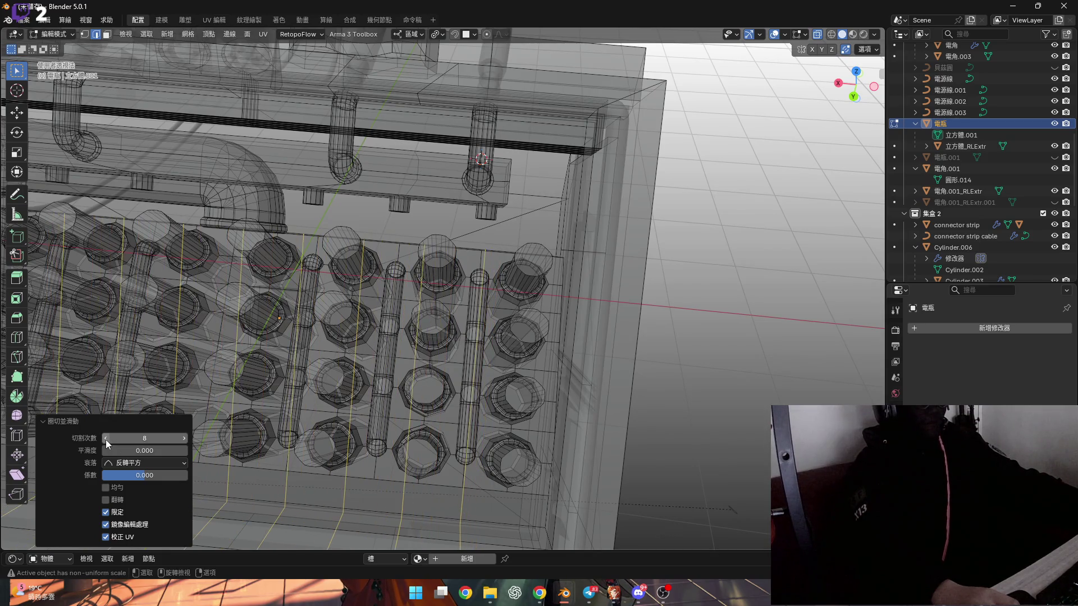
mouse_move(242, 376)
middle_down()
mouse_move(459, 367)
mouse_move(263, 413)
middle_up()
click(183, 438)
click(183, 439)
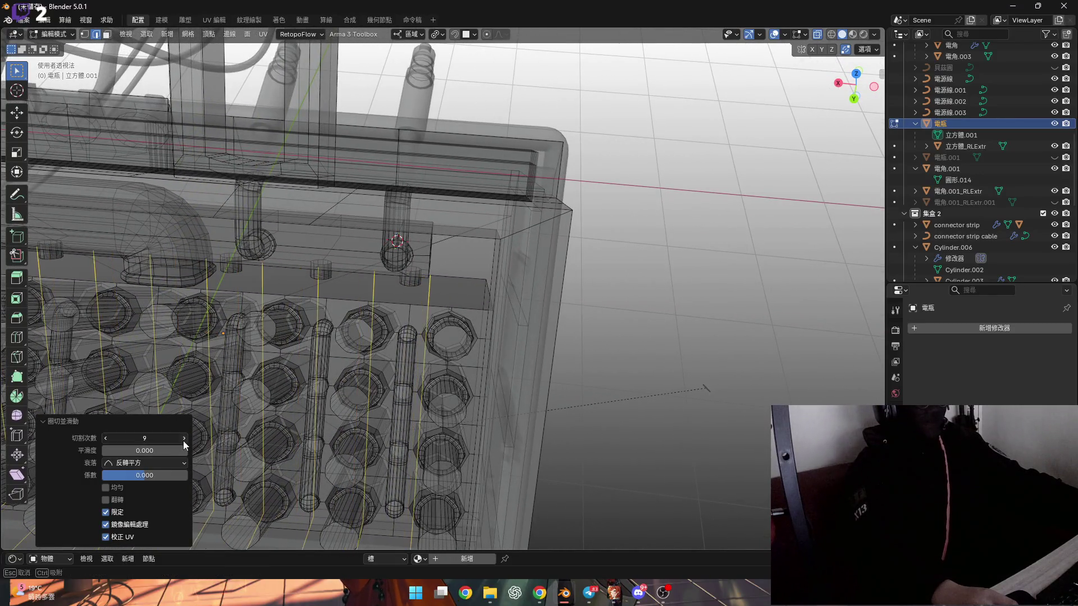
click(183, 438)
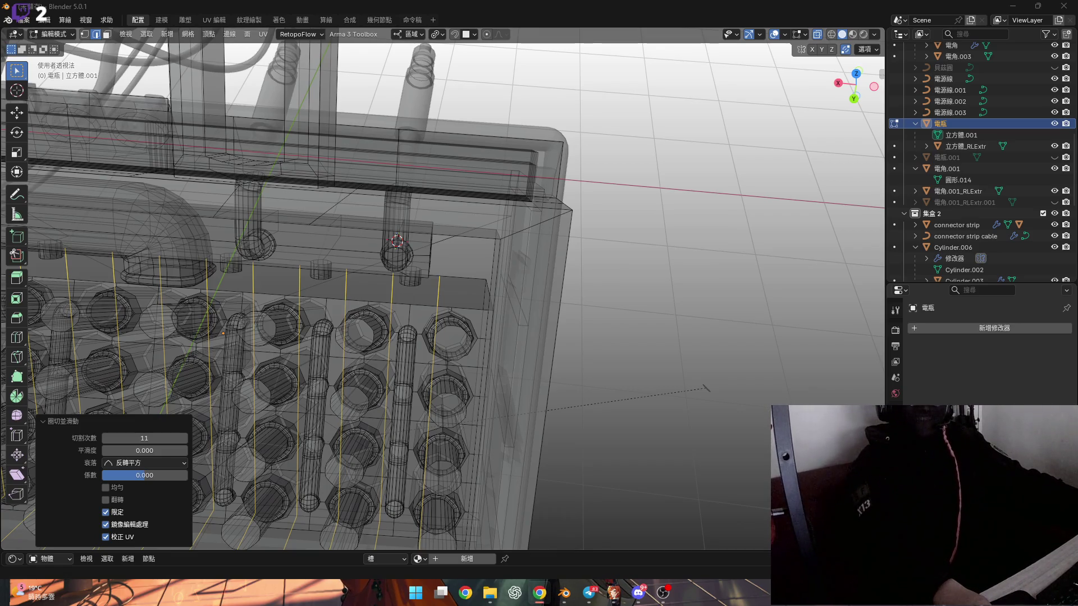
click(184, 438)
click(183, 438)
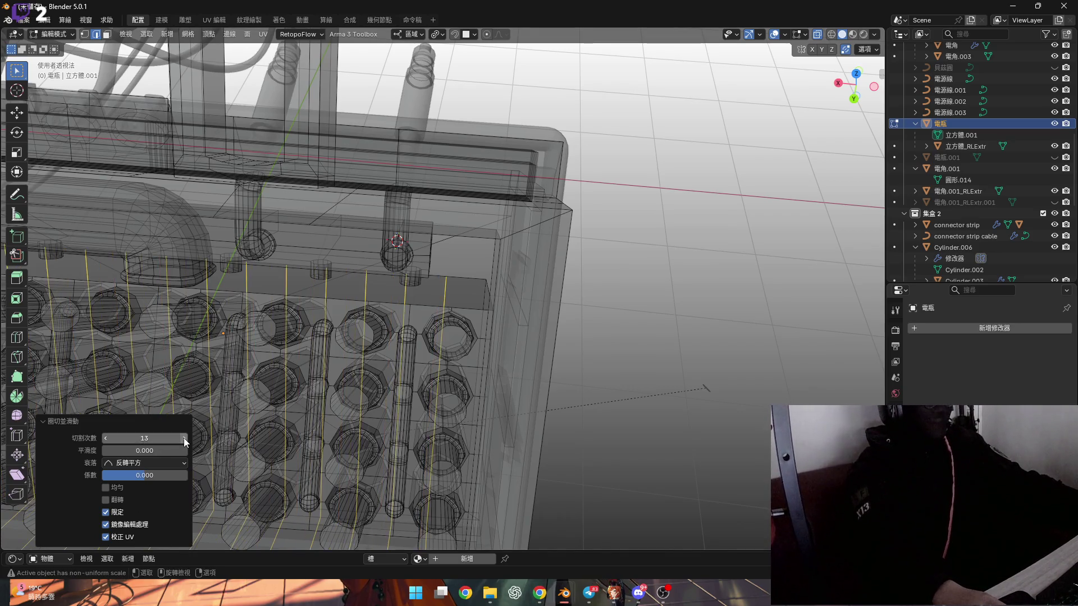
click(183, 438)
mouse_move(348, 348)
middle_down()
mouse_move(399, 355)
mouse_move(471, 330)
mouse_move(478, 336)
mouse_move(453, 338)
mouse_move(458, 390)
middle_up()
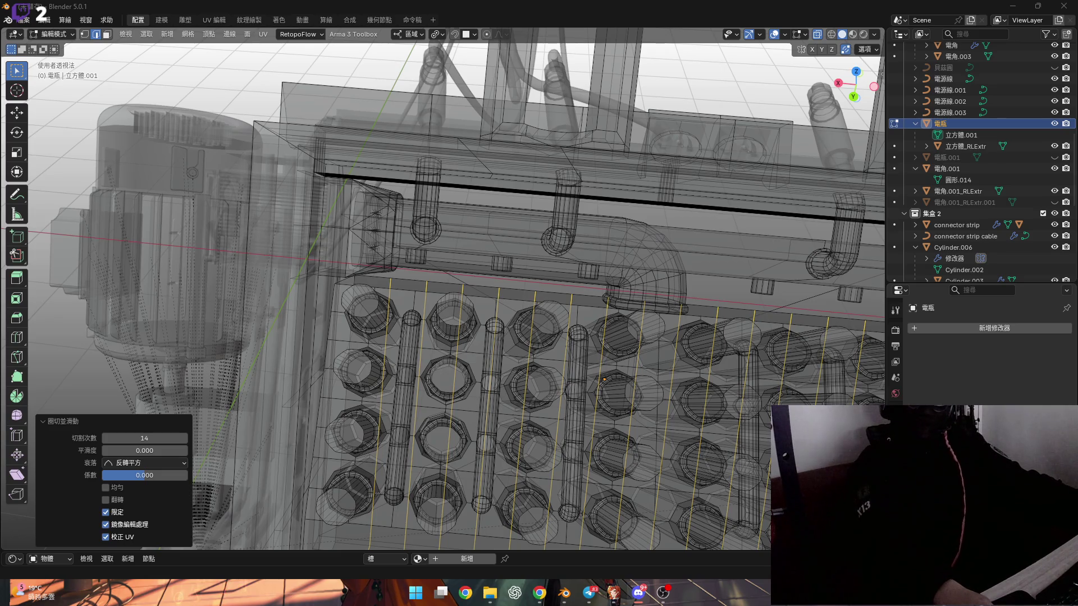
scroll(495, 296, up, 5)
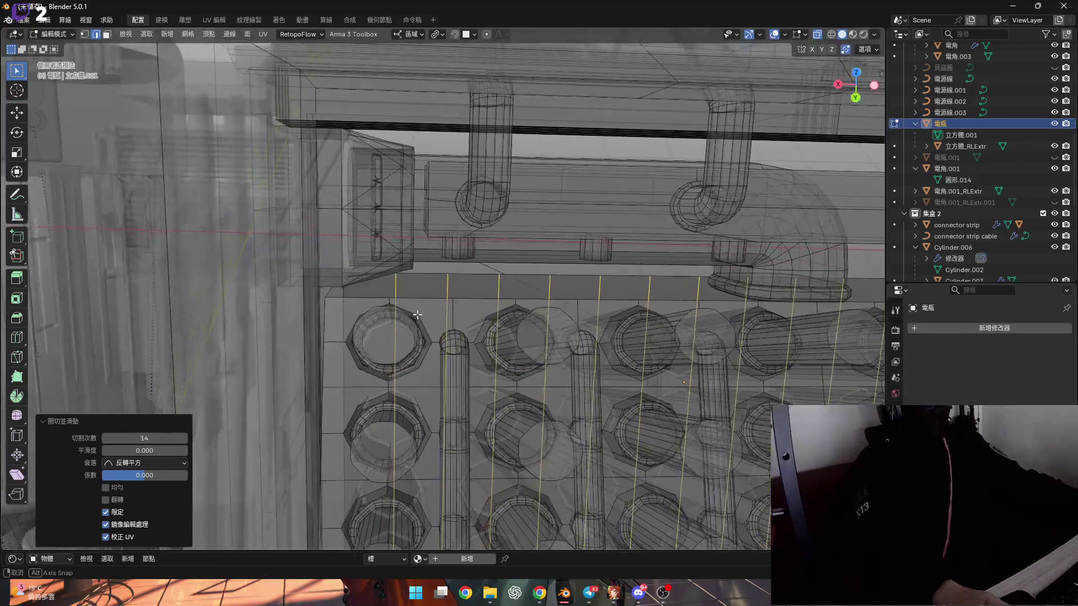
mouse_move(427, 307)
ctrl+middle_down()
mouse_move(338, 318)
mouse_move(435, 328)
ctrl+middle_up()
Step: Turn off X-ray and bridge the two selected edge loops along the connector gap
click(821, 35)
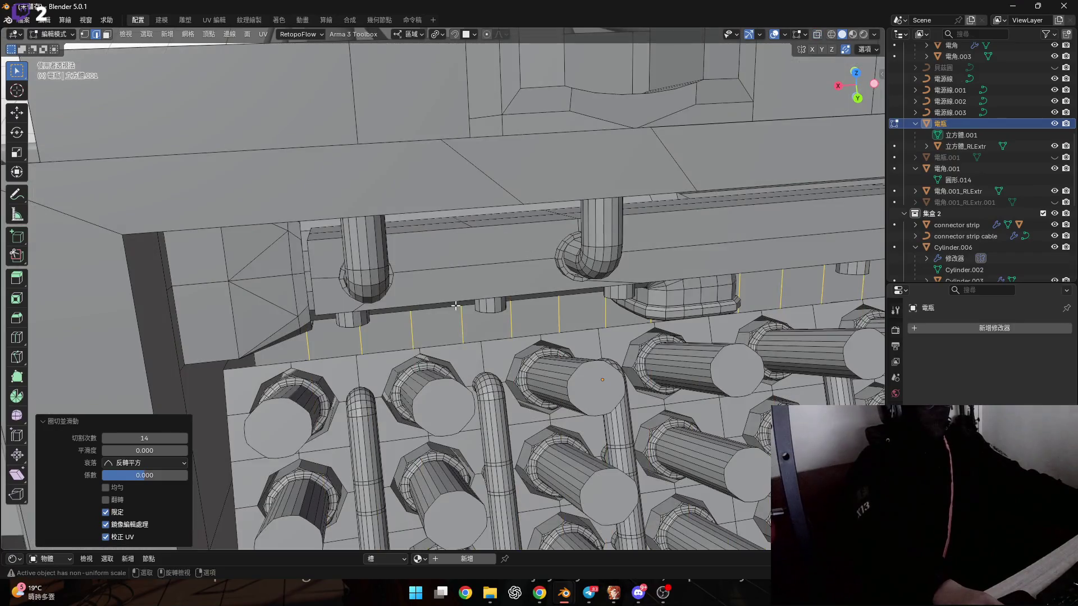
scroll(380, 353, up, 5)
scroll(380, 354, down, 2)
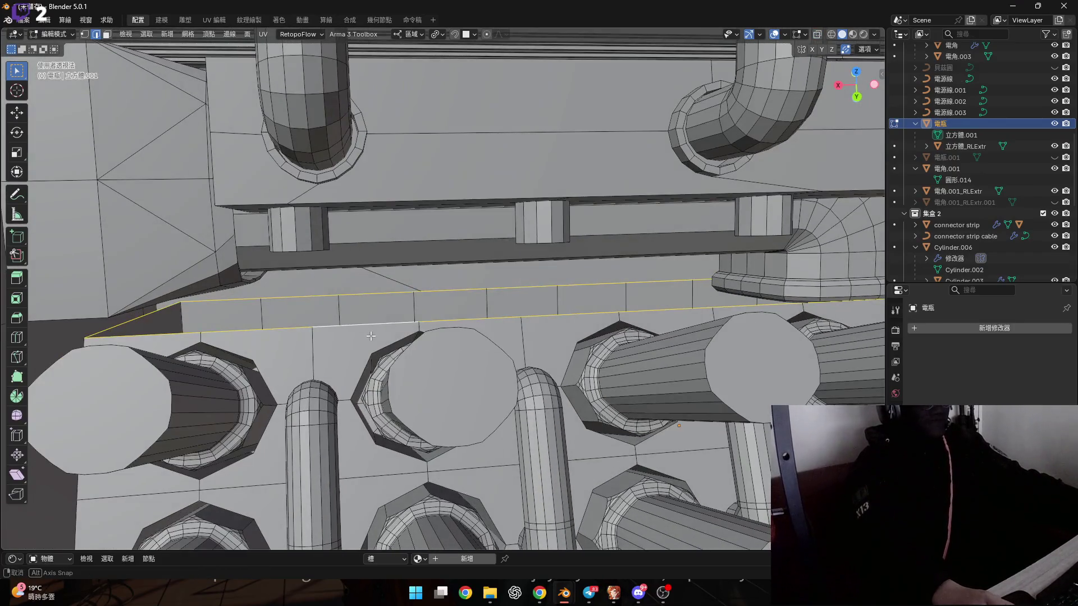
key(ctrl+e)
click(345, 313)
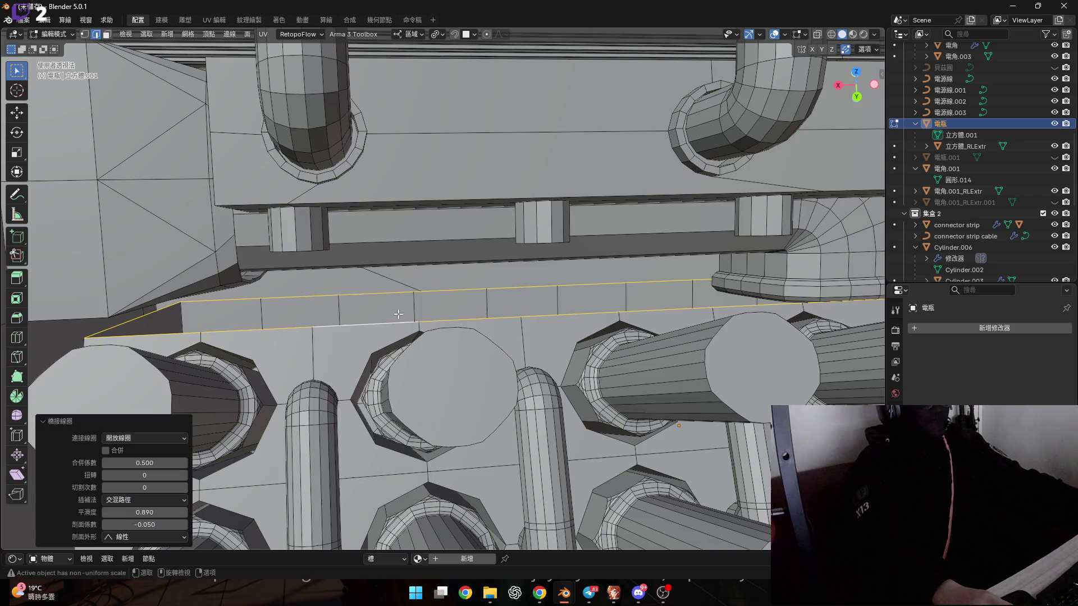
Step: Bridge the selected edge loops from the other side of the part
scroll(188, 339, down, 3)
mouse_move(187, 339)
middle_down()
mouse_move(538, 386)
mouse_move(449, 339)
middle_up()
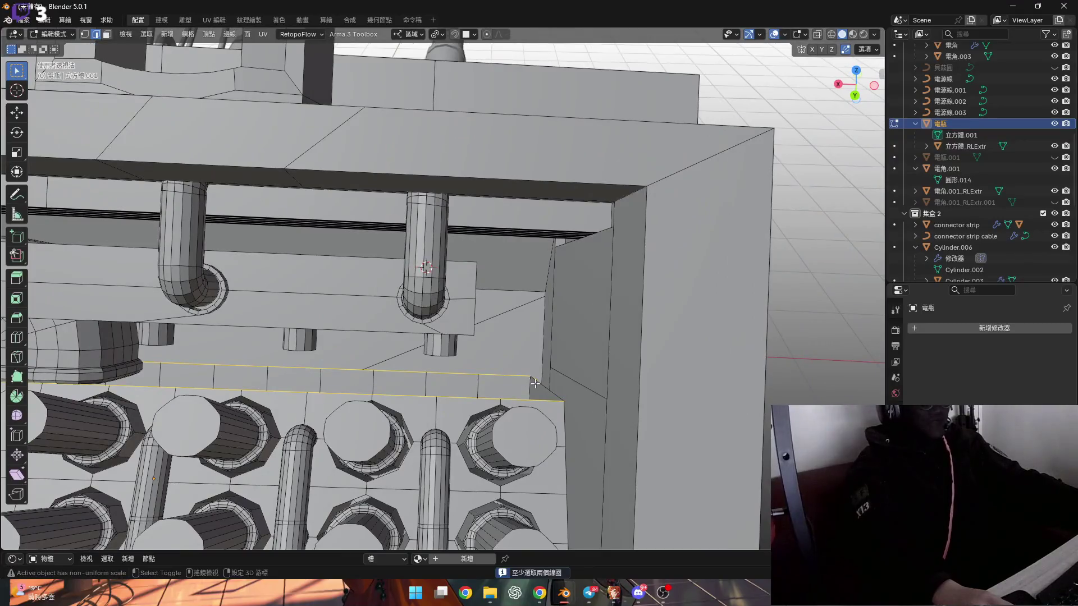
key(ctrl+e)
click(449, 312)
middle_drag(373, 360, 414, 382)
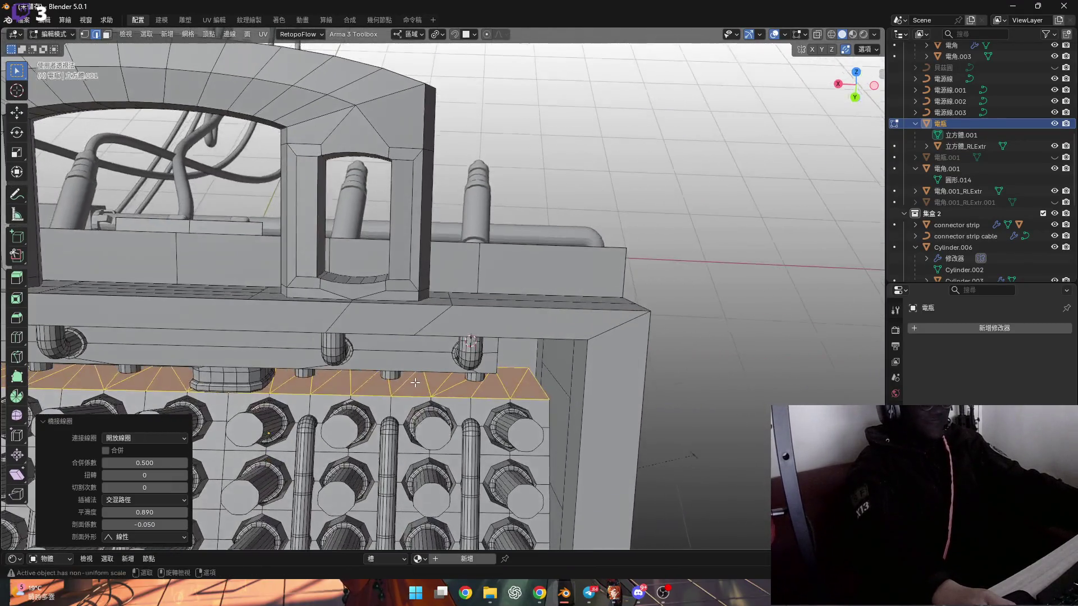
scroll(468, 383, up, 3)
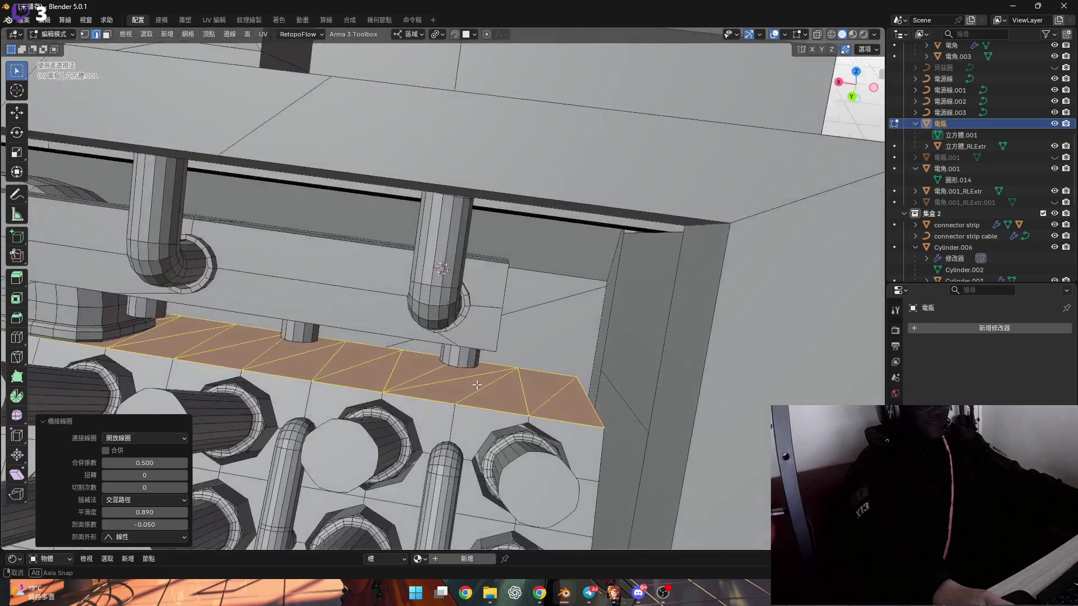
scroll(483, 392, up, 3)
middle_drag(494, 395, 493, 354)
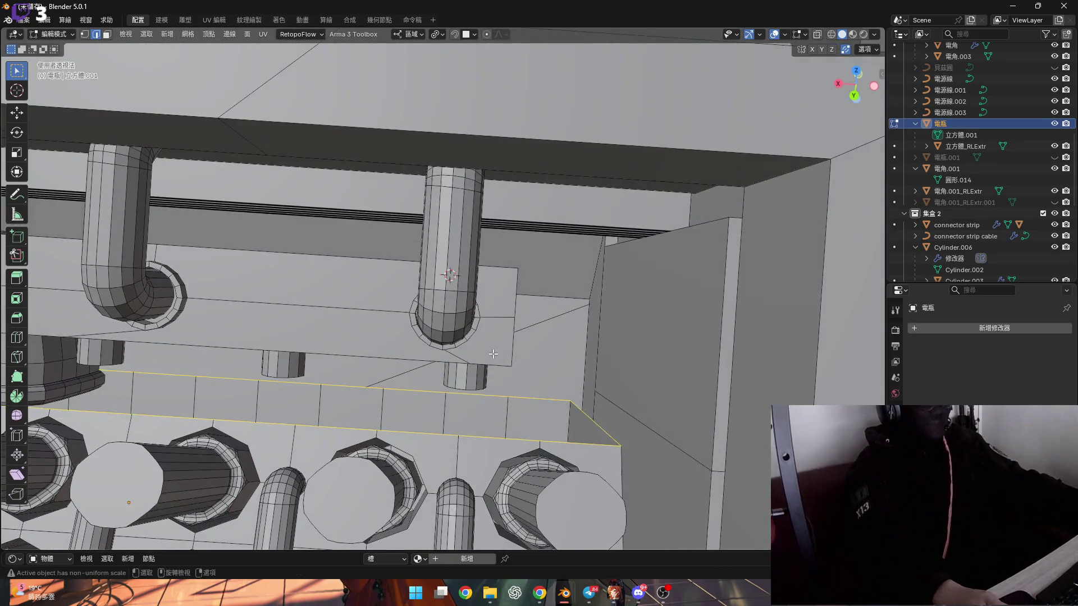
Step: Select an edge of the bridged strip and subdivide it
ctrl+alt+click(503, 395)
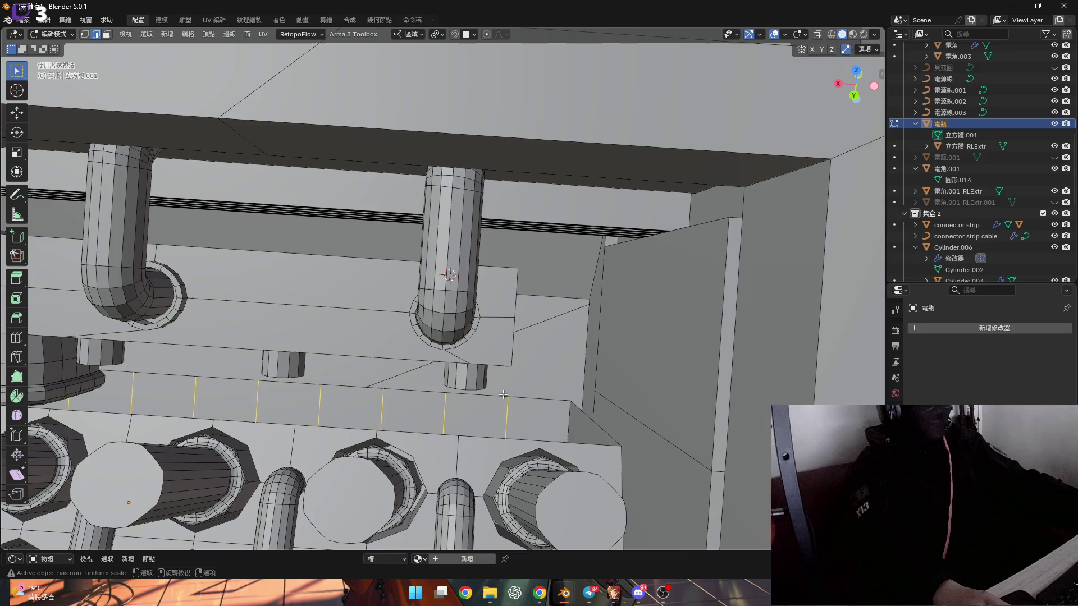
ctrl+alt+click(509, 392)
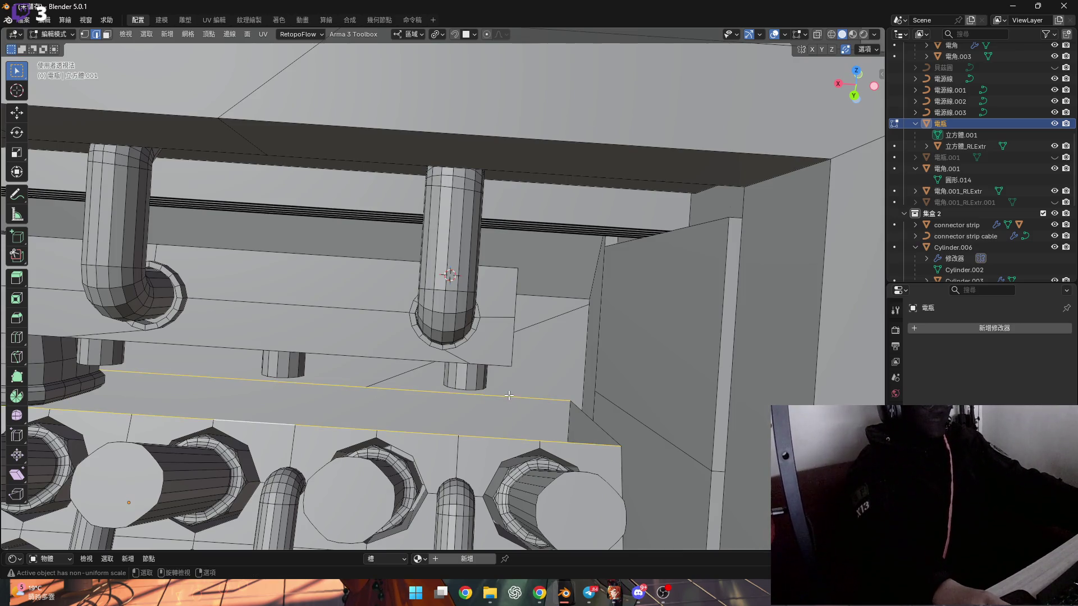
scroll(508, 398, down, 5)
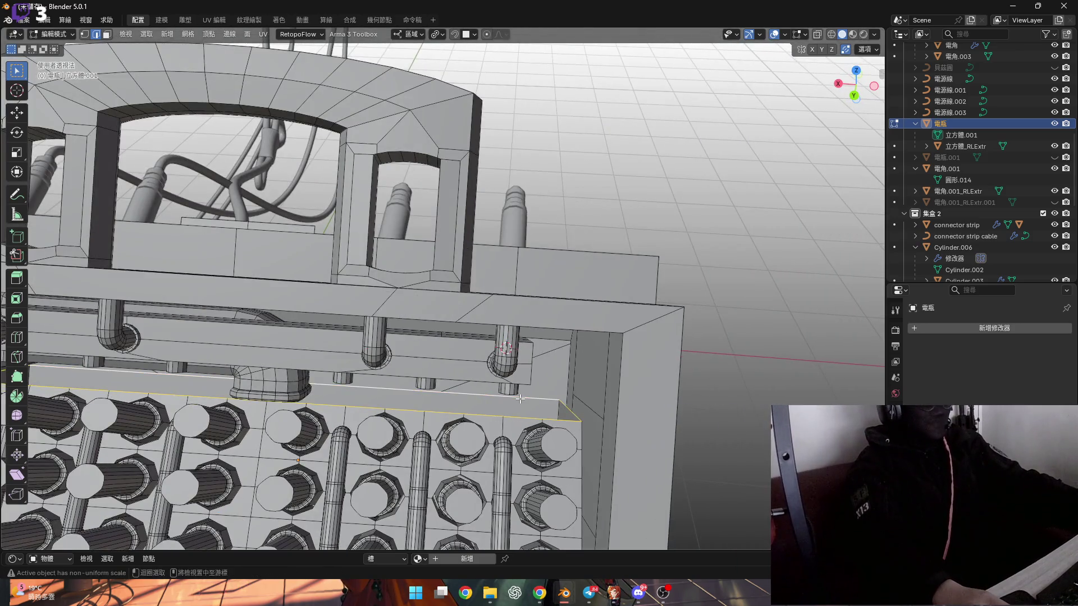
scroll(519, 399, up, 2)
shift+click(524, 399)
scroll(524, 399, down, 3)
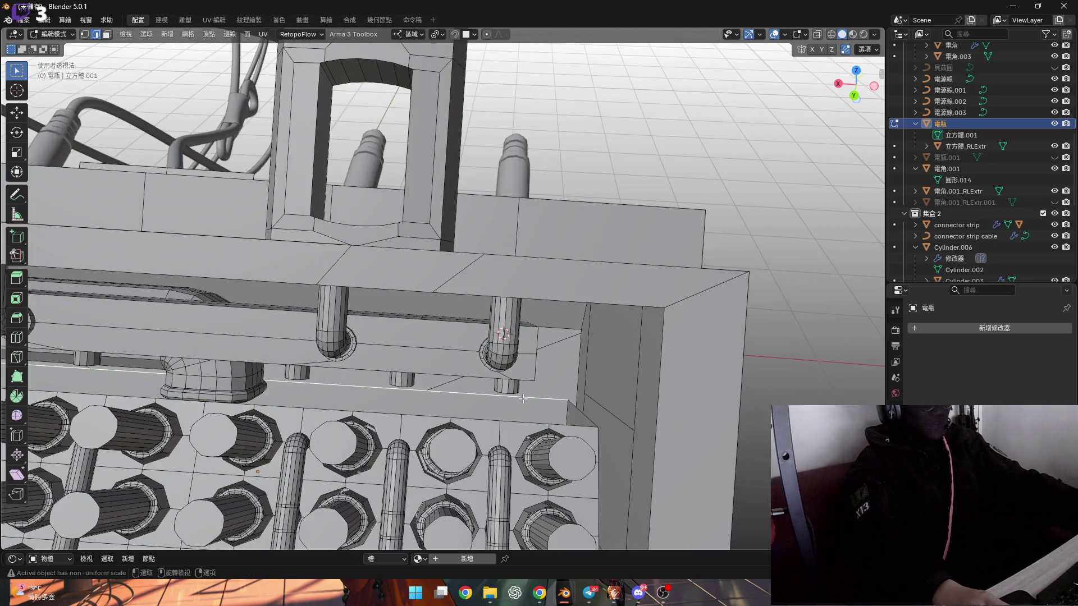
scroll(532, 395, up, 2)
scroll(572, 392, up, 2)
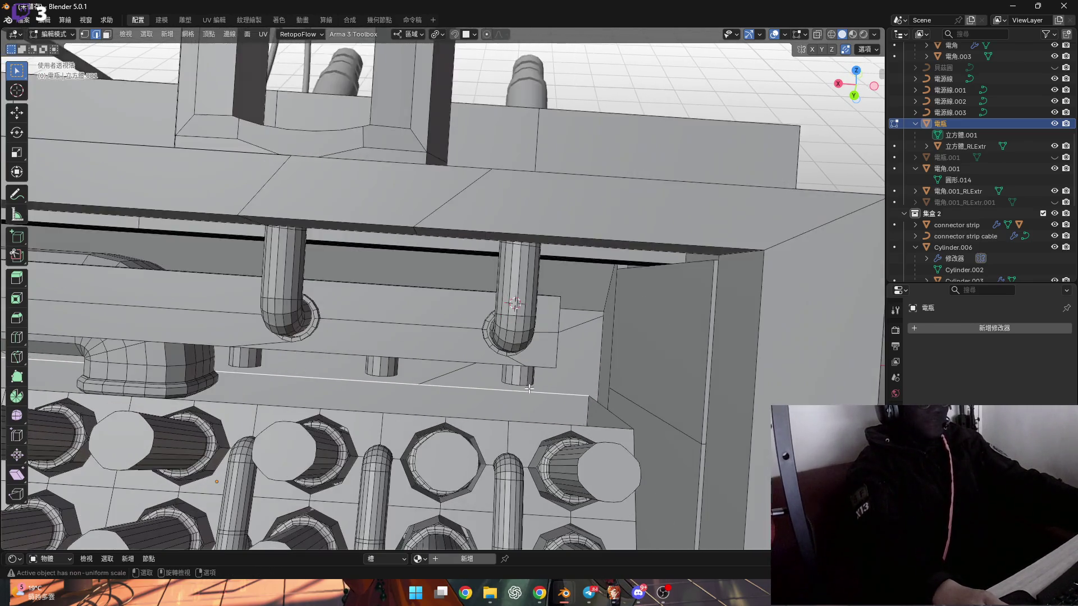
scroll(532, 392, up, 3)
key(ctrl+e)
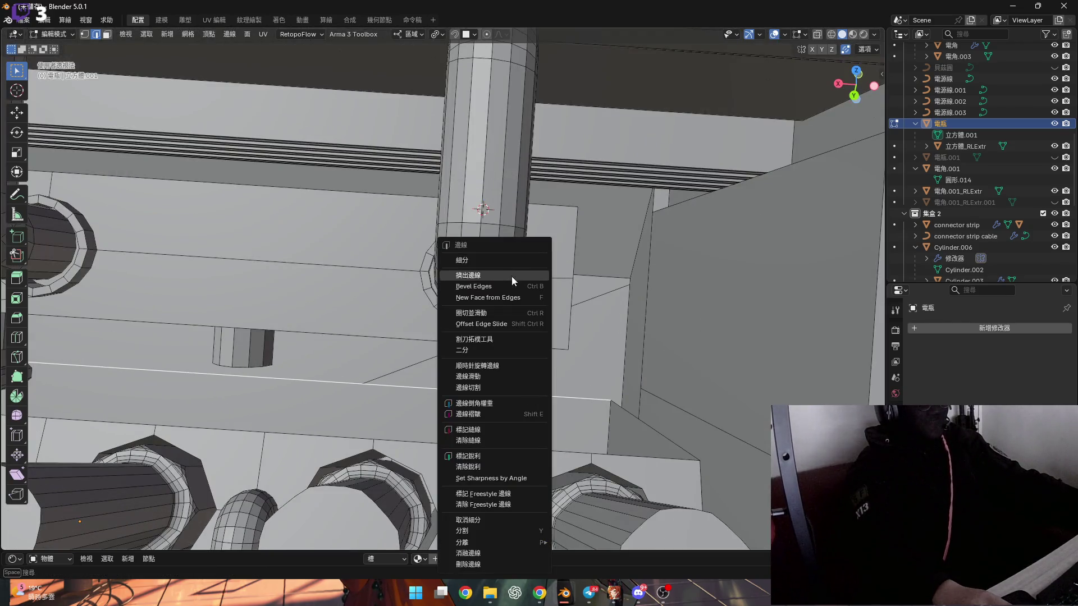
click(461, 260)
Step: Set the strip's loop cuts to 15
scroll(449, 372, down, 3)
shift+middle_drag(526, 383, 456, 388)
key(g)
key(g)
right_click(457, 388)
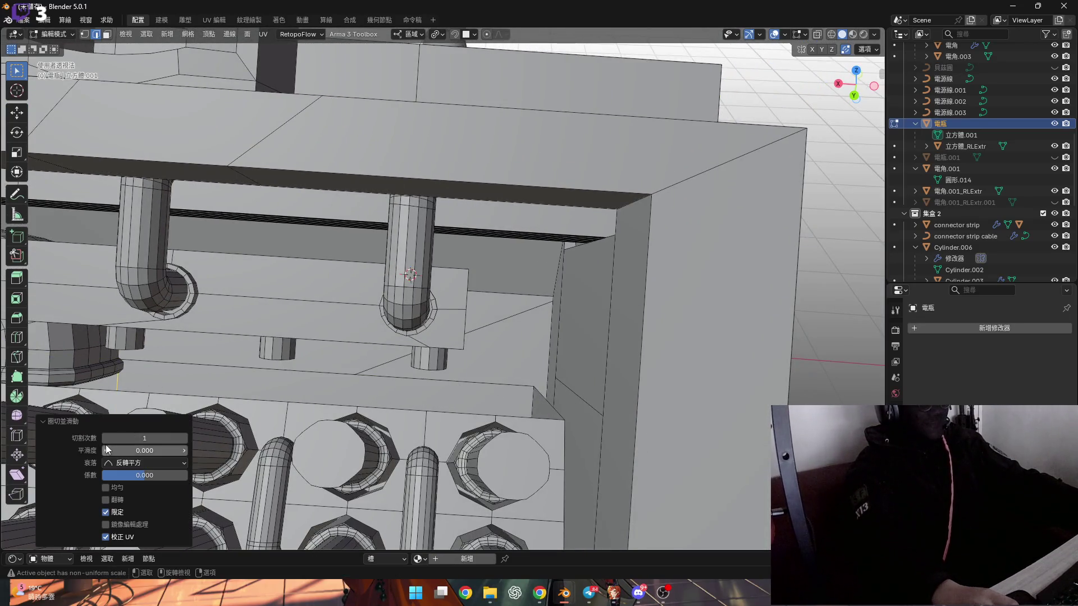
click(143, 438)
text(5)
key(Return)
Step: Select a horizontal edge loop and bridge it with faces to close the remaining gap
mouse_move(557, 392)
shift+middle_down()
mouse_move(521, 393)
mouse_move(490, 438)
shift+middle_up()
alt+click(482, 438)
scroll(482, 438, down, 5)
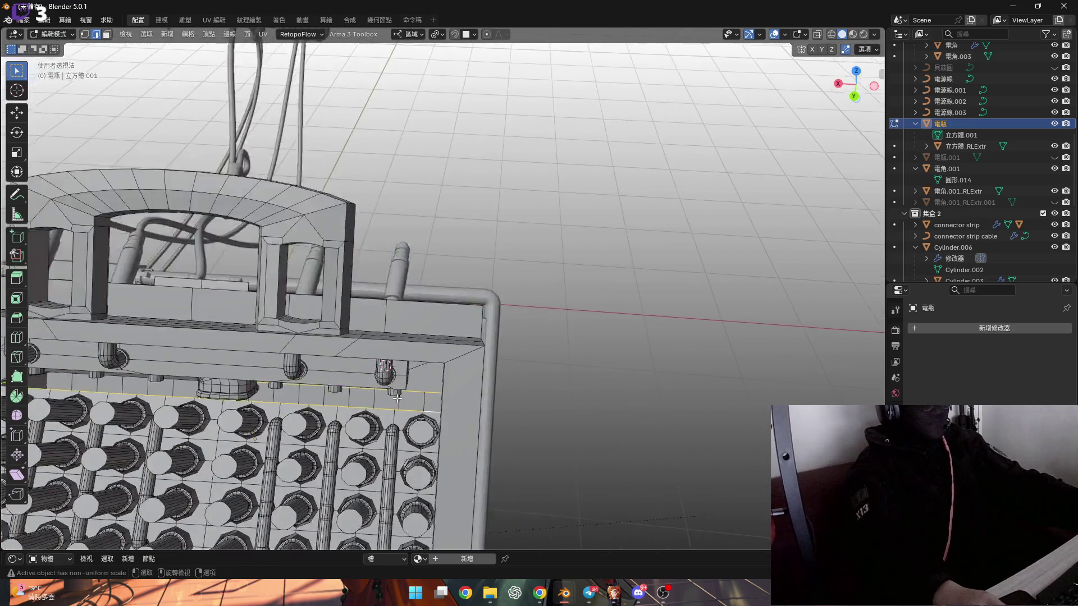
mouse_move(168, 337)
shift+middle_down()
mouse_move(492, 391)
mouse_move(452, 350)
shift+middle_up()
scroll(491, 390, up, 5)
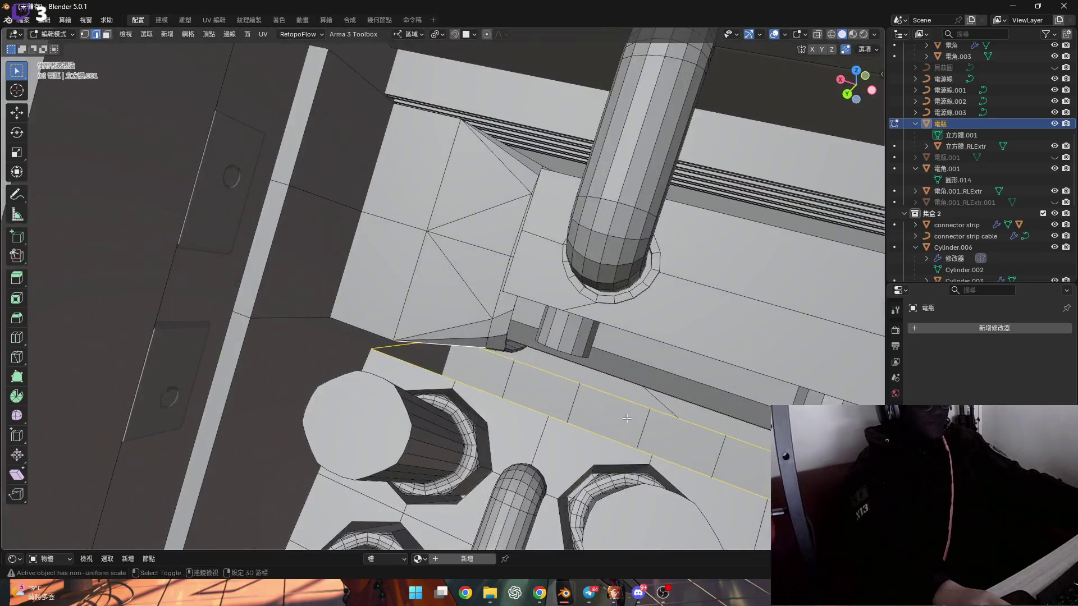
shift+middle_drag(626, 419, 308, 300)
scroll(301, 301, down, 5)
scroll(487, 352, up, 3)
key(ctrl+e)
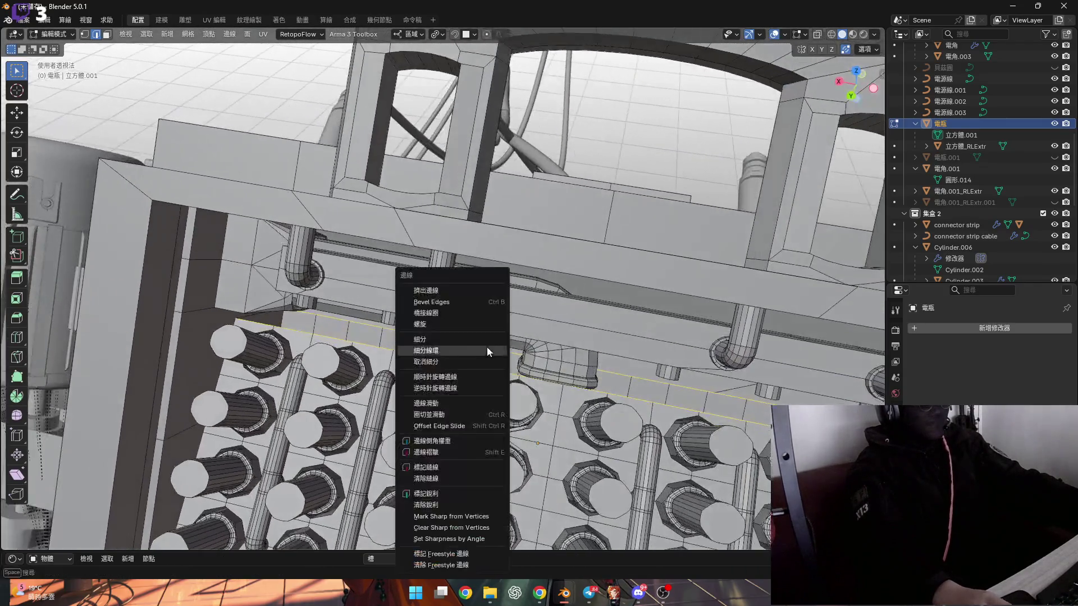
click(427, 312)
scroll(427, 312, up, 4)
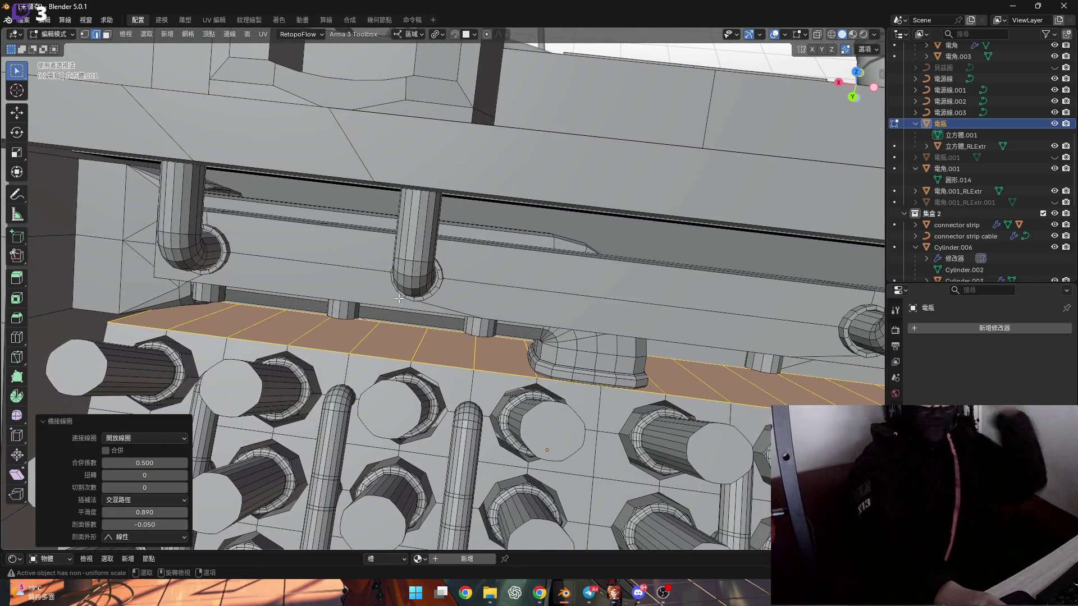
middle_drag(724, 348, 731, 206)
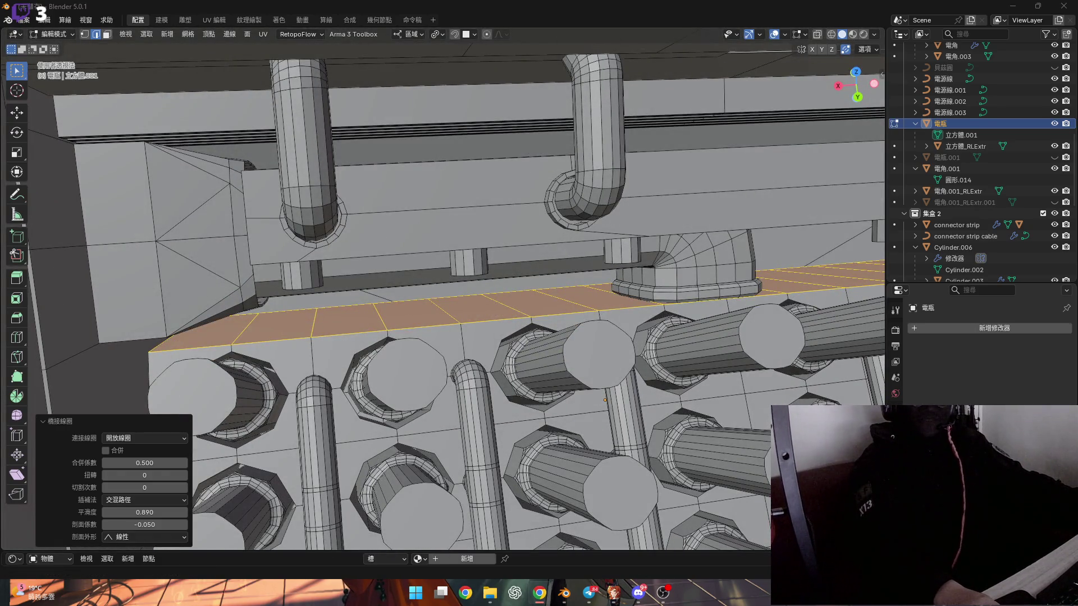
scroll(443, 285, up, 6)
Step: In vertex select, pick the bridged strip's corner points and start a 3-segment bevel
key(1)
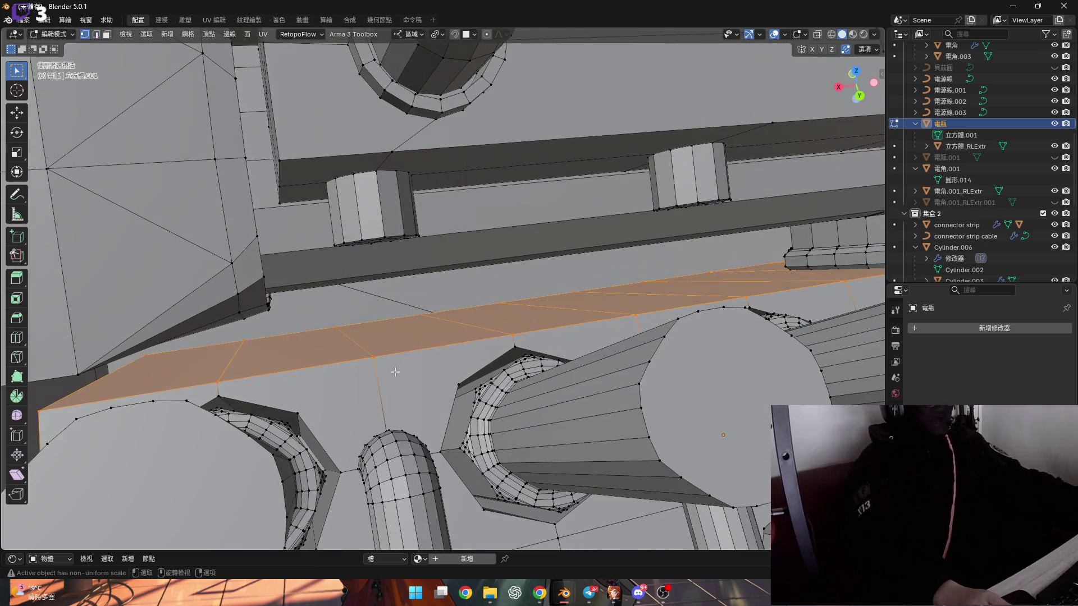
click(375, 357)
scroll(484, 336, down, 5)
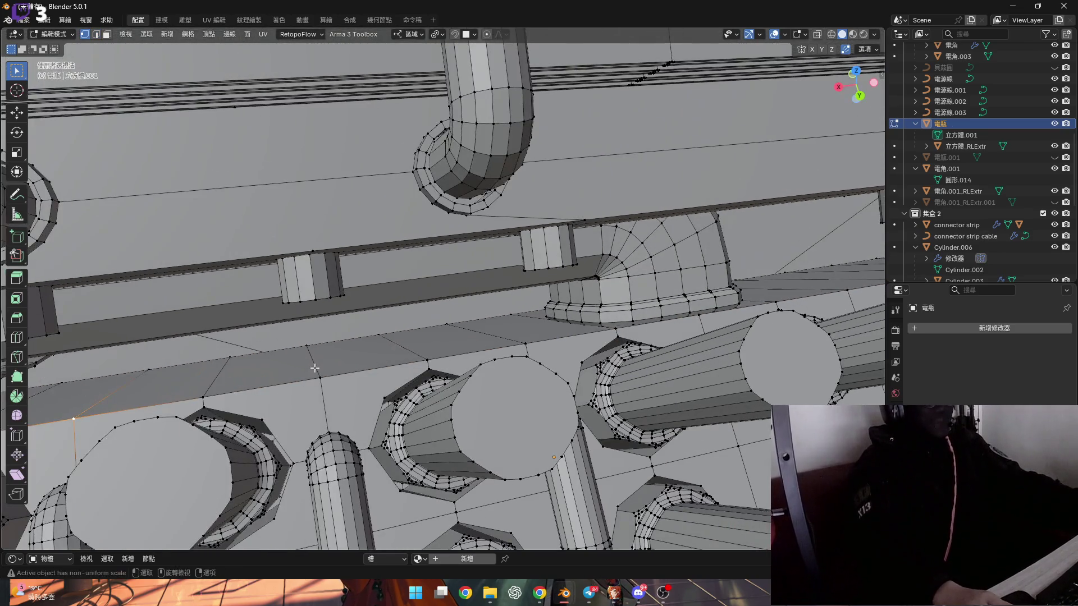
mouse_move(315, 363)
shift+middle_down()
mouse_move(365, 388)
mouse_move(329, 384)
shift+middle_up()
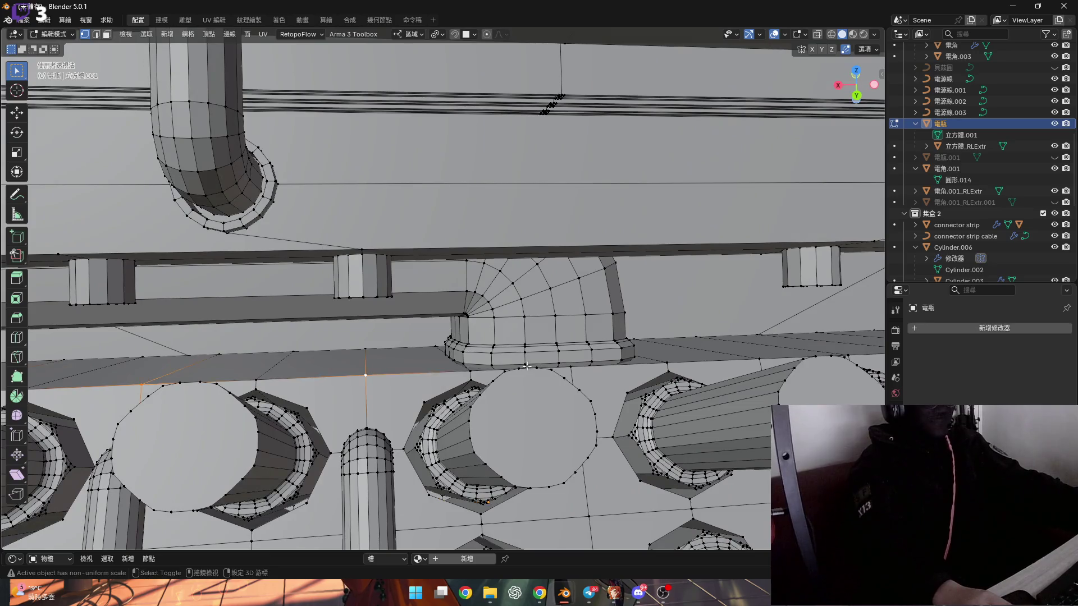
scroll(526, 366, down, 2)
shift+middle_drag(526, 366, 217, 375)
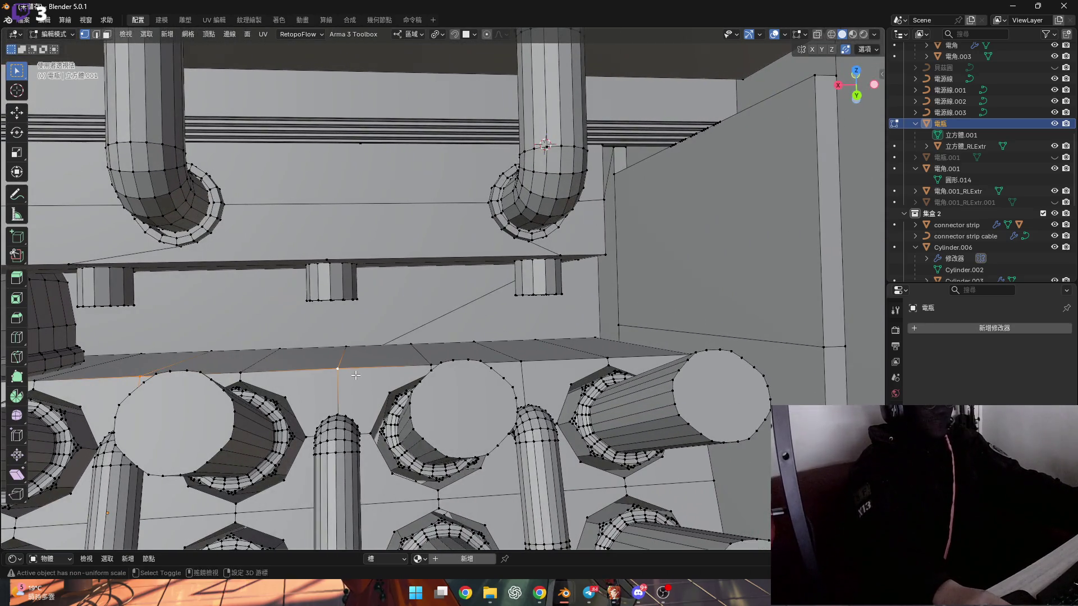
ctrl+scroll(556, 359, down, 5)
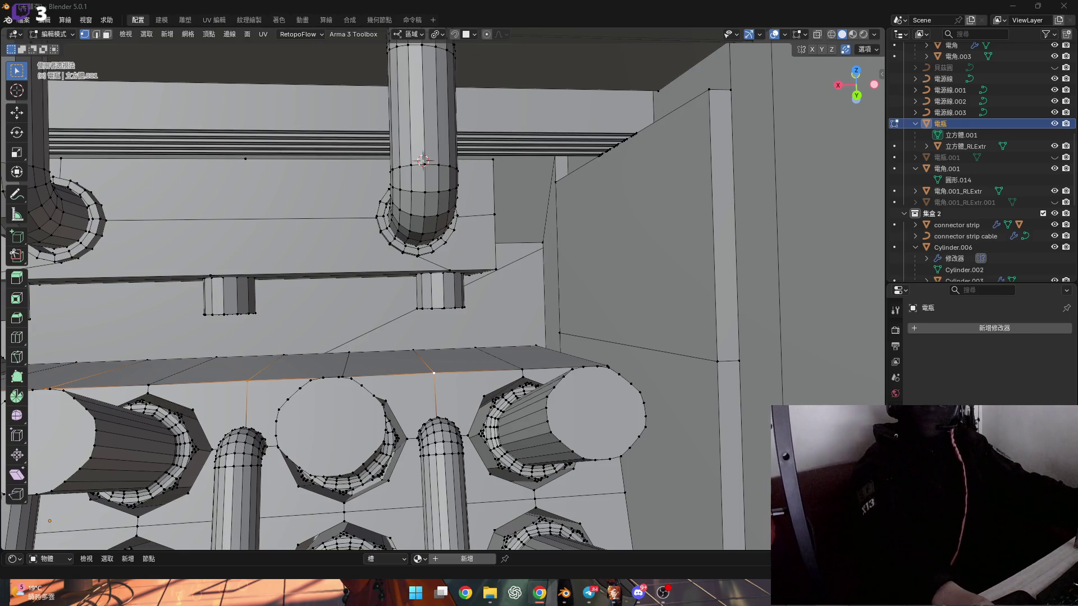
scroll(421, 358, down, 5)
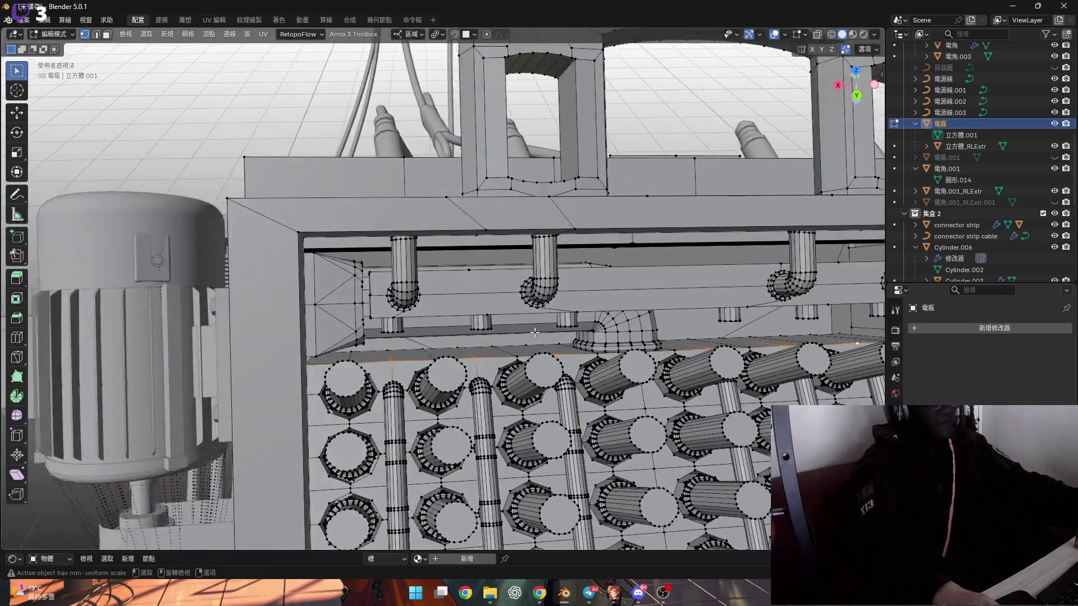
scroll(421, 358, up, 5)
middle_drag(421, 359, 583, 370)
key(ctrl+b)
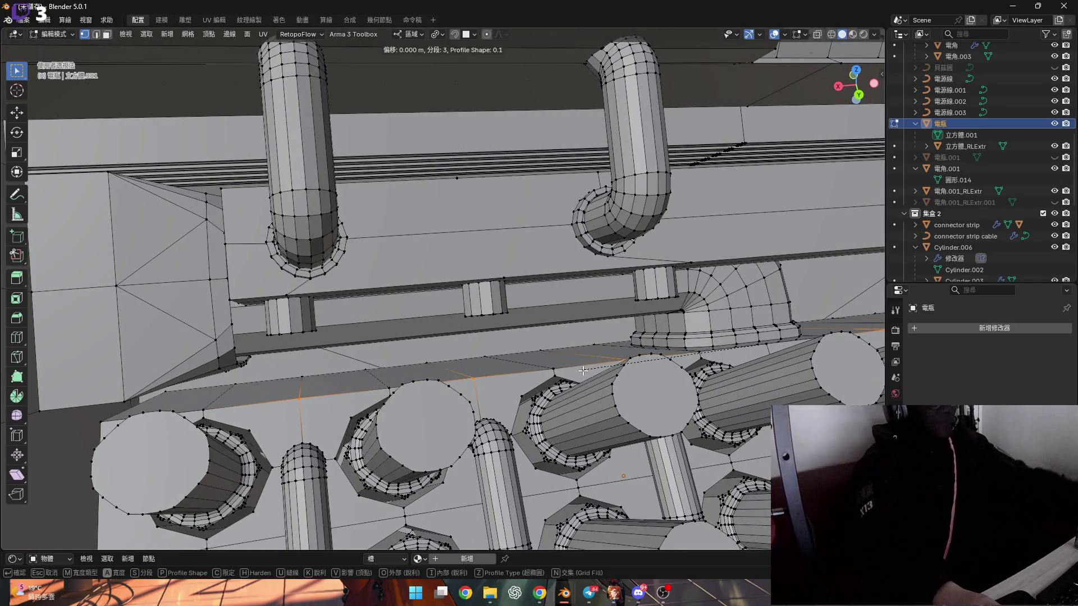
Step: Cancel the first bevel attempt and re-bevel the selected edges of the grid patch
right_click(636, 406)
middle_drag(635, 406, 486, 313)
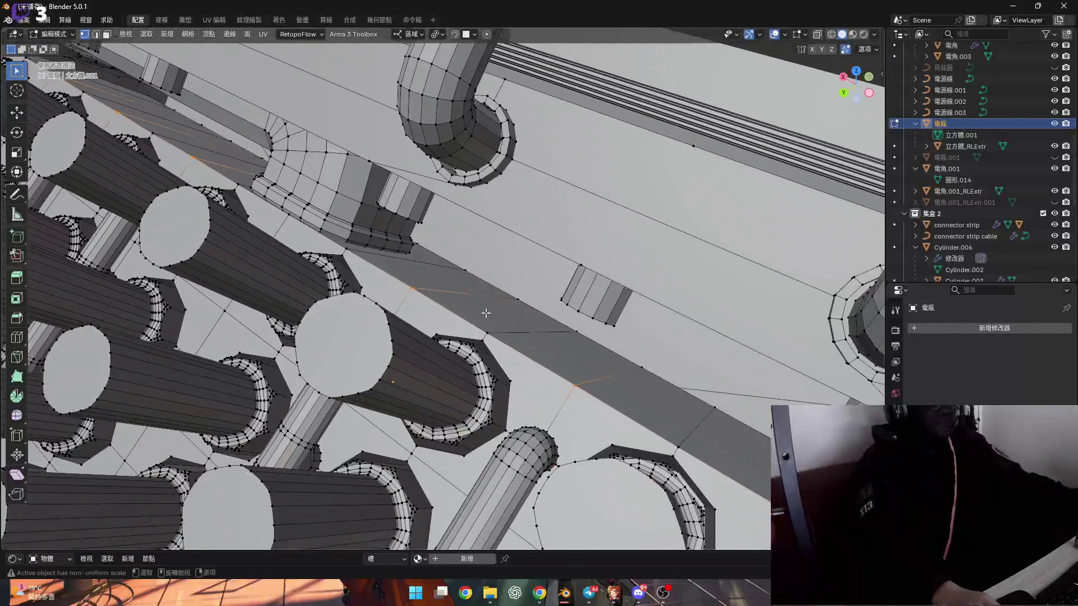
key(ctrl+b)
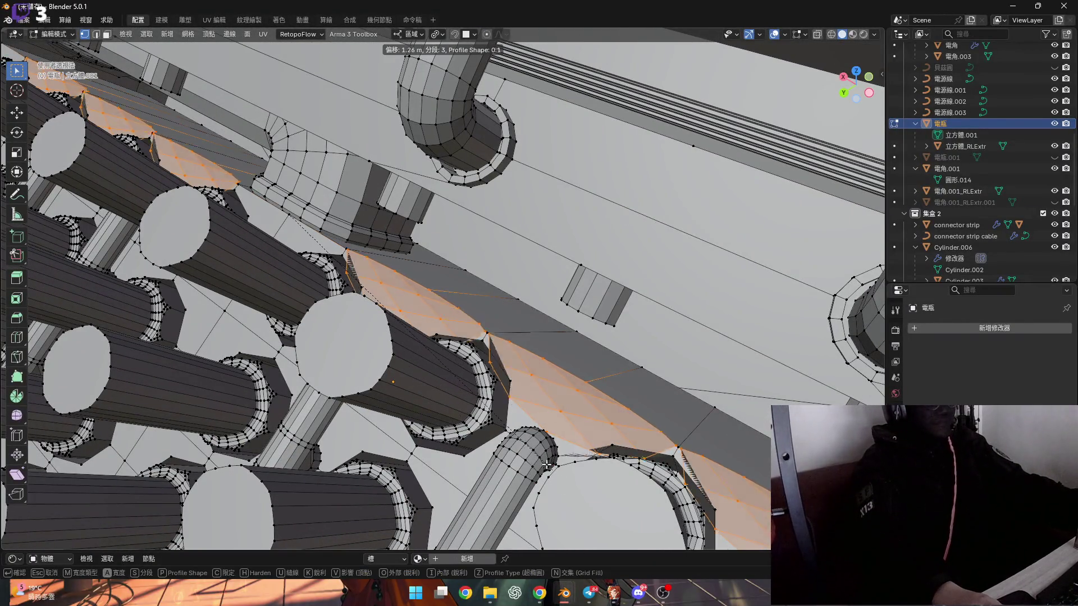
click(512, 432)
mouse_move(512, 432)
middle_down()
mouse_move(580, 363)
mouse_move(508, 337)
mouse_move(504, 347)
middle_up()
key(ctrl+b)
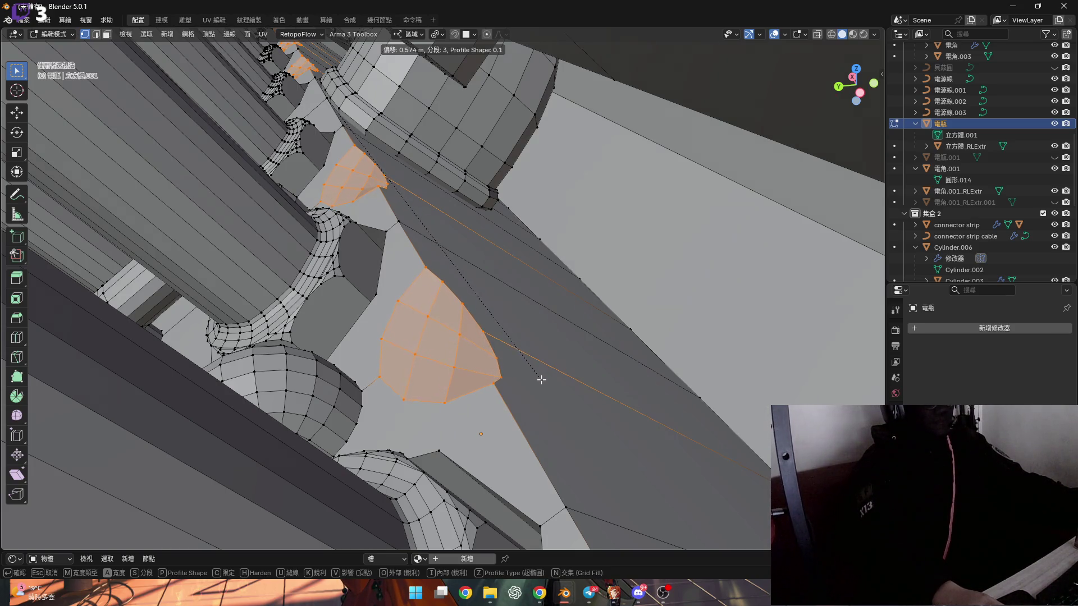
click(536, 379)
mouse_move(536, 379)
middle_down()
mouse_move(444, 350)
mouse_move(457, 353)
middle_up()
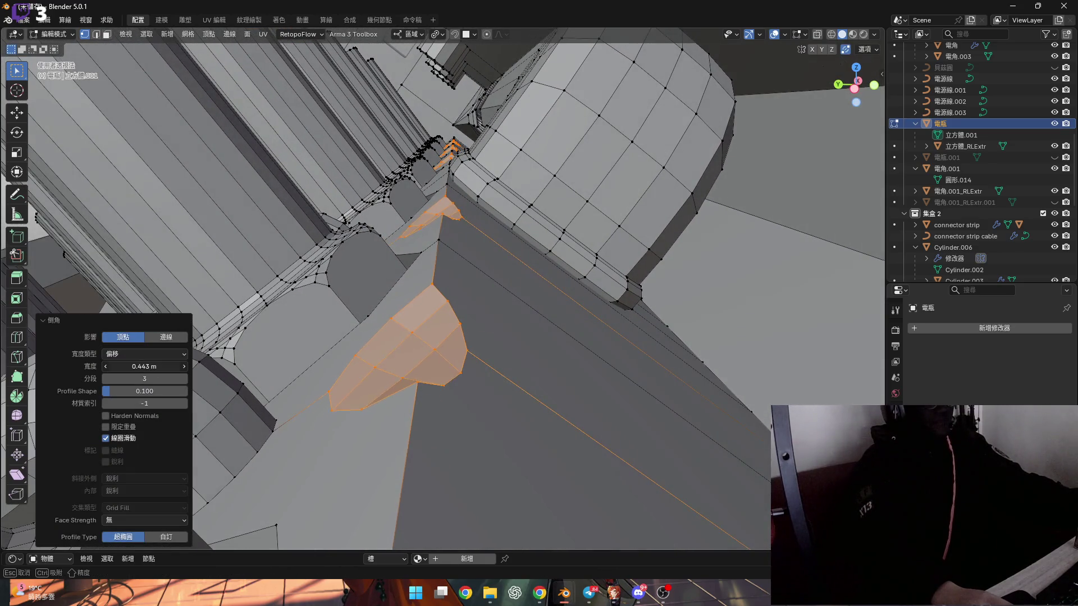
Step: Set the bevel width to 0.5 m
click(154, 367)
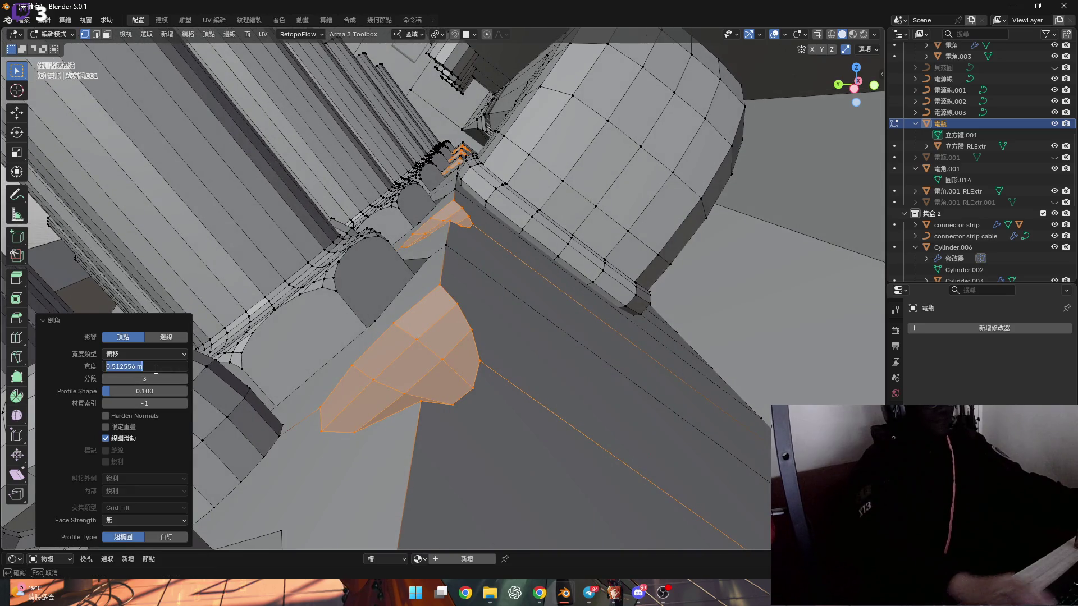
text(0.5)
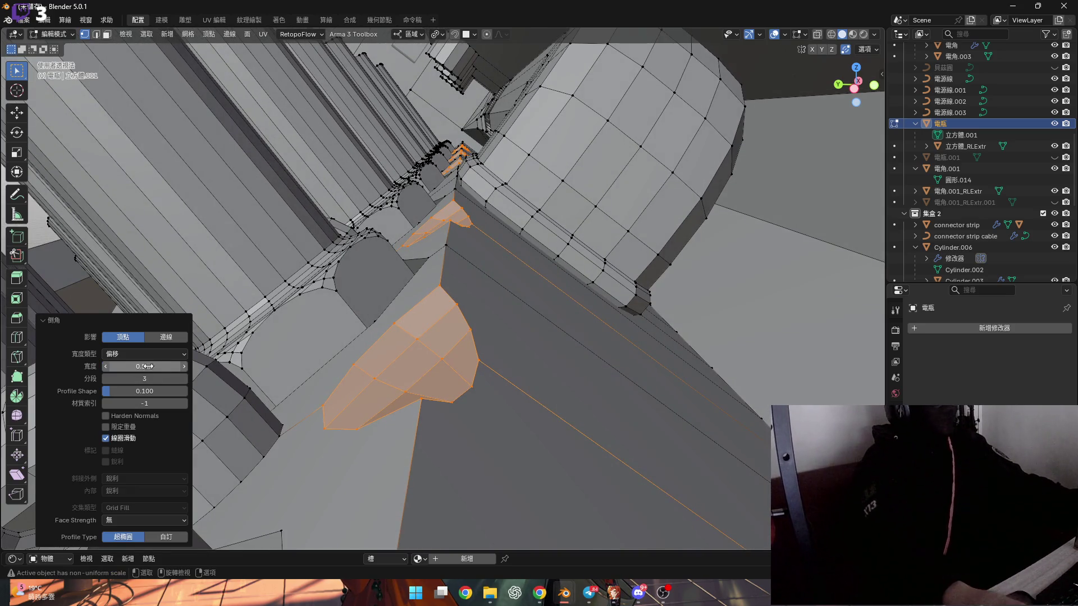
key(Return)
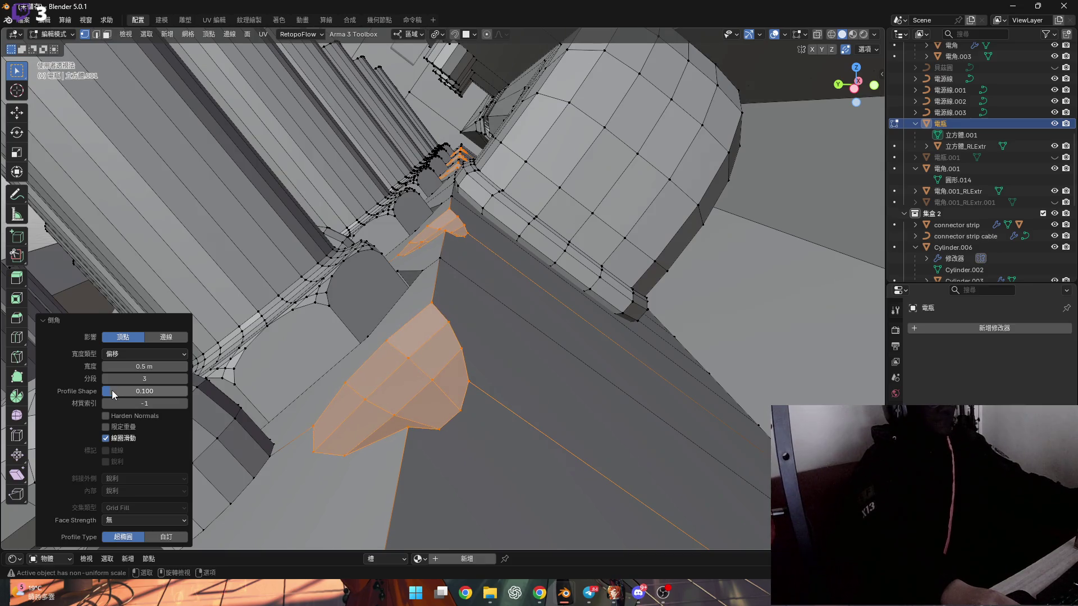
mouse_move(286, 359)
middle_down()
mouse_move(300, 339)
mouse_move(313, 352)
middle_up()
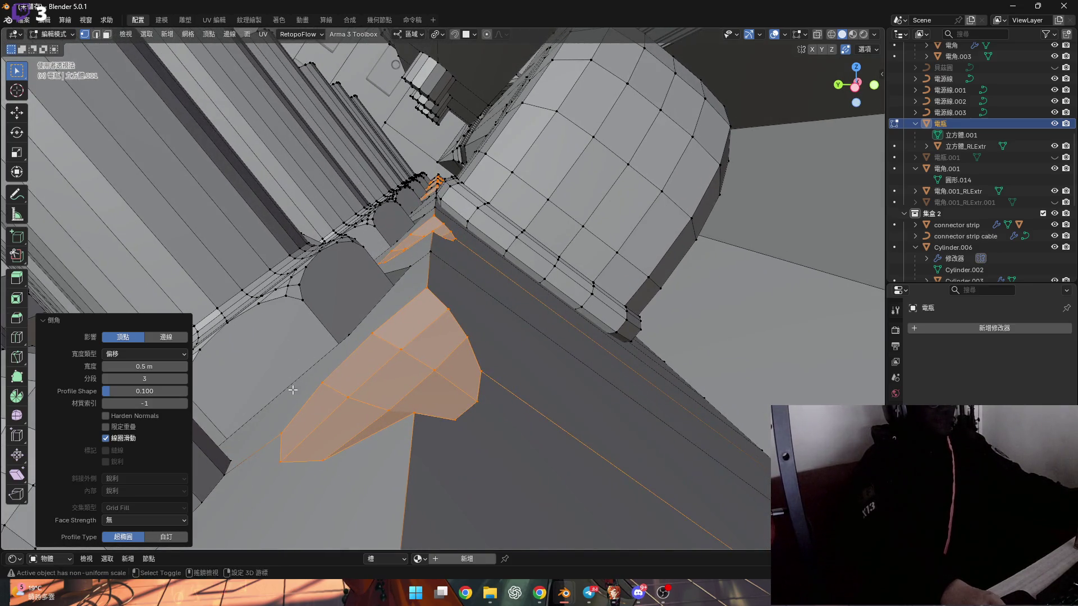
middle_drag(293, 390, 297, 391)
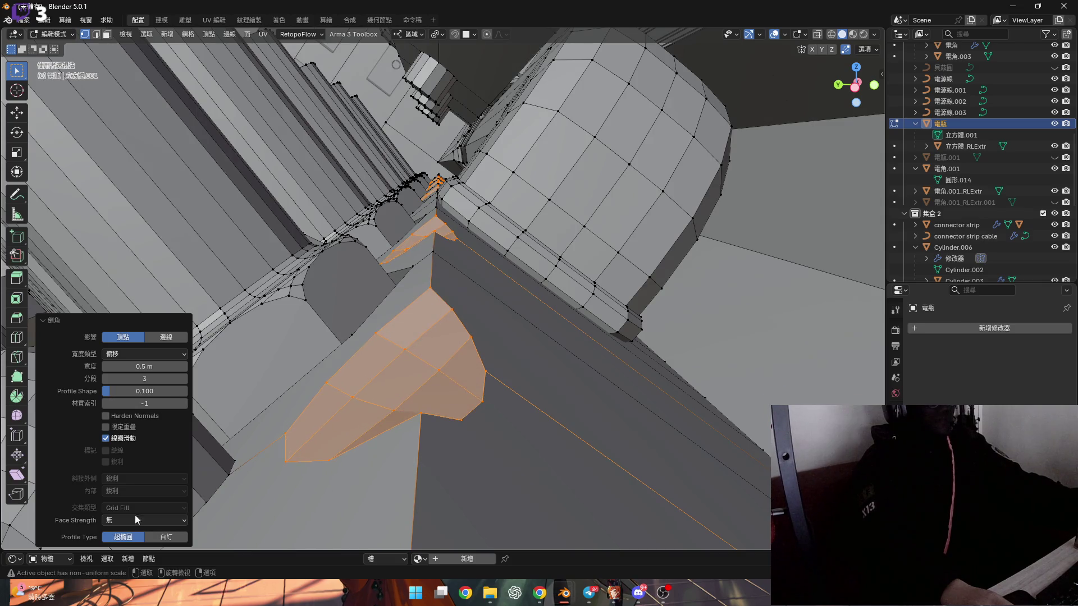
Step: Try a stepped custom profile preset, then return to a rounded profile
click(167, 538)
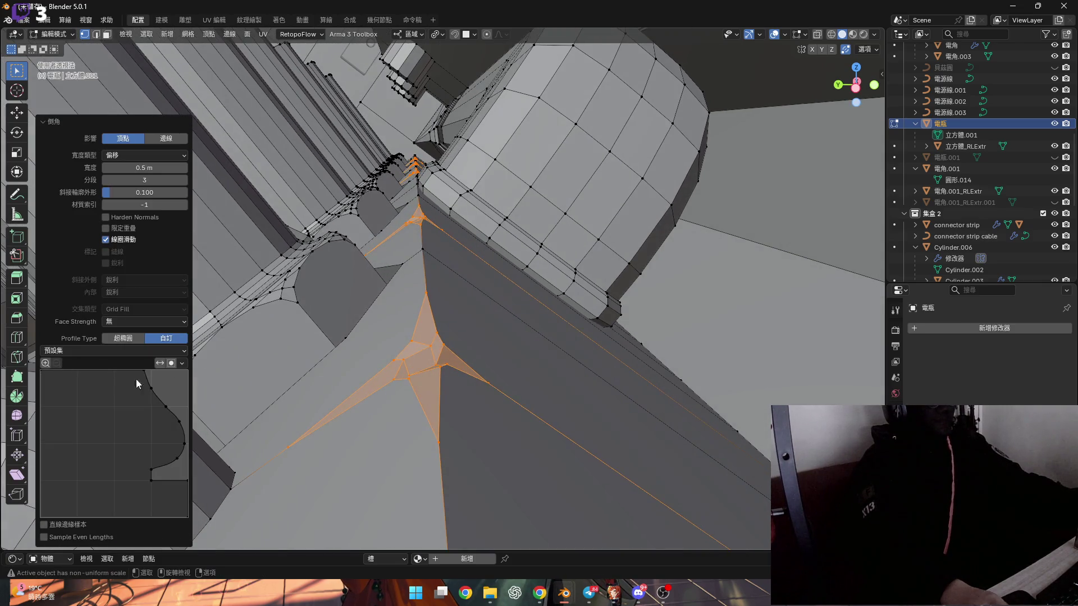
click(102, 352)
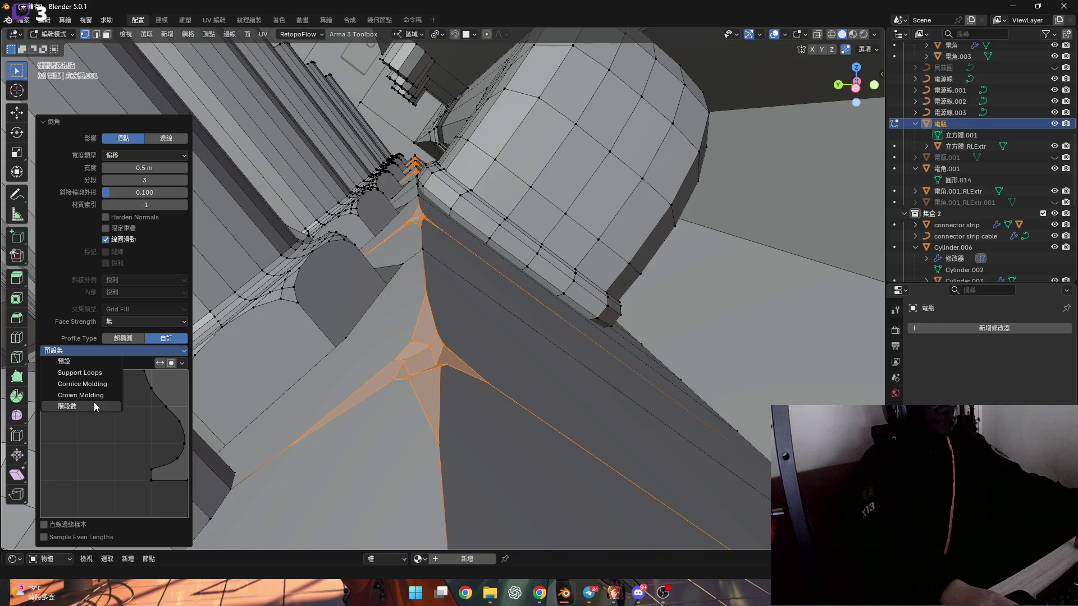
click(93, 402)
mouse_move(393, 360)
middle_down()
mouse_move(432, 371)
mouse_move(365, 356)
middle_up()
click(123, 339)
middle_drag(123, 340, 196, 376)
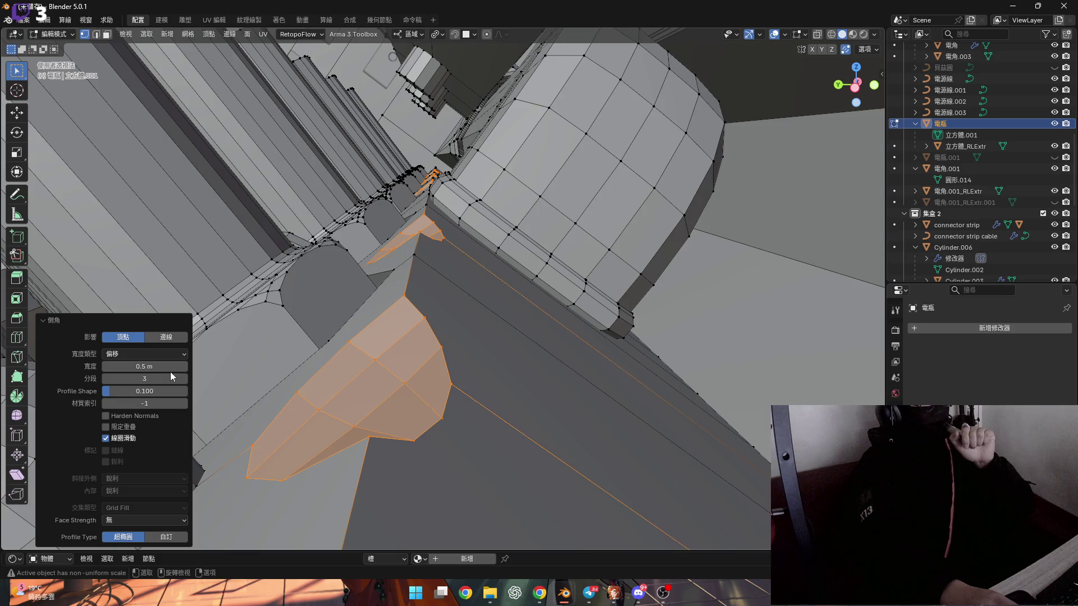
mouse_move(170, 373)
mouse_down()
mouse_move(182, 372)
mouse_move(162, 379)
mouse_move(168, 391)
mouse_up()
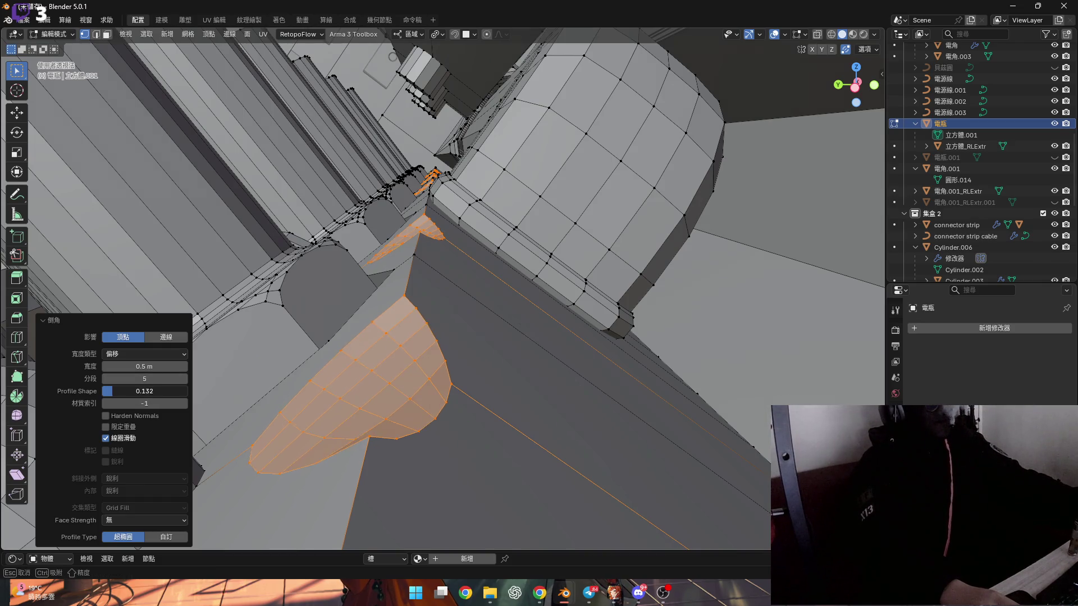
key(Escape)
mouse_move(420, 306)
middle_down()
mouse_move(426, 341)
mouse_move(430, 305)
mouse_move(421, 320)
middle_up()
Step: Adjust the bevel profile shape between 0.240 and 0.260
mouse_move(144, 391)
mouse_down()
mouse_move(168, 391)
mouse_move(128, 395)
mouse_up()
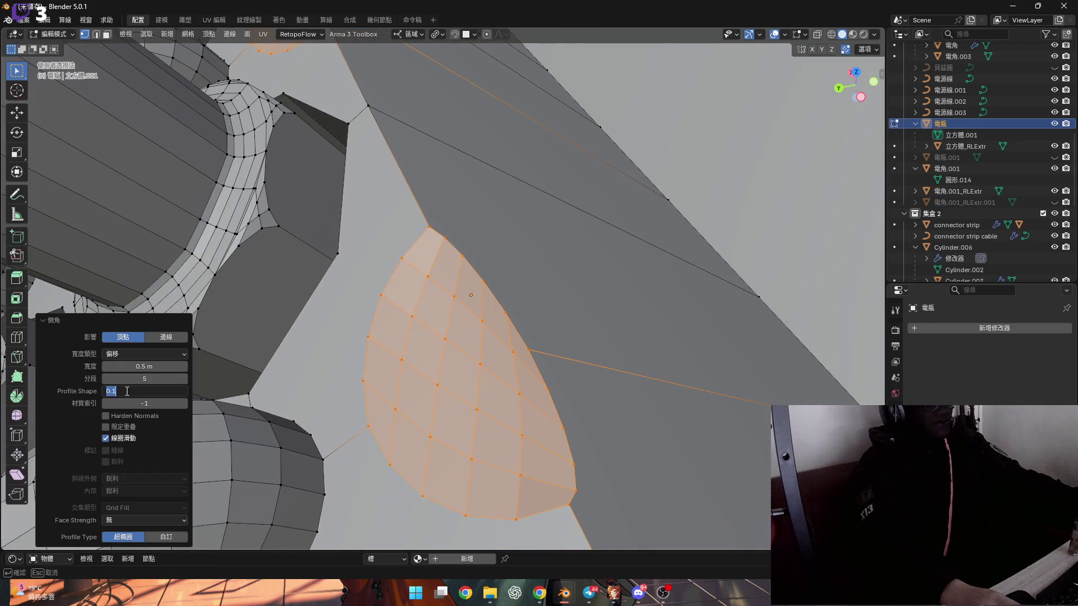
mouse_move(336, 314)
middle_down()
mouse_move(365, 281)
mouse_move(359, 292)
middle_up()
drag(145, 388, 84, 388)
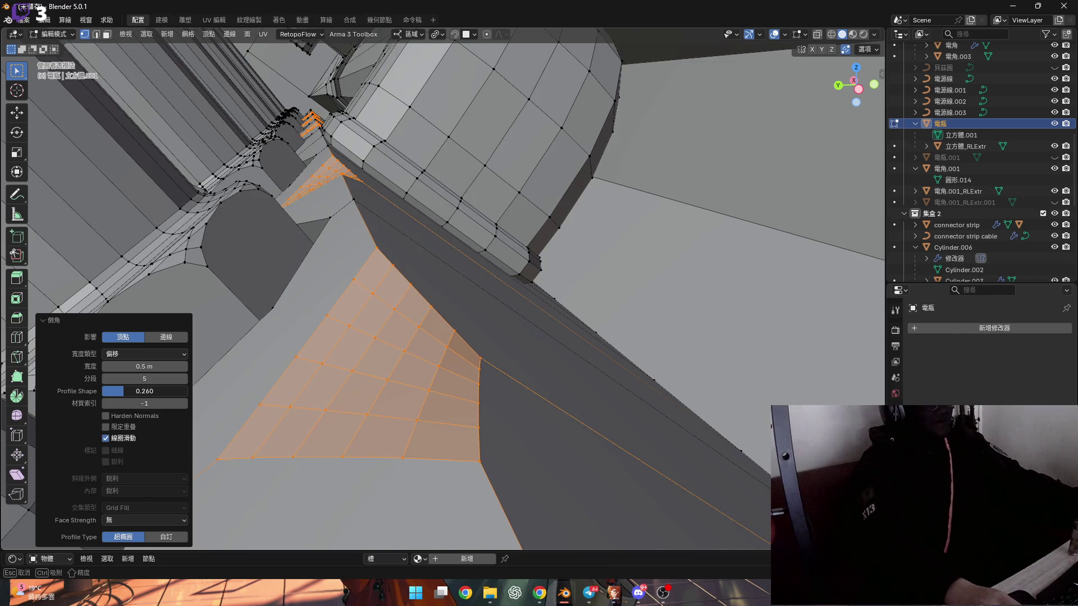
middle_drag(360, 323, 412, 289)
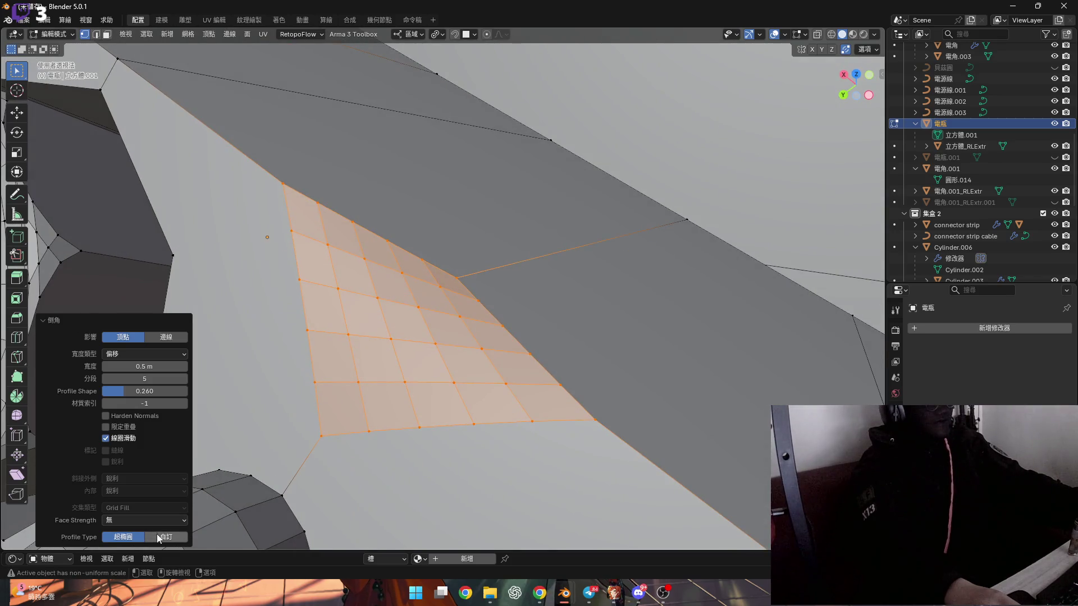
Step: Preview the Cornice Molding, Support Loops and Crown Molding profiles, then revert to a smooth profile
click(159, 538)
click(76, 350)
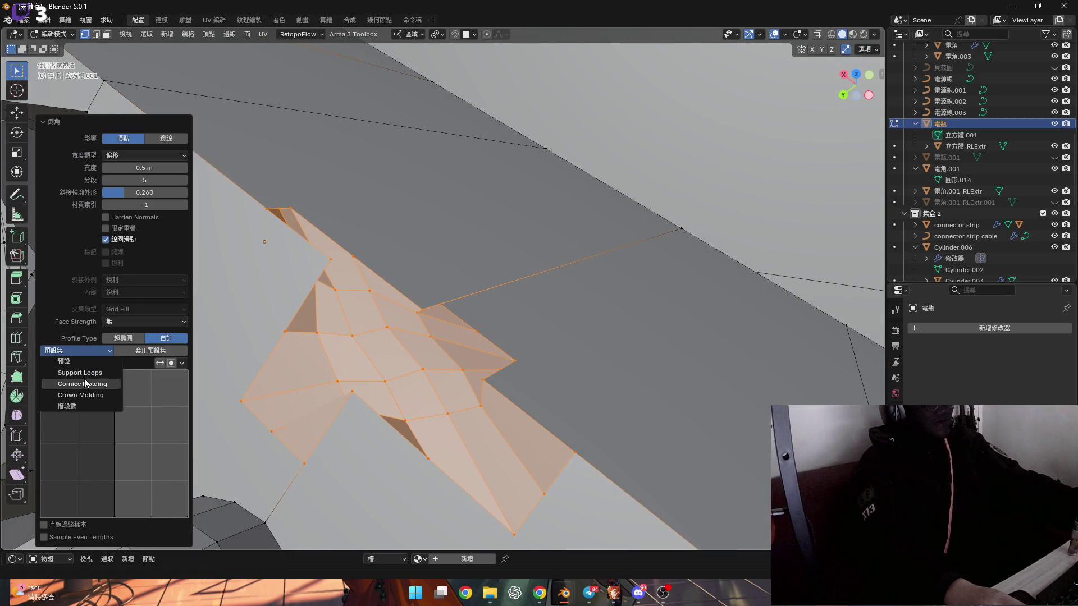
click(84, 383)
click(80, 349)
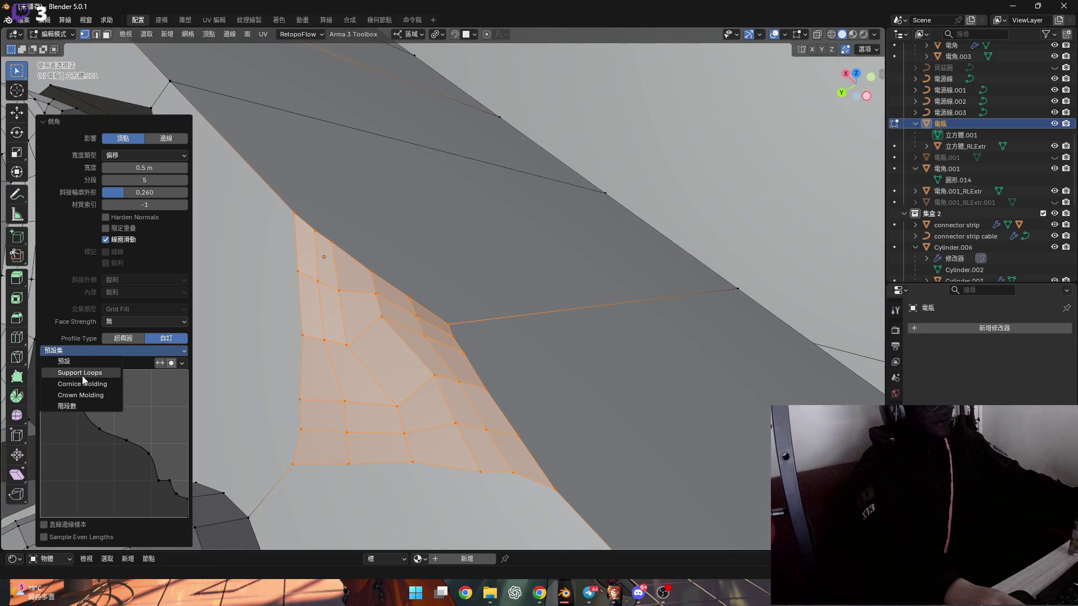
click(82, 374)
click(91, 351)
click(82, 394)
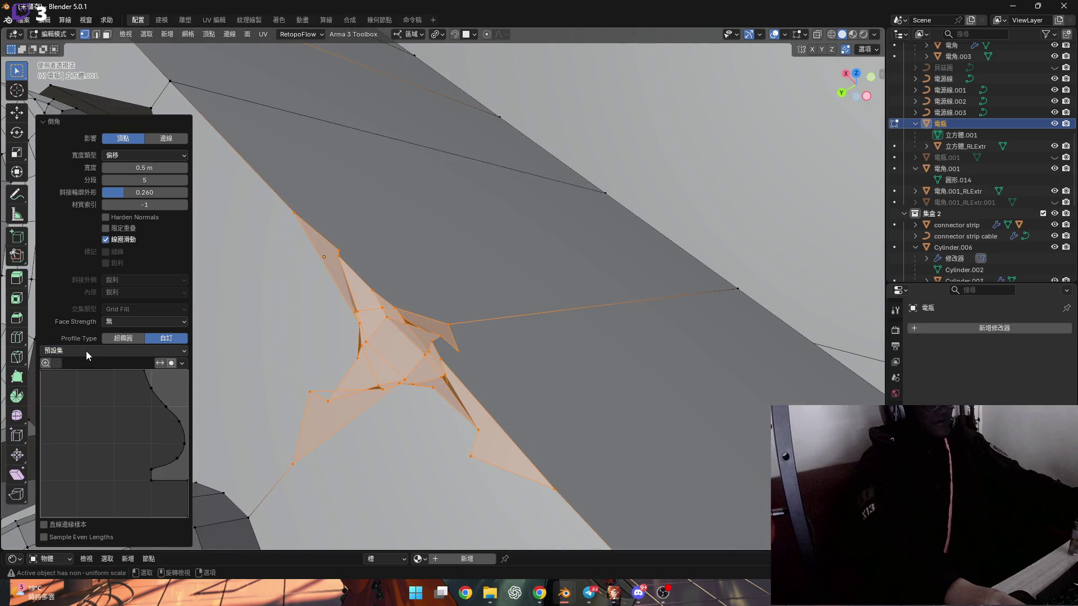
click(125, 339)
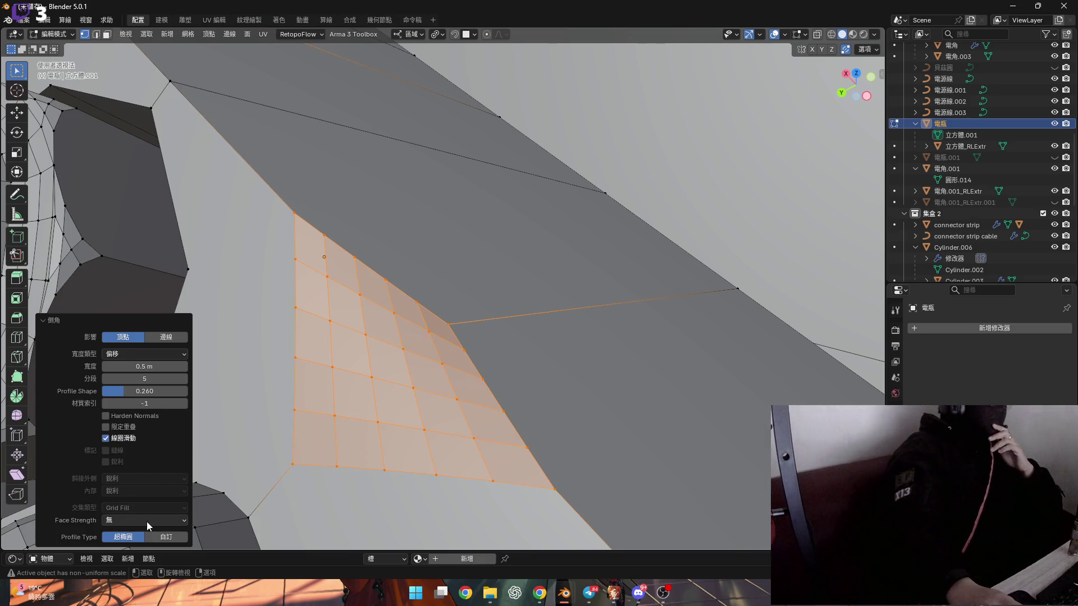
Step: Set the bevel profile shape to 0.250
middle_drag(365, 315, 197, 328)
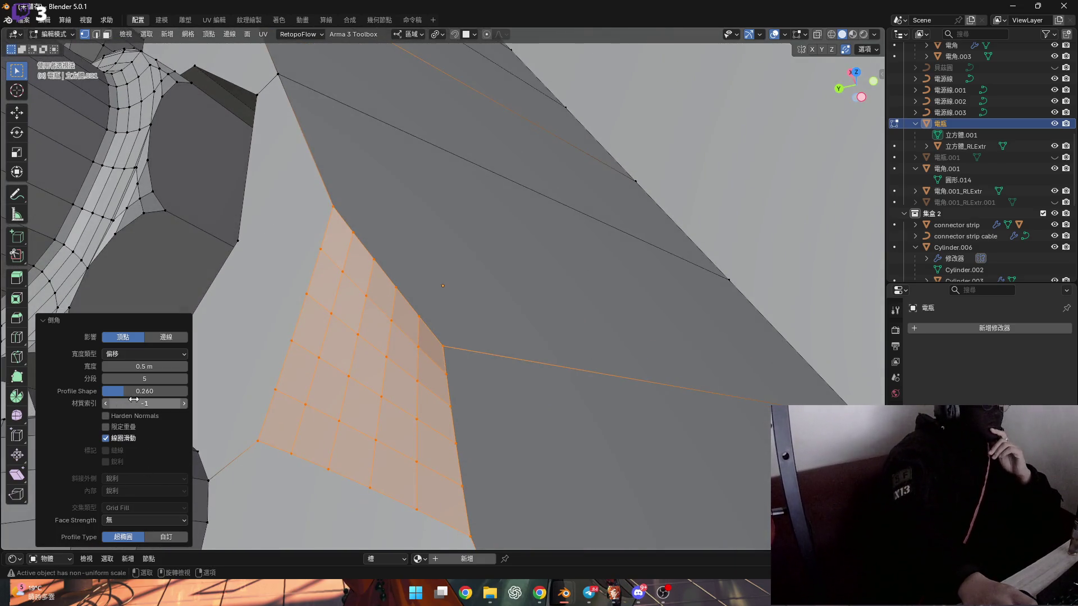
drag(141, 393, 138, 393)
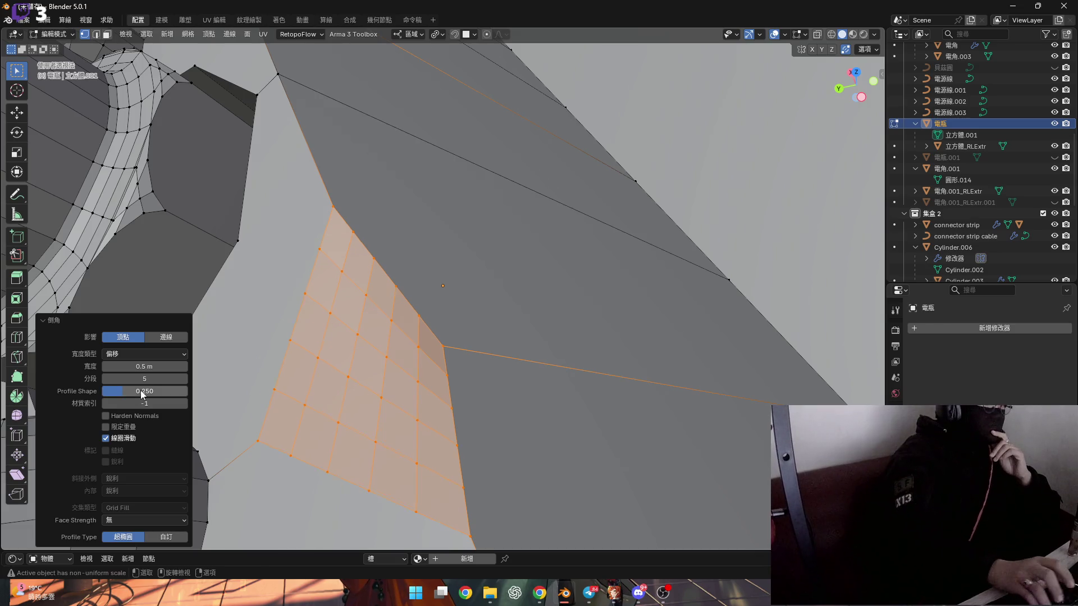
mouse_move(270, 325)
middle_down()
mouse_move(505, 286)
mouse_move(554, 315)
mouse_move(415, 347)
mouse_move(529, 312)
mouse_move(465, 282)
mouse_move(365, 342)
mouse_move(402, 333)
mouse_move(448, 298)
mouse_move(416, 313)
middle_up()
Step: Add a loop cut across the base
key(ctrl+r)
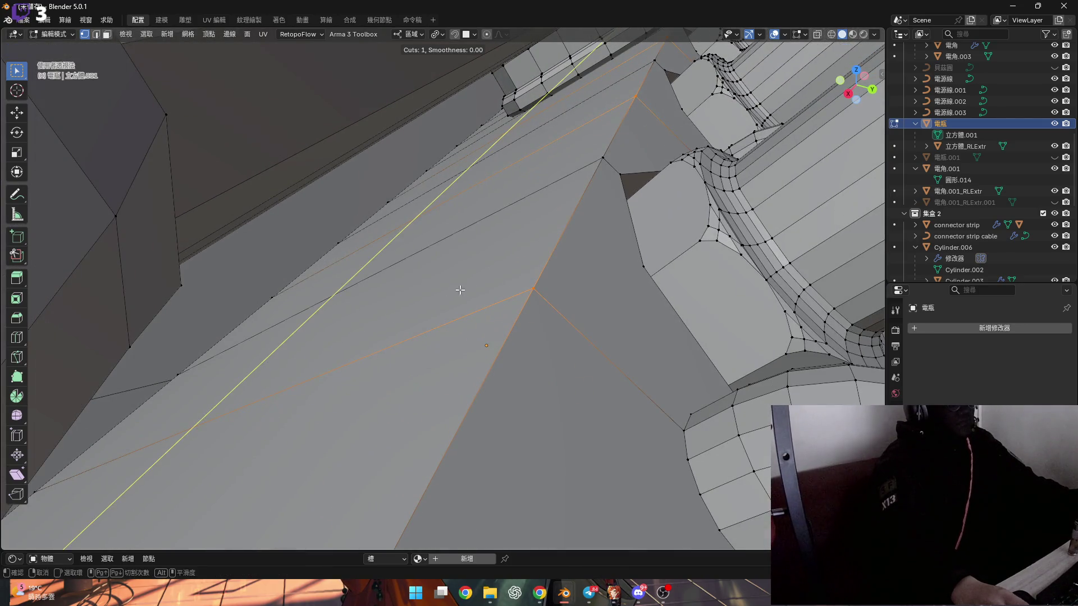
click(459, 235)
middle_drag(460, 235, 461, 241)
Step: Nudge the new edge loop slightly along local Z
key(g)
key(y)
key(z)
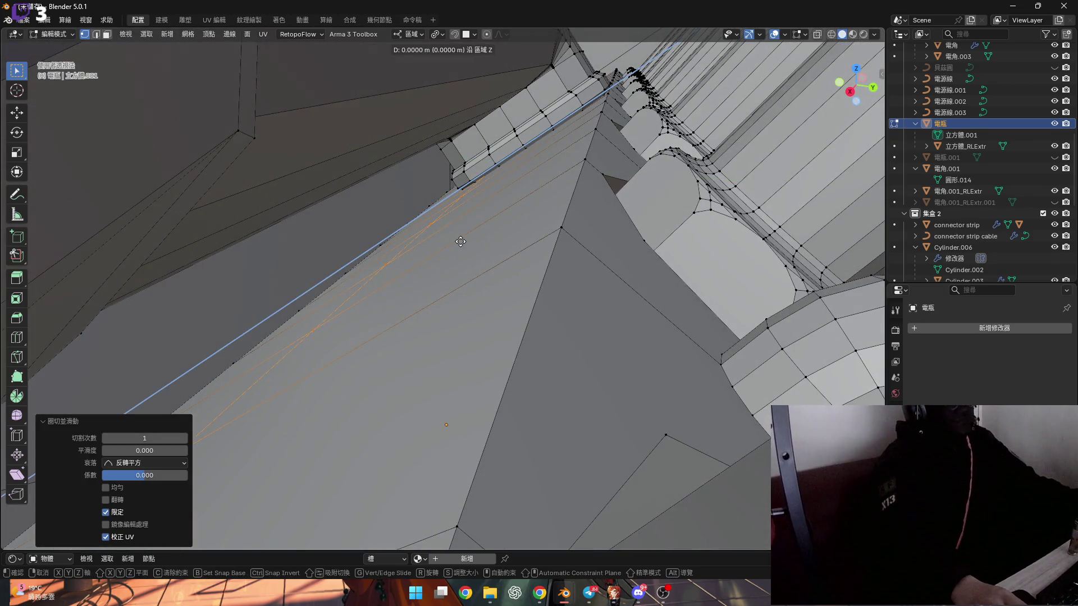
click(533, 213)
mouse_move(533, 213)
middle_down()
mouse_move(498, 224)
mouse_move(515, 211)
mouse_move(470, 268)
mouse_move(409, 282)
mouse_move(414, 270)
mouse_move(351, 243)
mouse_move(416, 203)
mouse_move(314, 281)
mouse_move(364, 189)
mouse_move(367, 207)
mouse_move(415, 216)
middle_up()
key(g)
key(z)
key(z)
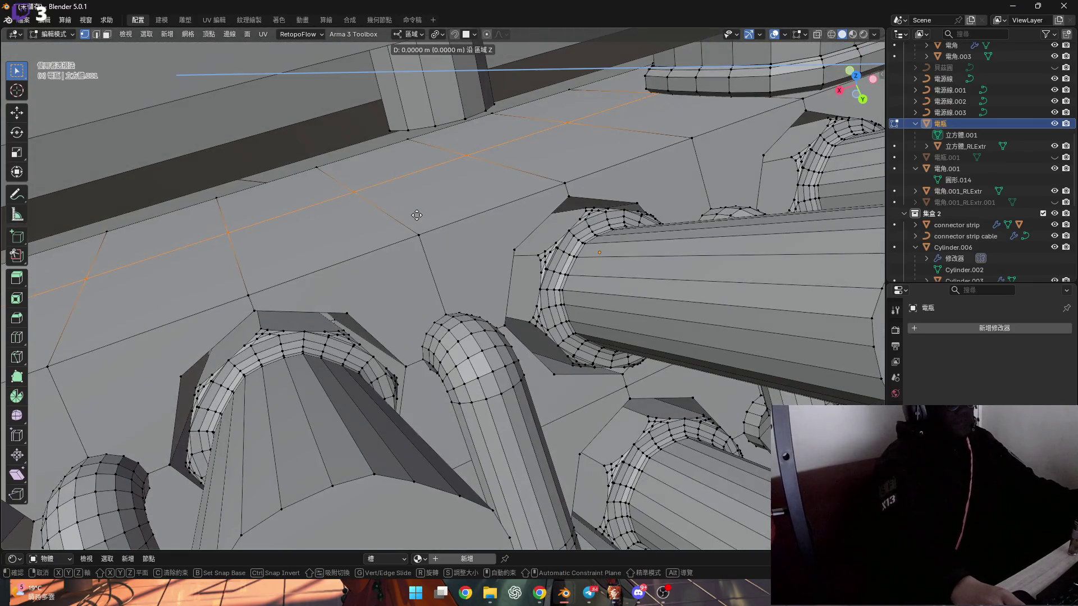
click(447, 233)
mouse_move(447, 233)
middle_down()
mouse_move(335, 225)
mouse_move(352, 212)
mouse_move(353, 225)
mouse_move(298, 248)
mouse_move(423, 227)
mouse_move(445, 205)
mouse_move(449, 236)
mouse_move(392, 221)
mouse_move(344, 284)
mouse_move(330, 249)
mouse_move(343, 291)
middle_up()
Step: Bevel the selected vertices into round patches with a 0.1 profile shape
key(ctrl+b)
click(478, 224)
click(147, 391)
text(0.1)
key(Return)
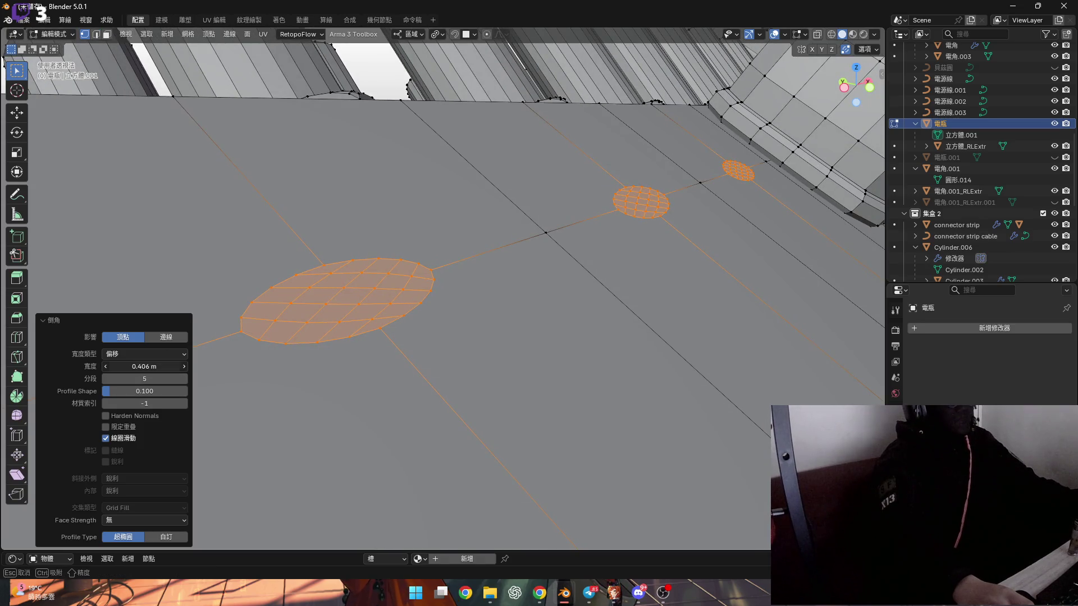
Step: Try bevel widths of 0.6 and 0.8 m and raise the profile shape to 0.152
click(148, 366)
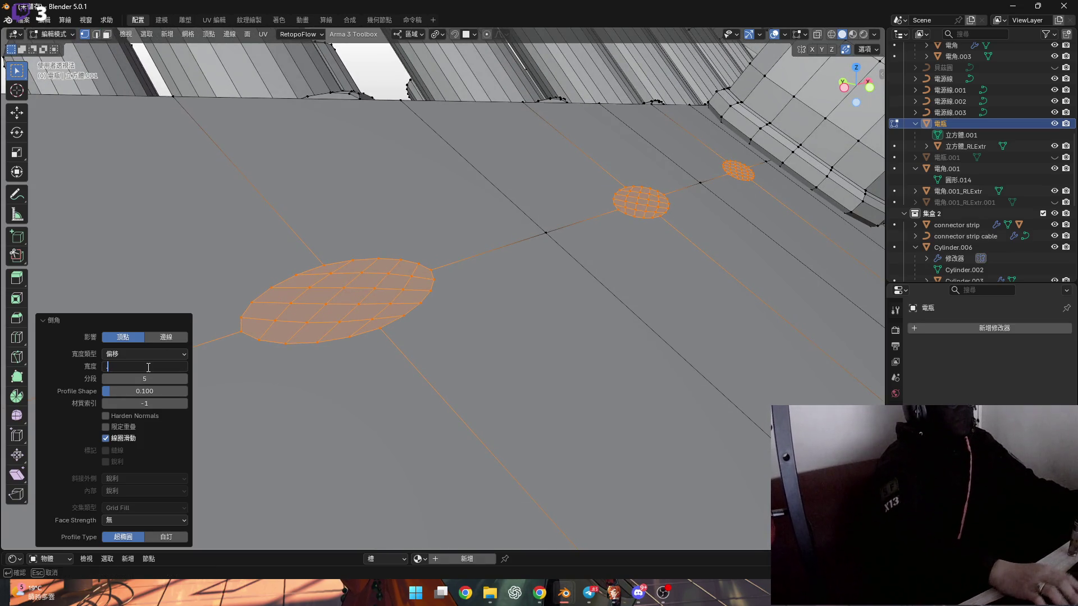
text(.6)
key(Return)
mouse_move(166, 368)
middle_down()
mouse_move(163, 354)
mouse_move(161, 368)
middle_up()
mouse_move(161, 368)
mouse_down()
mouse_move(178, 368)
mouse_move(160, 368)
mouse_up()
click(157, 366)
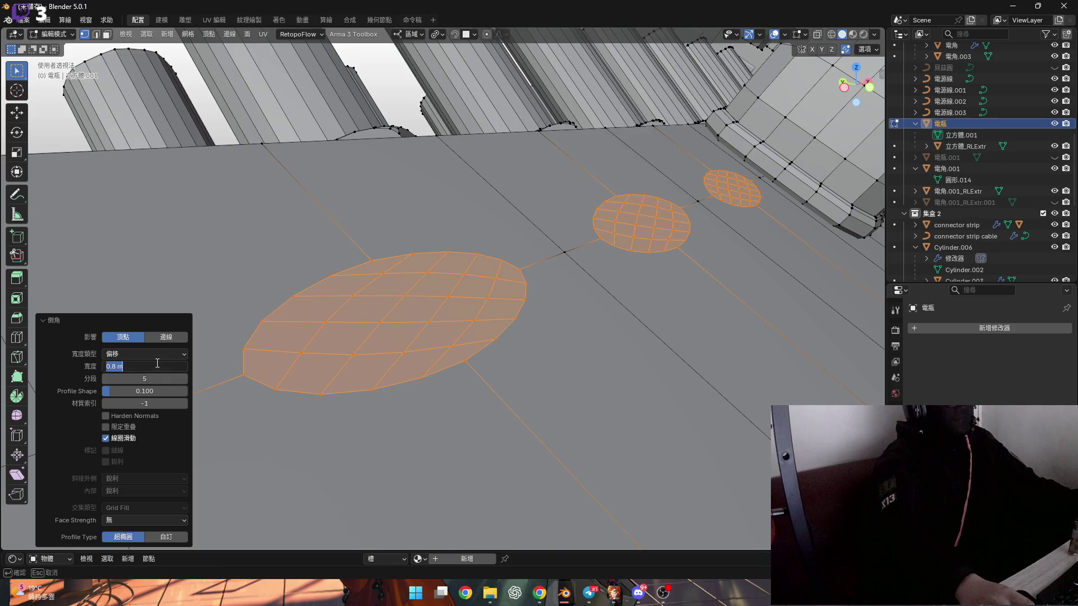
key(Return)
middle_drag(471, 314, 388, 348)
drag(144, 391, 154, 391)
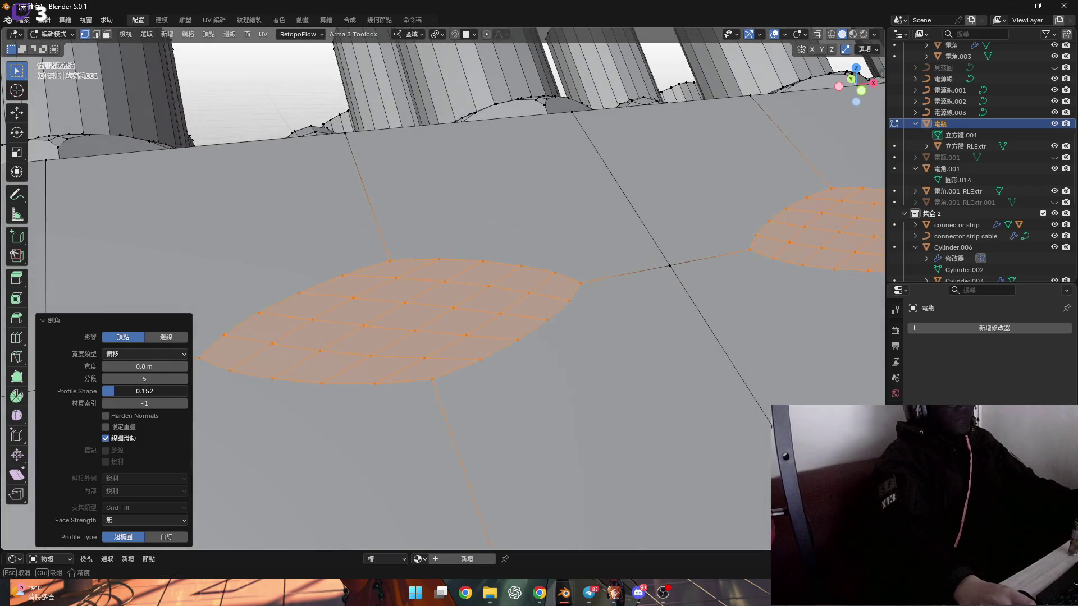
mouse_move(315, 359)
middle_down()
mouse_move(461, 331)
mouse_move(530, 355)
middle_up()
Step: Scale the round patches along local Z and turn on X-ray to view them through the model
key(s)
key(z)
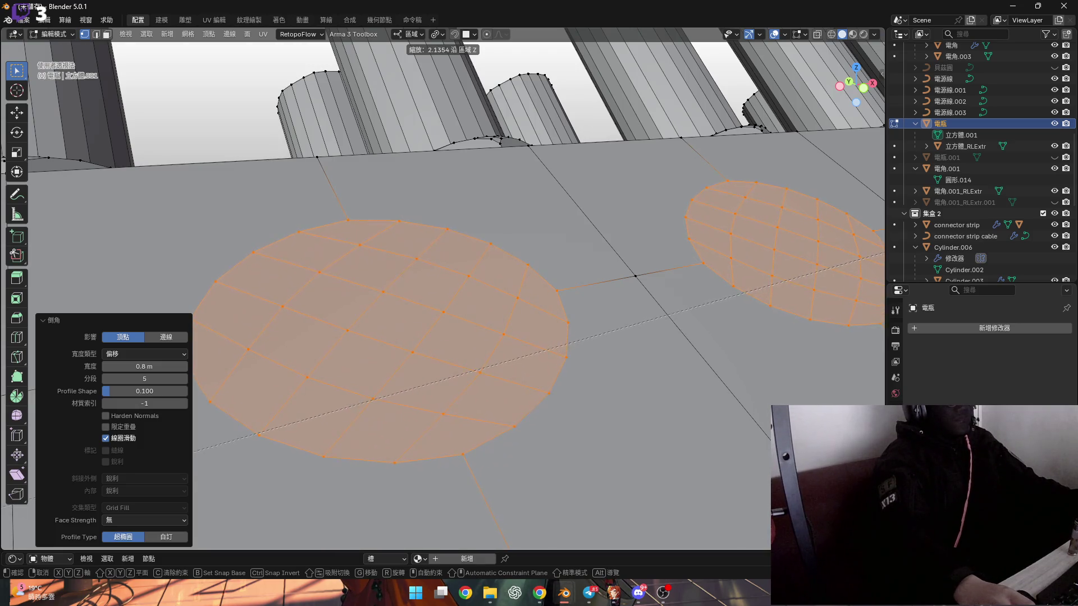
click(669, 187)
mouse_move(668, 187)
middle_down()
mouse_move(676, 182)
mouse_move(630, 198)
mouse_move(625, 190)
mouse_move(798, 62)
middle_up()
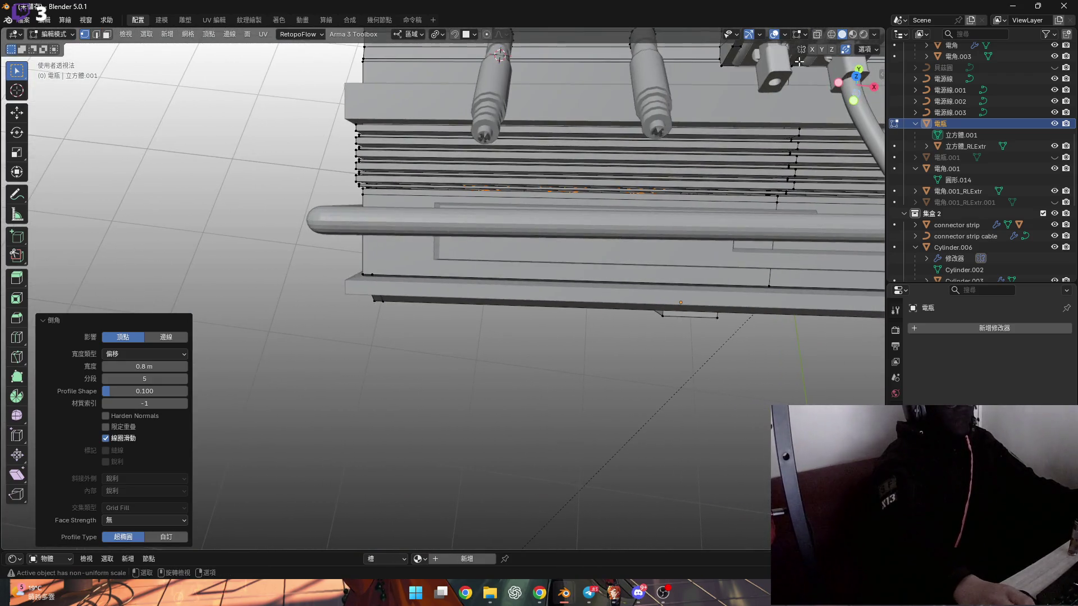
key(alt+z)
scroll(488, 194, up, 3)
mouse_move(505, 185)
middle_down()
mouse_move(488, 195)
mouse_move(660, 296)
middle_up()
key(s)
key(z)
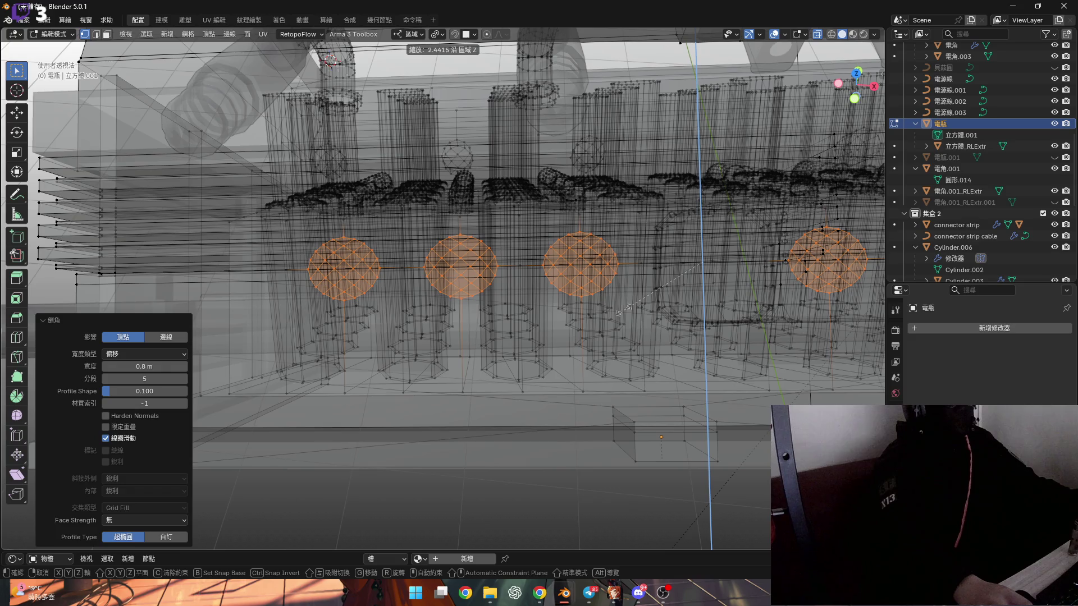
right_click(621, 310)
middle_drag(621, 310, 479, 295)
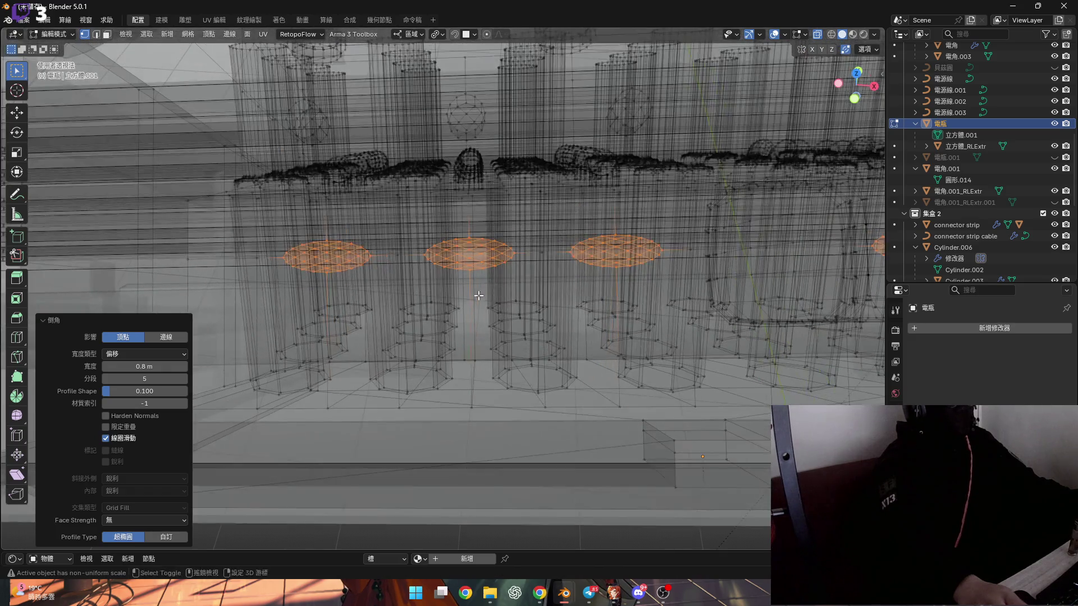
Step: Set the bevel width to 0.5 m, stretch the patches 2.616 along Z, and restore solid shading
click(155, 365)
text(0.5)
key(Return)
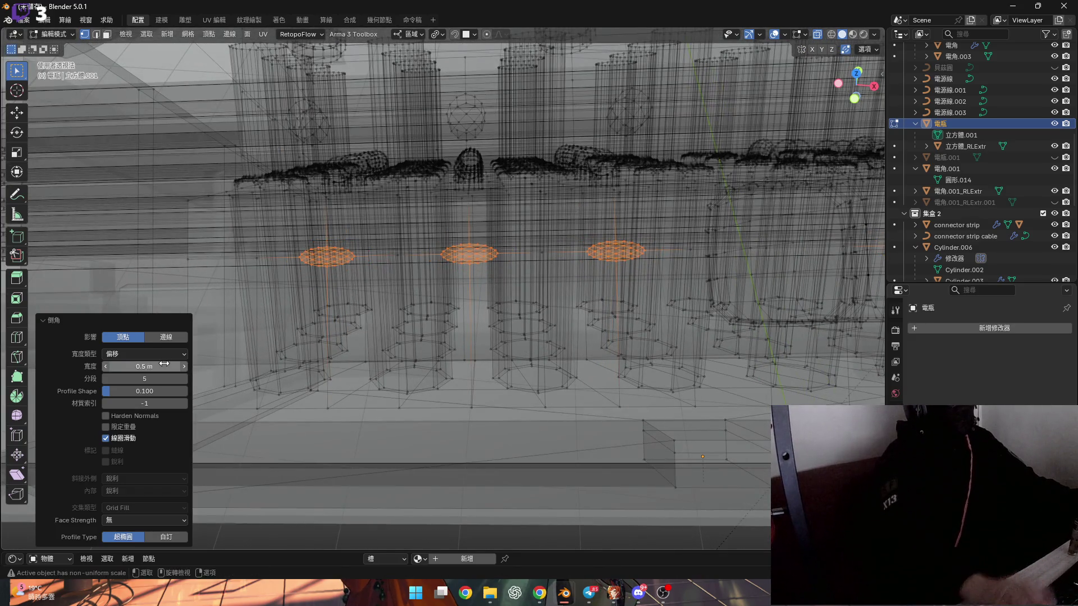
middle_drag(639, 300, 671, 297)
key(s)
key(z)
key(z)
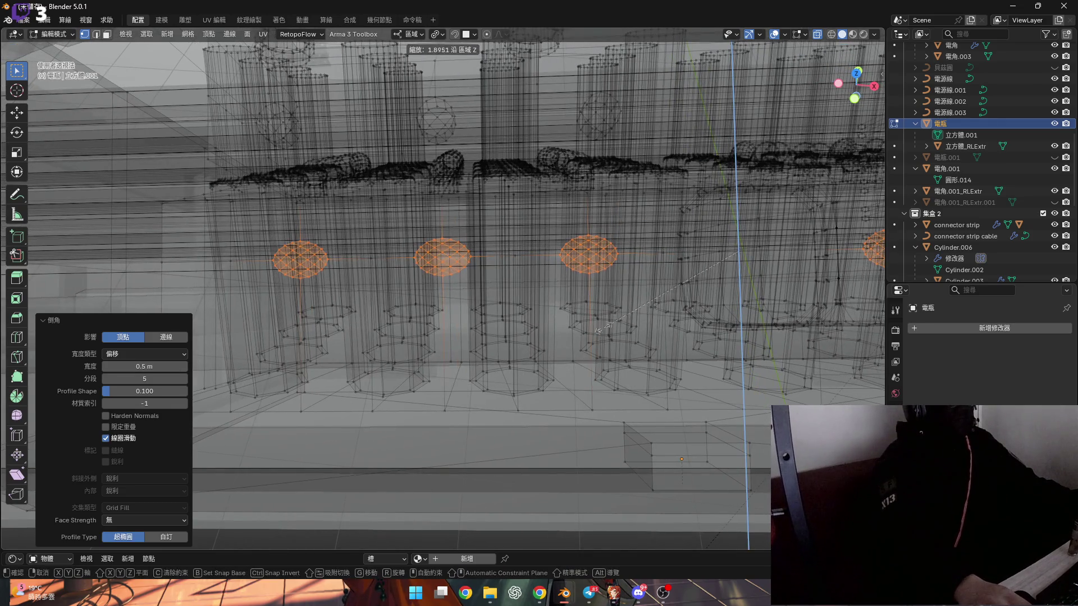
click(548, 352)
mouse_move(548, 353)
middle_down()
mouse_move(567, 289)
mouse_move(446, 310)
mouse_move(758, 73)
middle_up()
click(816, 34)
mouse_move(519, 264)
middle_down()
mouse_move(494, 255)
mouse_move(612, 294)
mouse_move(451, 381)
mouse_move(301, 313)
mouse_move(314, 337)
mouse_move(293, 313)
mouse_move(253, 316)
mouse_move(281, 313)
middle_up()
scroll(538, 331, up, 5)
key(x)
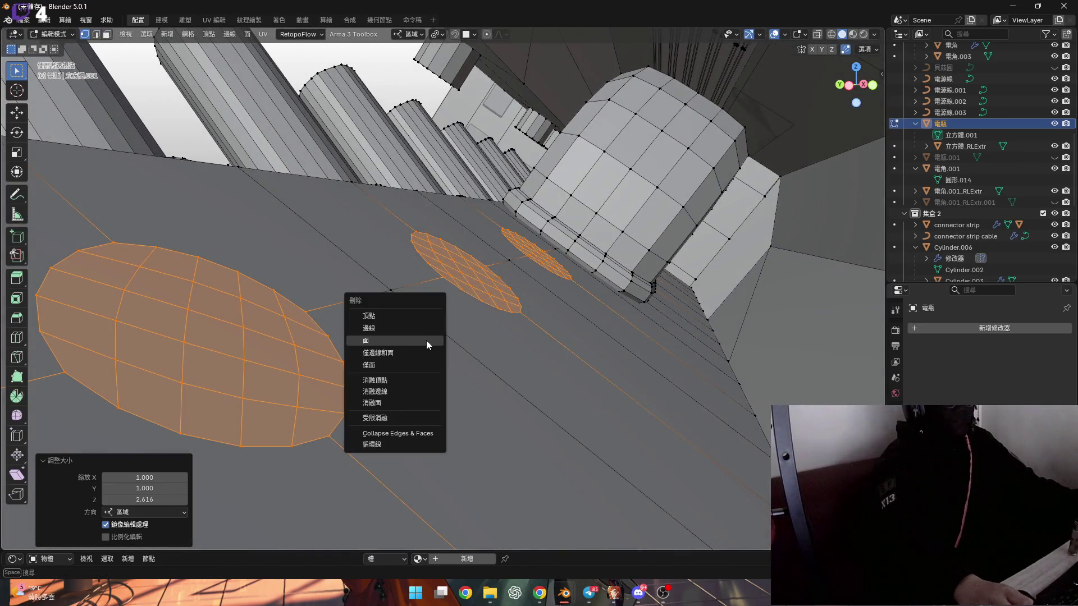
click(427, 340)
middle_drag(427, 341, 360, 338)
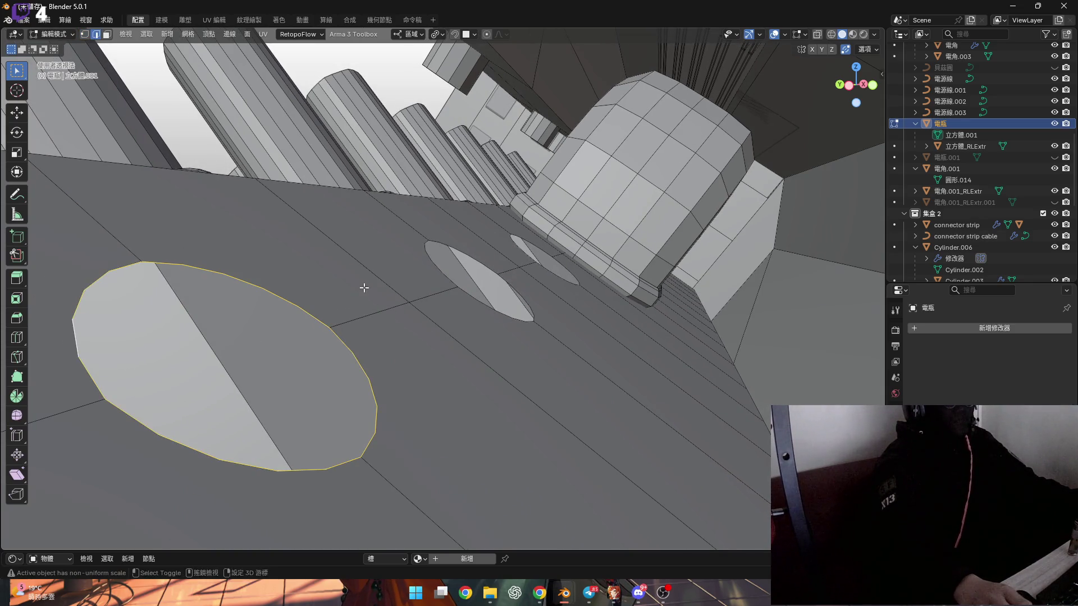
middle_drag(363, 287, 400, 296)
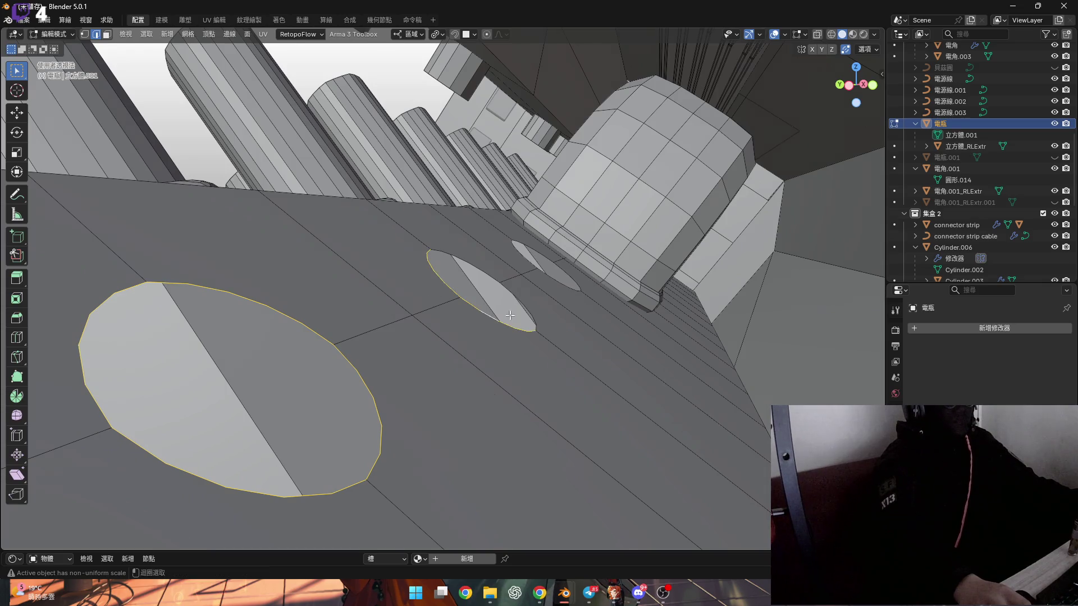
scroll(508, 272, up, 4)
middle_drag(522, 303, 542, 333)
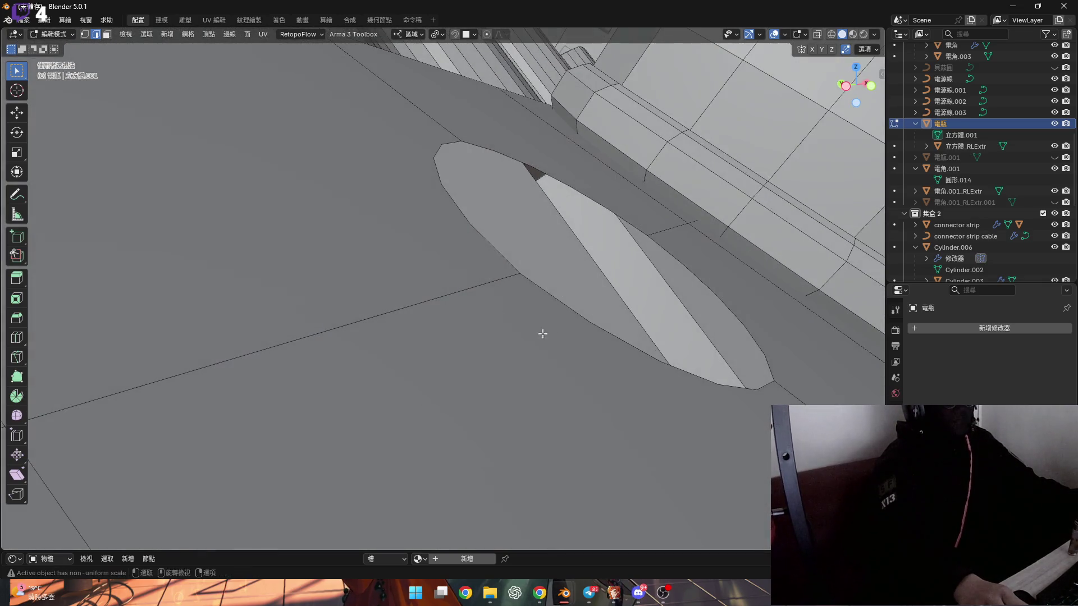
scroll(632, 279, down, 5)
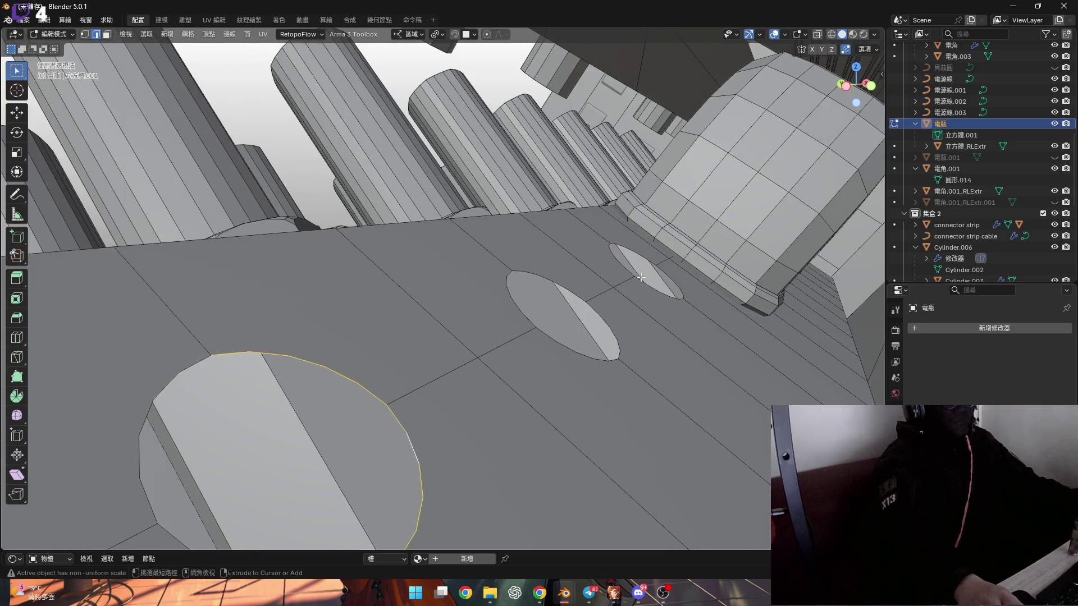
key(ctrl+z)
middle_drag(599, 294, 558, 292)
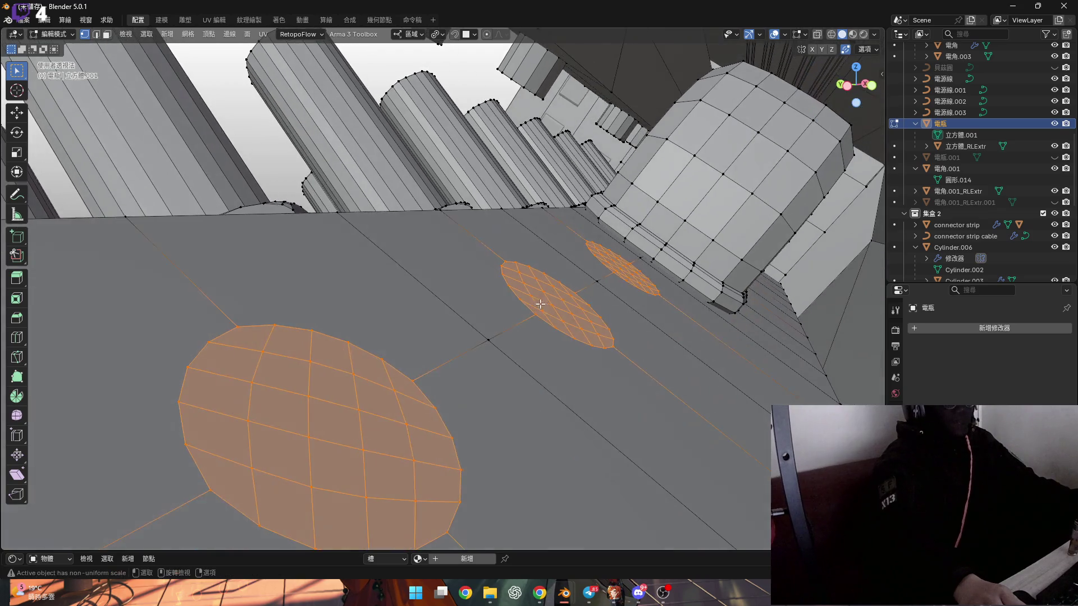
Step: Extrude the round faces into cylinders and delete their caps to open them
key(e)
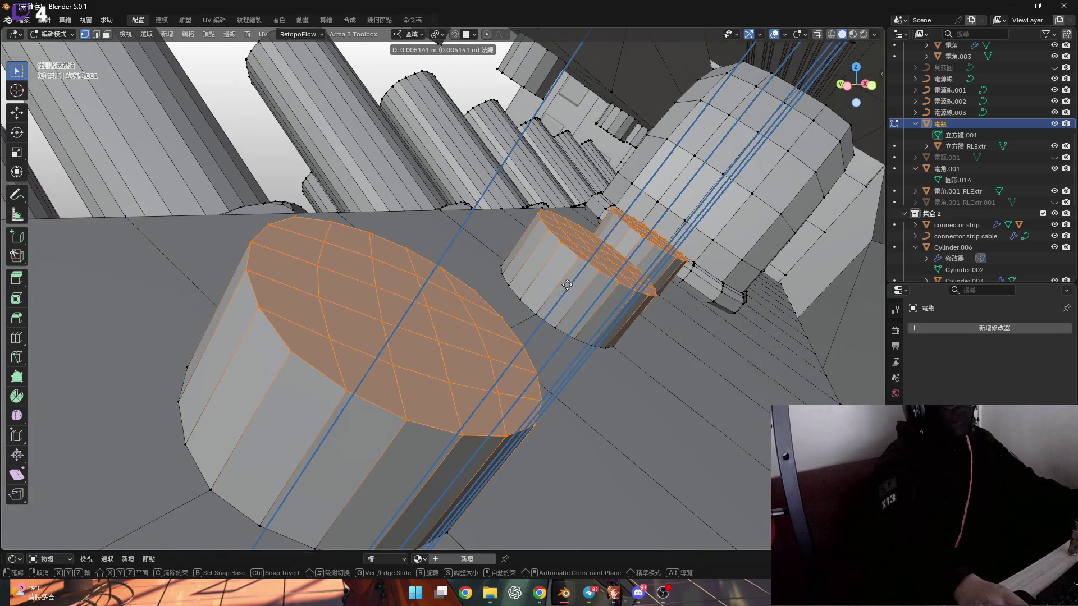
click(562, 288)
key(x)
click(556, 297)
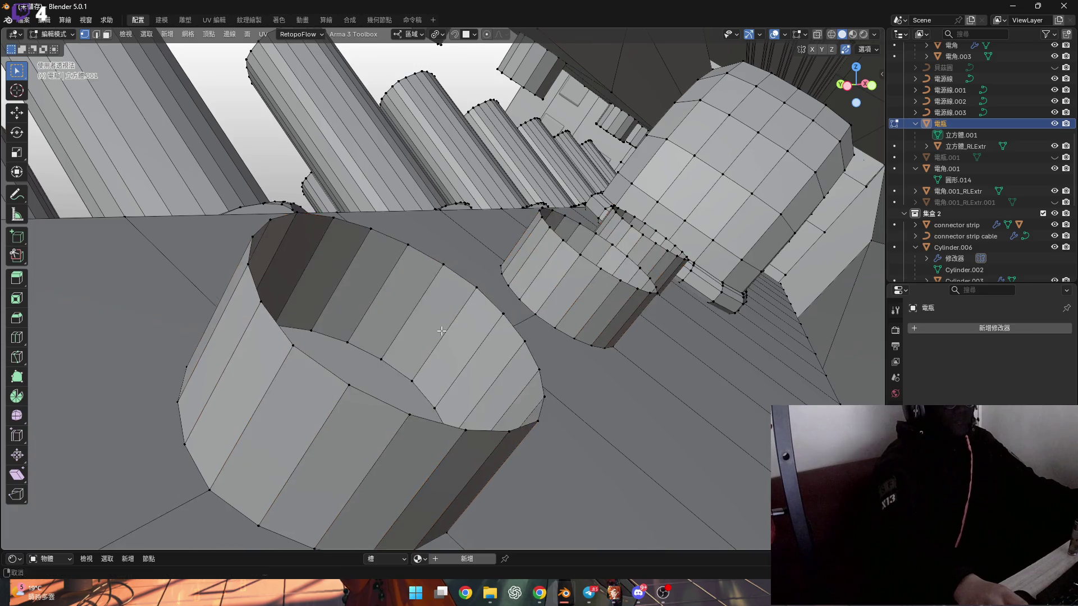
Step: Select the outer rim edge loop of the open cylinder
key(2)
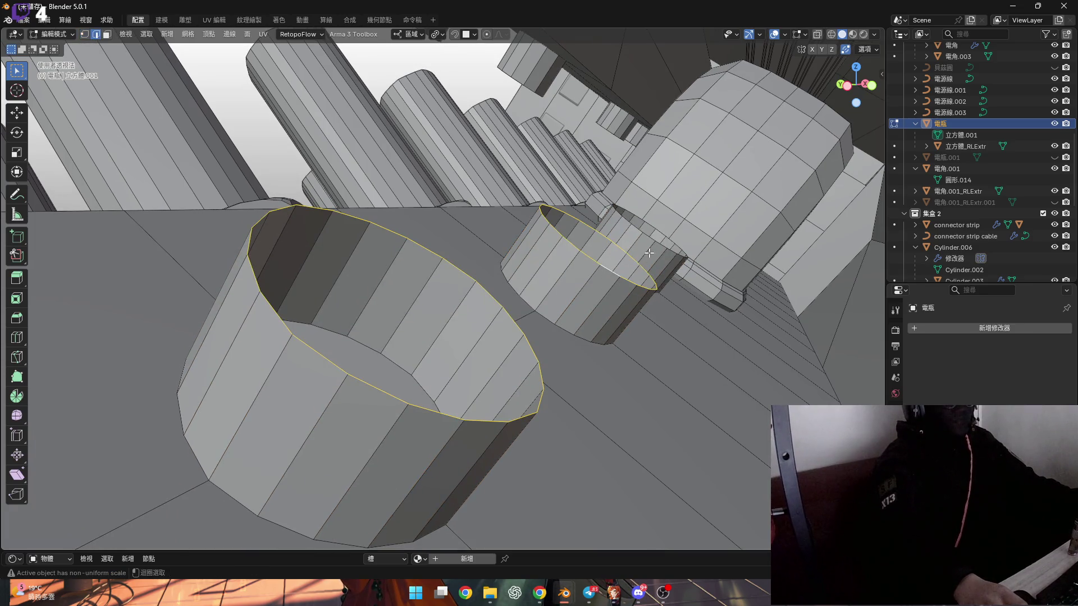
mouse_move(441, 318)
middle_down()
mouse_move(352, 287)
mouse_move(308, 224)
mouse_move(344, 248)
mouse_move(258, 317)
middle_up()
scroll(311, 225, up, 3)
key(1)
click(315, 222)
key(2)
alt+click(250, 320)
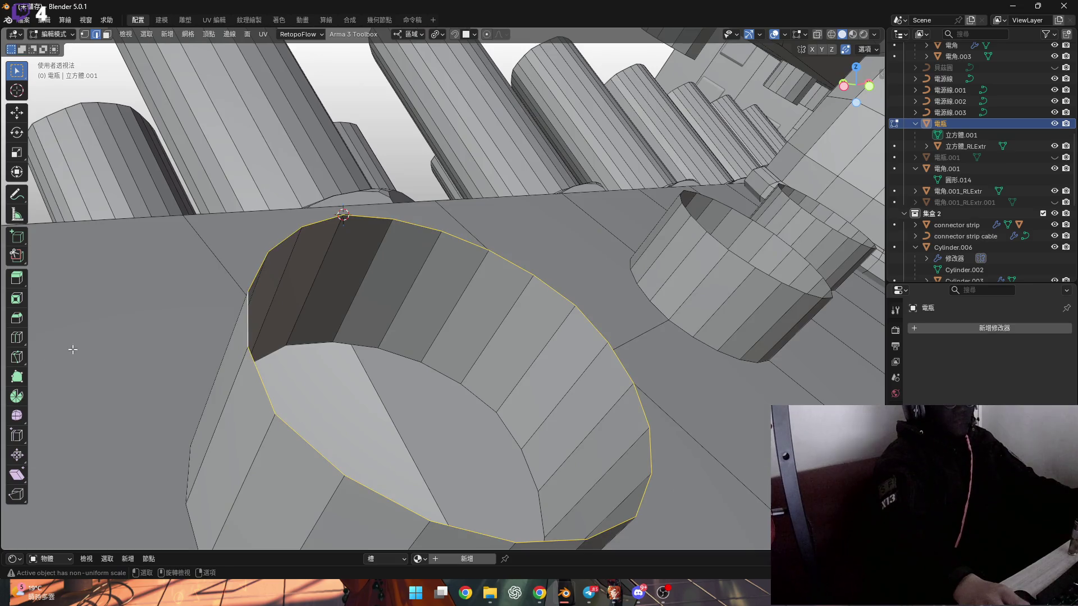
Step: Spin the rim loop -90° into a curved fan, then undo the spin
click(26, 394)
mouse_move(314, 337)
middle_down()
mouse_move(340, 317)
mouse_move(225, 309)
middle_up()
mouse_move(224, 309)
mouse_down()
mouse_move(169, 261)
mouse_move(151, 298)
mouse_up()
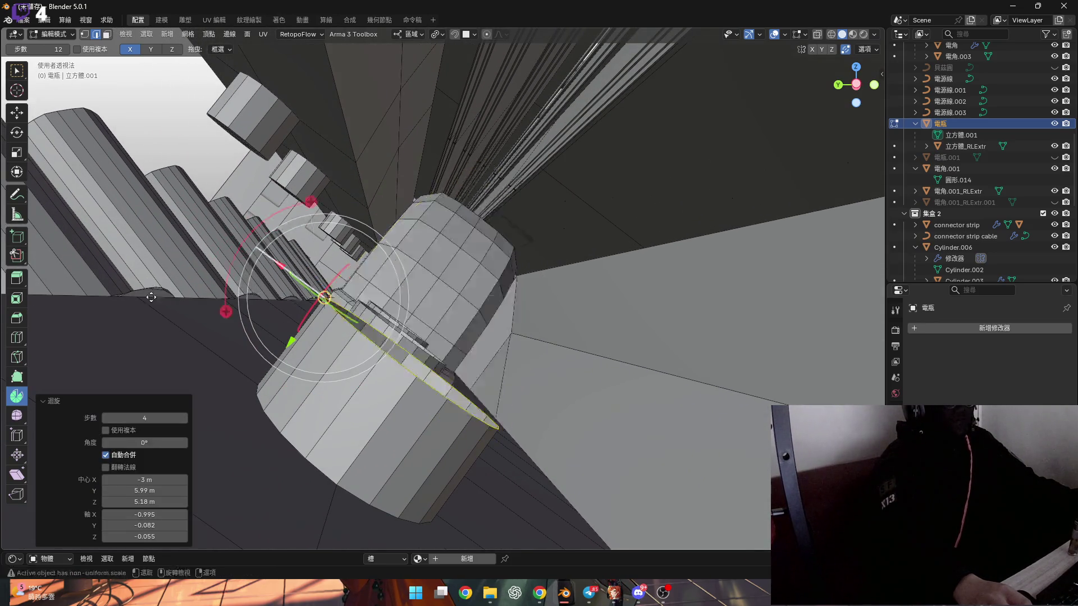
click(152, 455)
click(151, 443)
text(-90)
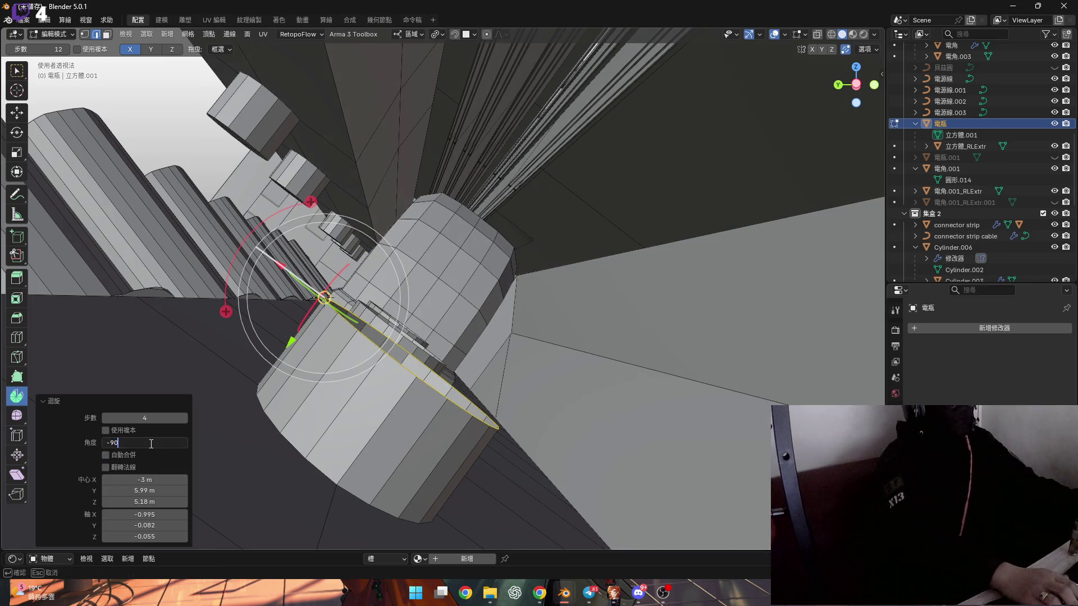
key(Return)
mouse_move(150, 451)
middle_down()
mouse_move(405, 359)
mouse_move(370, 352)
middle_up()
key(ctrl+z)
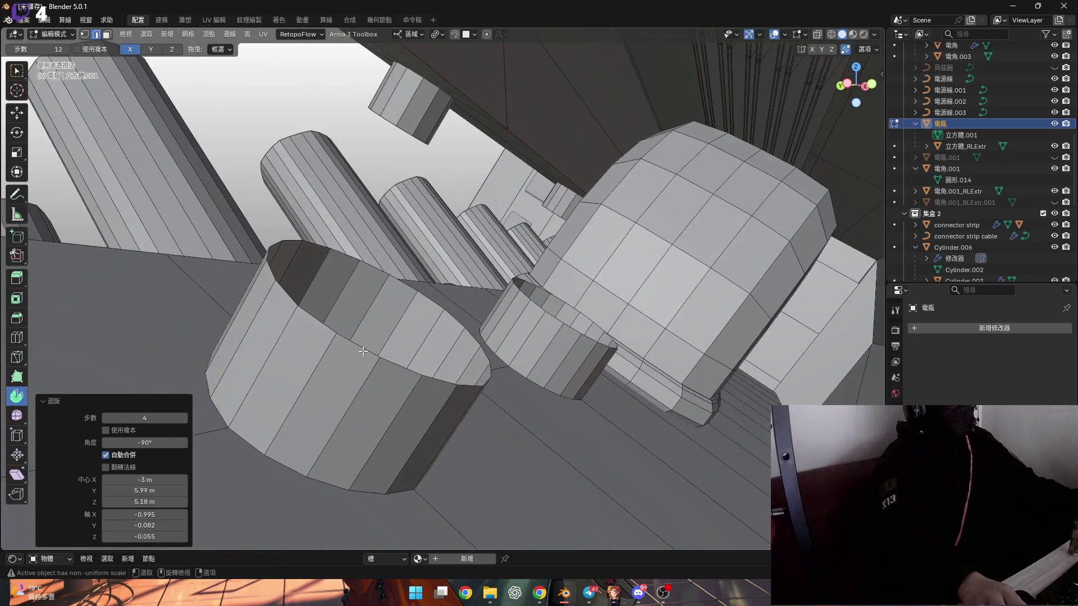